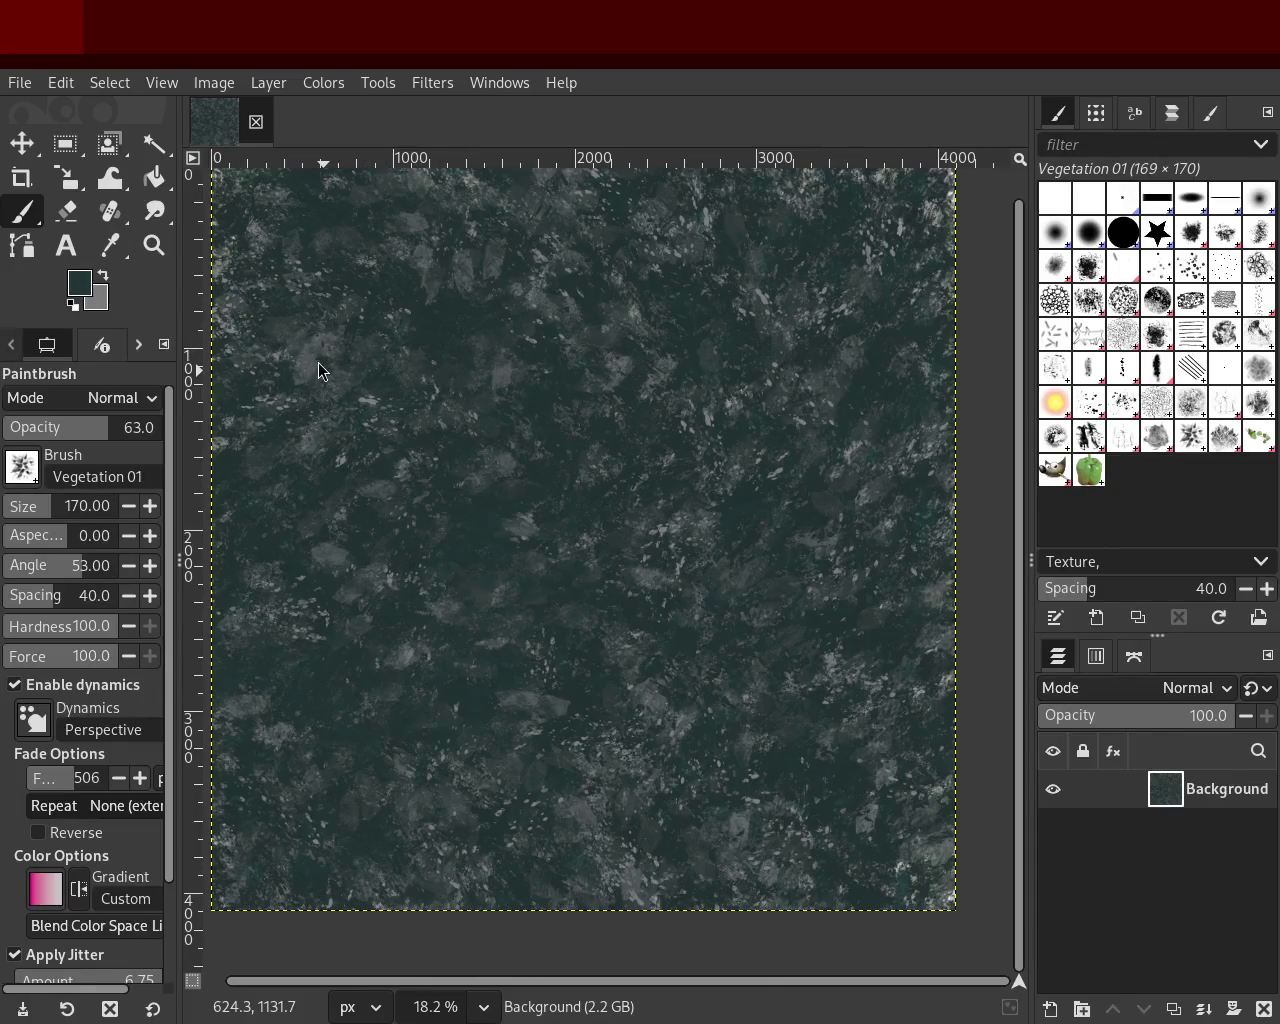
# Step: Reframe the image, then pick a lighter grey-teal from the texture as foreground colour
pyautogui.click(154, 245)
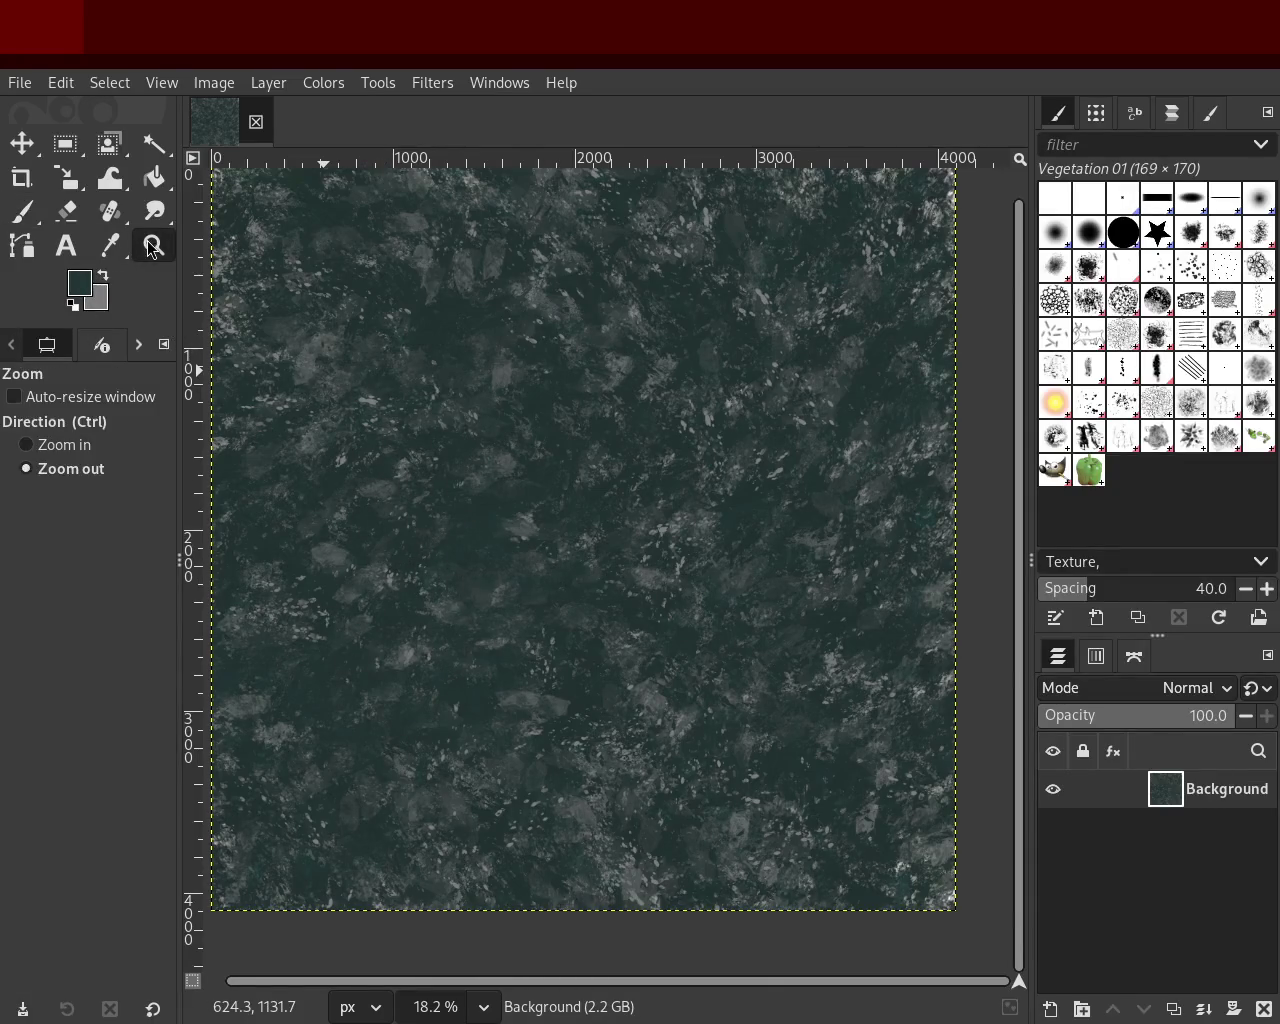
pyautogui.click(443, 375)
pyautogui.keyDown('ctrl'); pyautogui.click(726, 532); pyautogui.keyUp('ctrl')
pyautogui.keyDown('ctrl'); pyautogui.click(726, 532); pyautogui.keyUp('ctrl')
pyautogui.keyDown('ctrl'); pyautogui.click(727, 523); pyautogui.keyUp('ctrl')
pyautogui.click(648, 388)
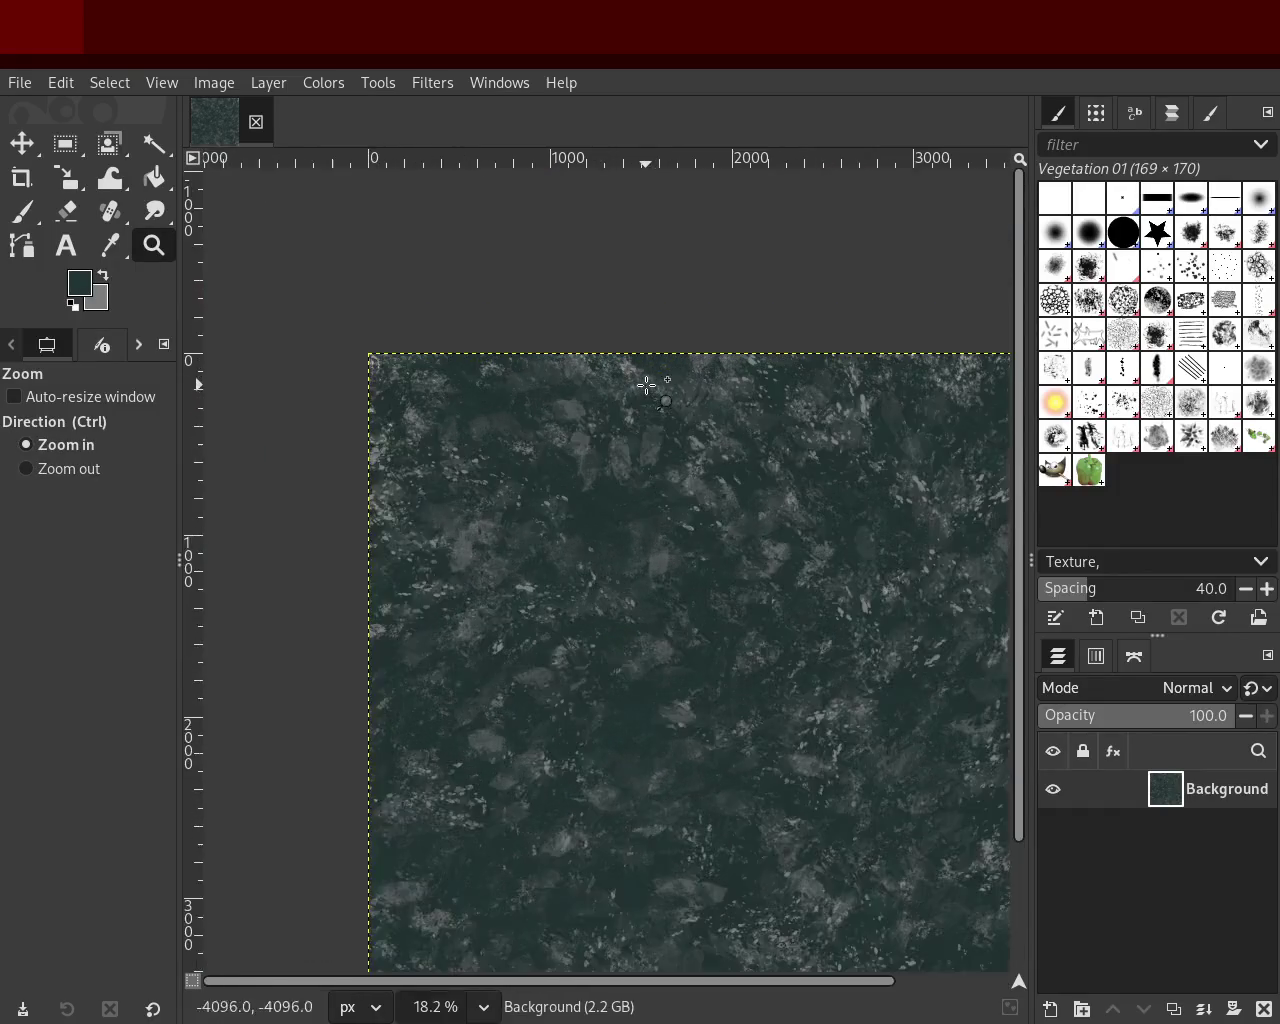
pyautogui.press('p')
pyautogui.keyDown('ctrl'); pyautogui.click(614, 494); pyautogui.keyUp('ctrl')
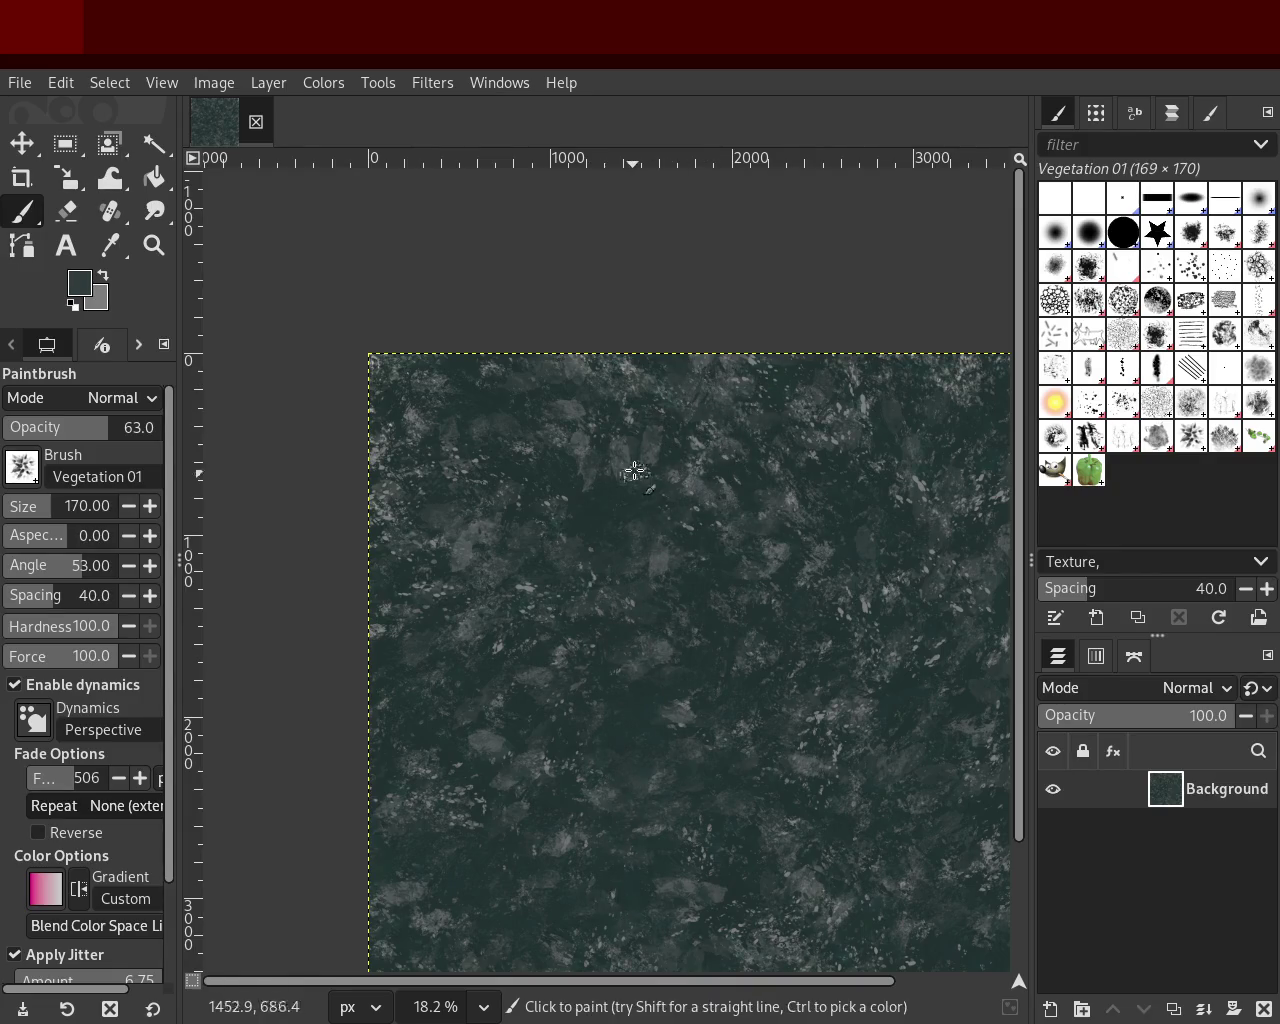
pyautogui.keyDown('ctrl'); pyautogui.click(694, 446); pyautogui.keyUp('ctrl')
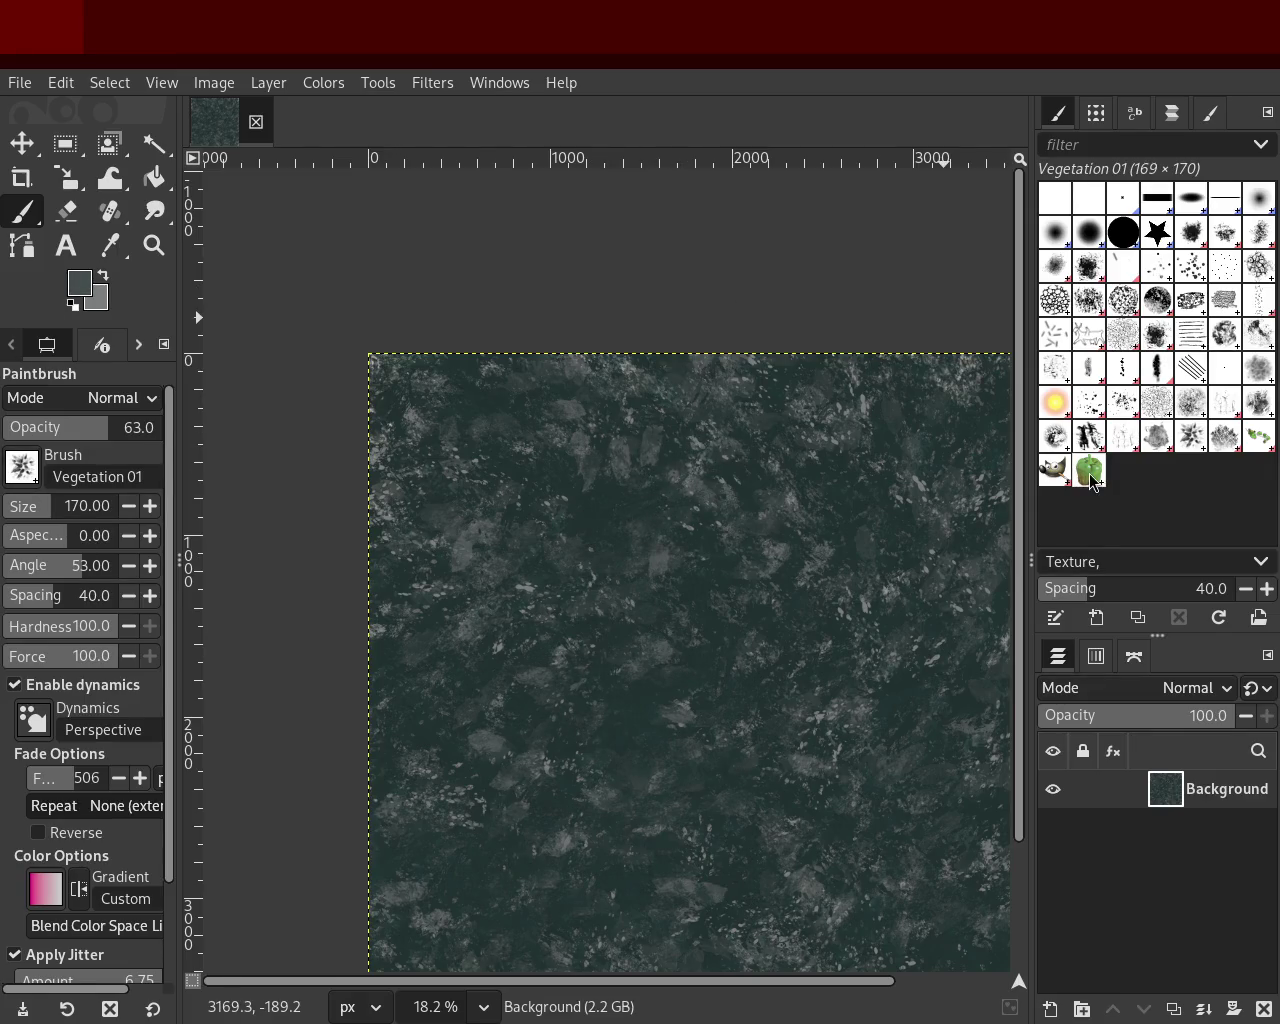
# Step: Paint five light Texture Hose 03 strokes down a vertical band of the canvas
pyautogui.click(1124, 437)
pyautogui.moveTo(700, 540); pyautogui.dragTo(646, 943)
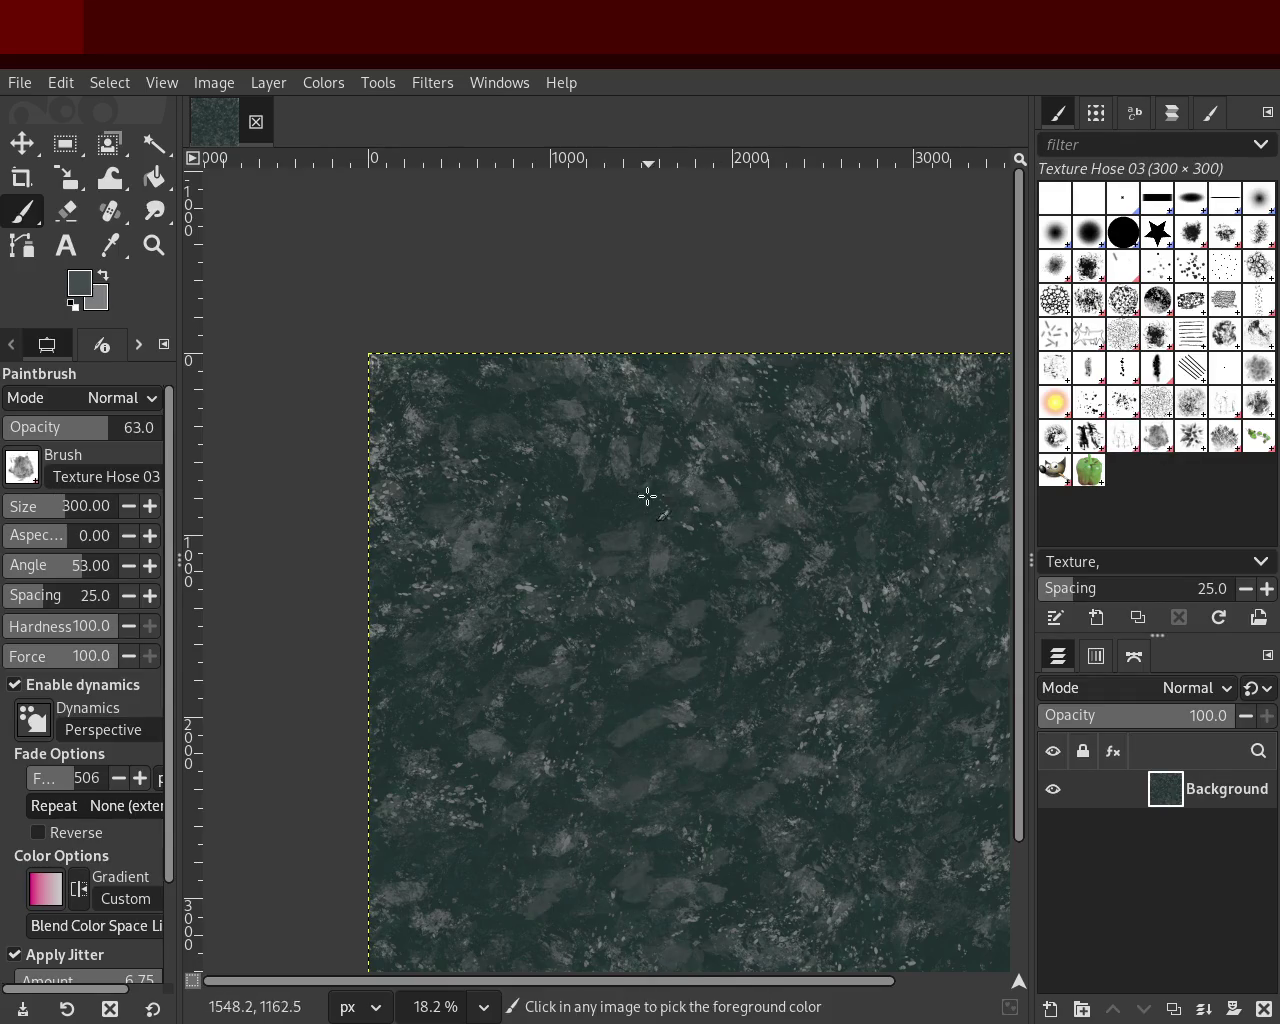
pyautogui.moveTo(646, 494); pyautogui.dragTo(705, 955)
pyautogui.moveTo(641, 490); pyautogui.dragTo(654, 965)
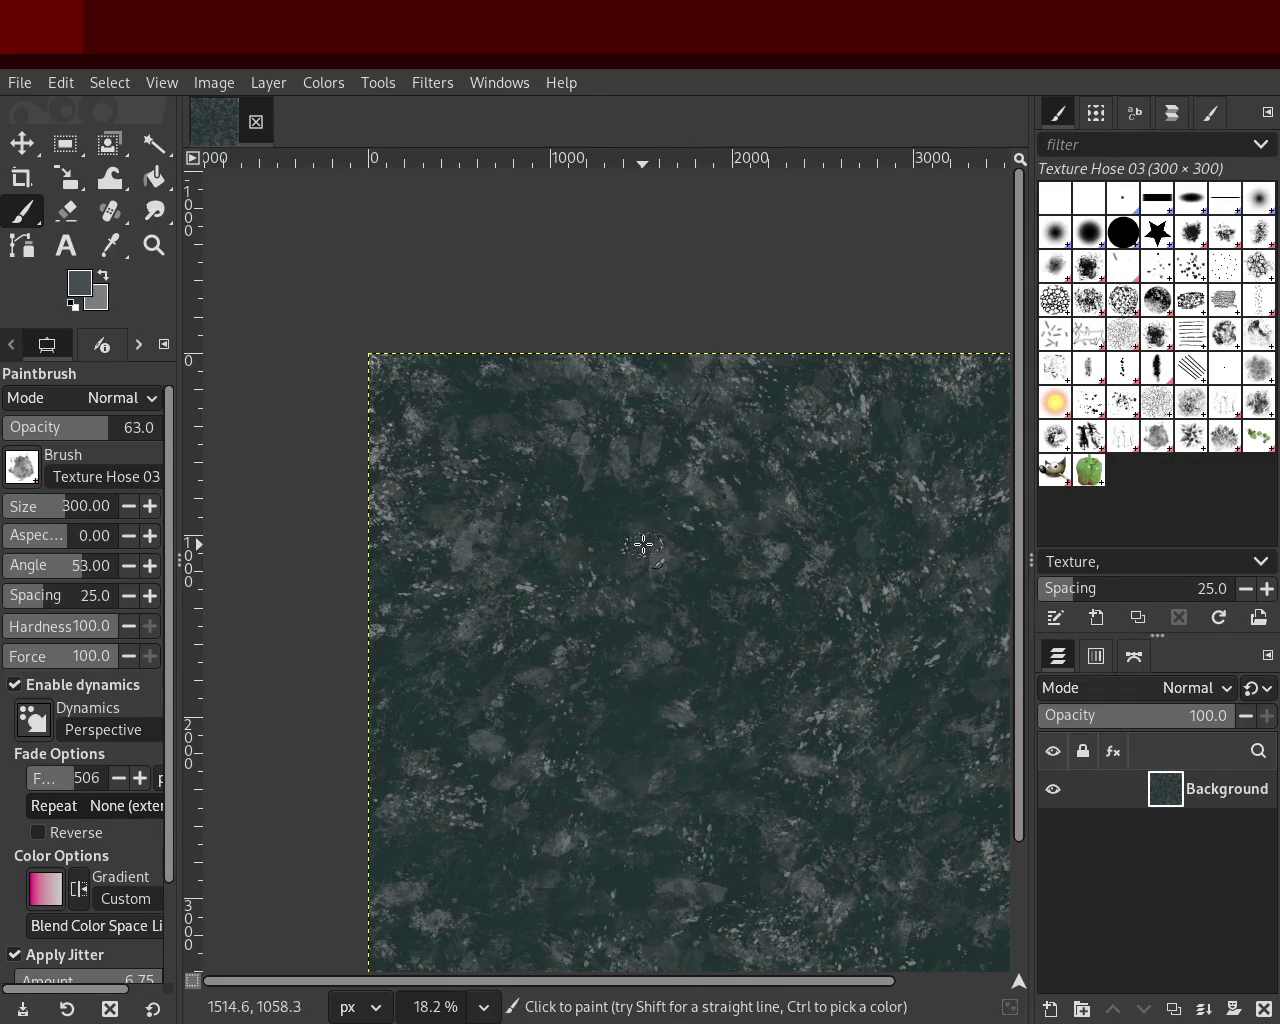
pyautogui.moveTo(637, 537); pyautogui.dragTo(650, 922)
pyautogui.moveTo(635, 520); pyautogui.dragTo(654, 904)
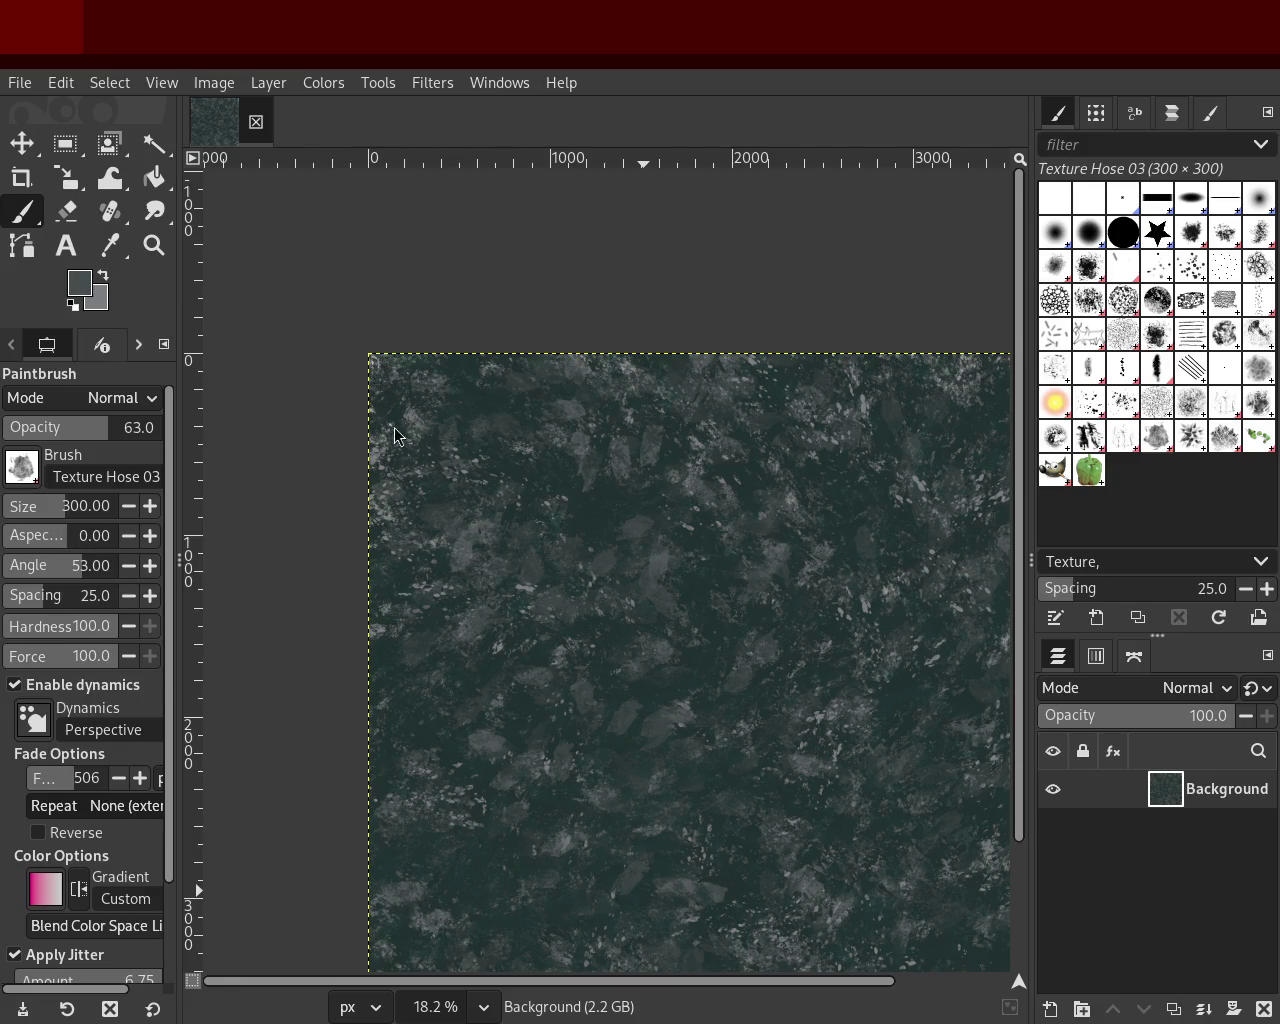
# Step: Frame the whole image and select the Confetti brush for the Paintbrush
pyautogui.click(154, 245)
pyautogui.scroll(1, 644, 410)
pyautogui.click(644, 410)
pyautogui.click(644, 410)
pyautogui.click(644, 410)
pyautogui.keyDown('ctrl'); pyautogui.click(780, 614); pyautogui.keyUp('ctrl')
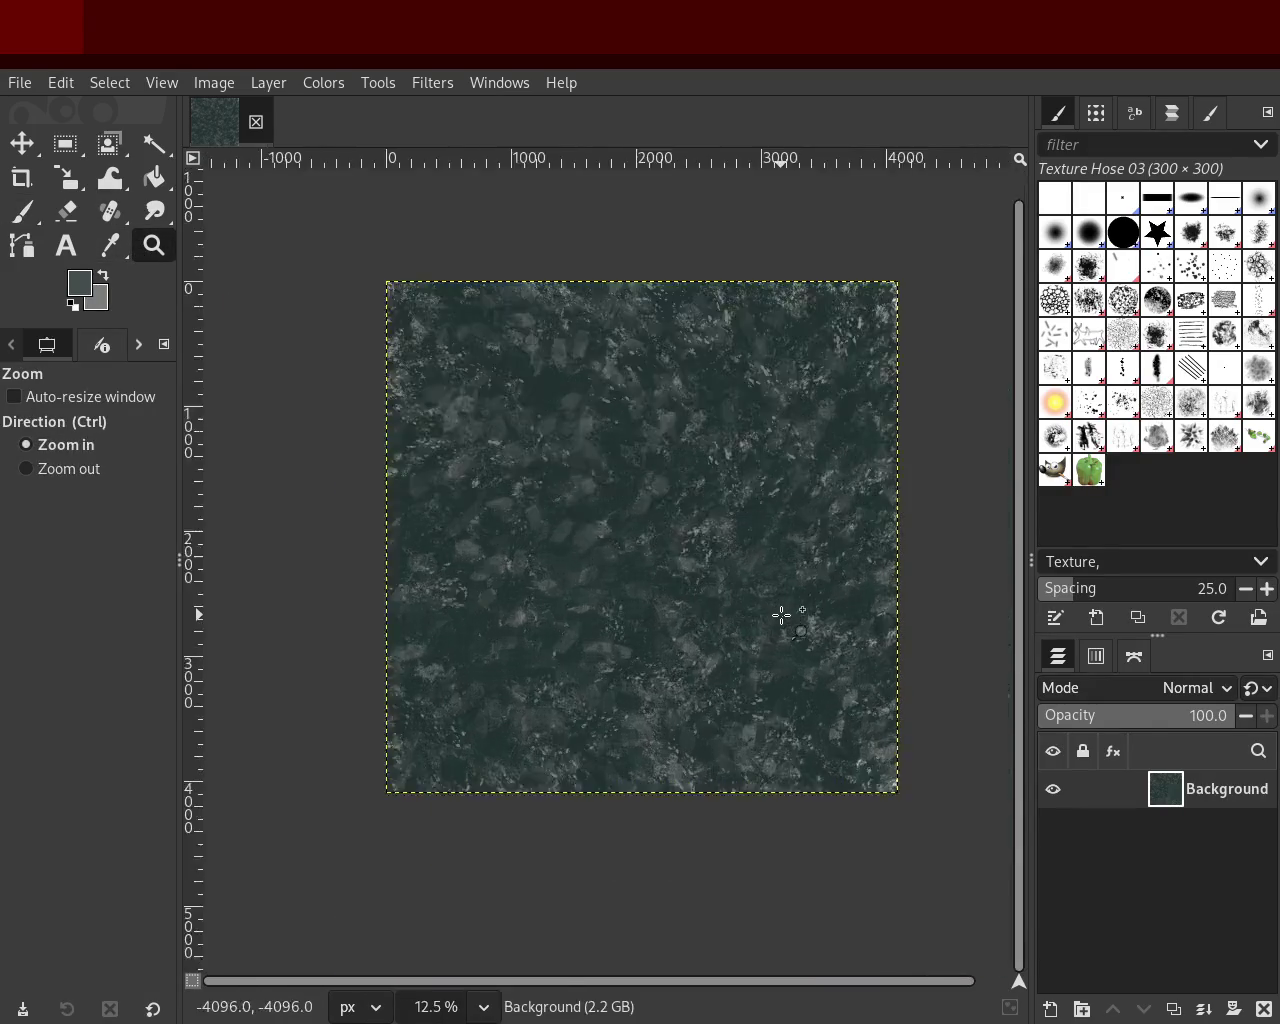
pyautogui.keyDown('ctrl'); pyautogui.click(780, 614); pyautogui.keyUp('ctrl')
pyautogui.click(1062, 340)
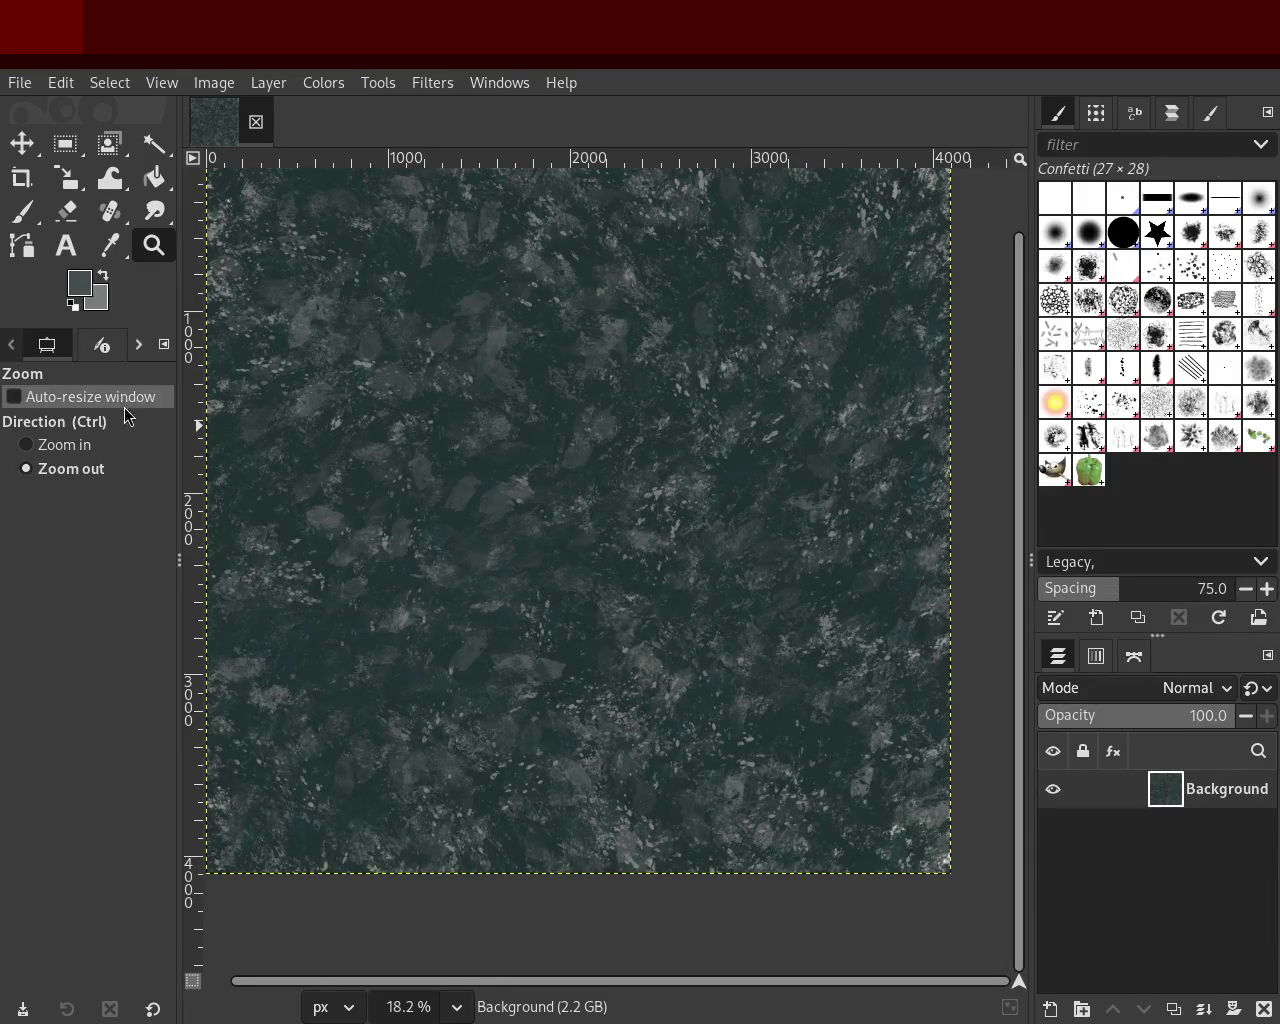
pyautogui.click(42, 218)
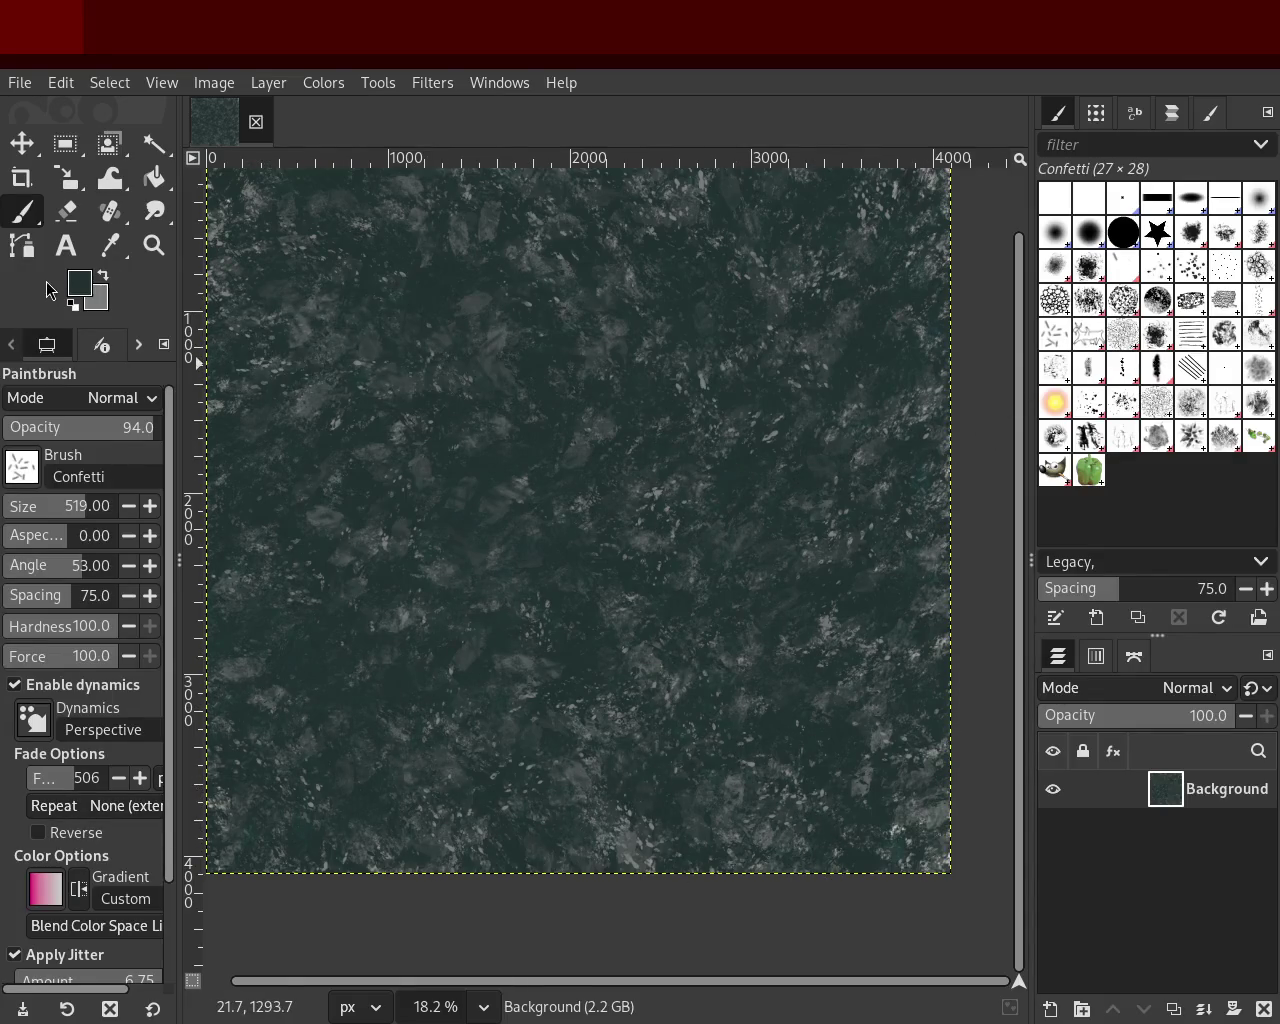
pyautogui.click(153, 245)
pyautogui.click(760, 560)
pyautogui.keyDown('ctrl'); pyautogui.click(700, 530); pyautogui.keyUp('ctrl')
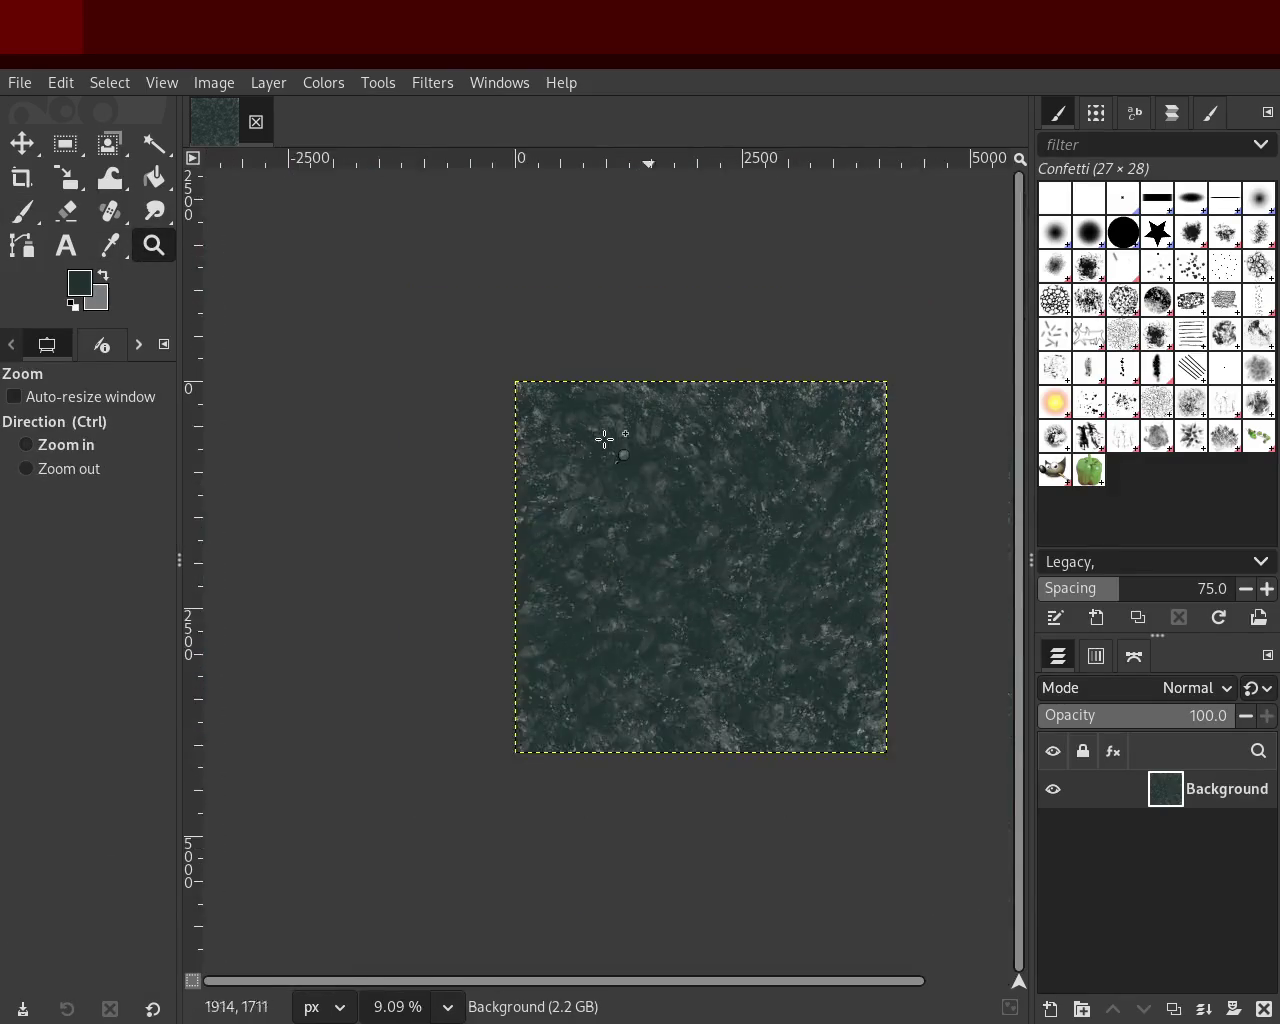
pyautogui.click(620, 450)
pyautogui.press('ctrl')
pyautogui.click(18, 222)
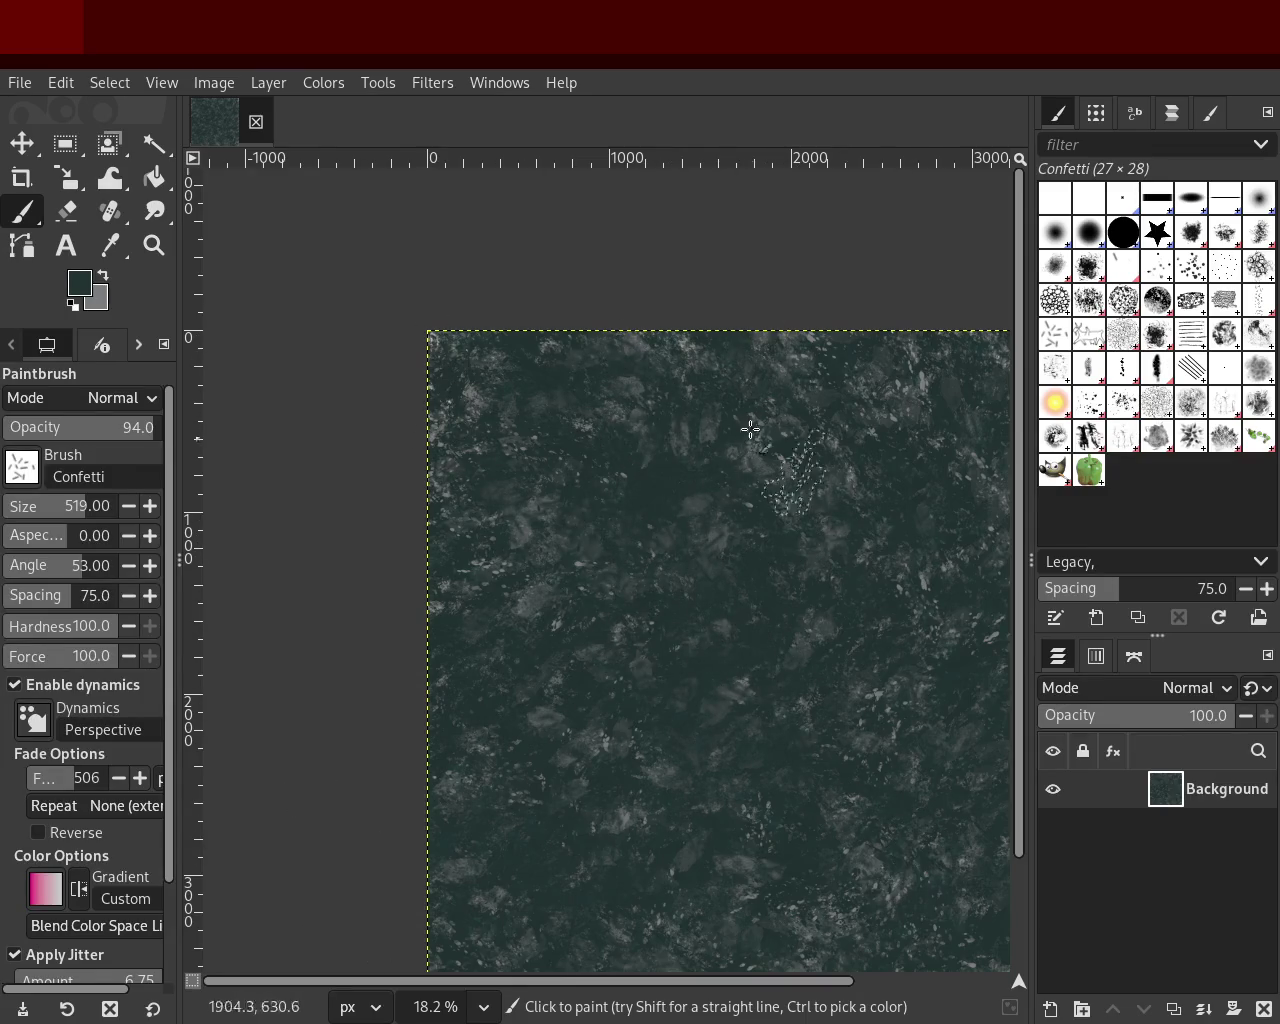
pyautogui.click(154, 245)
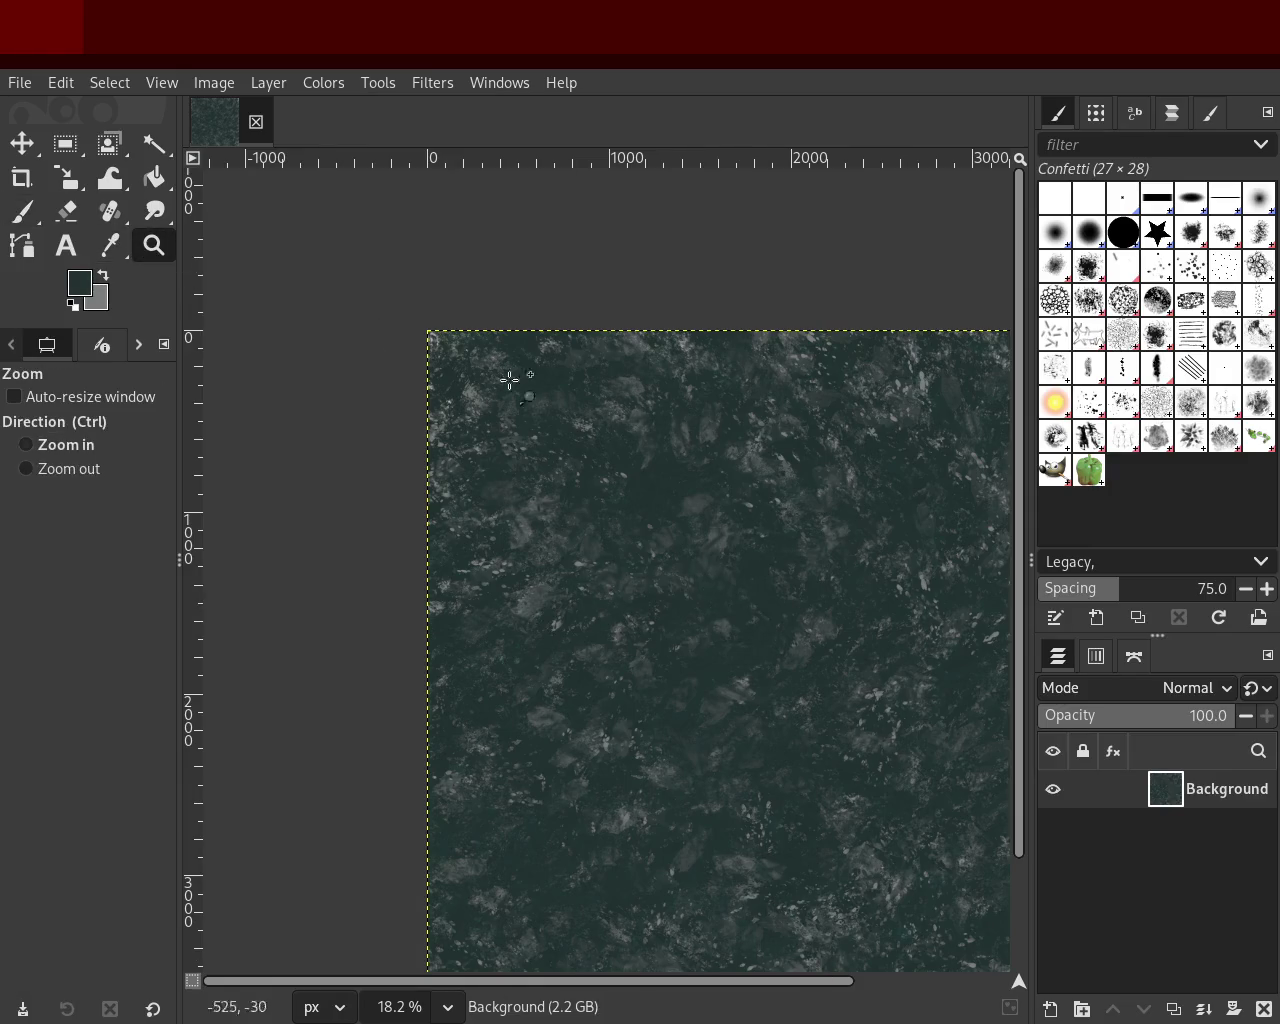
pyautogui.scroll(1, 757, 469)
pyautogui.scroll(3, 758, 473)
pyautogui.scroll(-1, 758, 471)
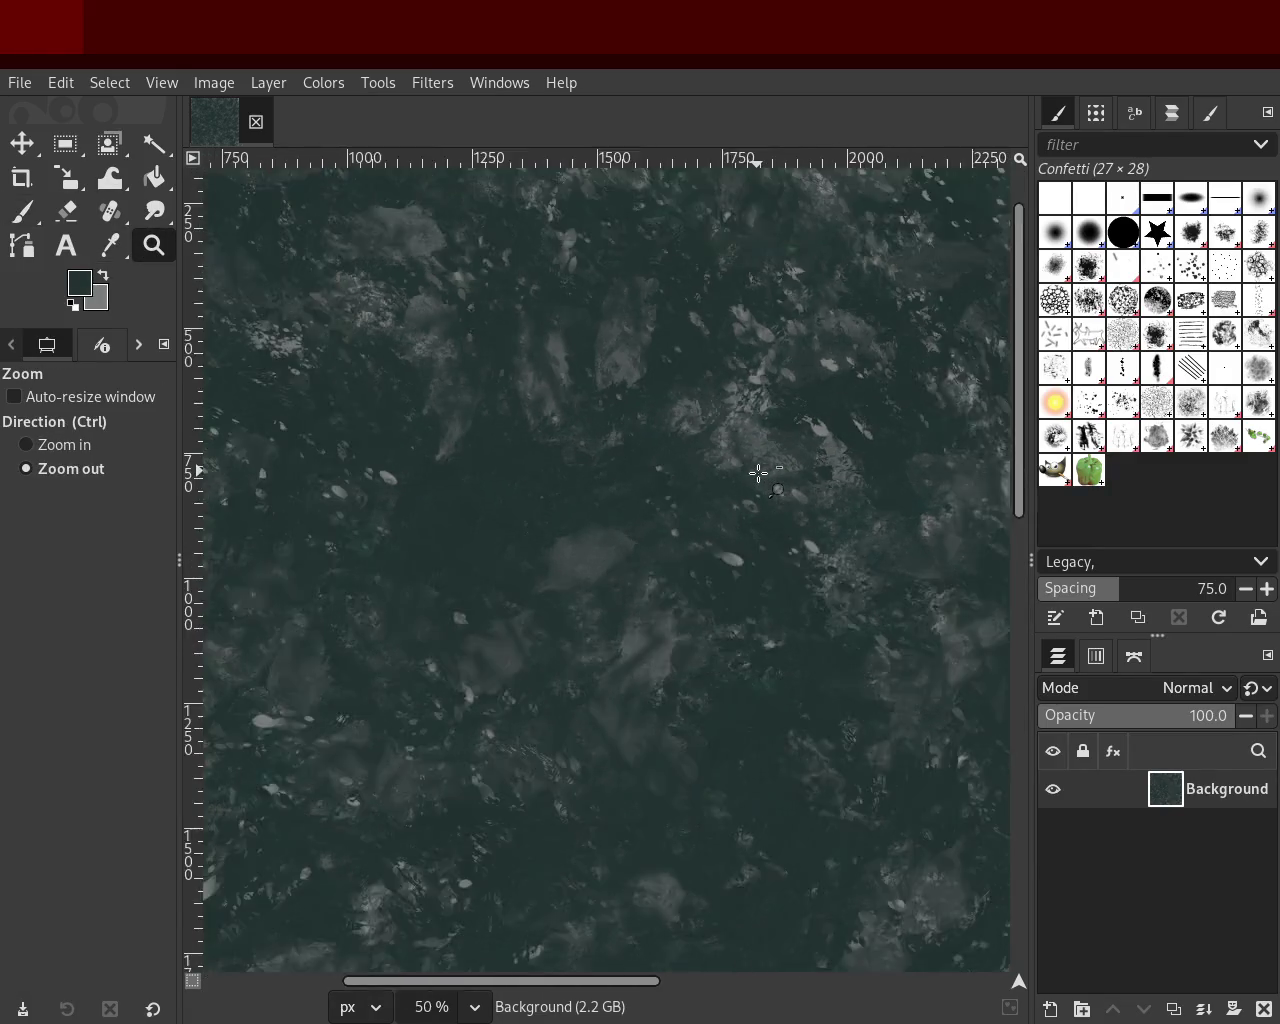
pyautogui.scroll(-3, 758, 471)
pyautogui.scroll(1, 620, 526)
pyautogui.scroll(-2, 607, 421)
pyautogui.scroll(-2, 694, 514)
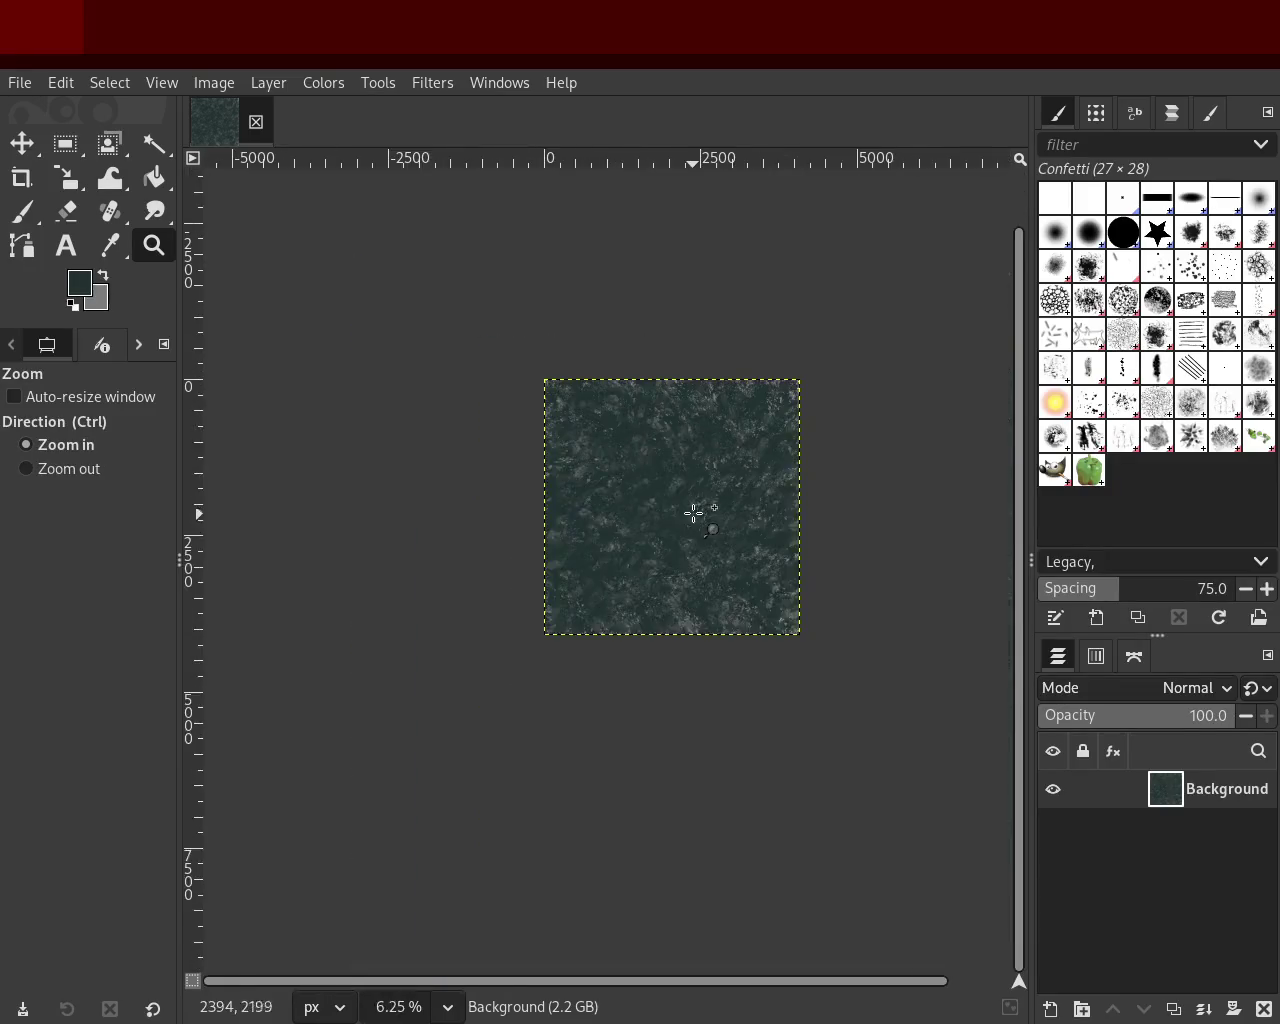
pyautogui.scroll(3, 694, 514)
pyautogui.press('p')
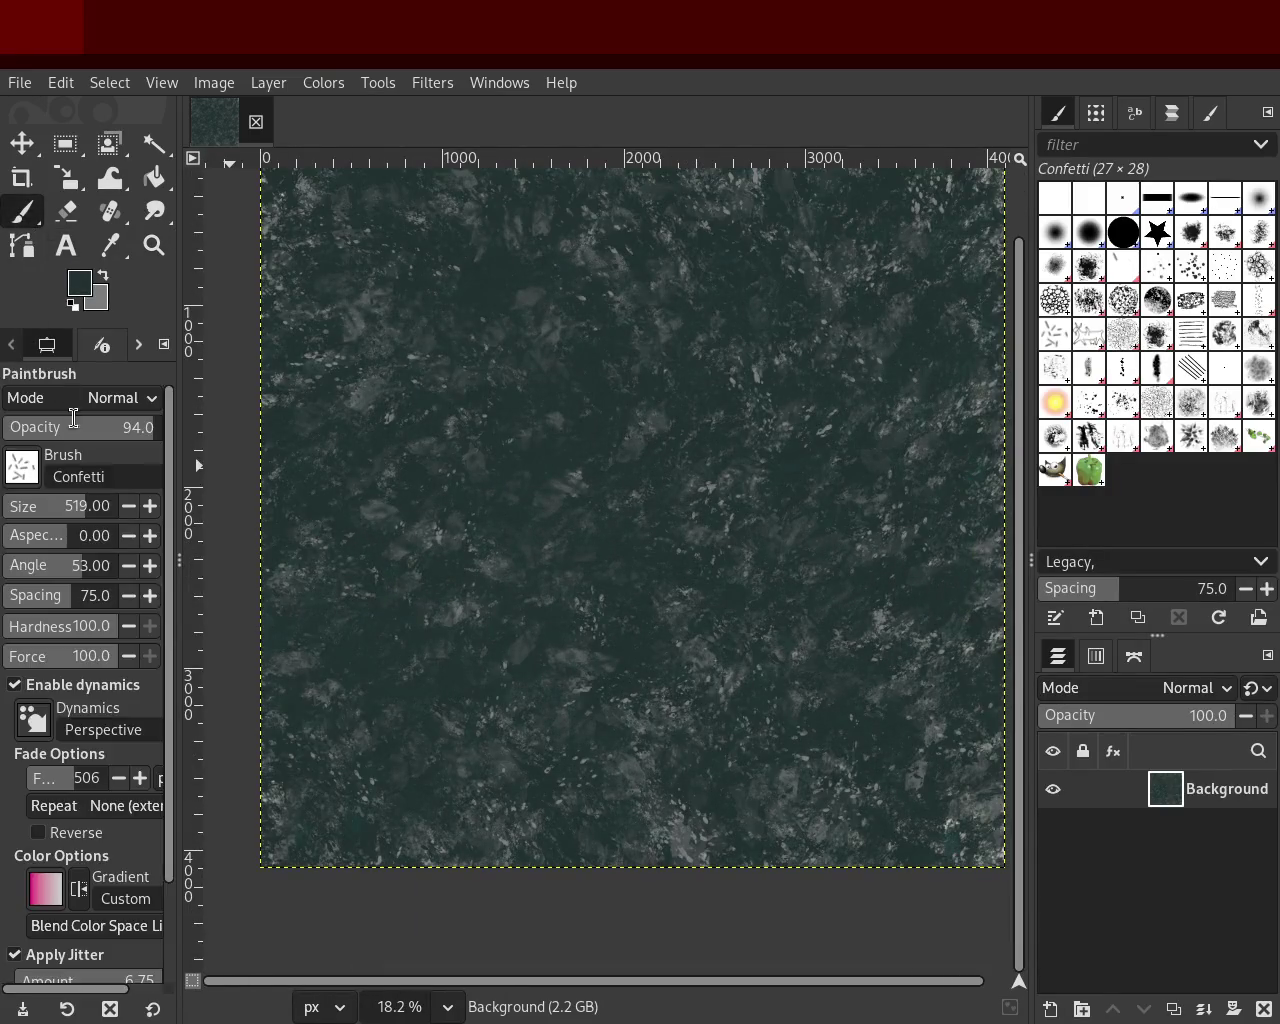
pyautogui.scroll(-1, 90, 700)
pyautogui.scroll(-2, 80, 800)
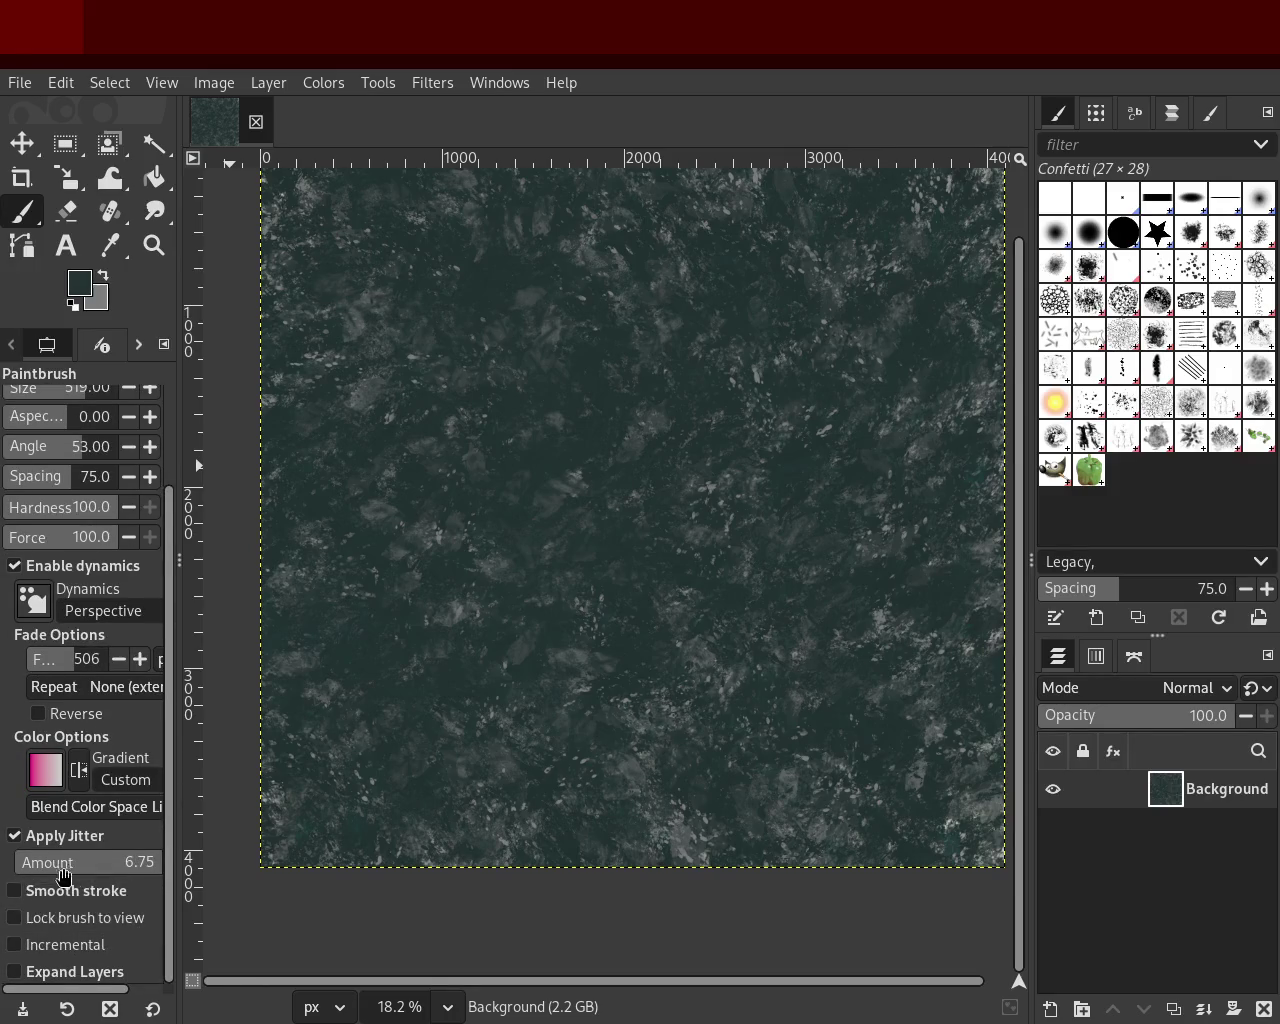
pyautogui.moveTo(108, 877); pyautogui.dragTo(88, 872)
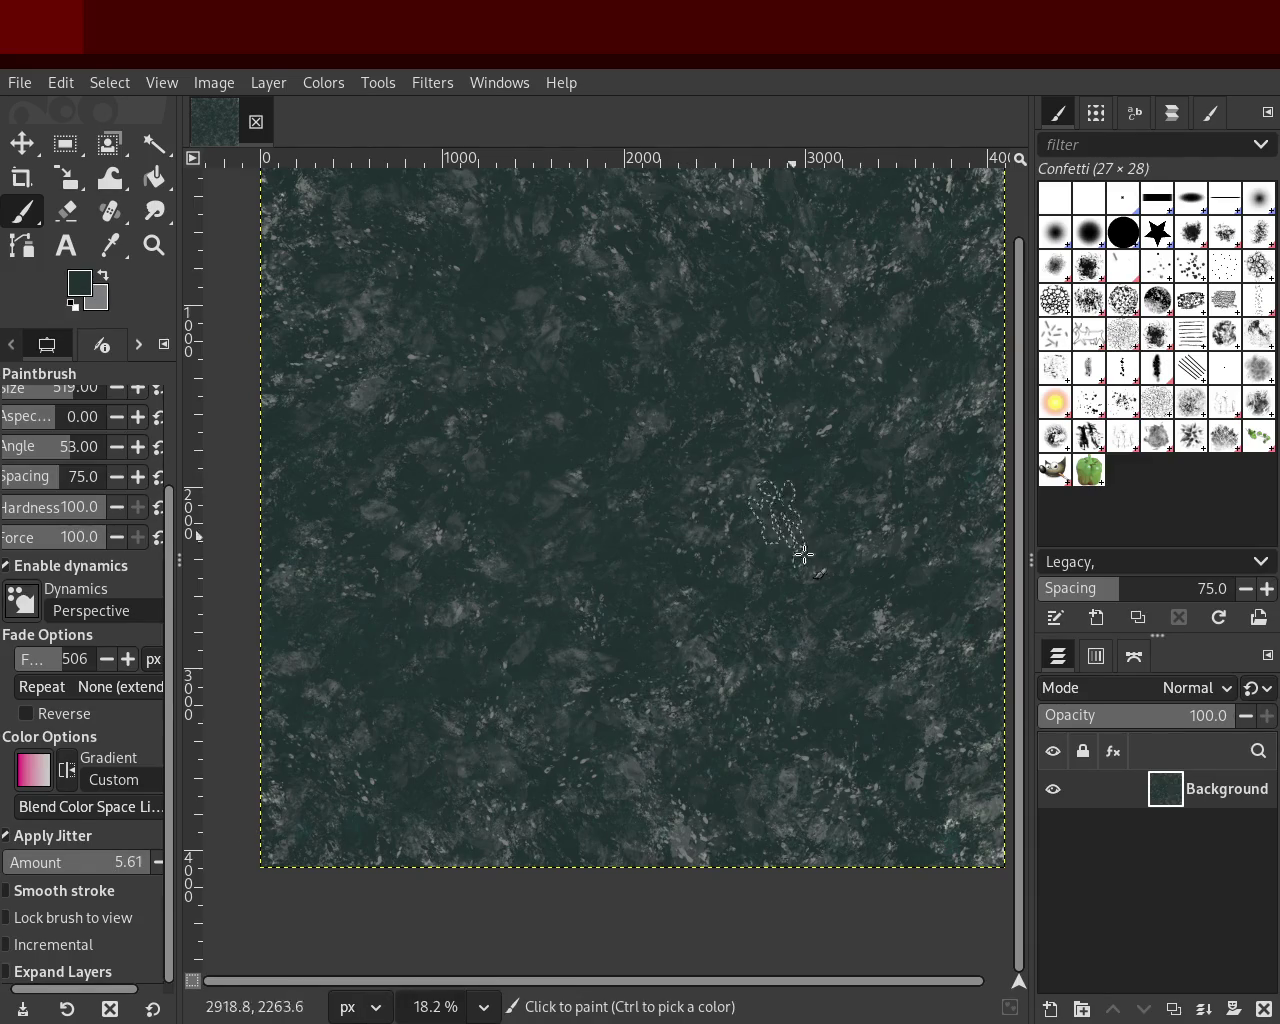
# Step: Test a Confetti dab and reframe the image to fill the window
pyautogui.click(812, 503)
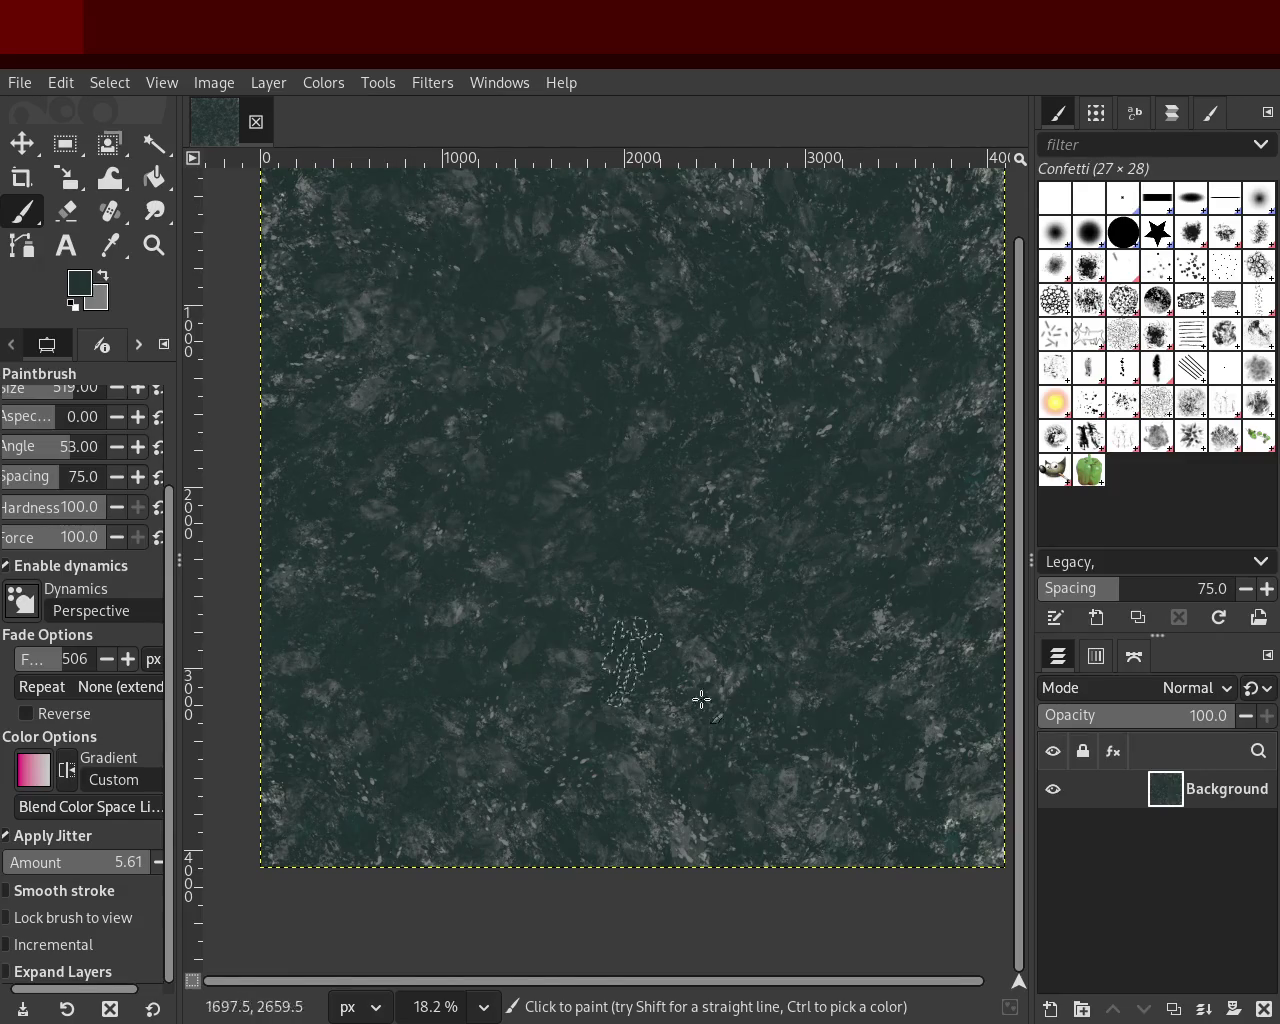
pyautogui.click(159, 253)
pyautogui.keyDown('ctrl'); pyautogui.click(700, 711); pyautogui.keyUp('ctrl')
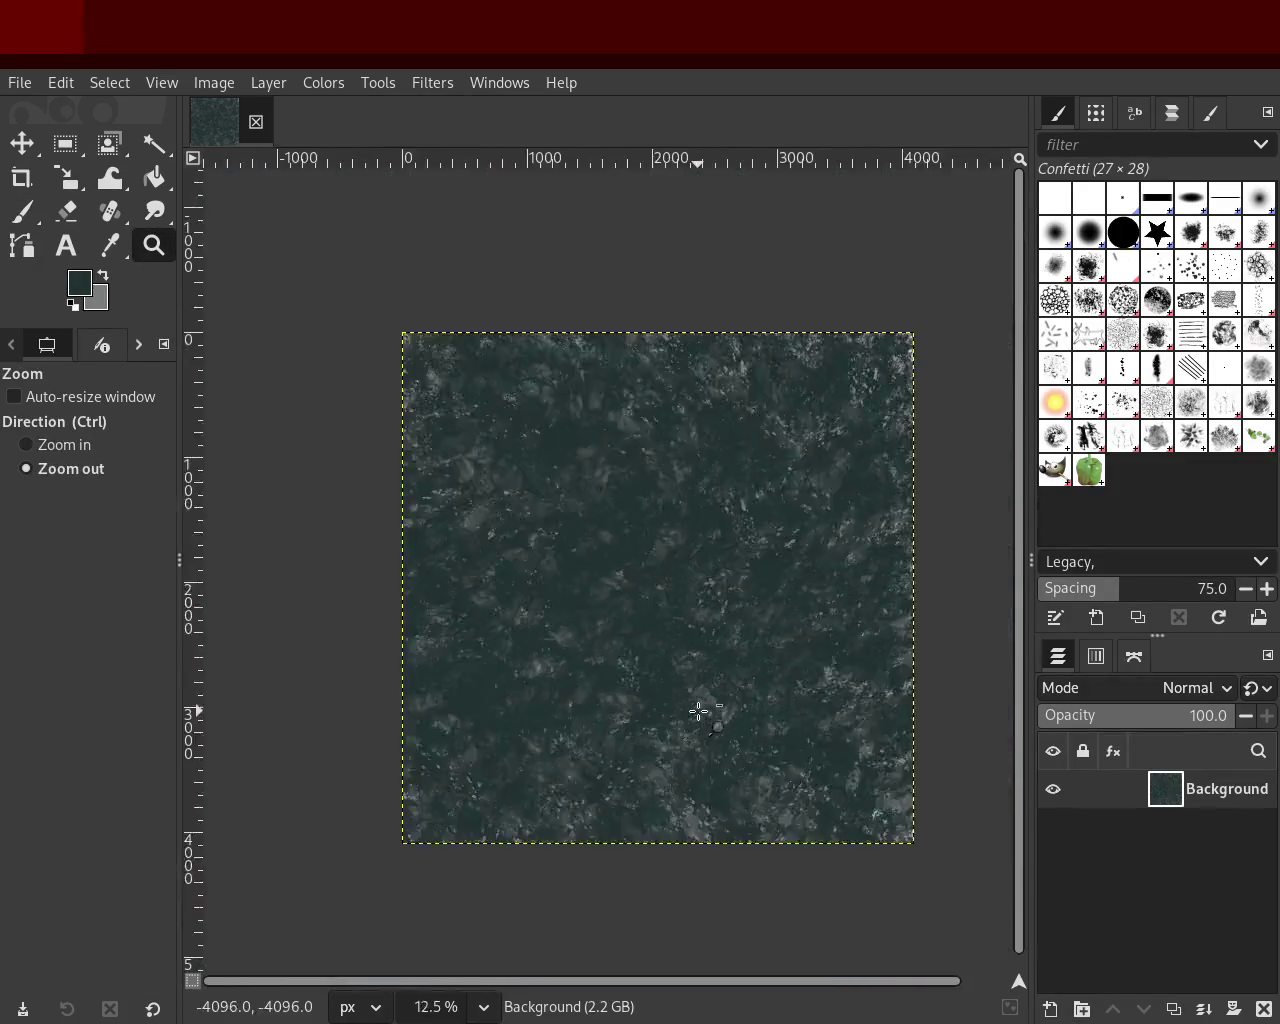
pyautogui.click(608, 492)
pyautogui.click(609, 491)
pyautogui.keyDown('ctrl'); pyautogui.click(740, 755); pyautogui.keyUp('ctrl')
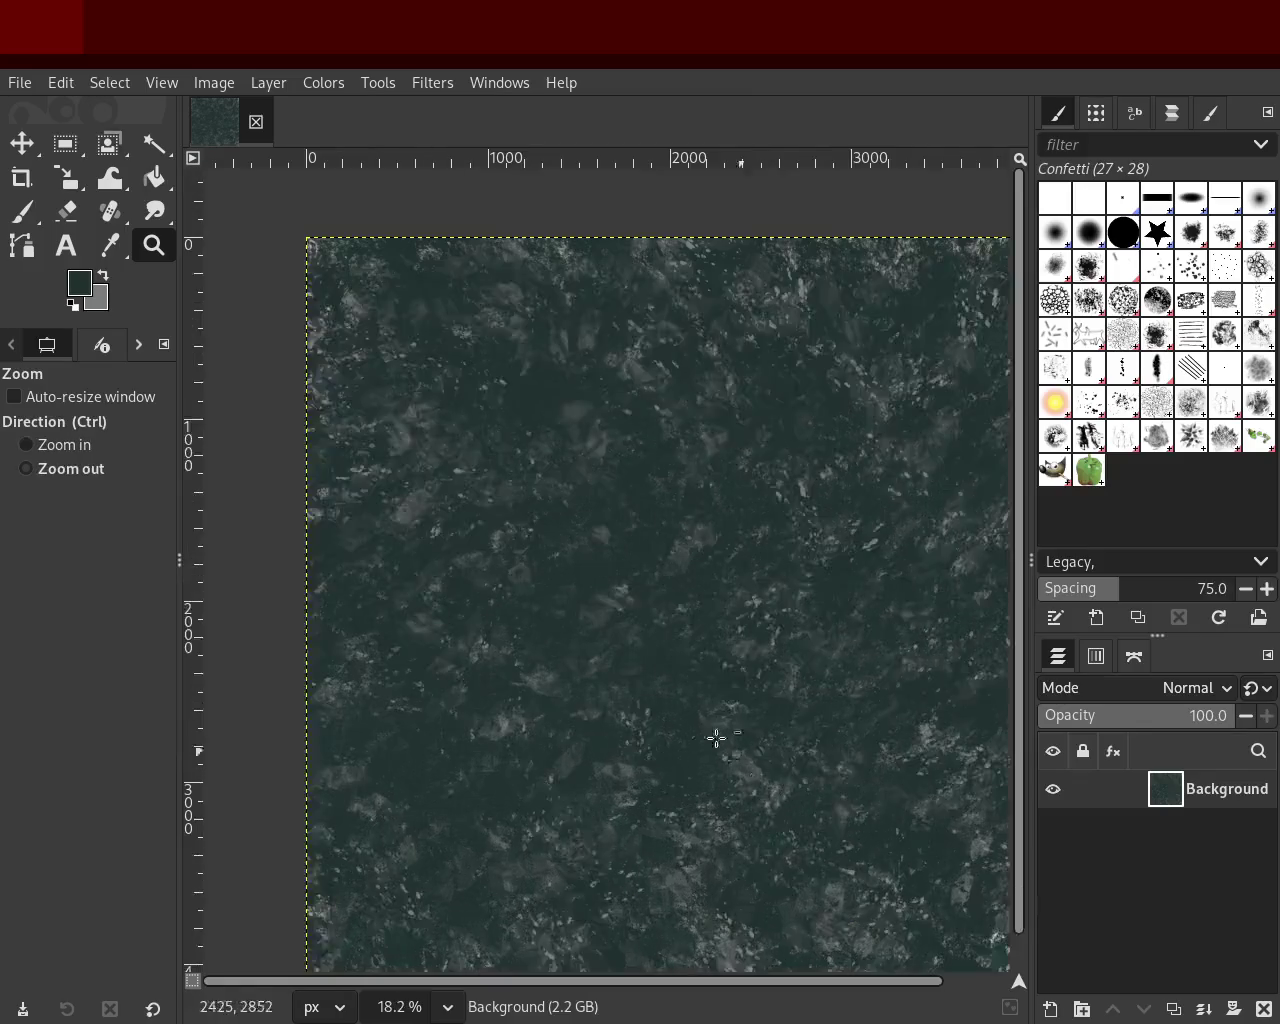
pyautogui.click(705, 700)
pyautogui.keyDown('ctrl'); pyautogui.click(712, 711); pyautogui.keyUp('ctrl')
pyautogui.click(24, 218)
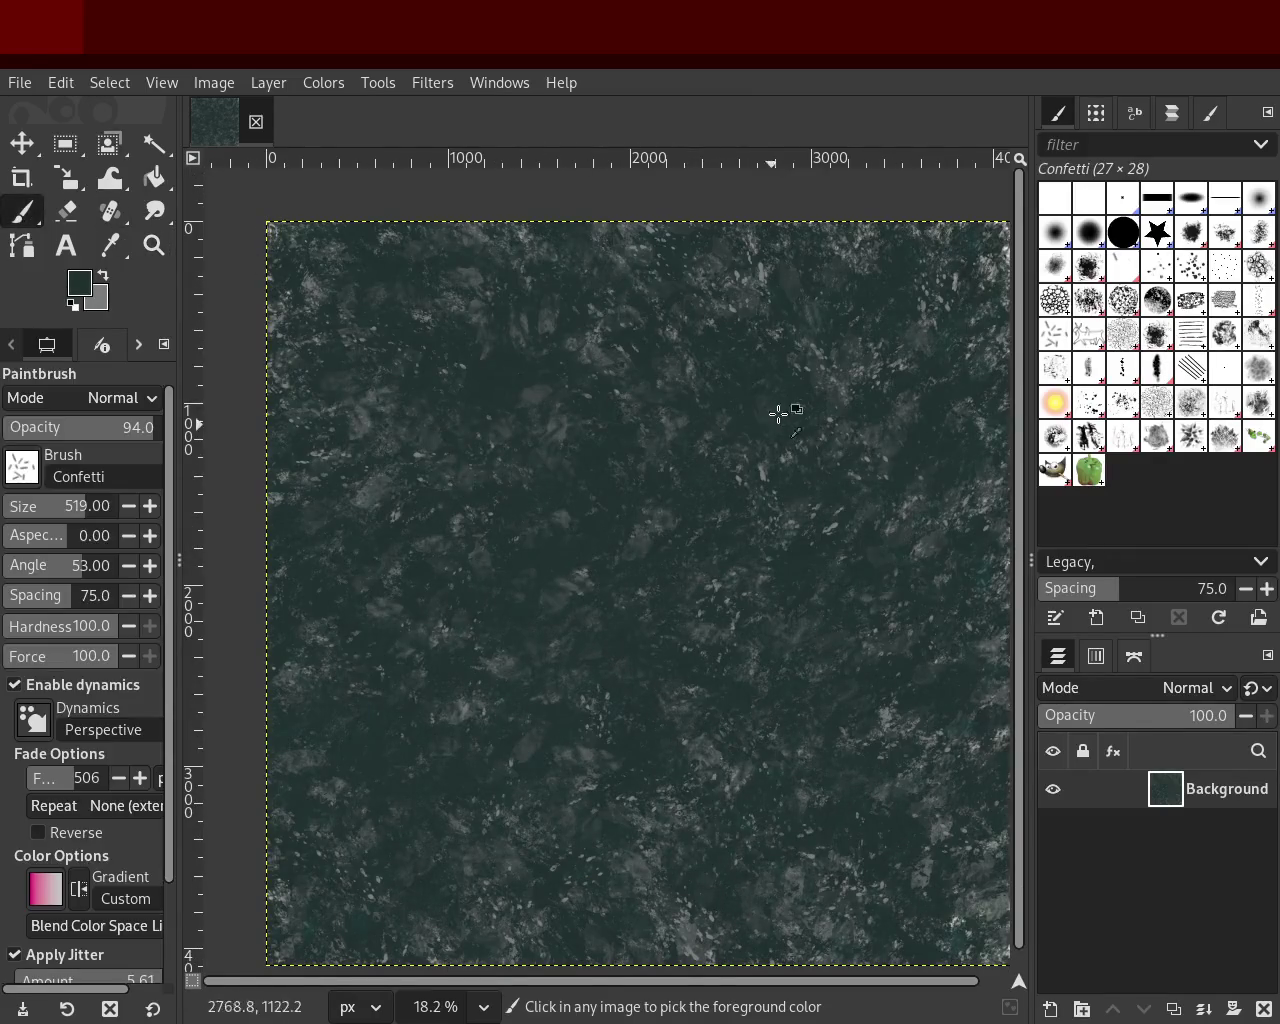
# Step: Try and undo Confetti and Texture Hose 01 strokes, then sample the dark teal
pyautogui.moveTo(760, 271)
pyautogui.mouseDown()
pyautogui.moveTo(386, 944)
pyautogui.moveTo(903, 826)
pyautogui.mouseUp()
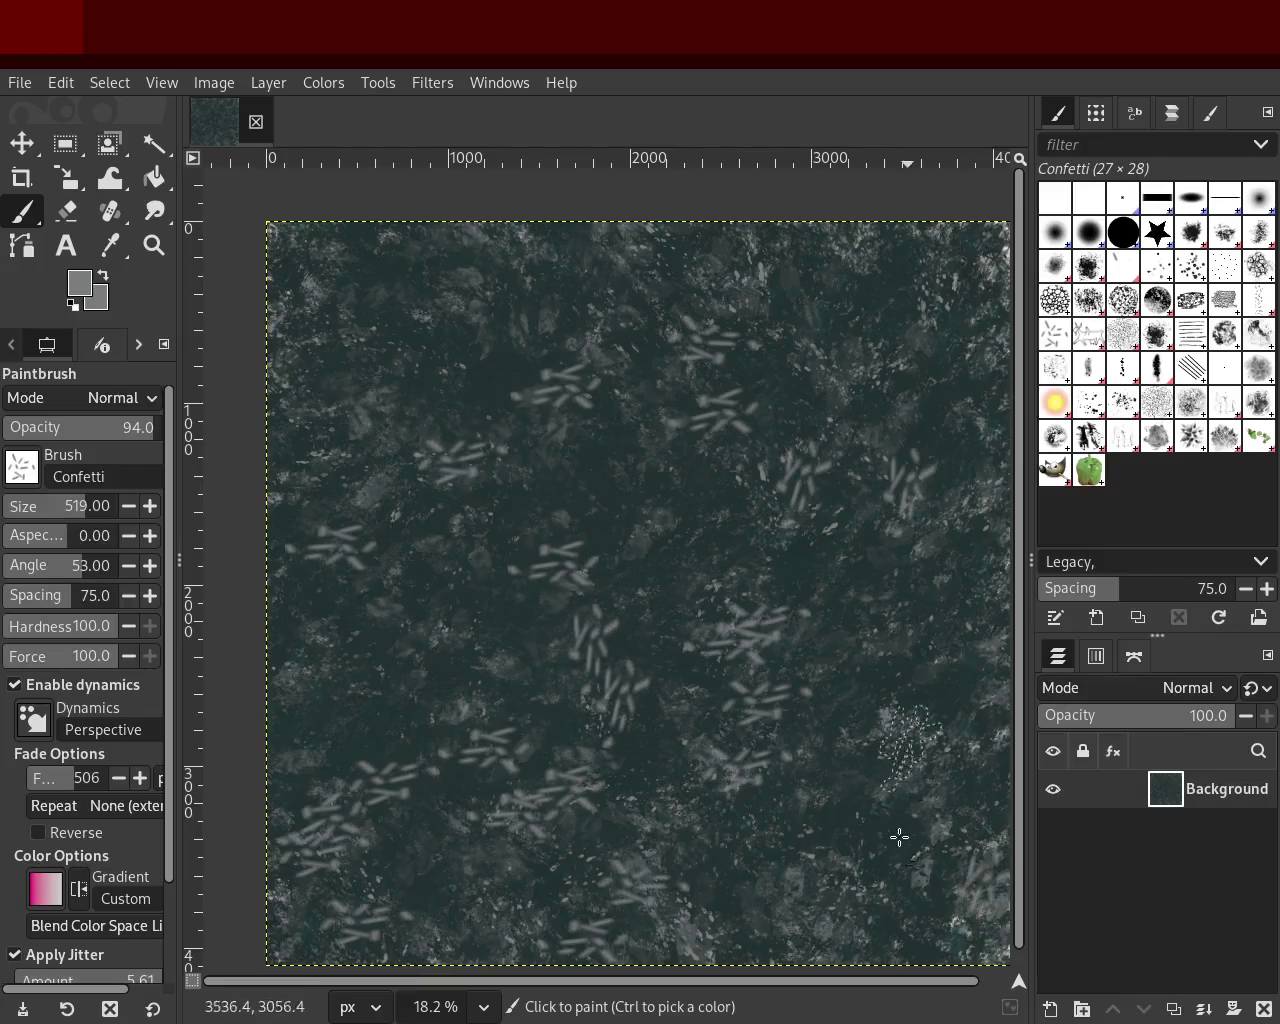
pyautogui.hotkey('ctrl', 'z')
pyautogui.moveTo(749, 800); pyautogui.dragTo(935, 683)
pyautogui.hotkey('ctrl', 'z')
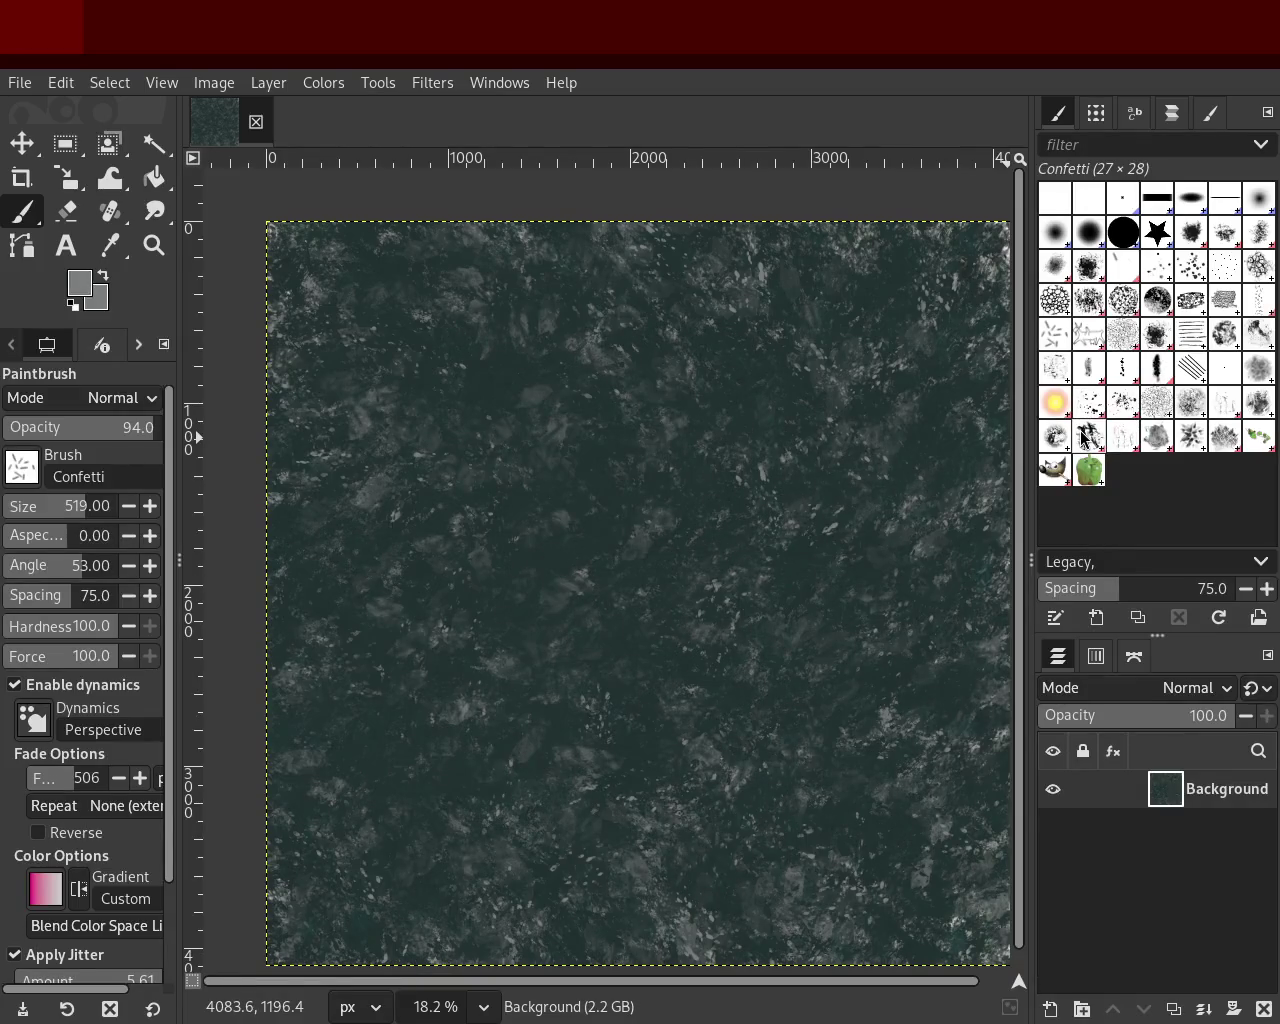
pyautogui.click(1083, 437)
pyautogui.moveTo(571, 486); pyautogui.dragTo(806, 723)
pyautogui.hotkey('ctrl', 'z')
pyautogui.keyDown('ctrl'); pyautogui.click(760, 288); pyautogui.keyUp('ctrl')
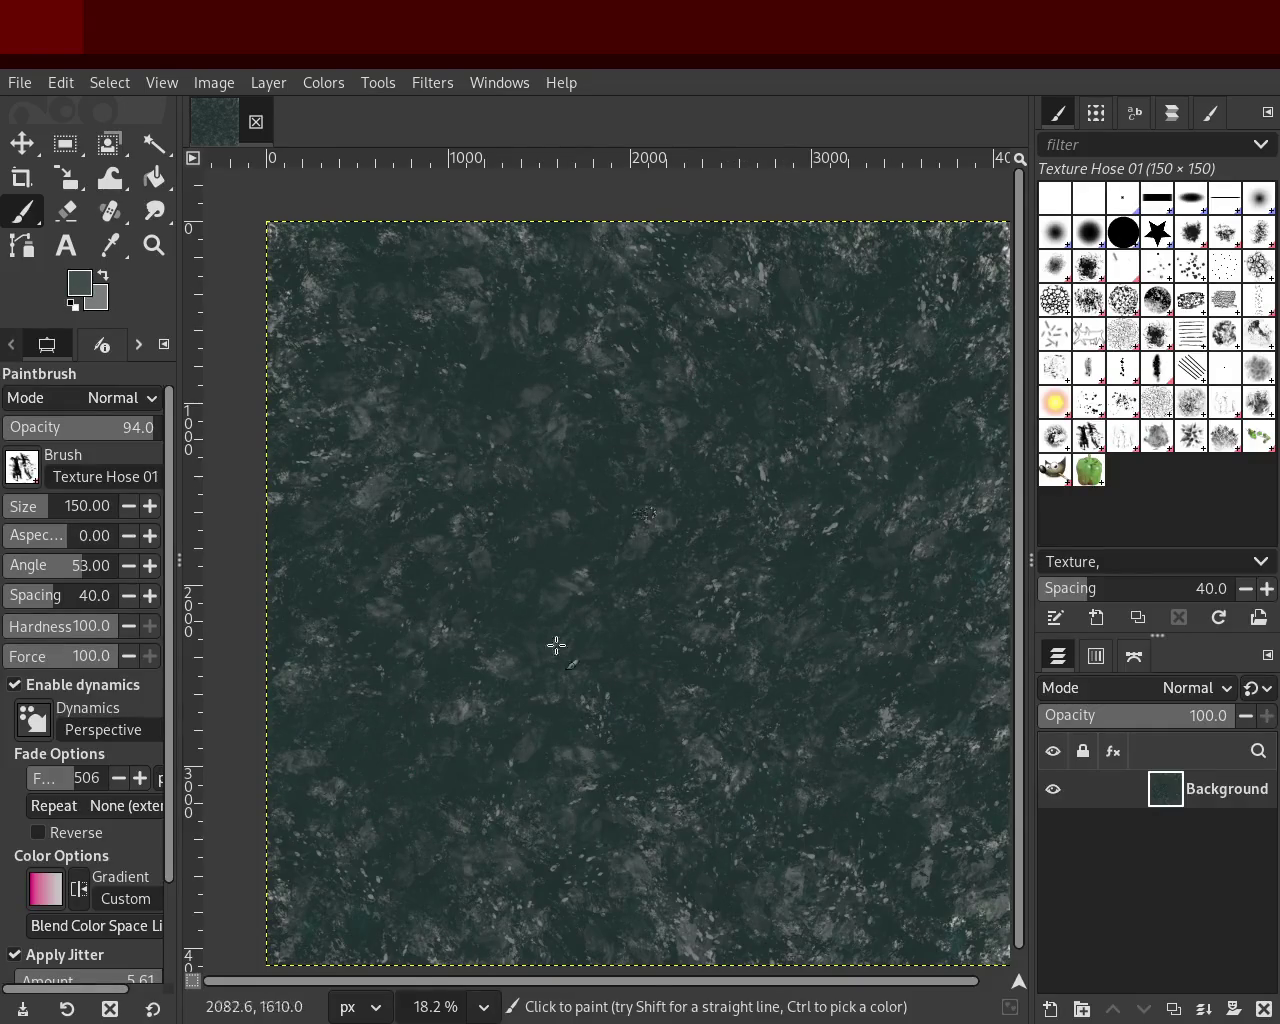
# Step: Paint trial Texture Hose 03 dabs, inspect them zoomed, and undo them
pyautogui.click(1183, 445)
pyautogui.moveTo(600, 460); pyautogui.dragTo(860, 394)
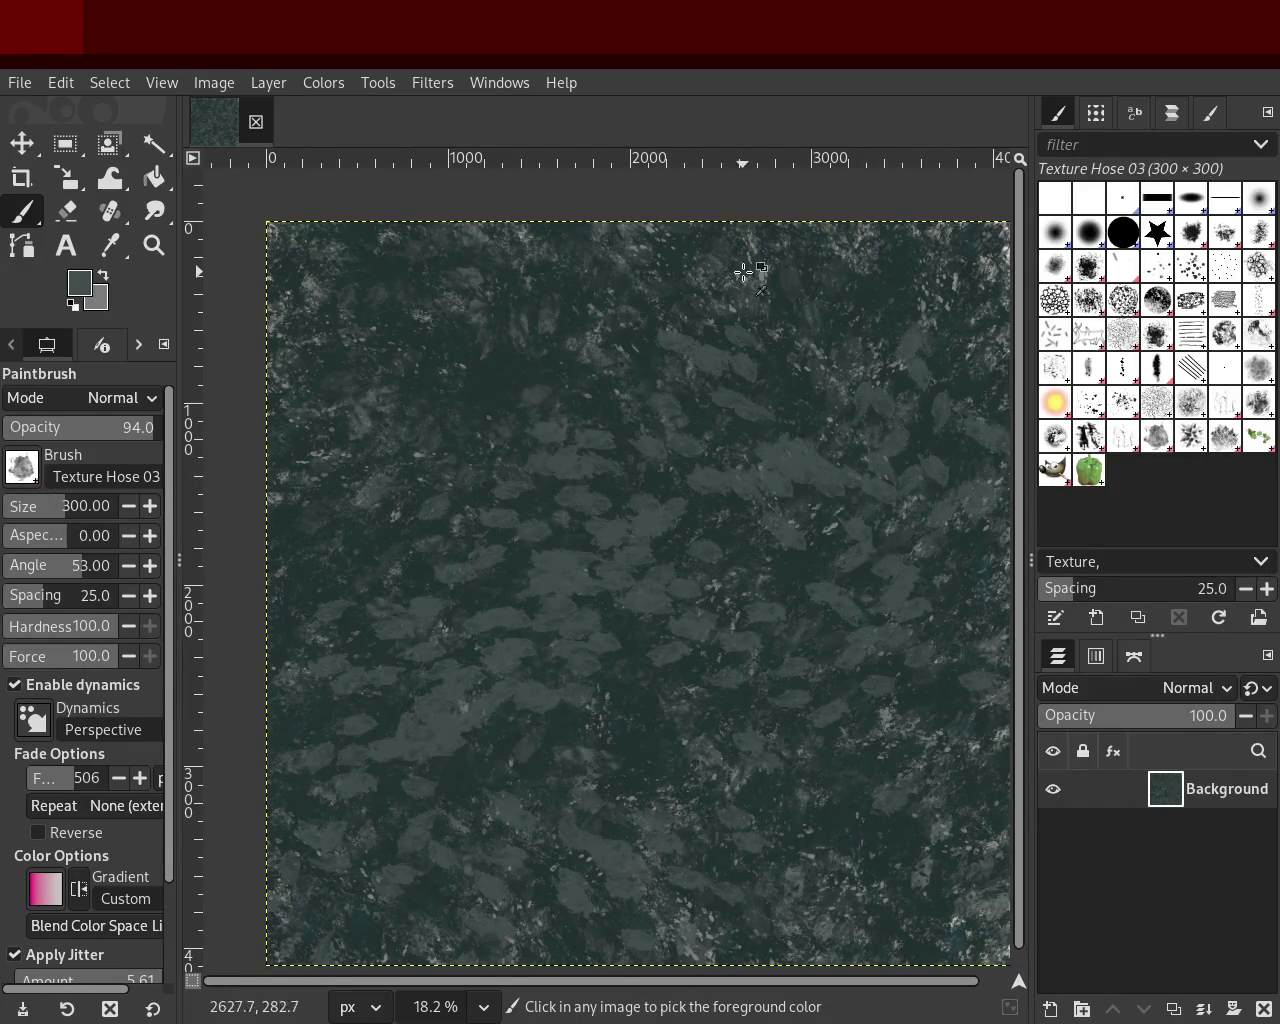
pyautogui.moveTo(660, 740); pyautogui.dragTo(608, 481)
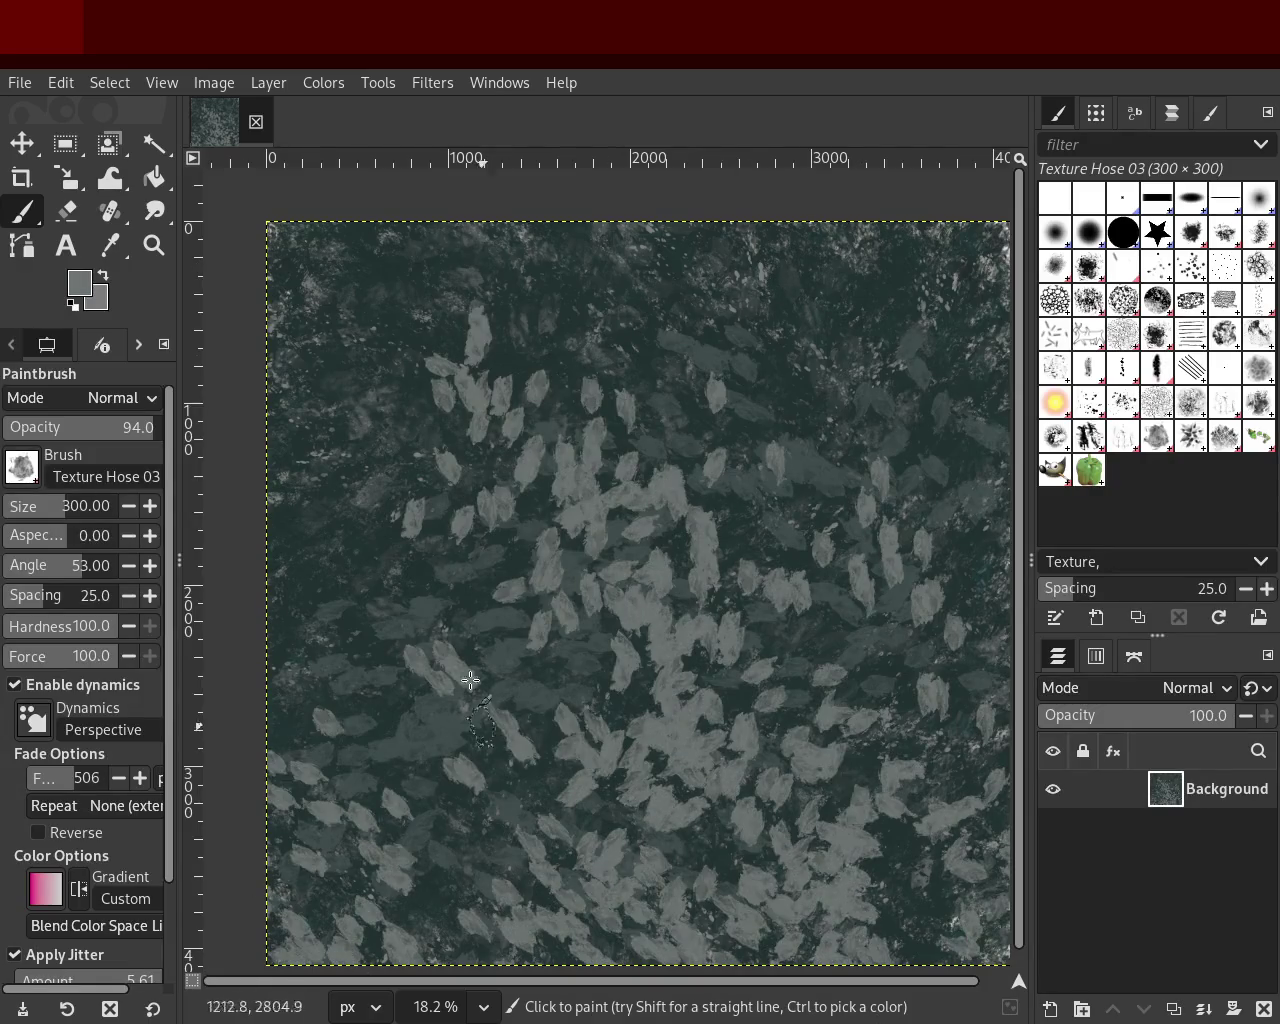
pyautogui.press('z')
pyautogui.click(709, 500)
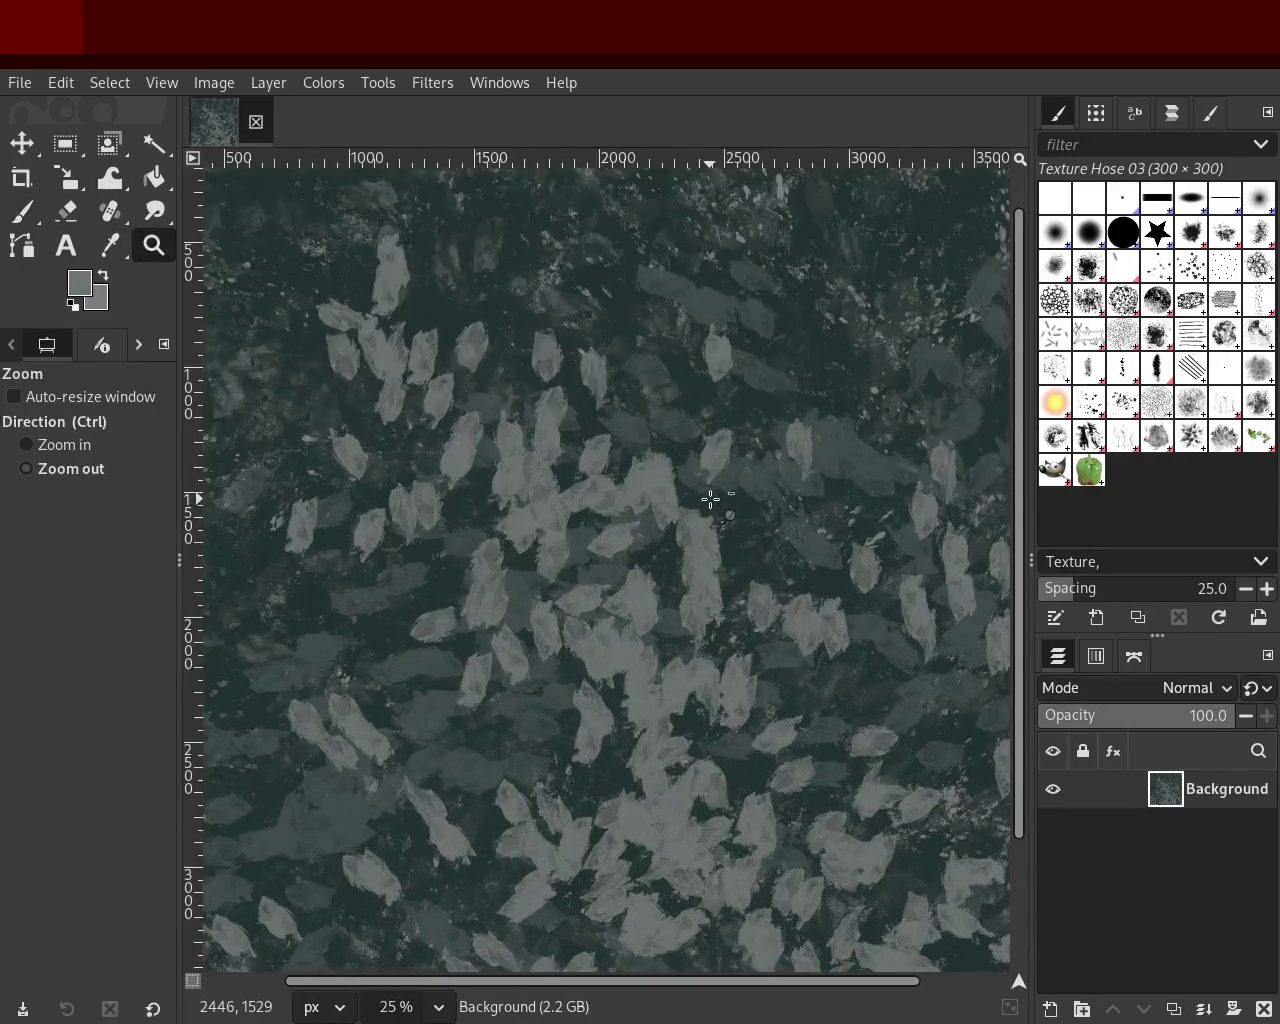
pyautogui.keyDown('ctrl'); pyautogui.click(709, 500); pyautogui.keyUp('ctrl')
pyautogui.keyDown('ctrl'); pyautogui.click(709, 500); pyautogui.keyUp('ctrl')
pyautogui.keyDown('ctrl'); pyautogui.click(710, 498); pyautogui.keyUp('ctrl')
pyautogui.keyDown('ctrl'); pyautogui.click(710, 498); pyautogui.keyUp('ctrl')
pyautogui.click(716, 667)
pyautogui.click(716, 667)
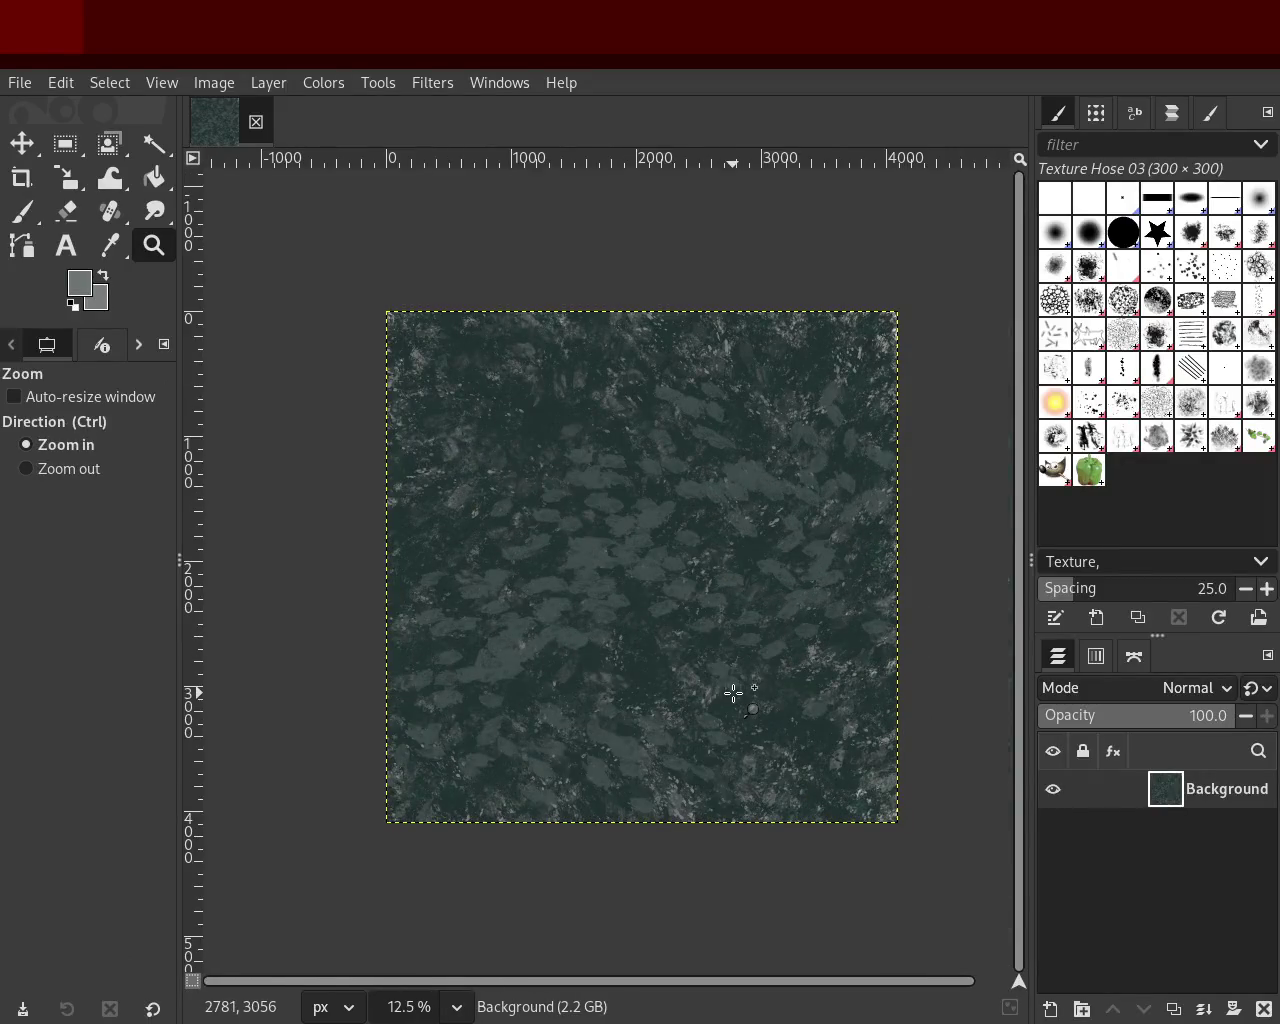
pyautogui.hotkey('ctrl', 'z')
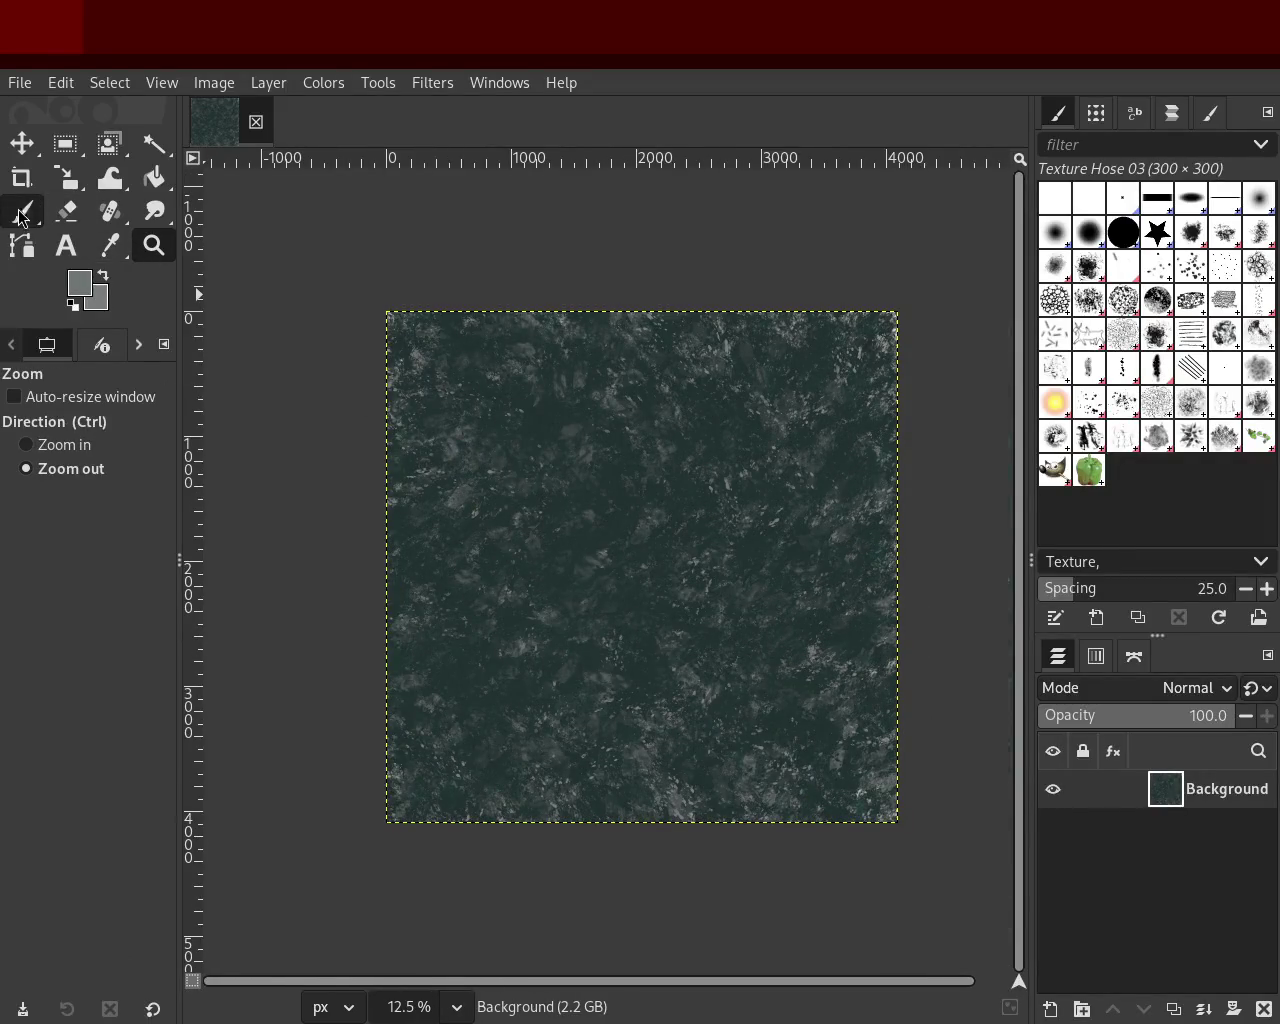
# Step: Sample a canvas colour and scatter large size-592 Texture Hose 03 dabs across the texture
pyautogui.click(21, 213)
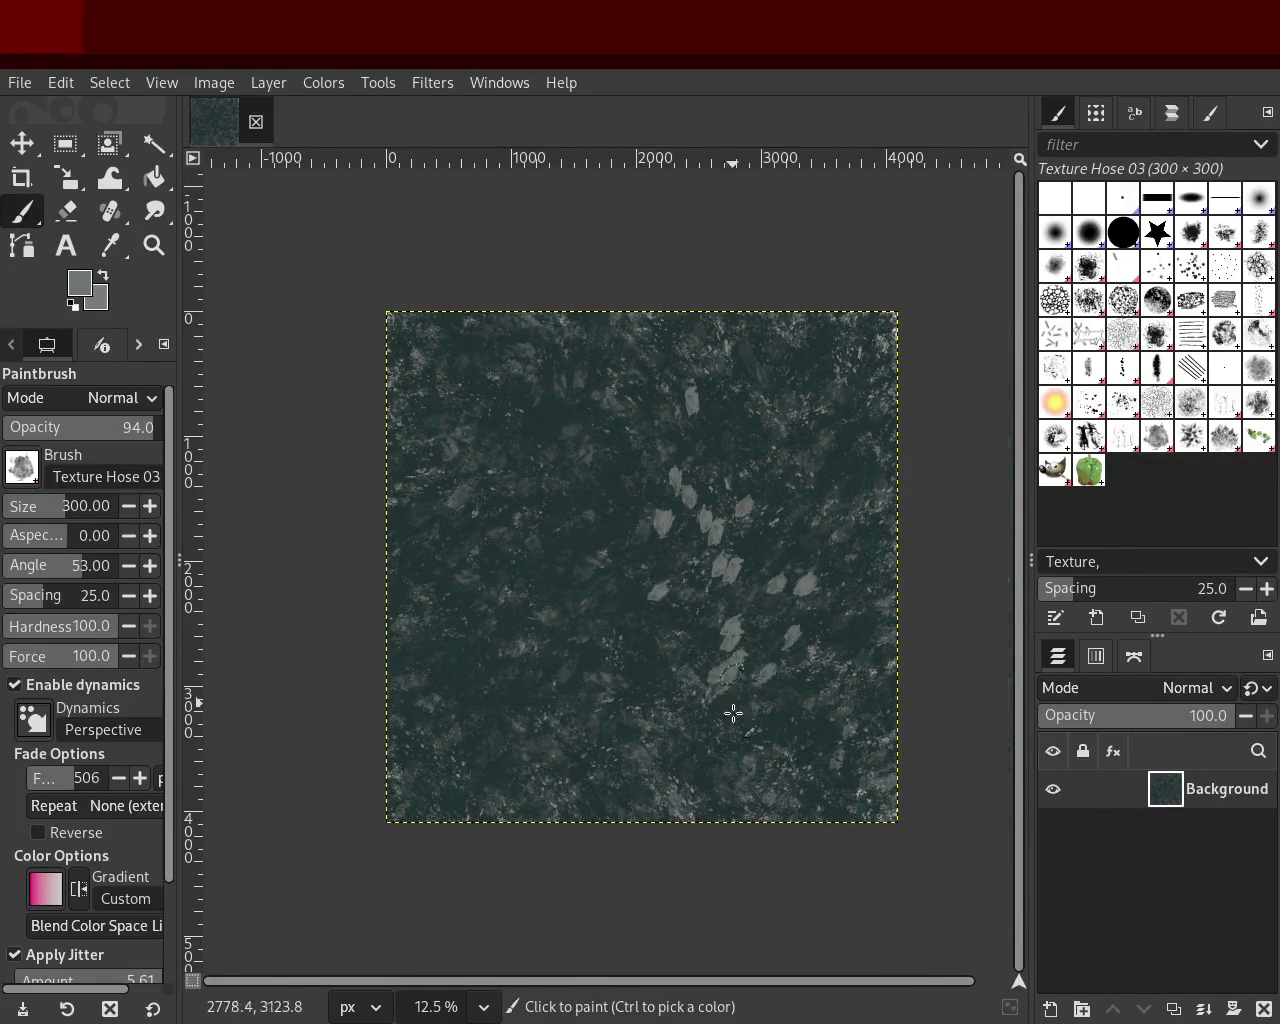
pyautogui.keyDown('ctrl'); pyautogui.click(860, 607); pyautogui.keyUp('ctrl')
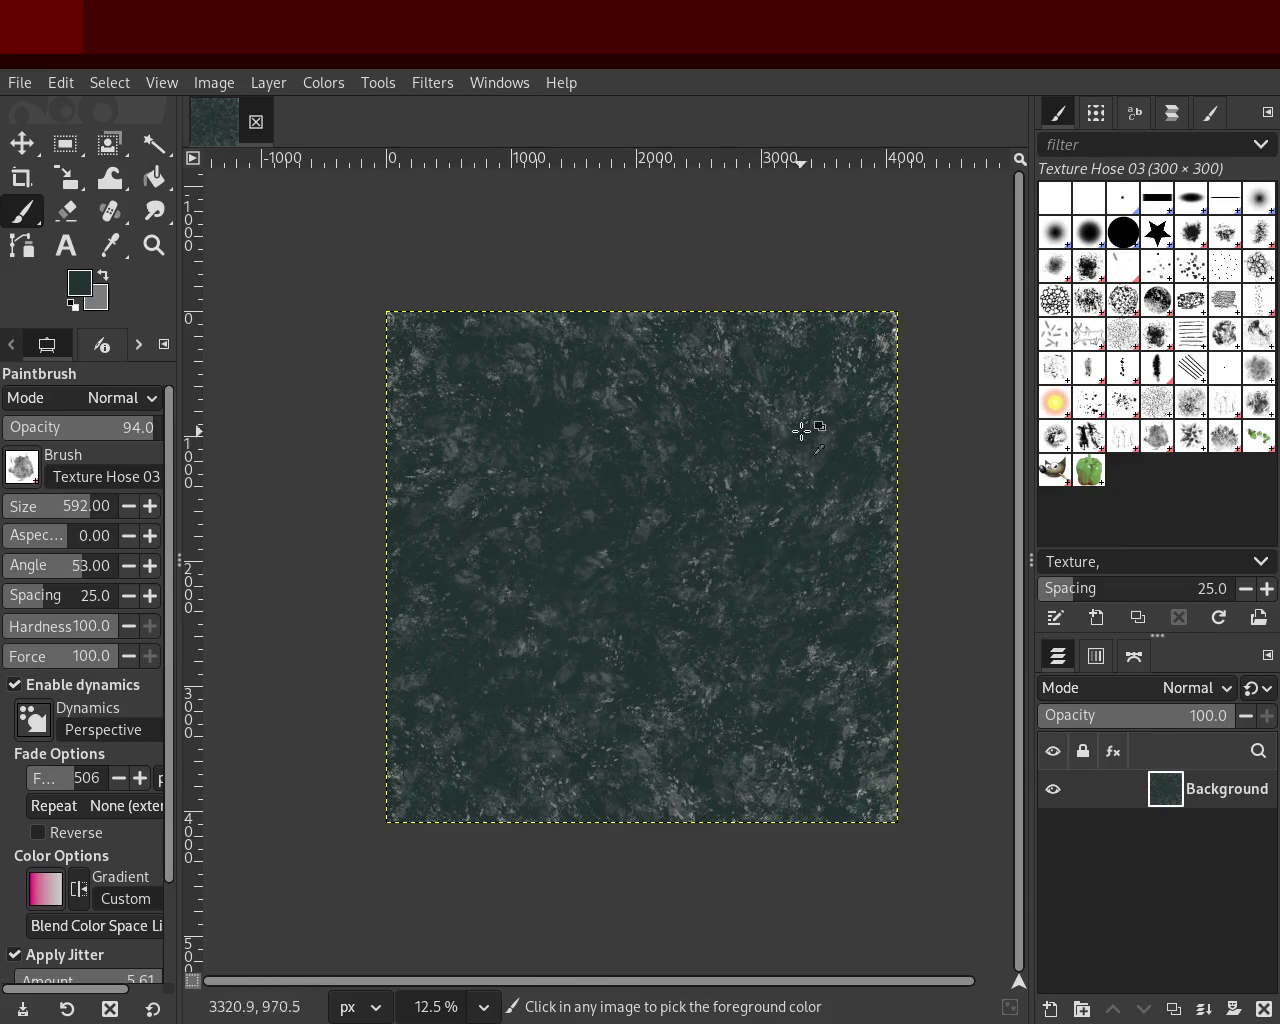
pyautogui.moveTo(838, 394)
pyautogui.mouseDown()
pyautogui.moveTo(543, 651)
pyautogui.moveTo(689, 626)
pyautogui.moveTo(586, 661)
pyautogui.moveTo(557, 560)
pyautogui.moveTo(817, 691)
pyautogui.moveTo(826, 806)
pyautogui.moveTo(767, 734)
pyautogui.moveTo(748, 774)
pyautogui.mouseUp()
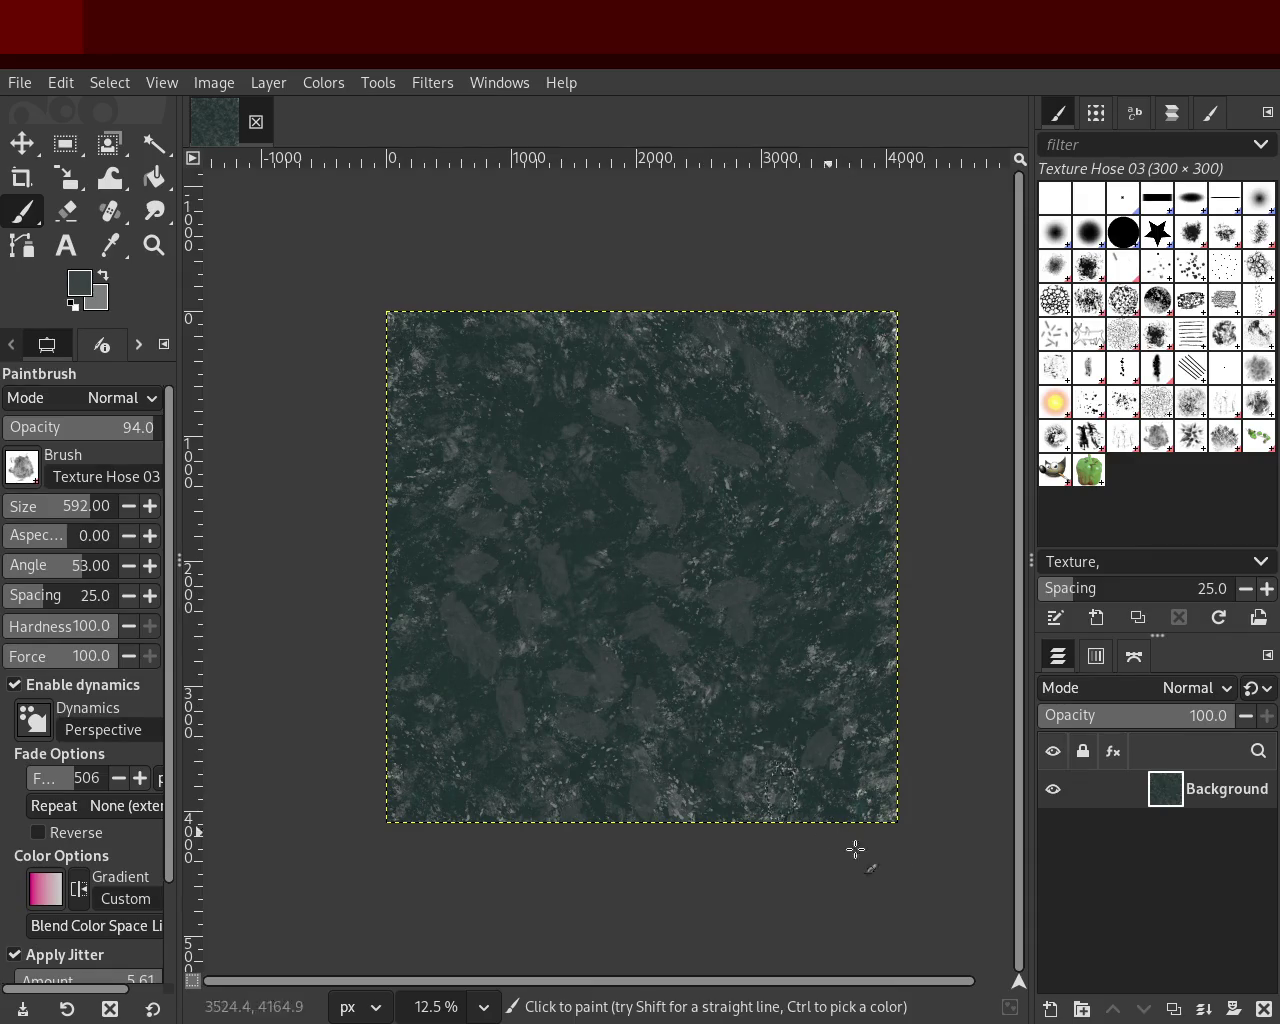
pyautogui.click(153, 245)
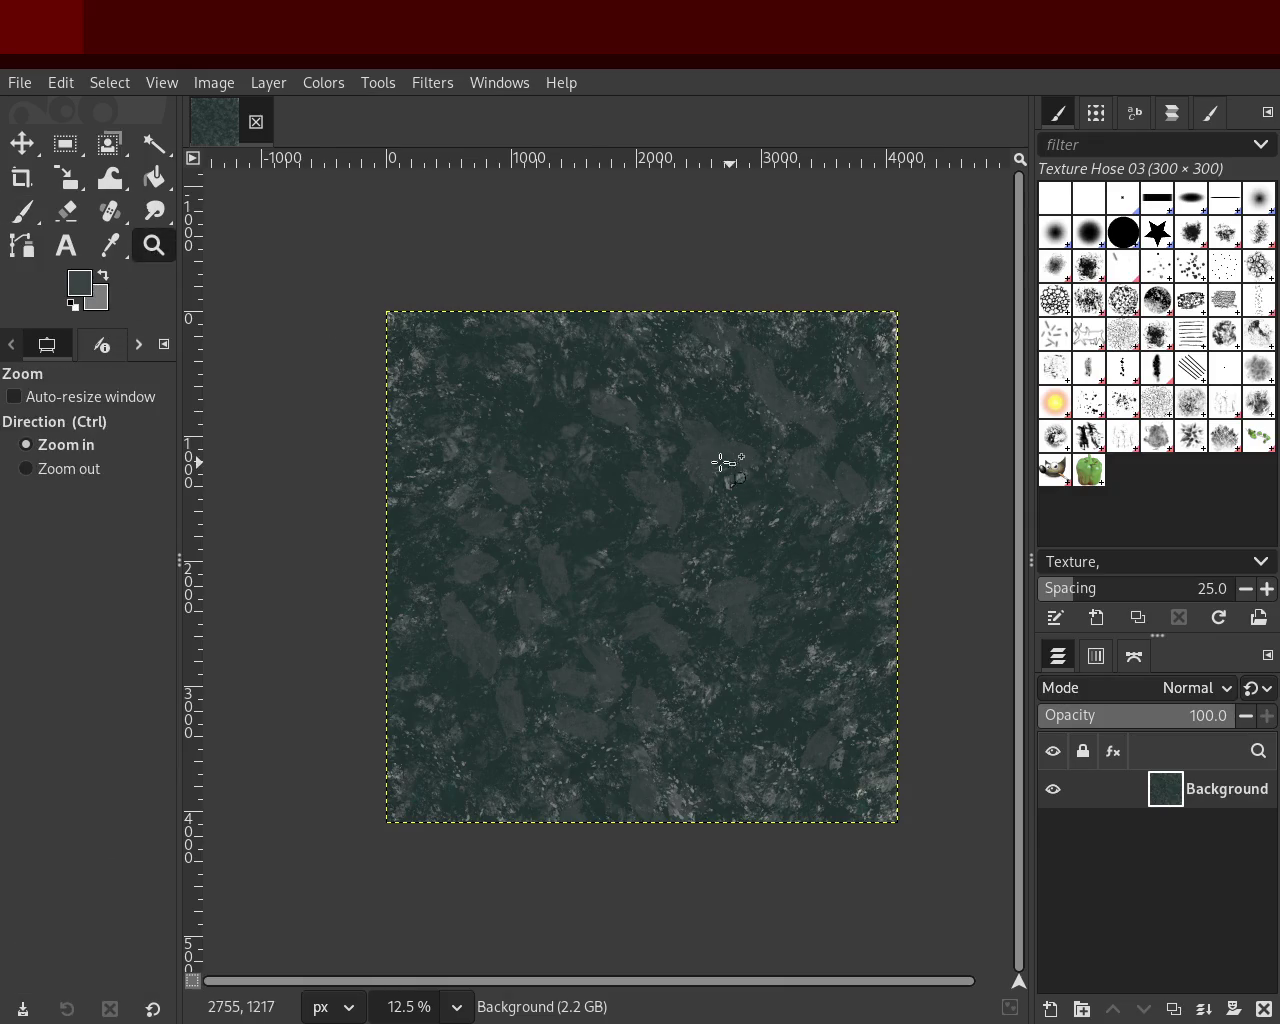
pyautogui.click(731, 463)
pyautogui.keyDown('ctrl'); pyautogui.click(708, 463); pyautogui.keyUp('ctrl')
pyautogui.keyDown('ctrl'); pyautogui.click(709, 465); pyautogui.keyUp('ctrl')
pyautogui.keyDown('ctrl'); pyautogui.click(709, 465); pyautogui.keyUp('ctrl')
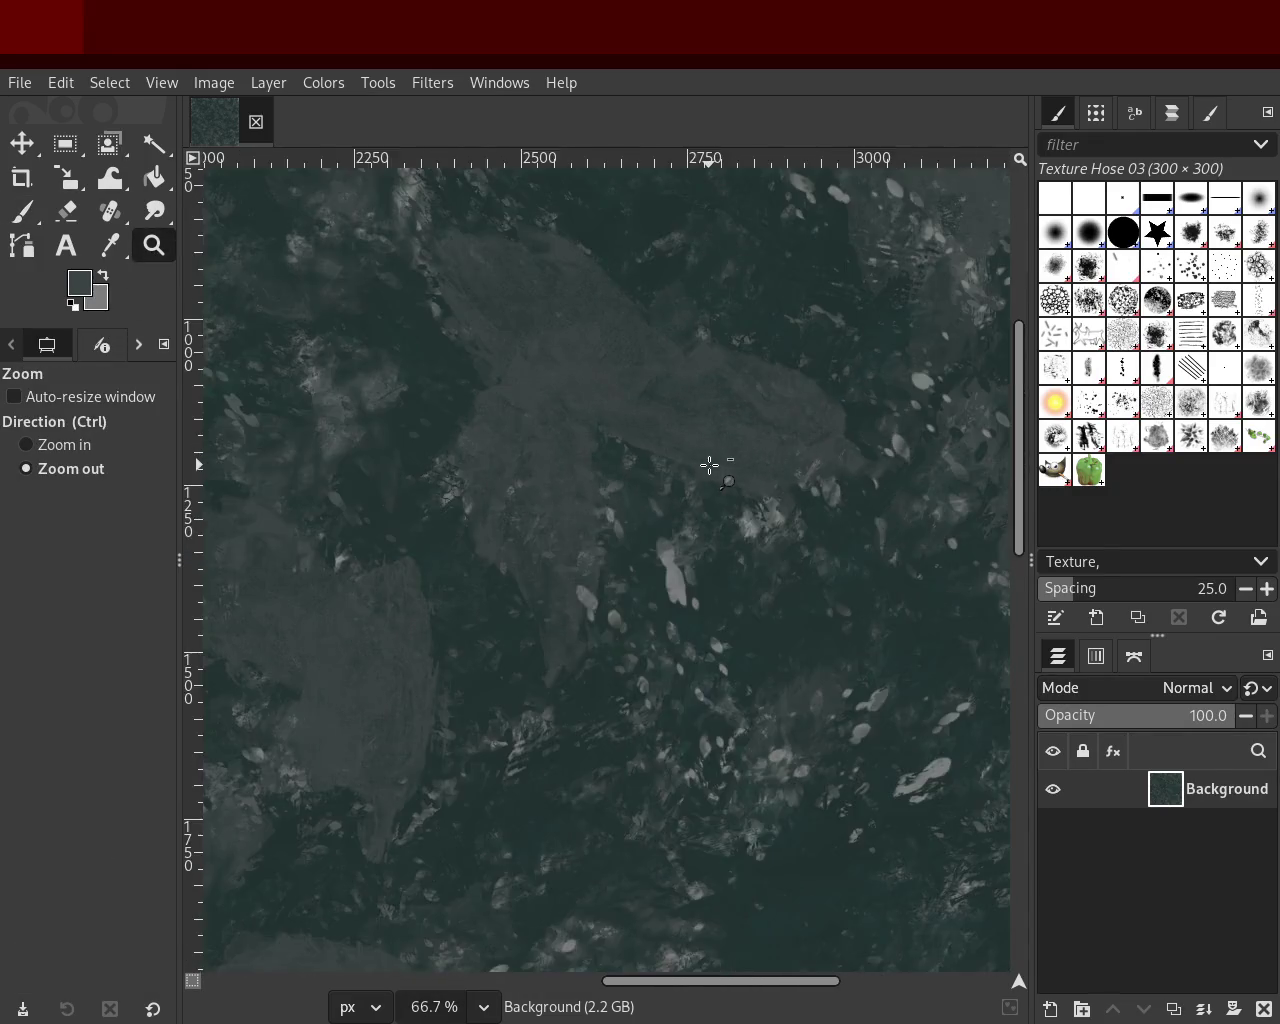
pyautogui.keyDown('ctrl'); pyautogui.click(709, 465); pyautogui.keyUp('ctrl')
pyautogui.keyDown('ctrl'); pyautogui.click(709, 465); pyautogui.keyUp('ctrl')
pyautogui.keyDown('ctrl'); pyautogui.click(709, 465); pyautogui.keyUp('ctrl')
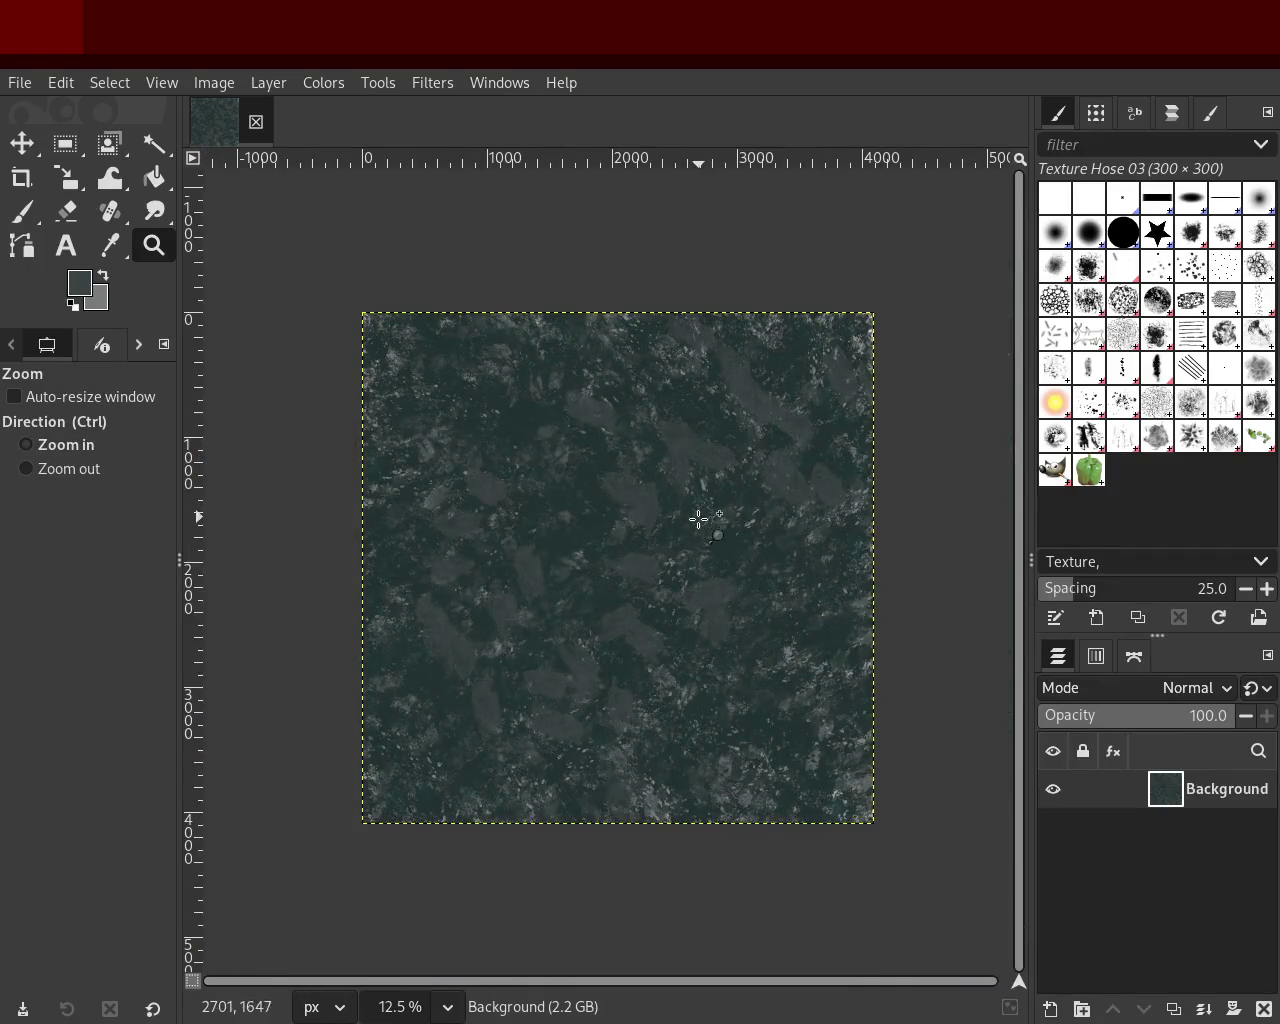
pyautogui.click(680, 560)
pyautogui.click(680, 560)
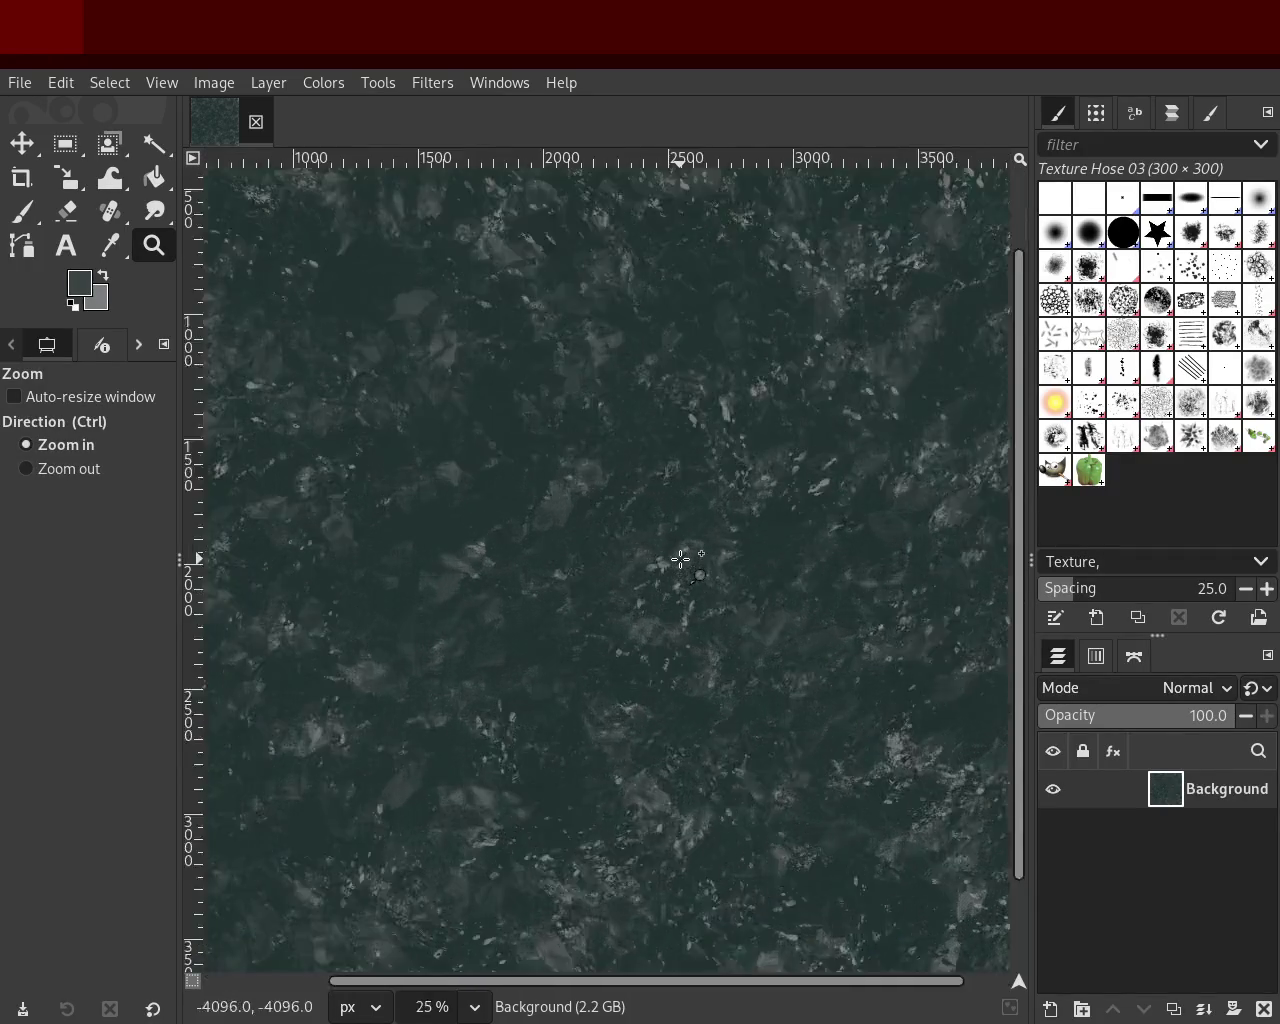
pyautogui.click(680, 560)
pyautogui.click(680, 560)
pyautogui.click(680, 560)
pyautogui.click(680, 560)
pyautogui.keyDown('ctrl'); pyautogui.click(680, 560); pyautogui.keyUp('ctrl')
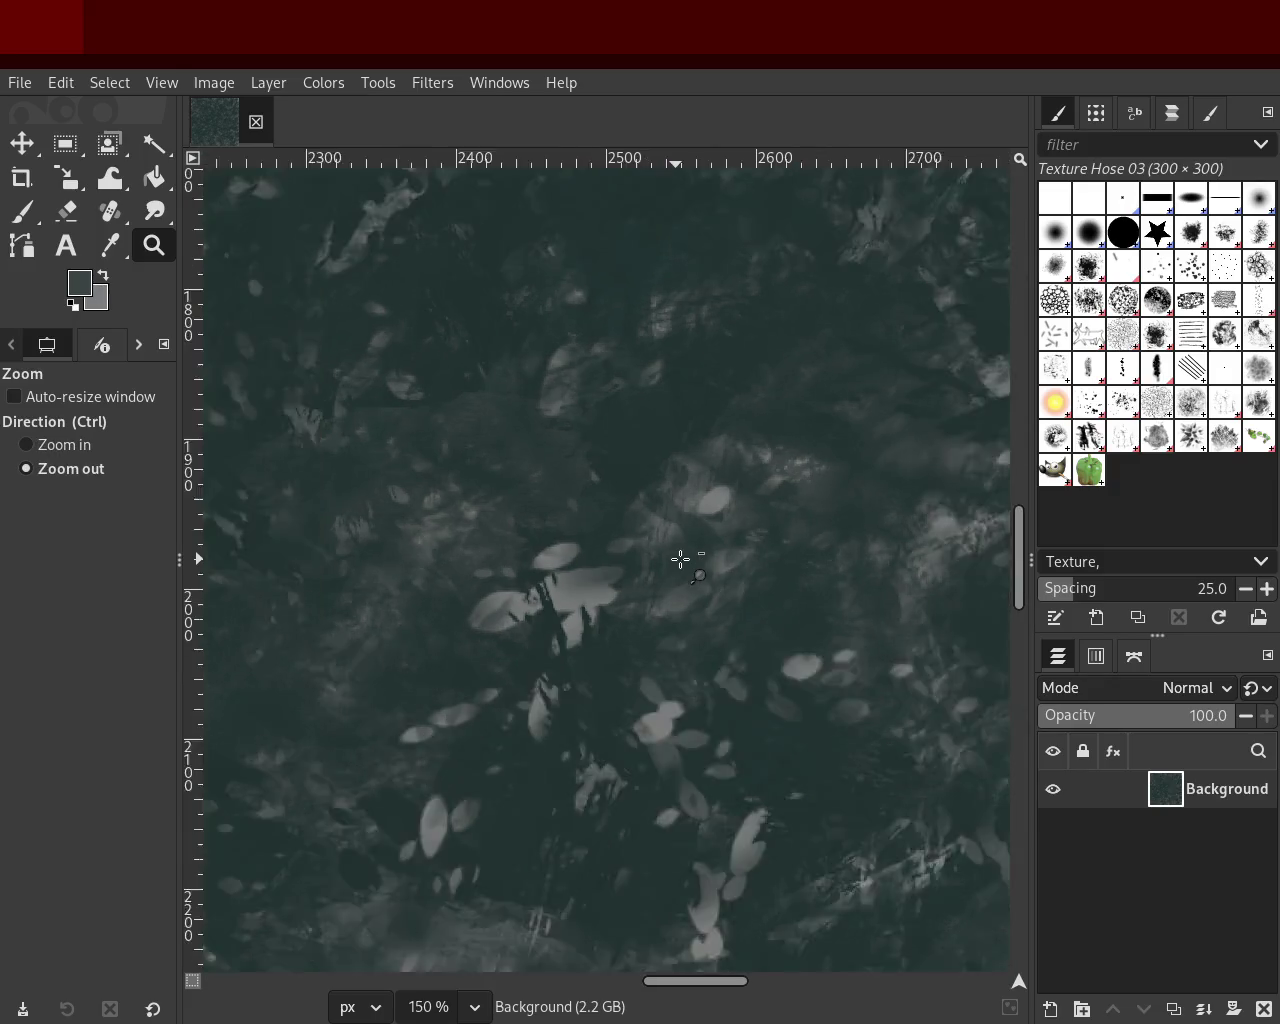
pyautogui.keyDown('ctrl'); pyautogui.click(680, 560); pyautogui.keyUp('ctrl')
pyautogui.keyDown('ctrl'); pyautogui.click(680, 560); pyautogui.keyUp('ctrl')
pyautogui.keyDown('ctrl'); pyautogui.click(680, 560); pyautogui.keyUp('ctrl')
pyautogui.keyDown('ctrl'); pyautogui.click(680, 560); pyautogui.keyUp('ctrl')
pyautogui.keyDown('ctrl'); pyautogui.click(680, 560); pyautogui.keyUp('ctrl')
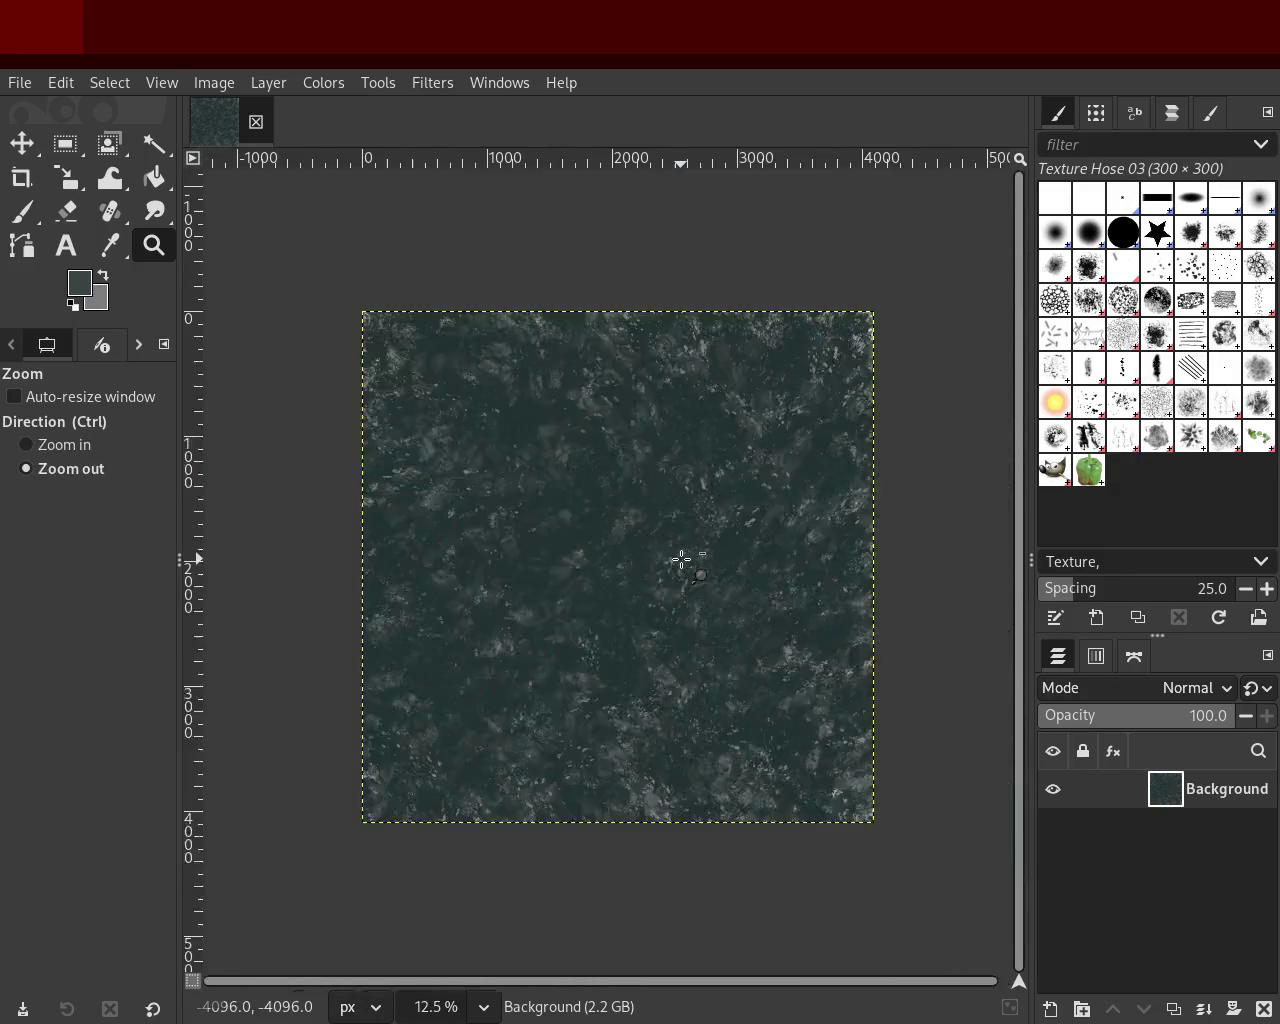
pyautogui.scroll(1, 613, 640)
pyautogui.scroll(-1, 613, 640)
pyautogui.scroll(1, 613, 640)
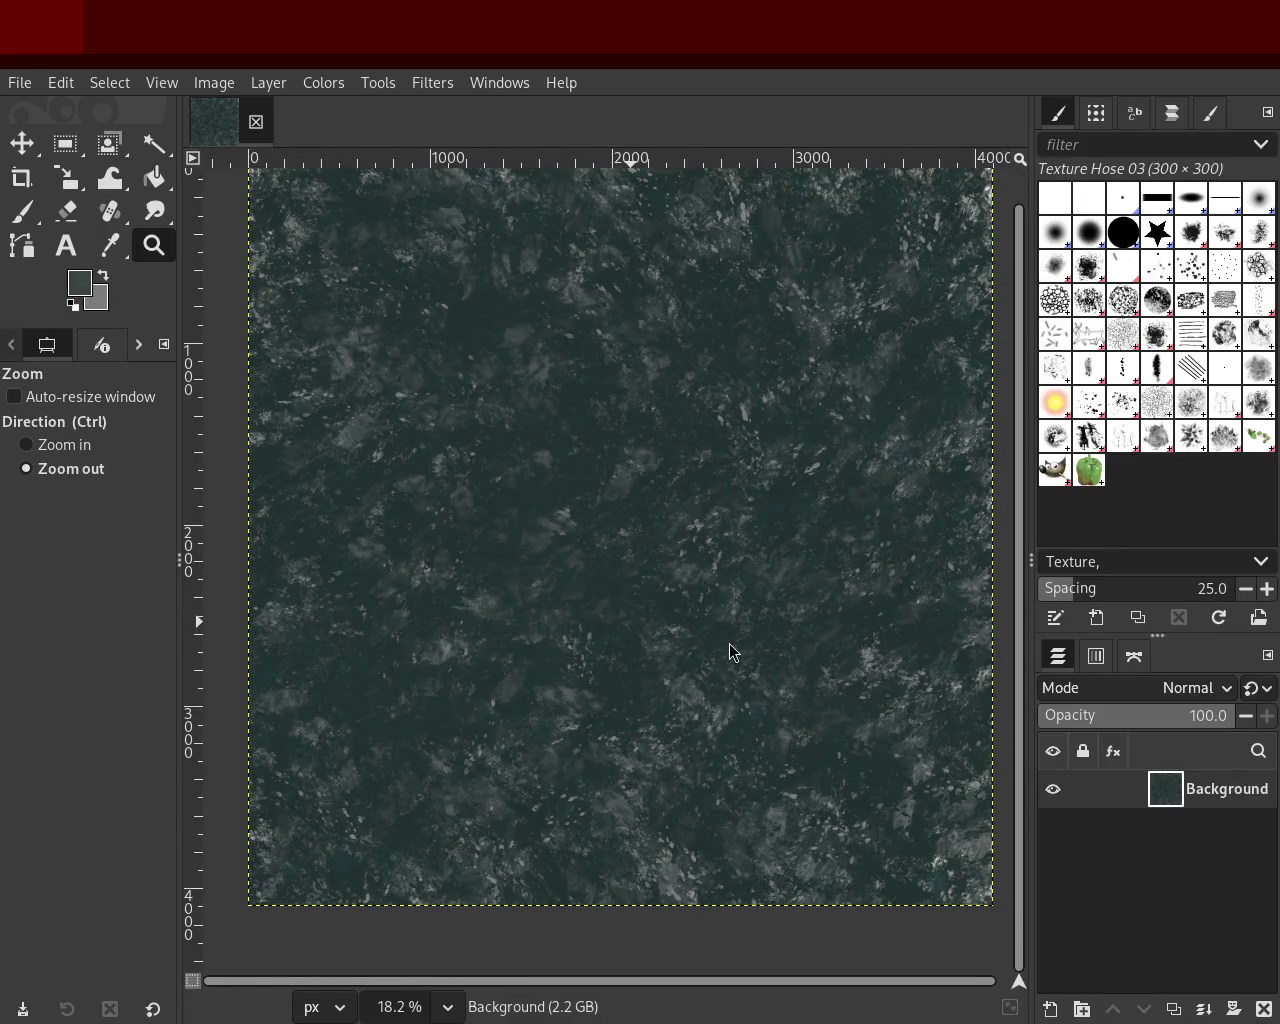
# Step: Resize the brush and stamp Texture Hose 03 marks across much of the canvas
pyautogui.click(22, 211)
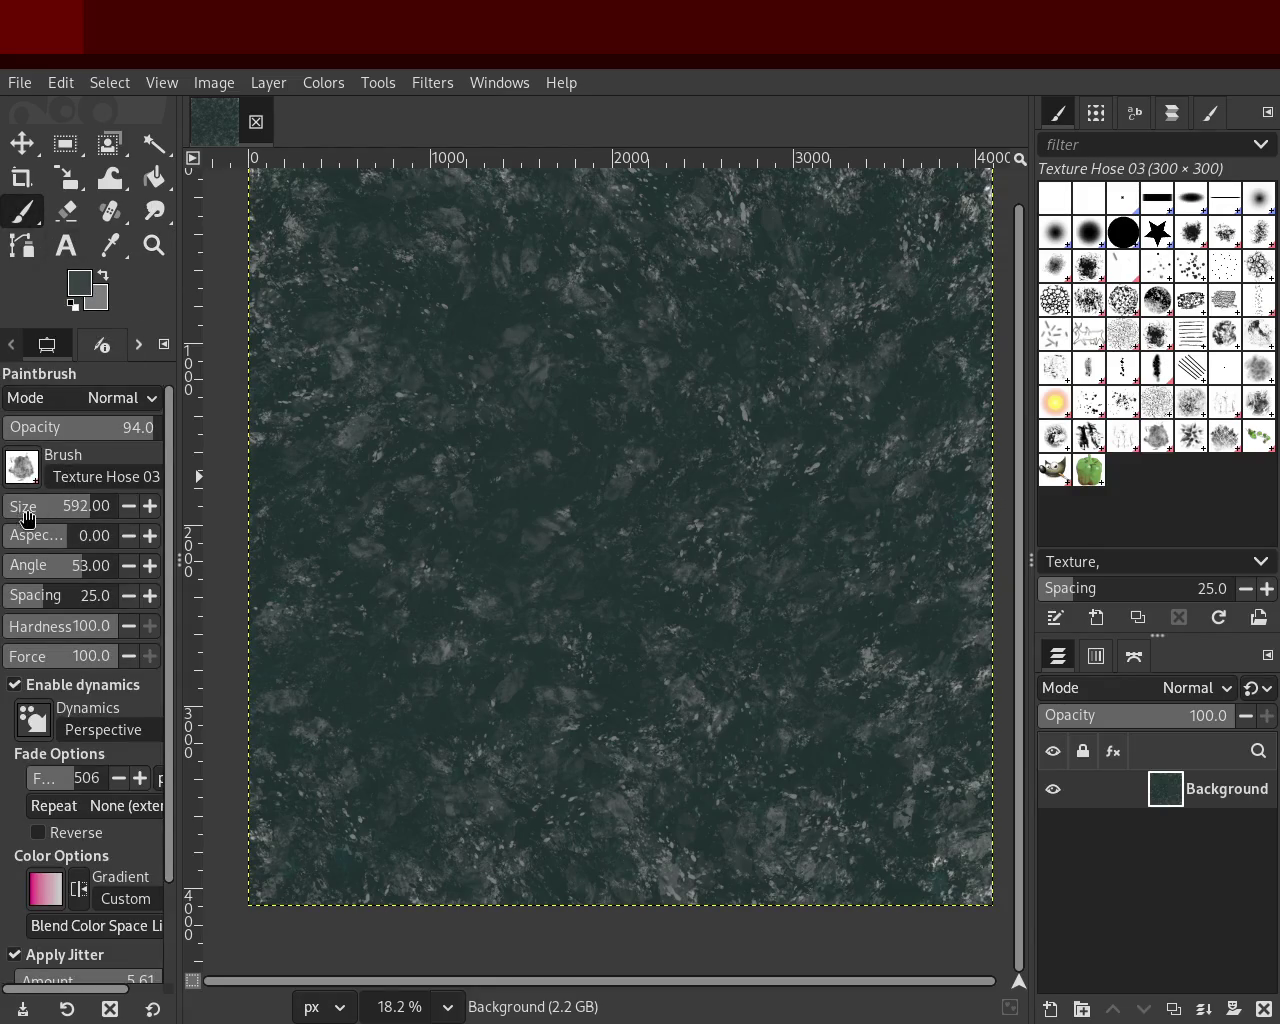
pyautogui.write('19')
pyautogui.press('Return')
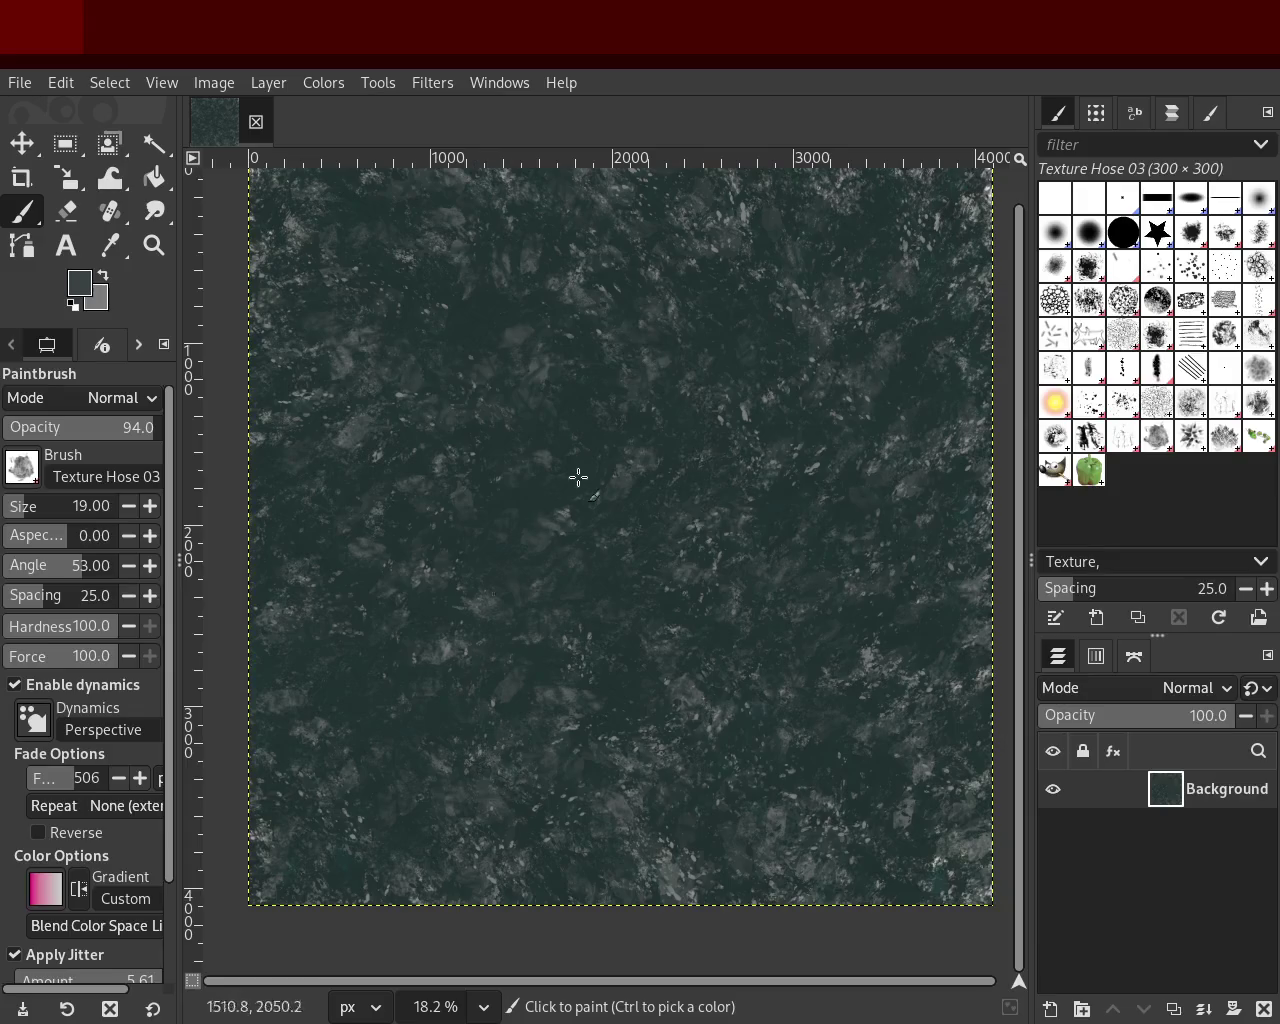
pyautogui.moveTo(406, 737)
pyautogui.mouseDown()
pyautogui.moveTo(471, 474)
pyautogui.moveTo(320, 686)
pyautogui.moveTo(674, 623)
pyautogui.moveTo(174, 285)
pyautogui.moveTo(443, 245)
pyautogui.mouseUp()
pyautogui.click(154, 245)
pyautogui.click(737, 470)
pyautogui.keyDown('ctrl'); pyautogui.click(737, 470); pyautogui.keyUp('ctrl')
pyautogui.keyDown('ctrl'); pyautogui.click(737, 470); pyautogui.keyUp('ctrl')
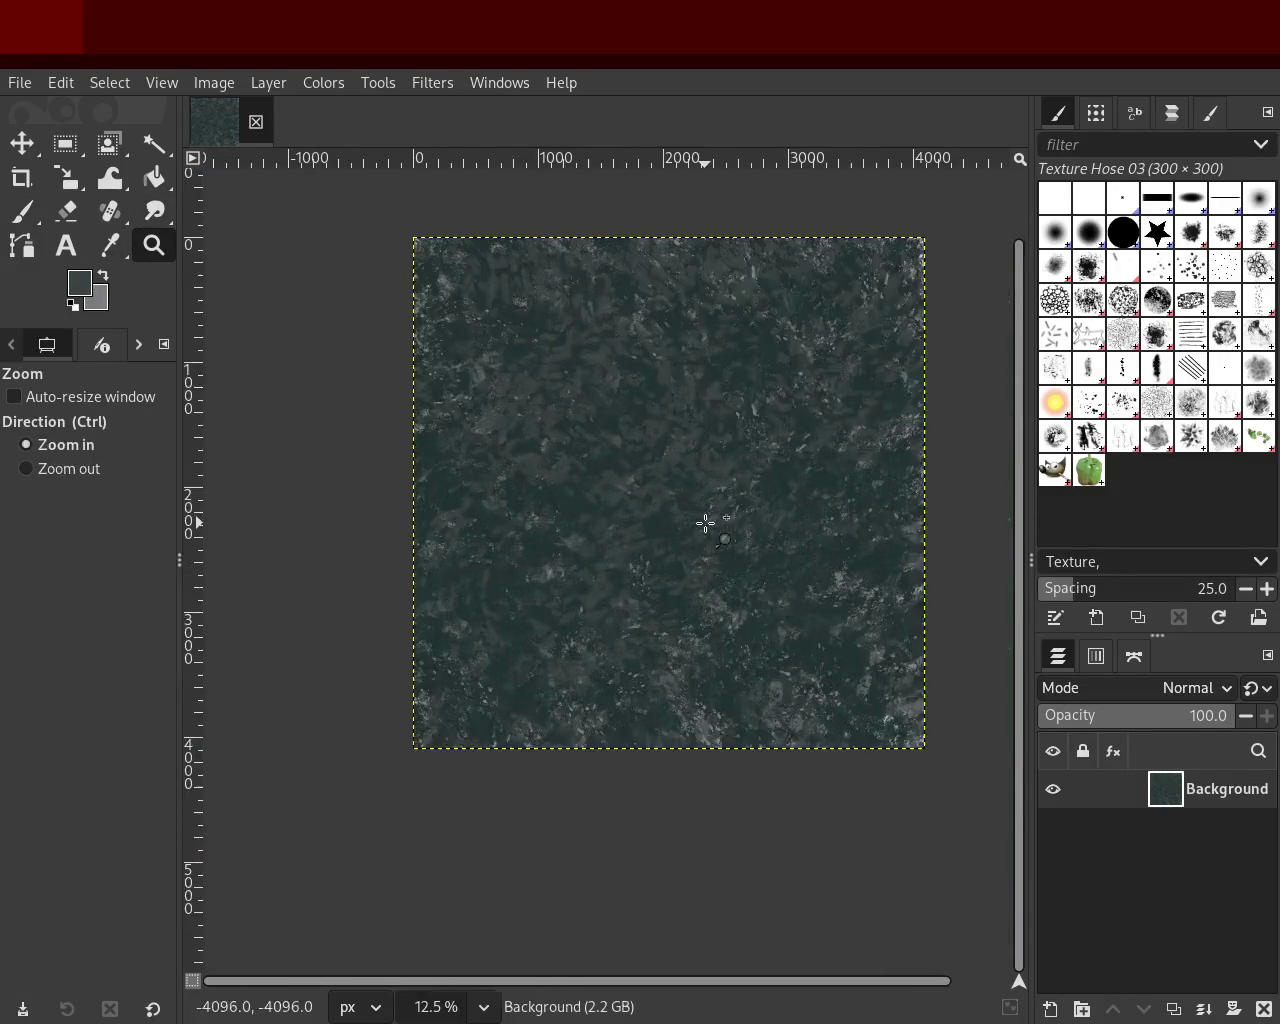
pyautogui.click(22, 211)
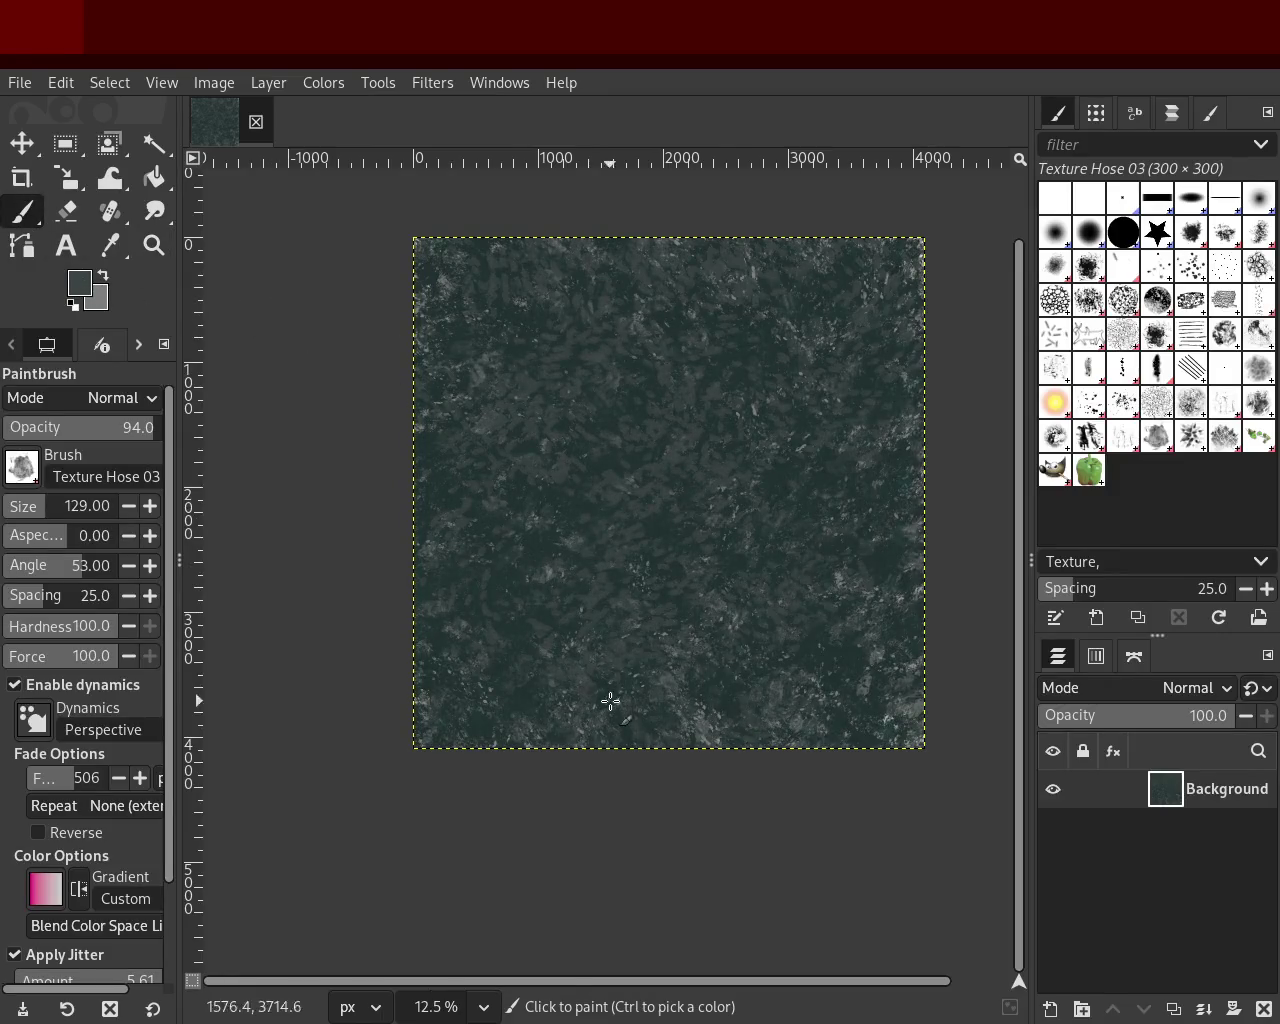
pyautogui.click(508, 713)
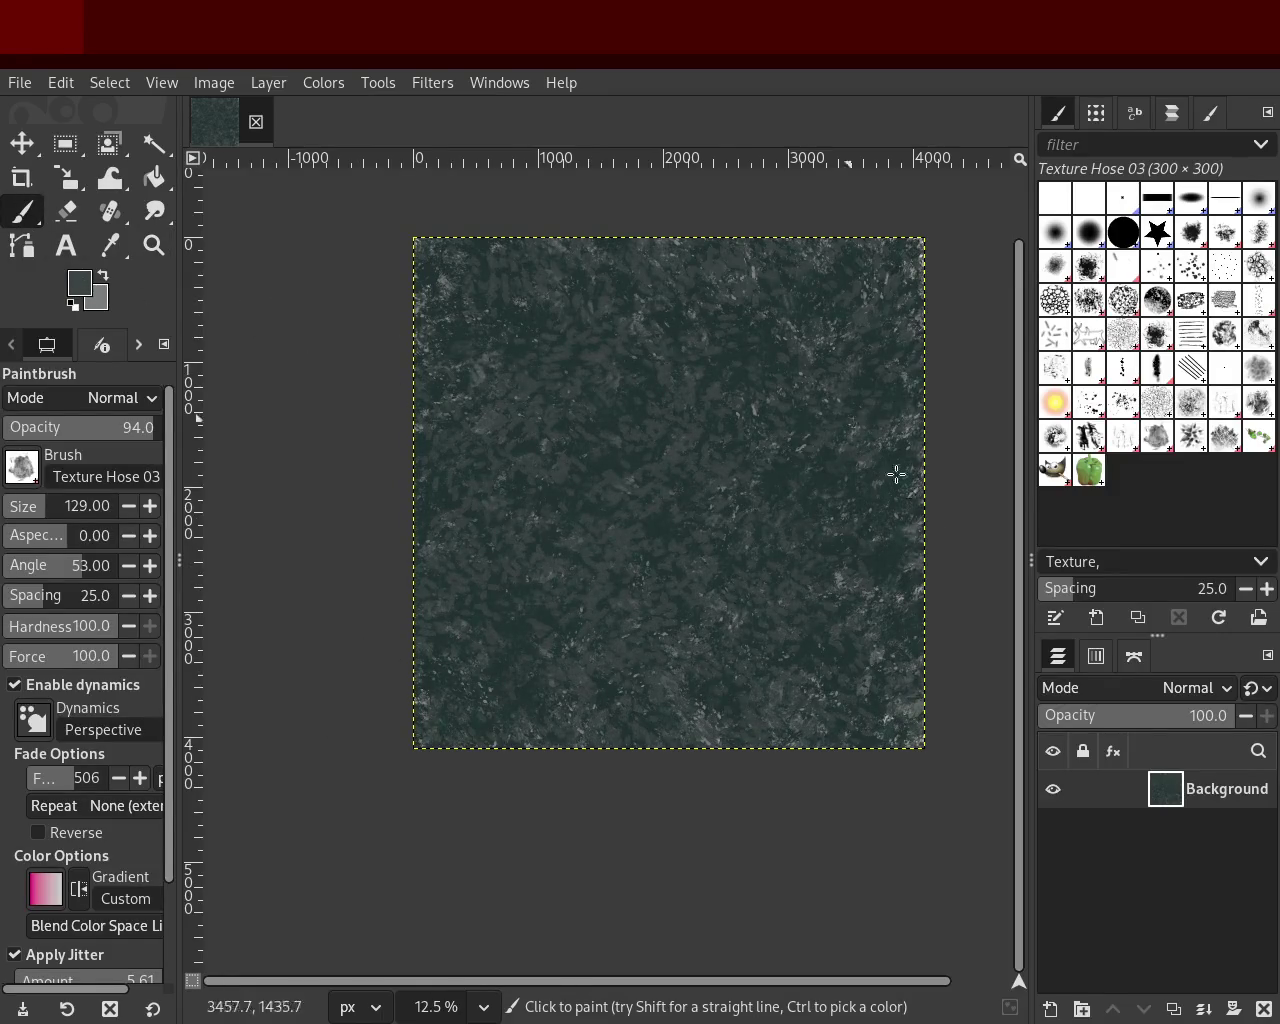
# Step: Pick light grey, lower the opacity, and paint faint dabs over the whole canvas
pyautogui.press('ctrl')
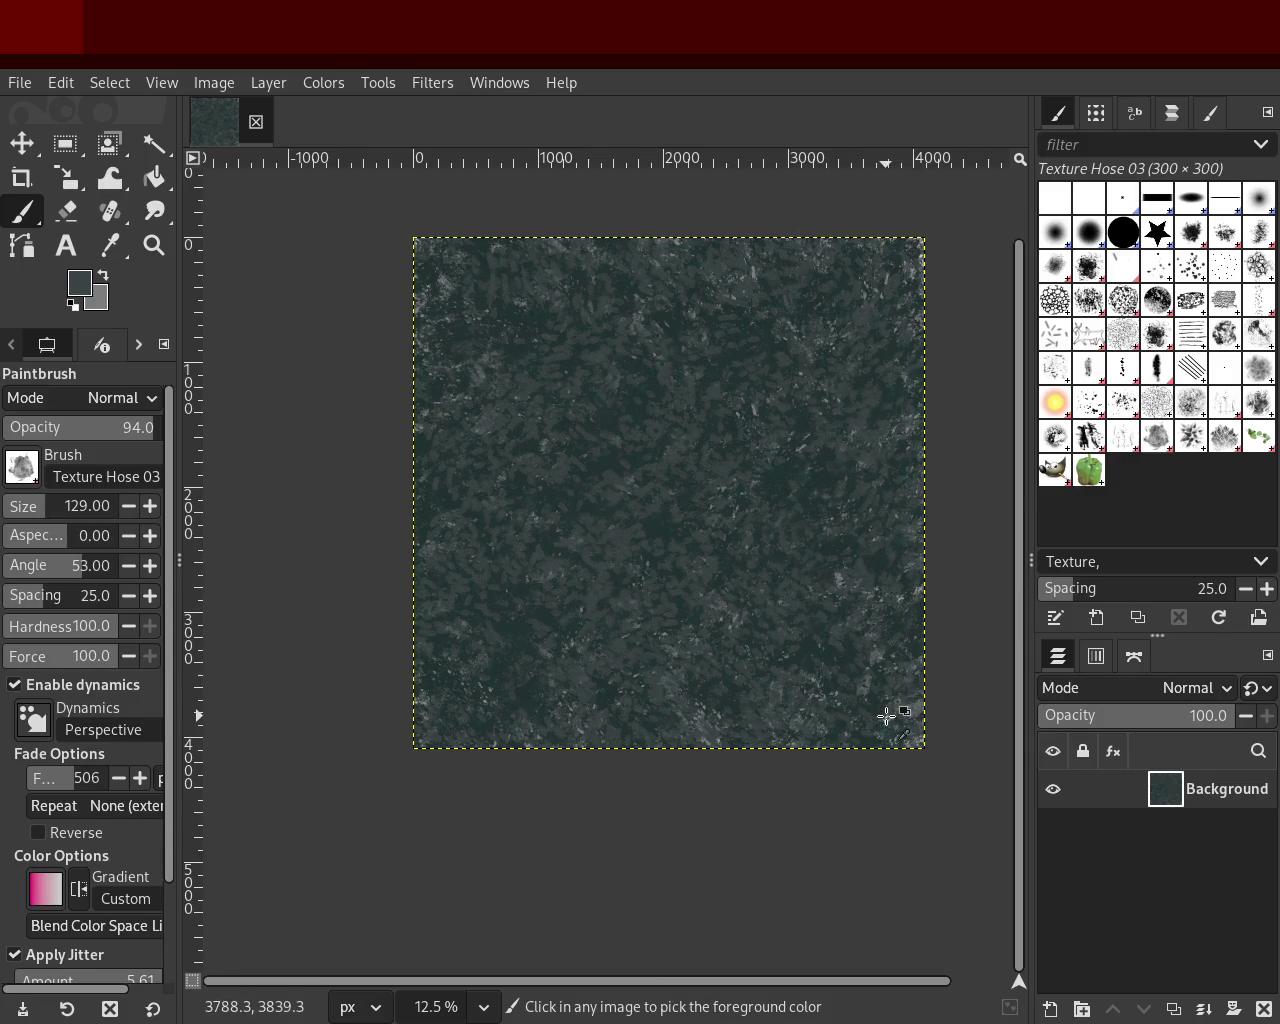
pyautogui.moveTo(808, 594); pyautogui.dragTo(903, 594)
pyautogui.hotkey('ctrl', 'z')
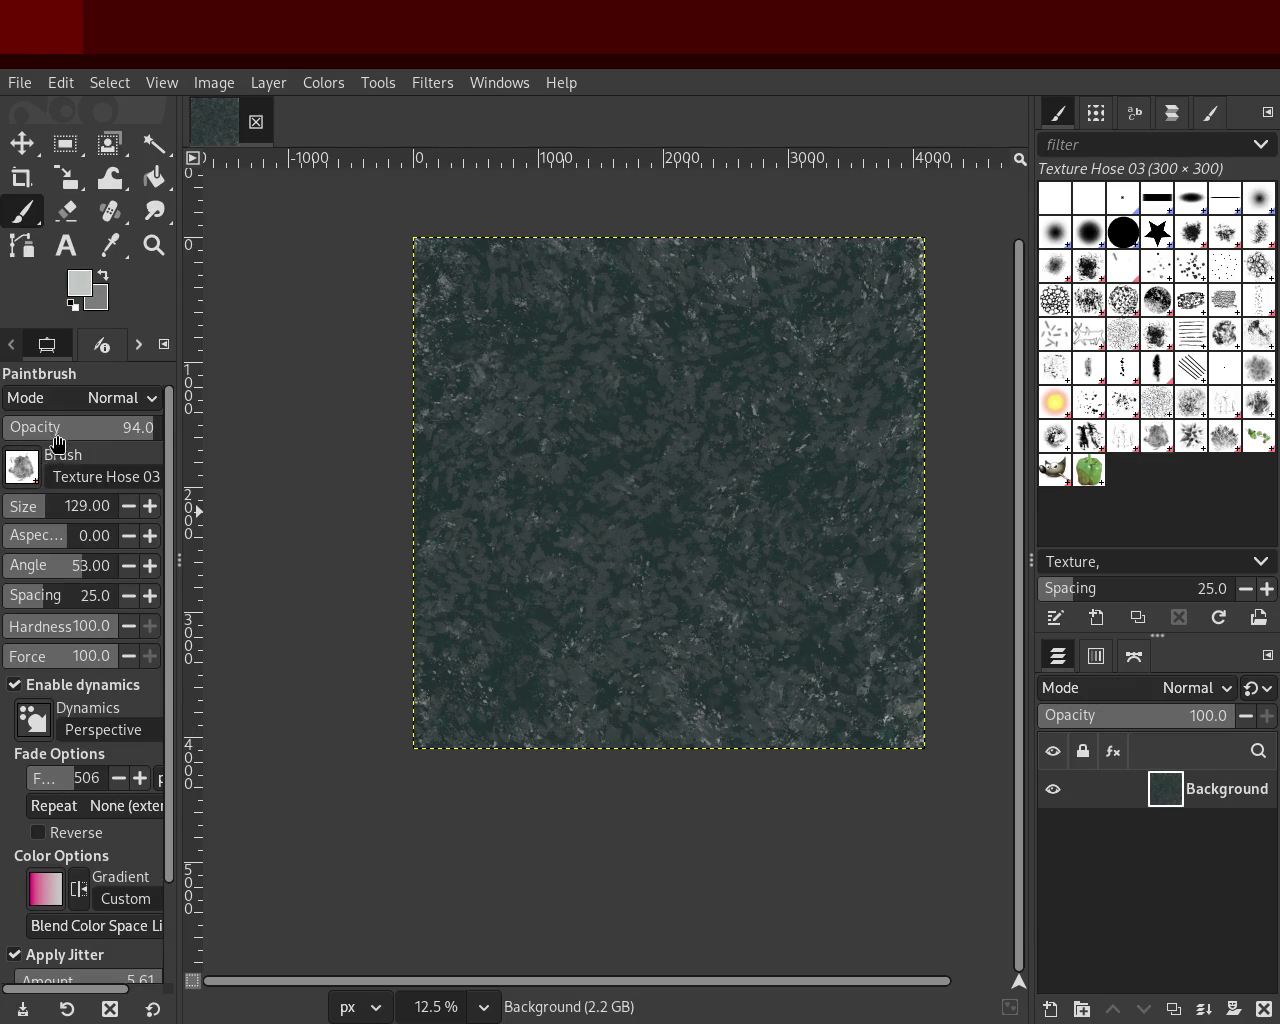
pyautogui.click(57, 443)
pyautogui.moveTo(808, 600); pyautogui.dragTo(545, 609)
pyautogui.hotkey('ctrl', 'z')
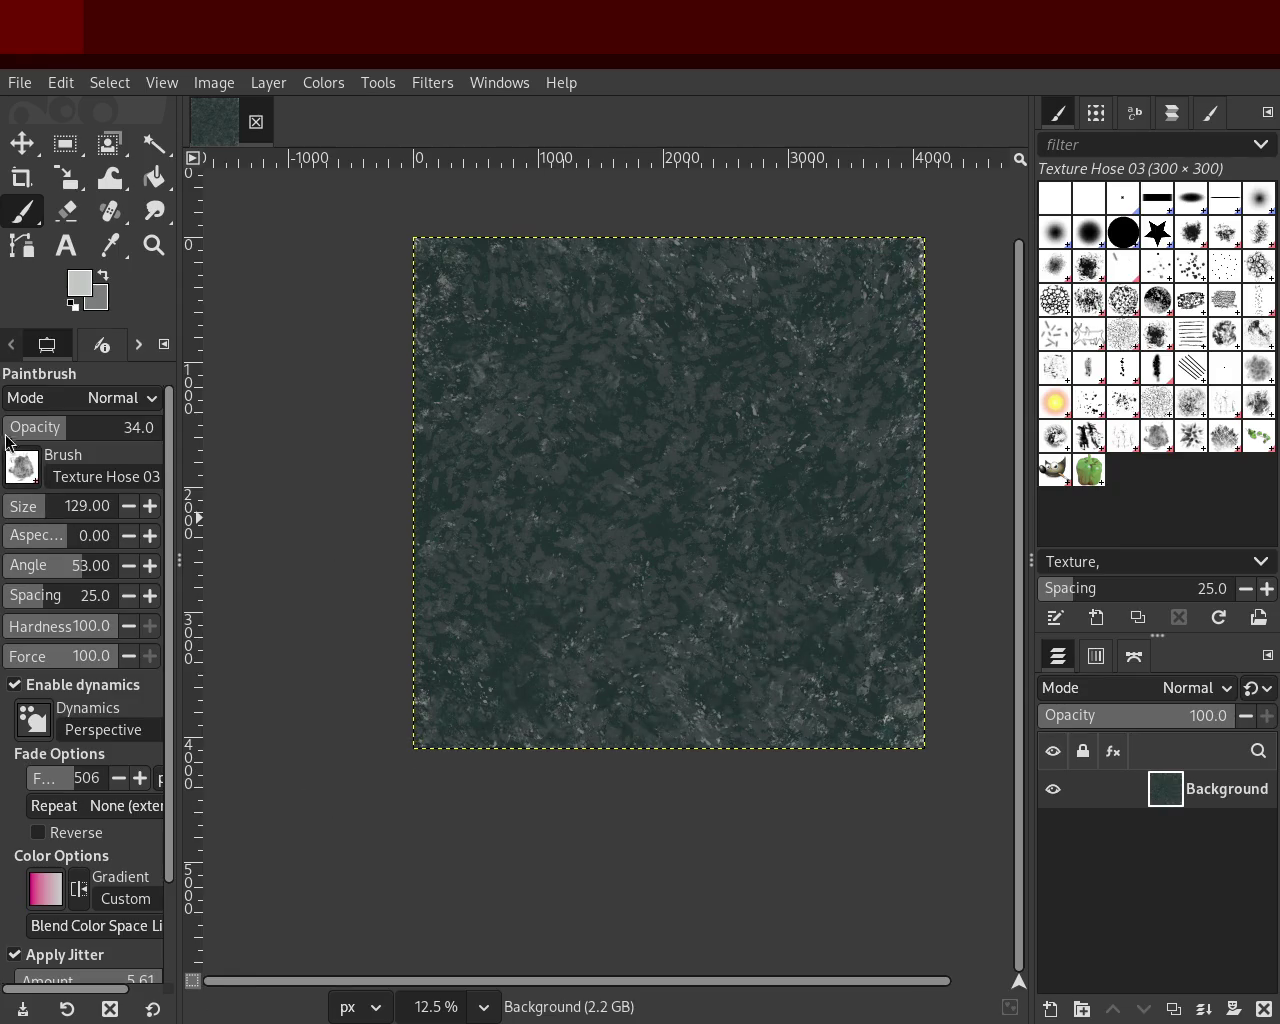
pyautogui.write('10')
pyautogui.moveTo(820, 645)
pyautogui.mouseDown()
pyautogui.moveTo(600, 470)
pyautogui.moveTo(491, 686)
pyautogui.moveTo(523, 629)
pyautogui.moveTo(363, 553)
pyautogui.moveTo(926, 374)
pyautogui.moveTo(889, 560)
pyautogui.moveTo(440, 337)
pyautogui.moveTo(821, 260)
pyautogui.mouseUp()
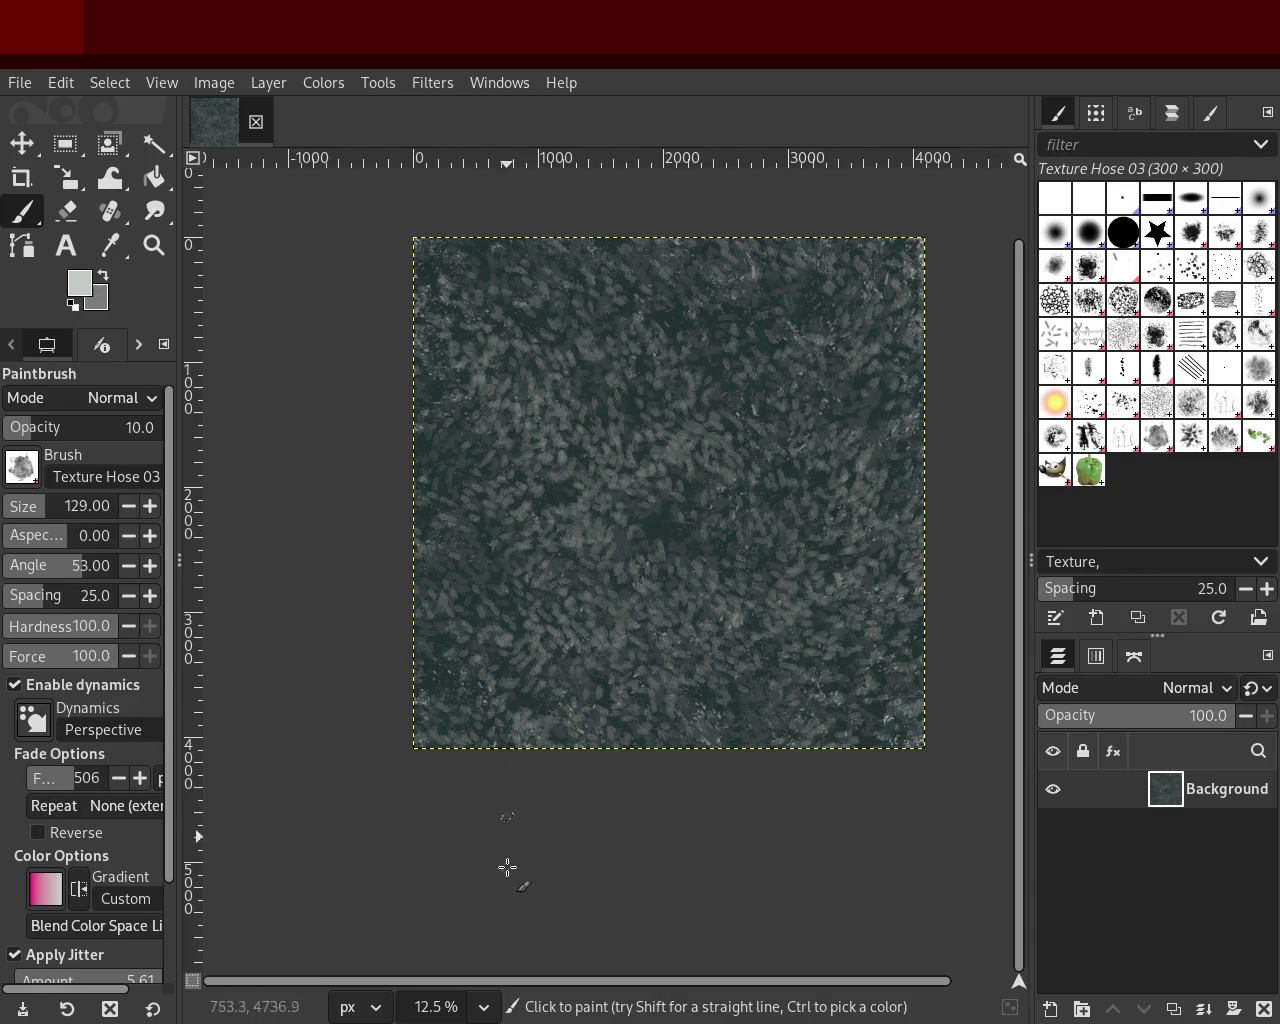
pyautogui.click(1157, 262)
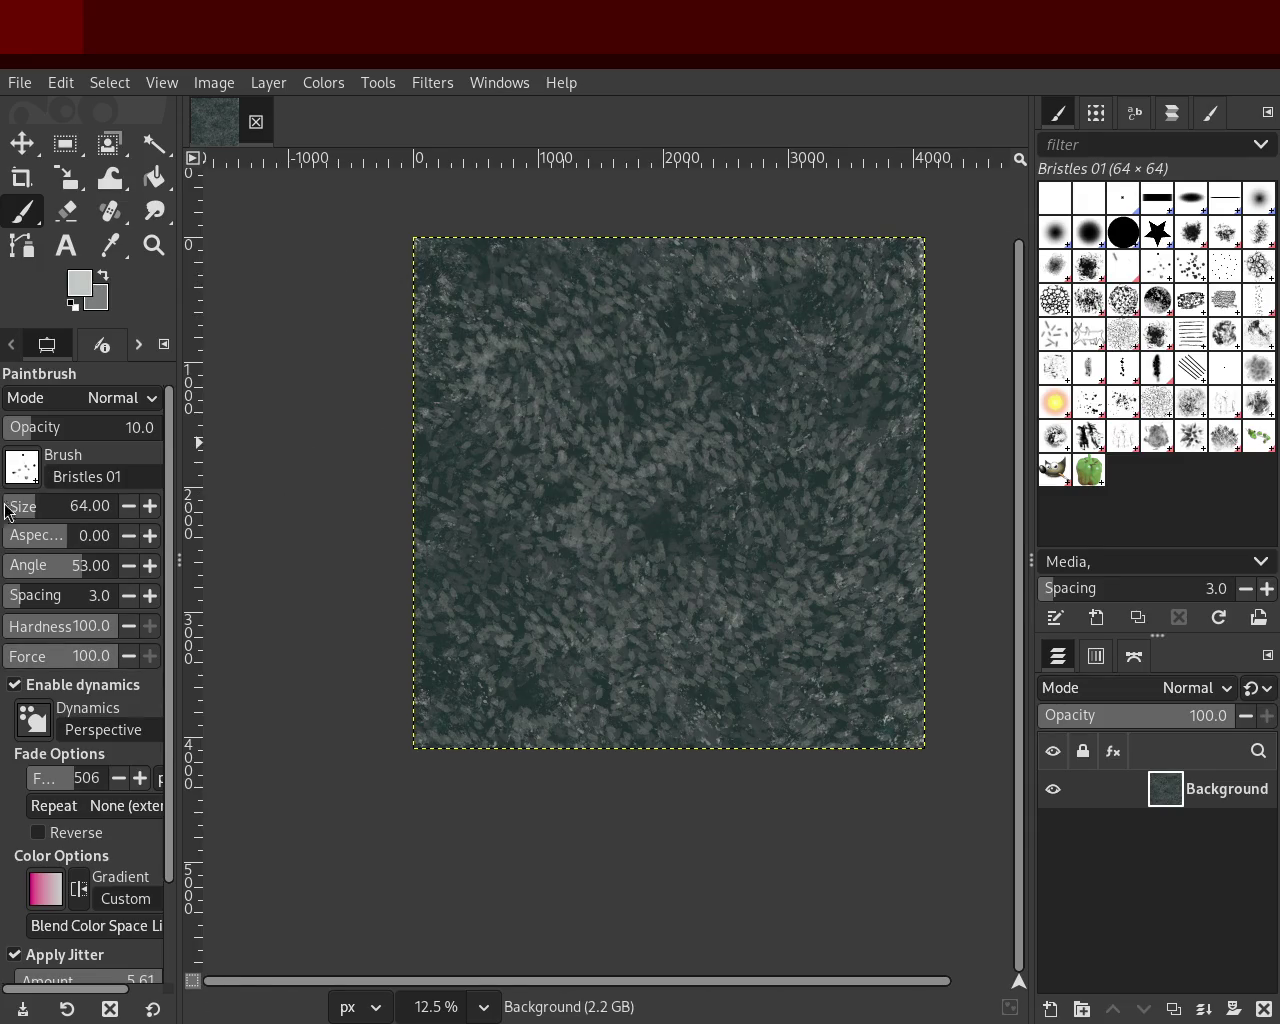
# Step: Set Bristles 01 to size 190, dark green-grey colour and 80% opacity
pyautogui.moveTo(45, 515); pyautogui.dragTo(90, 512)
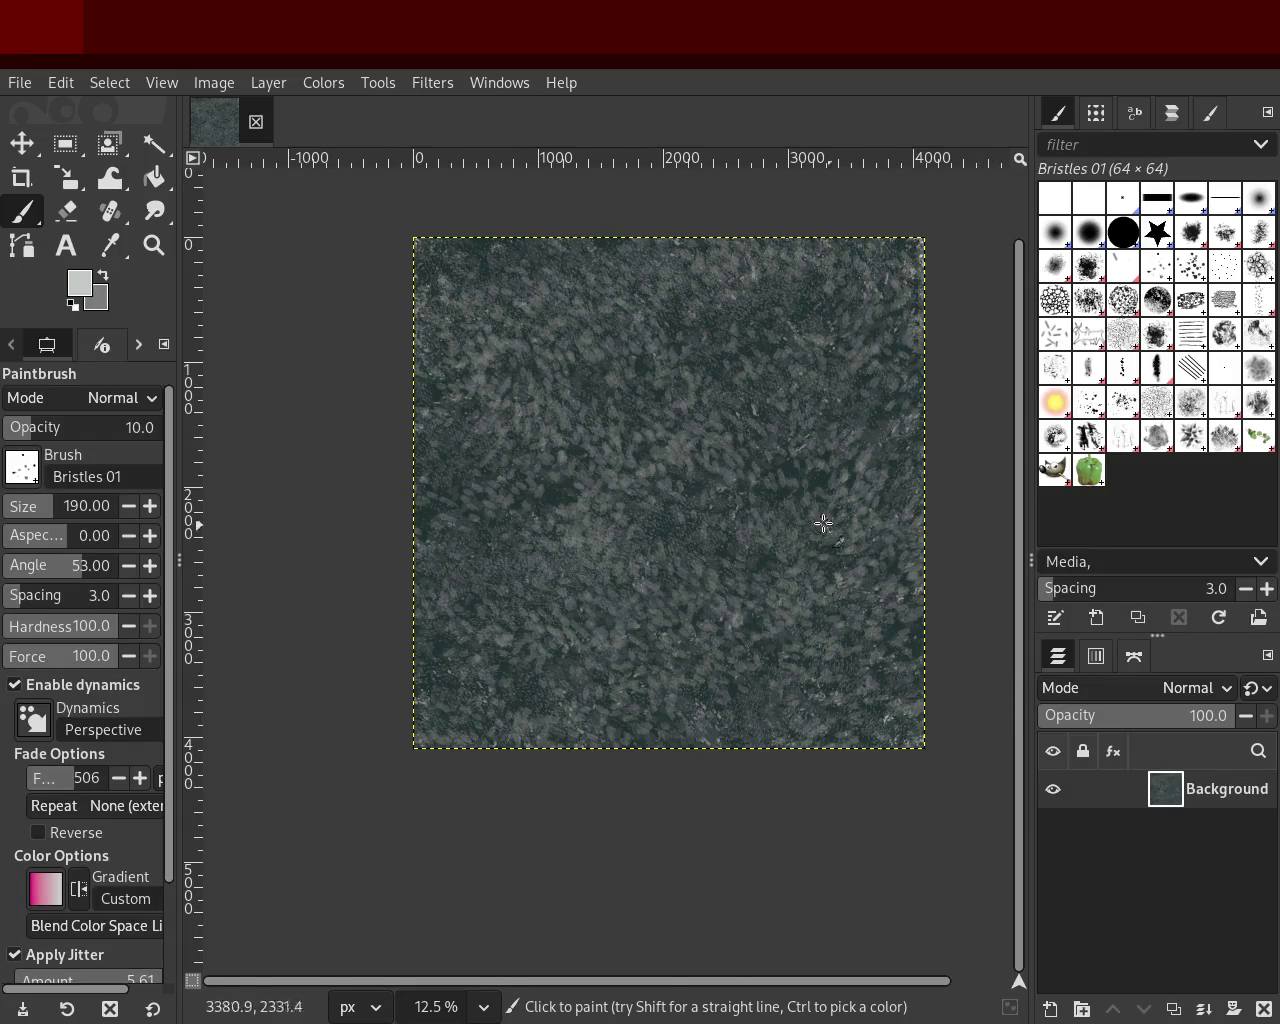
pyautogui.keyDown('ctrl'); pyautogui.click(815, 488); pyautogui.keyUp('ctrl')
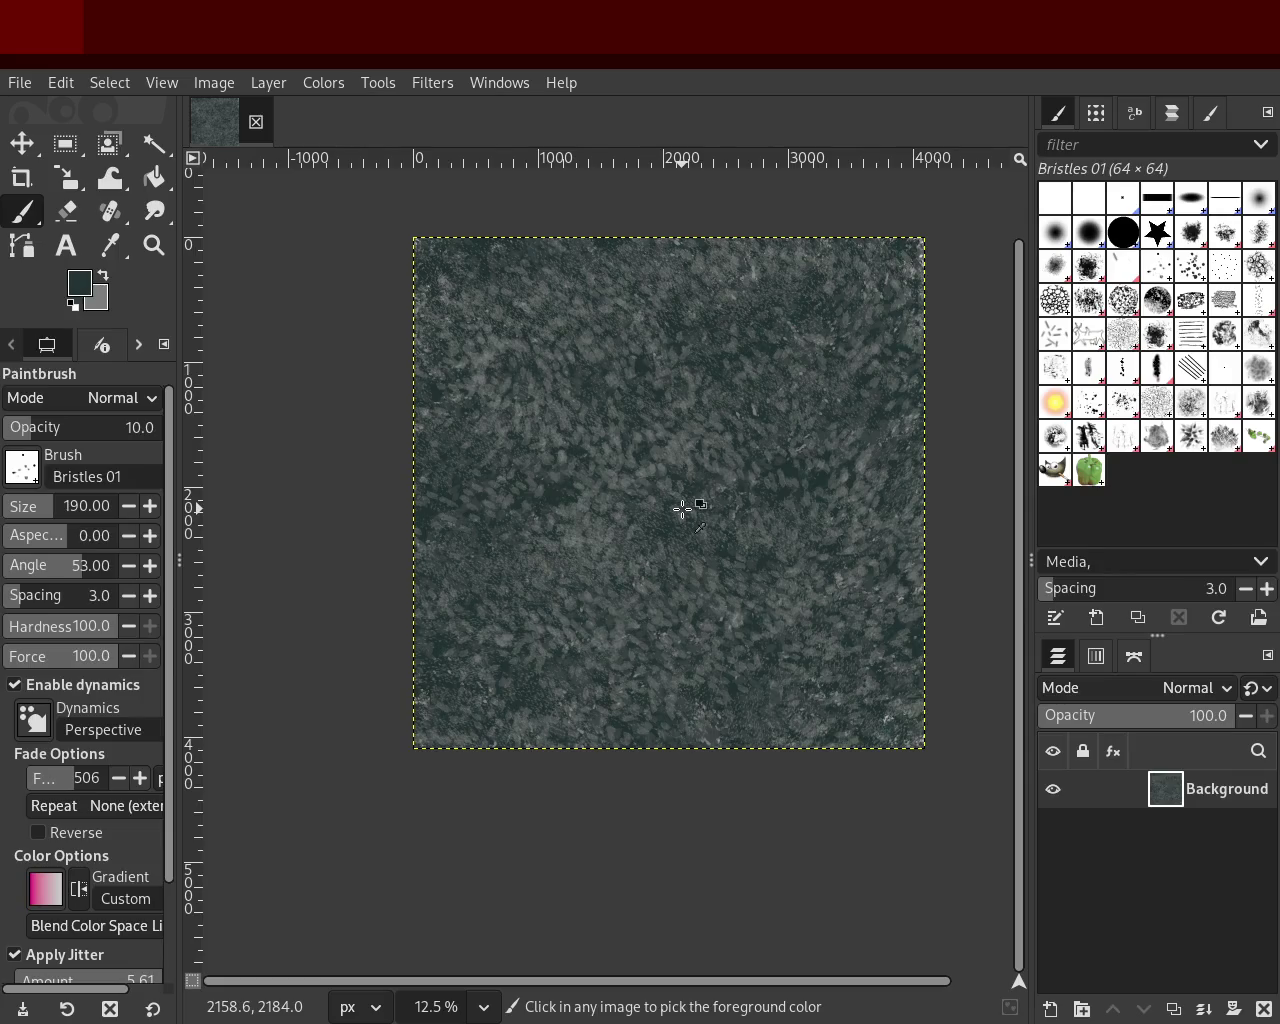
pyautogui.moveTo(87, 433); pyautogui.dragTo(101, 432)
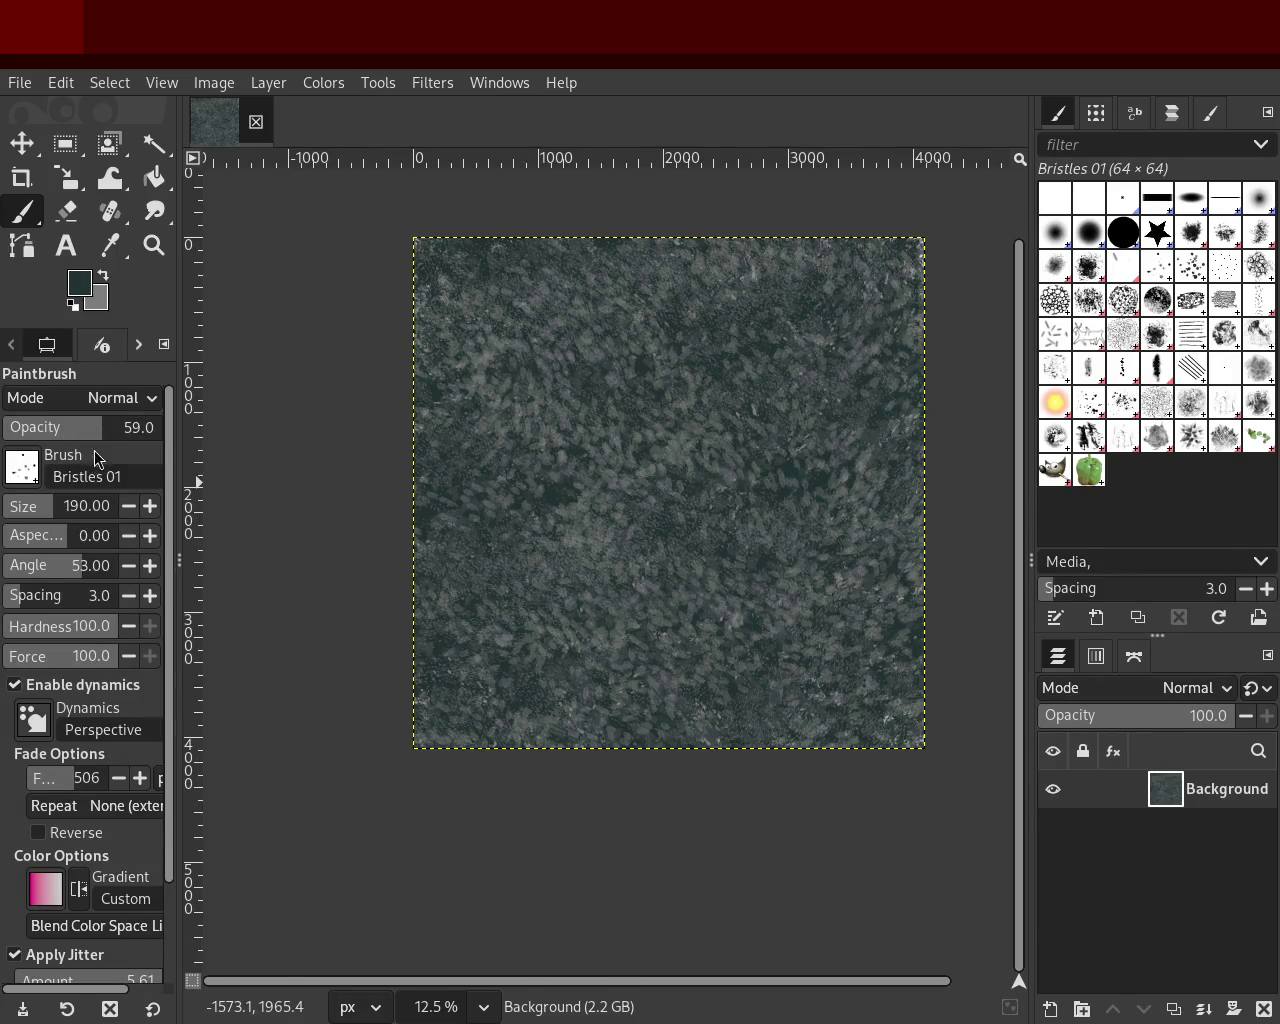
pyautogui.moveTo(116, 437); pyautogui.dragTo(129, 432)
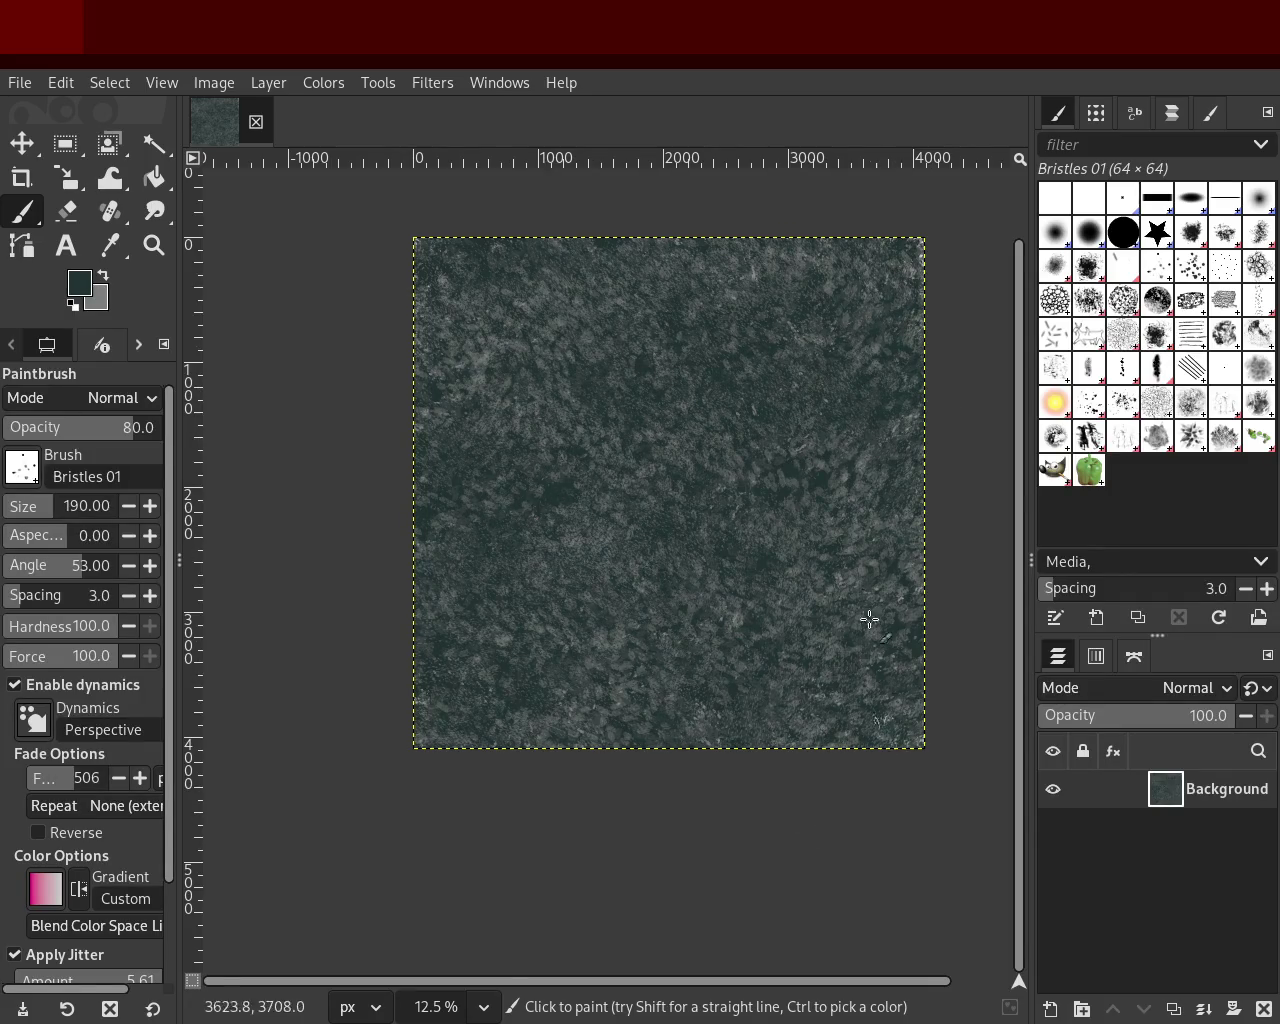
pyautogui.click(154, 245)
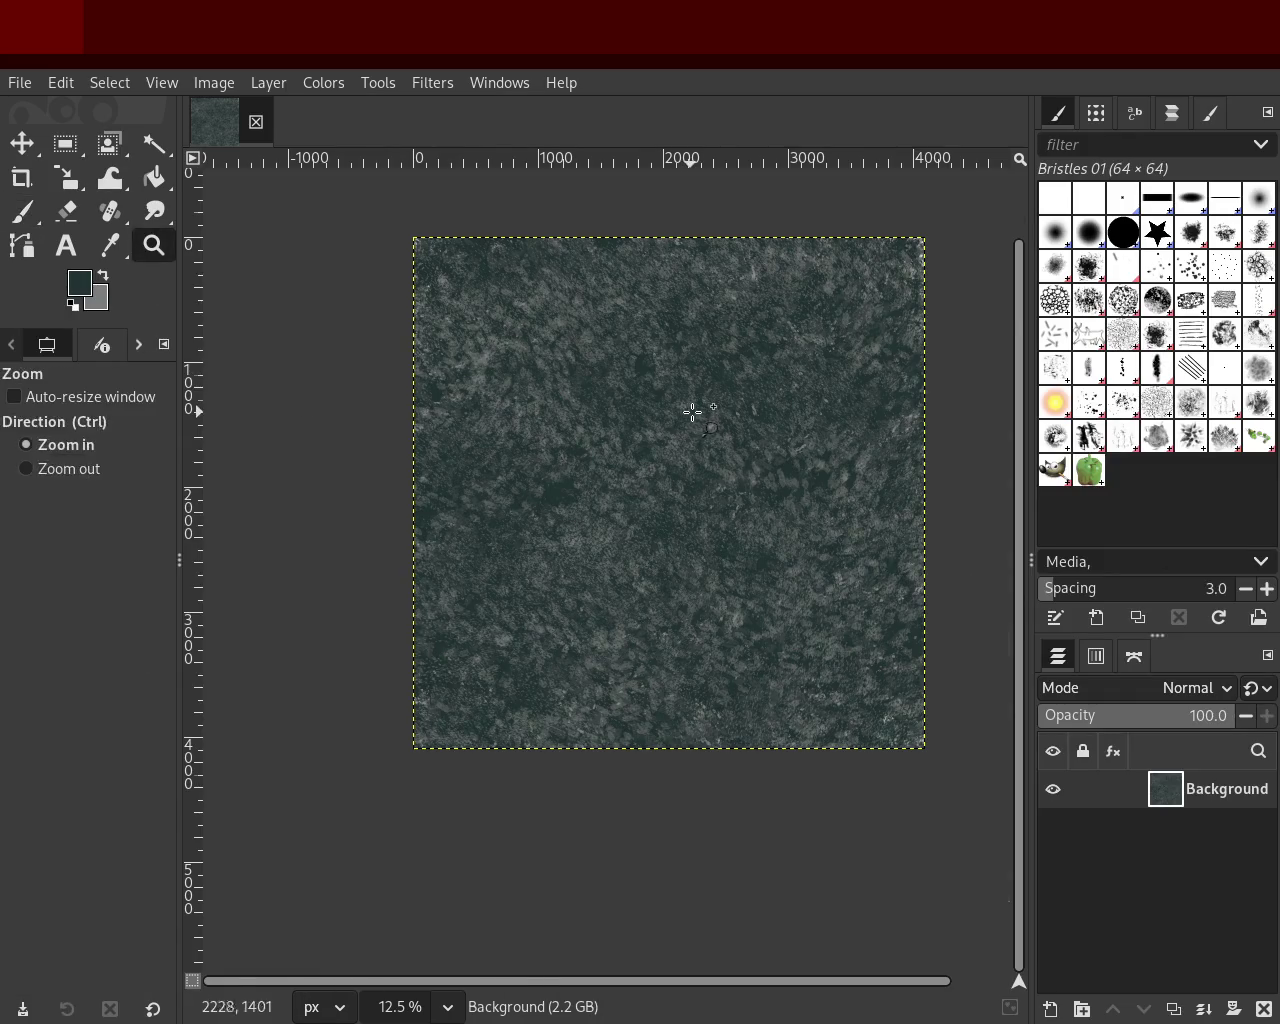
# Step: Zoom in on the texture centre and scroll around to inspect it
pyautogui.click(692, 411)
pyautogui.click(692, 411)
pyautogui.scroll(1, 692, 411)
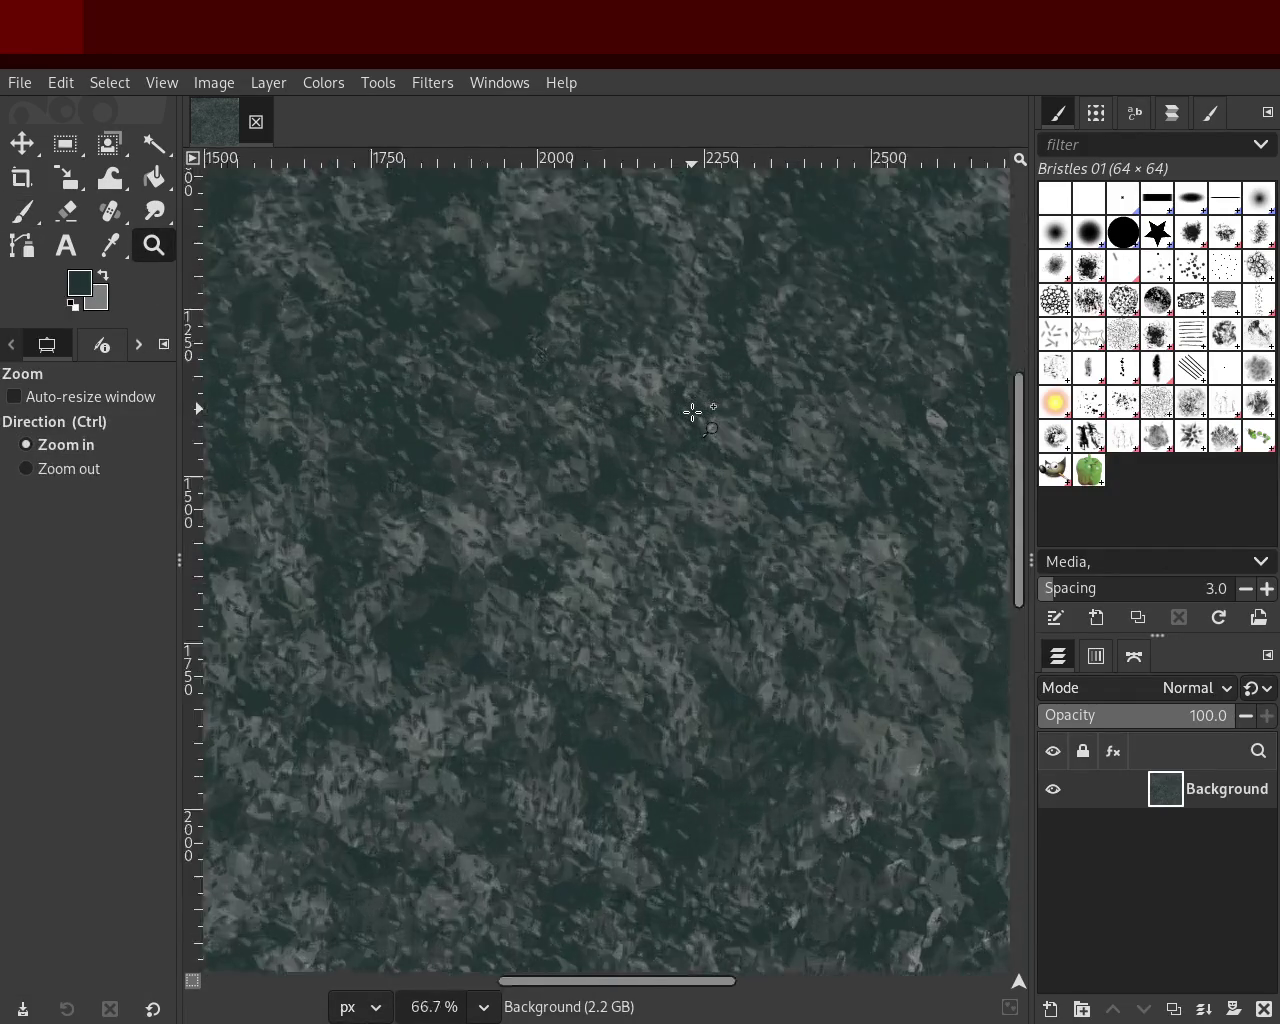
pyautogui.scroll(3, 692, 411)
pyautogui.scroll(1, 692, 411)
pyautogui.scroll(-1, 692, 411)
pyautogui.scroll(-3, 692, 411)
pyautogui.scroll(-4, 692, 411)
pyautogui.scroll(-1, 692, 411)
pyautogui.scroll(-1, 692, 411)
pyautogui.scroll(1, 709, 400)
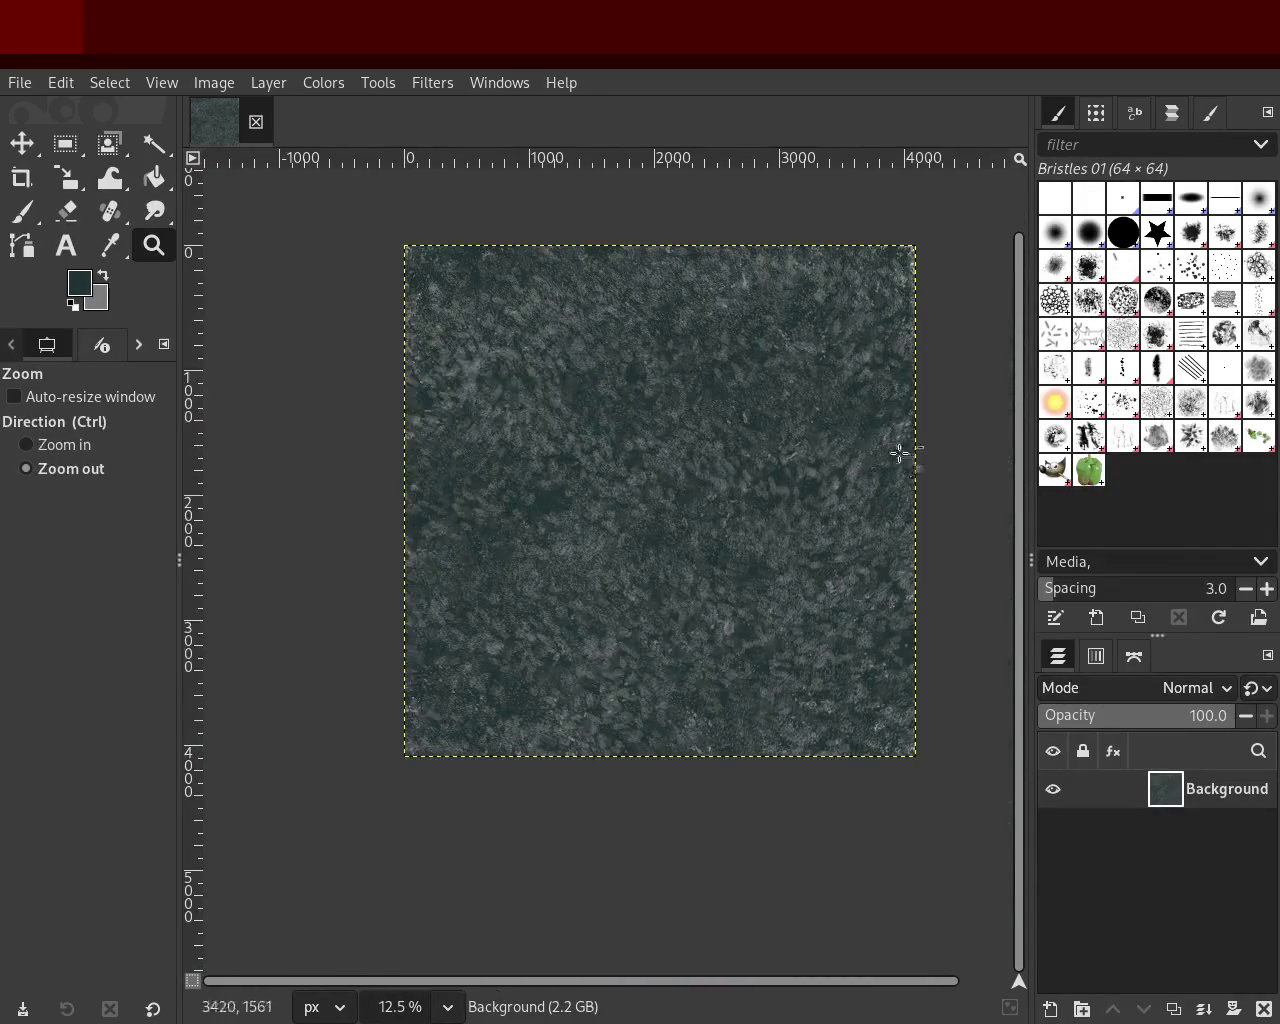
# Step: Paint dark Texture Hose 01 marks on the canvas, then select Texture Hose 02
pyautogui.click(1090, 440)
pyautogui.click(22, 211)
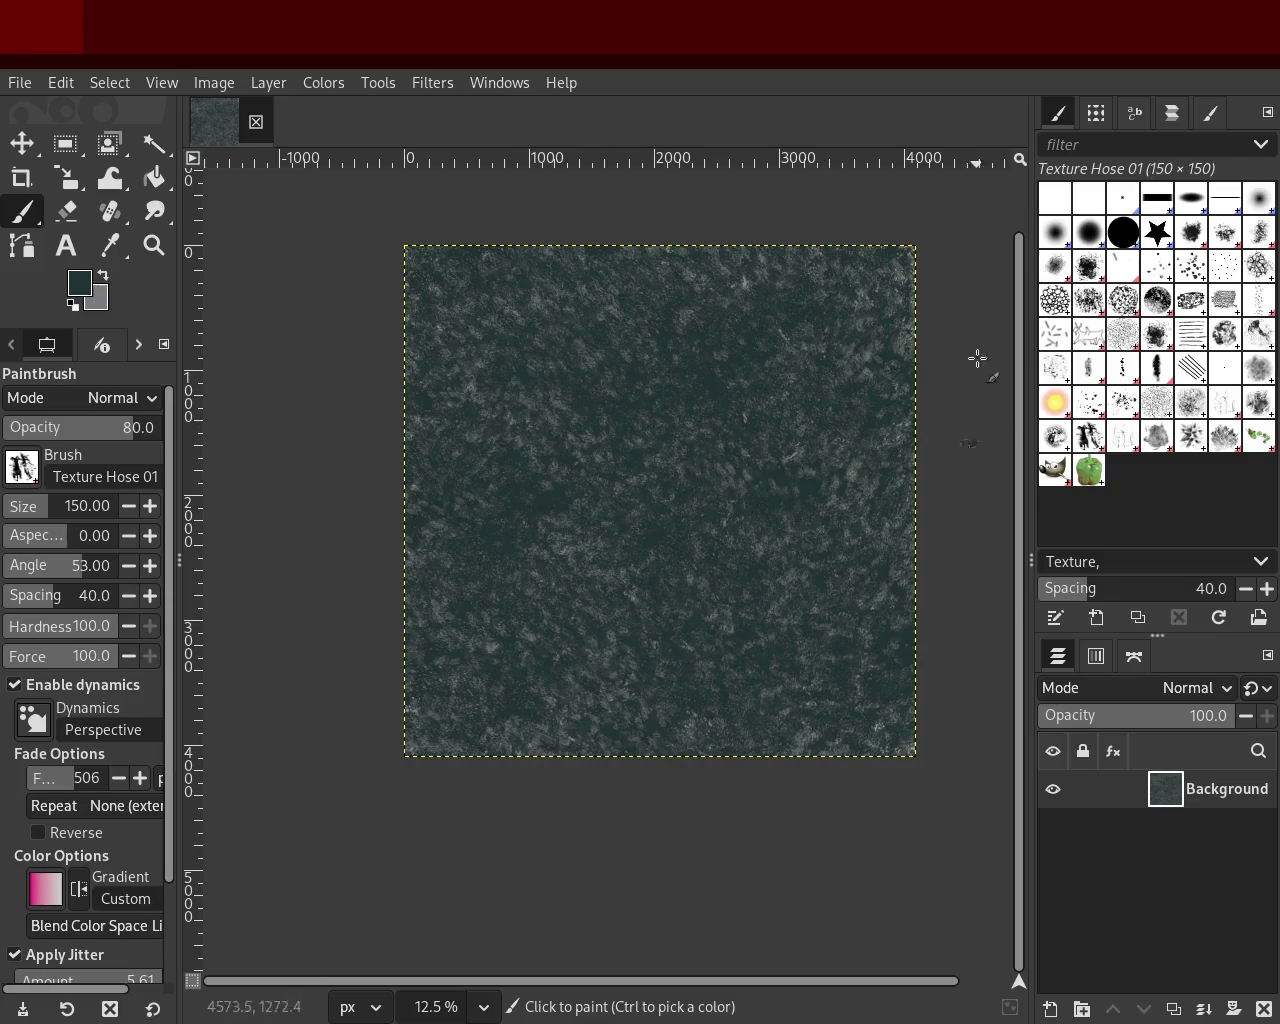
pyautogui.click(591, 508)
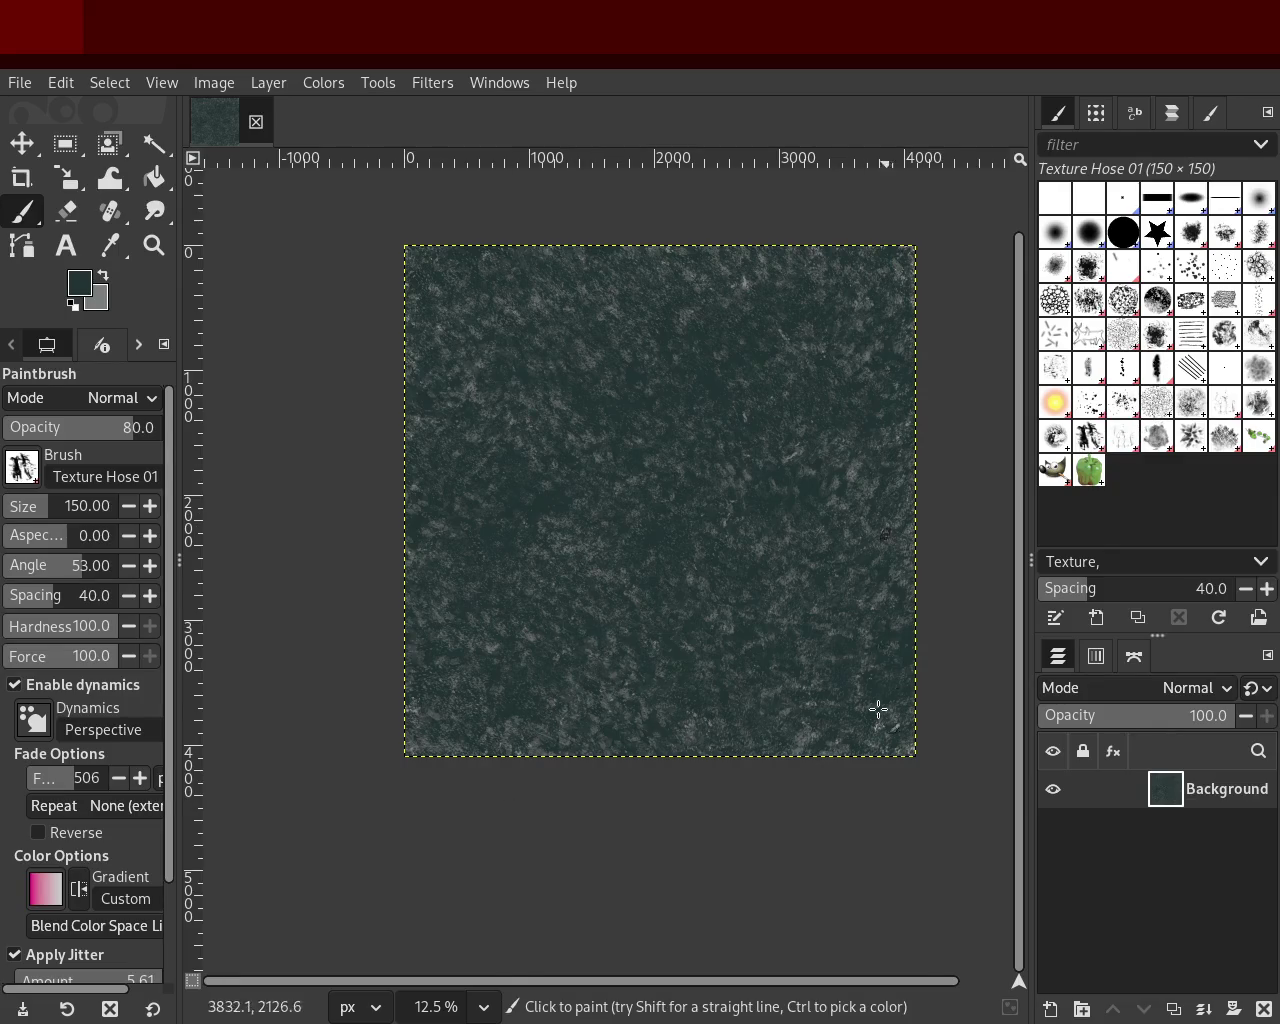
pyautogui.click(1123, 436)
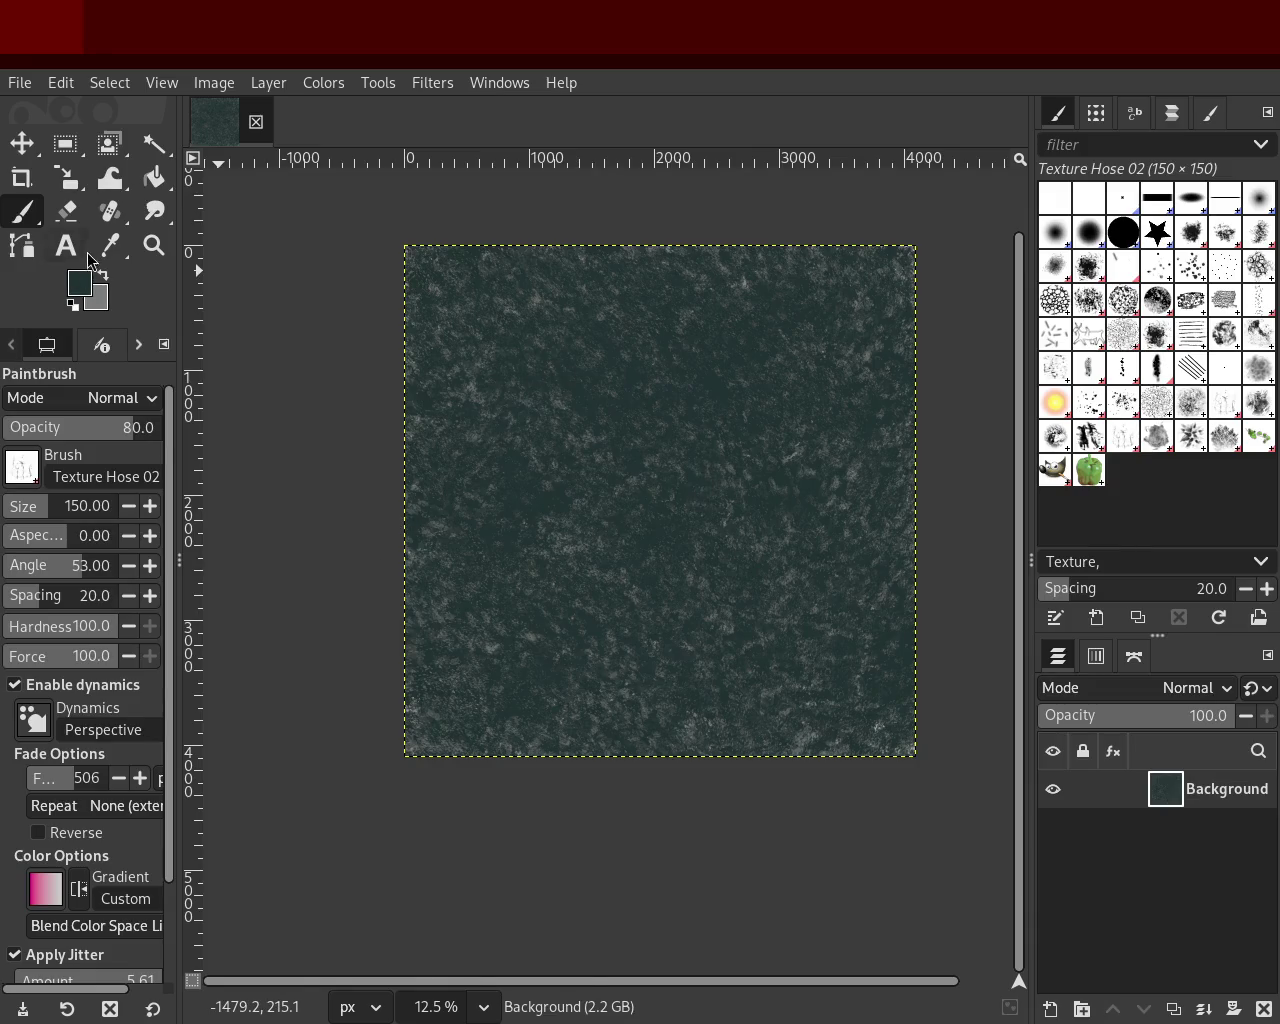
# Step: Zoom in and out to inspect the texture, ending on the whole image
pyautogui.click(154, 245)
pyautogui.doubleClick(751, 446)
pyautogui.click(780, 437)
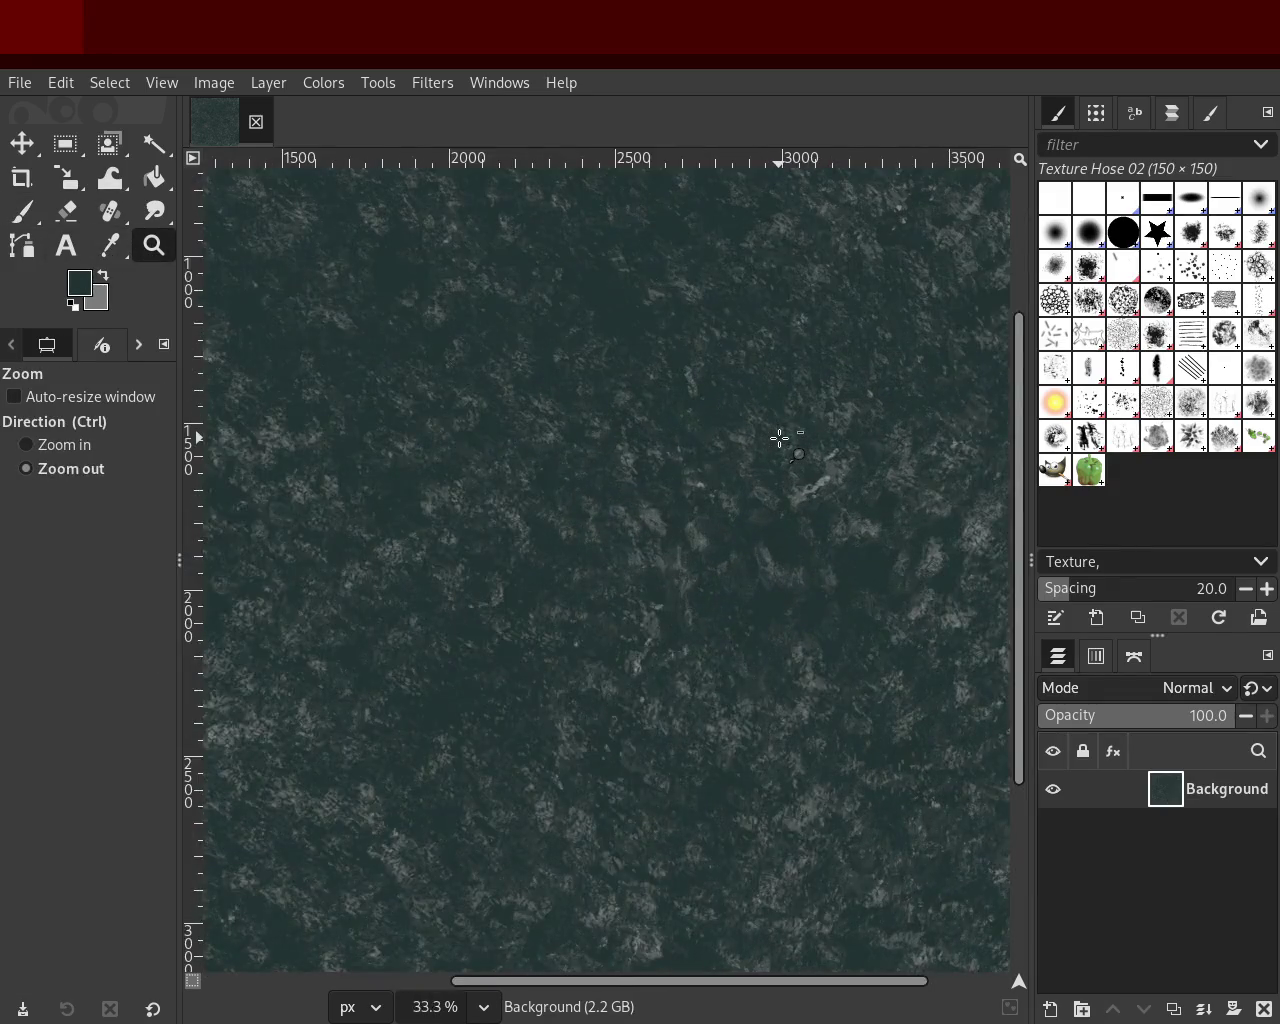
pyautogui.click(780, 437)
pyautogui.doubleClick(780, 437)
pyautogui.keyDown('ctrl'); pyautogui.click(780, 437); pyautogui.keyUp('ctrl')
pyautogui.keyDown('ctrl'); pyautogui.doubleClick(780, 437); pyautogui.keyUp('ctrl')
pyautogui.keyDown('ctrl'); pyautogui.click(797, 403); pyautogui.keyUp('ctrl')
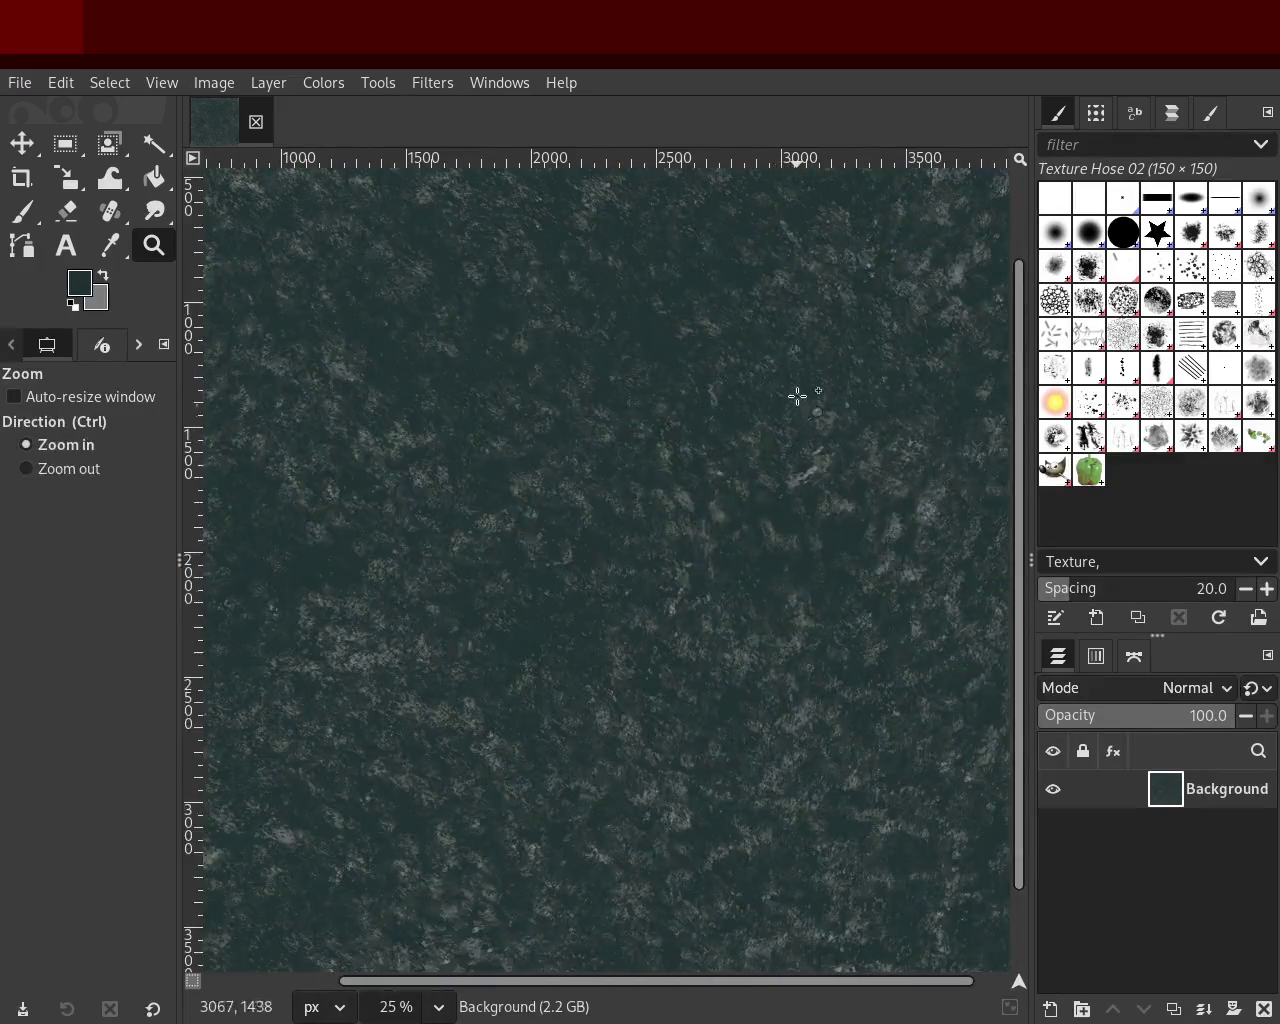
pyautogui.keyDown('ctrl'); pyautogui.click(797, 403); pyautogui.keyUp('ctrl')
pyautogui.keyDown('ctrl'); pyautogui.click(749, 374); pyautogui.keyUp('ctrl')
pyautogui.doubleClick(808, 351)
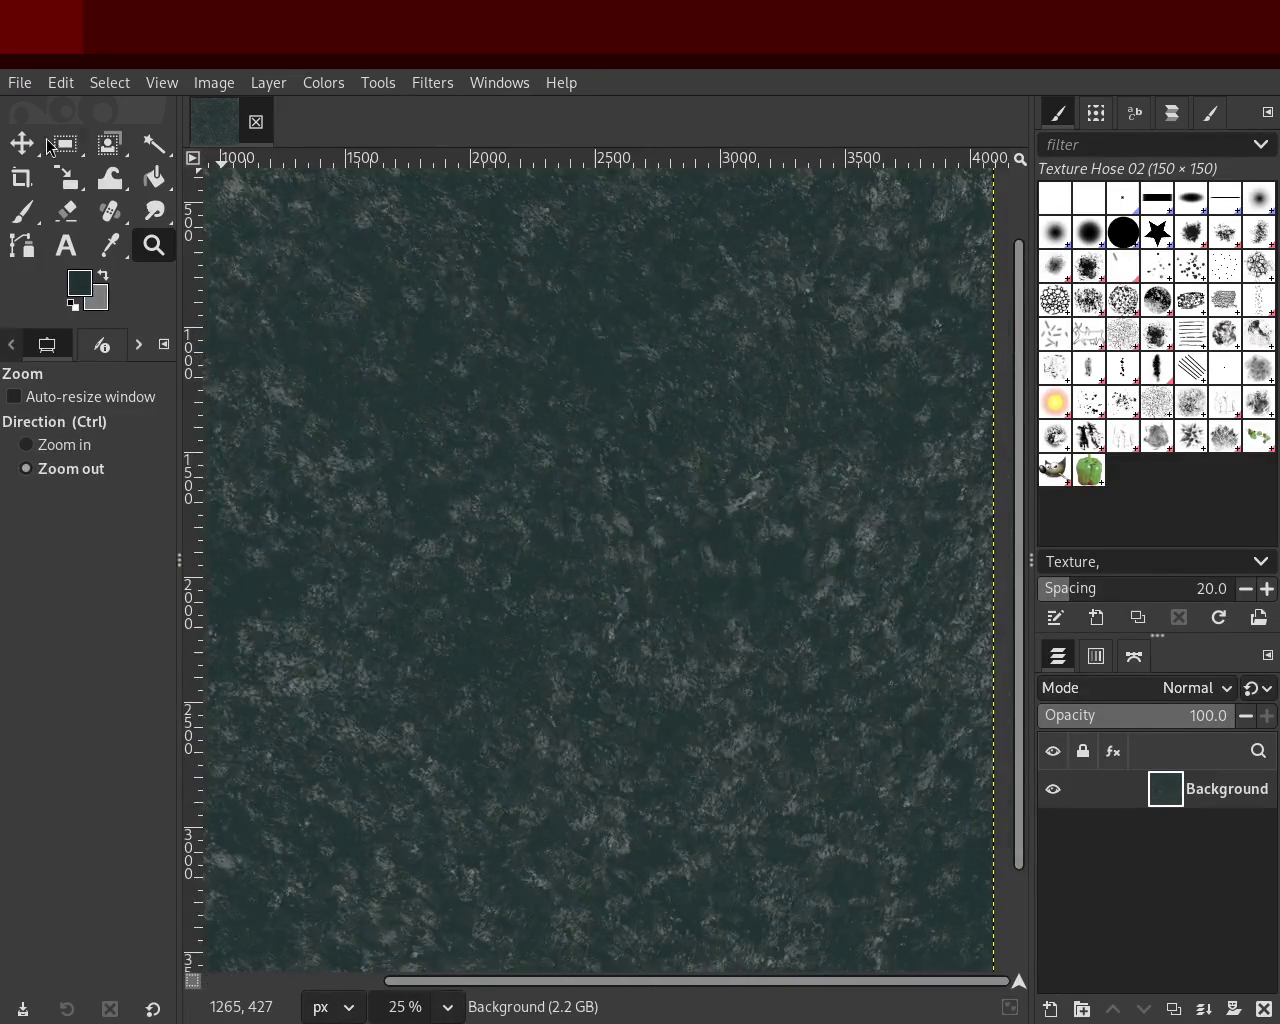
# Step: Paint faint grey dabs, then set Texture Hose 01 to dark teal at 63% opacity
pyautogui.click(15, 211)
pyautogui.keyDown('ctrl'); pyautogui.click(745, 500); pyautogui.keyUp('ctrl')
pyautogui.moveTo(807, 258); pyautogui.dragTo(509, 437)
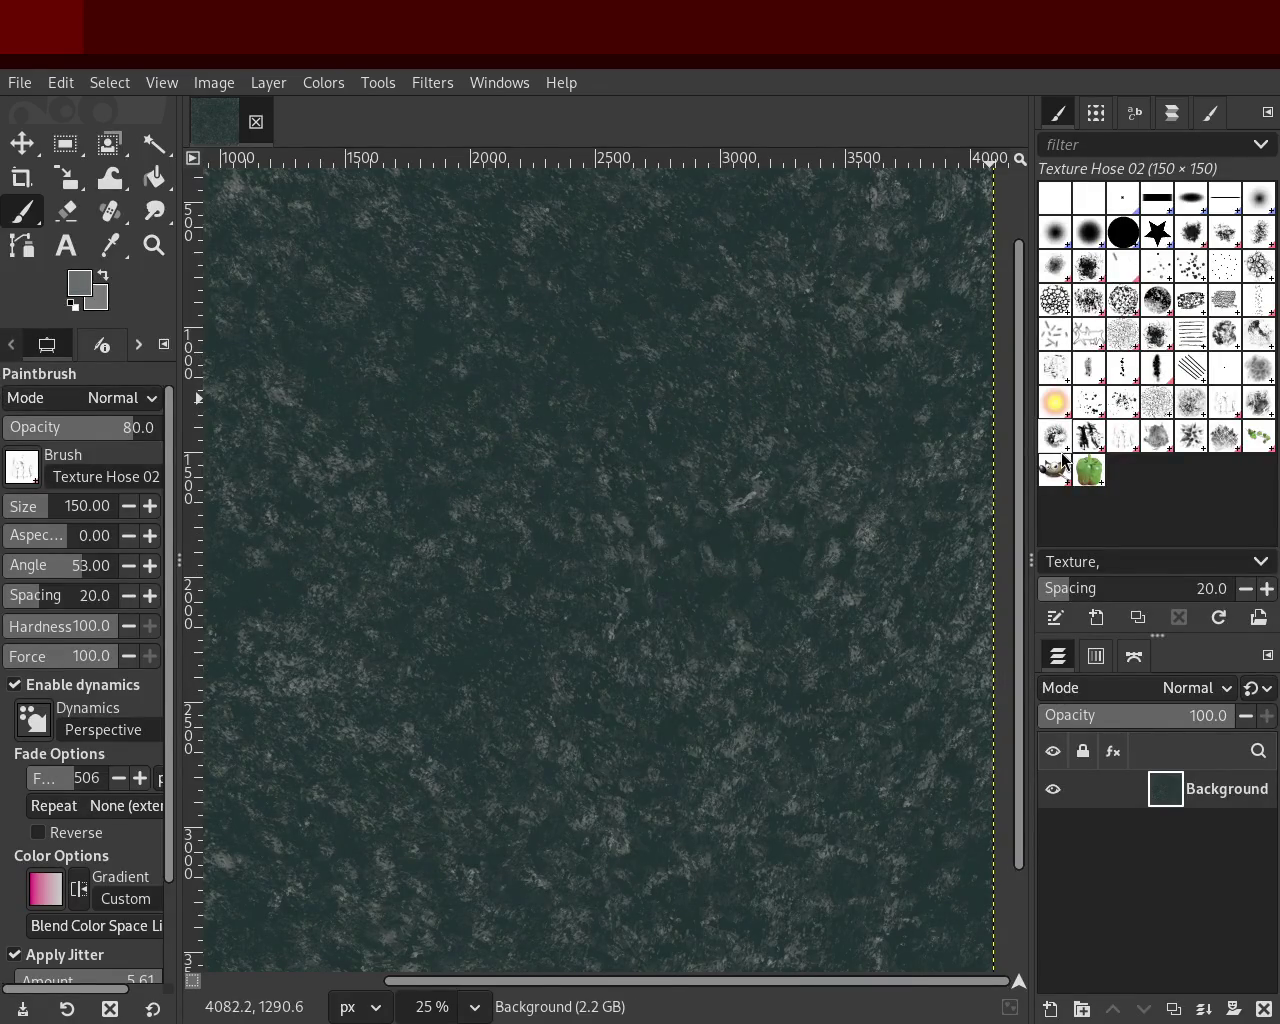
pyautogui.click(1088, 437)
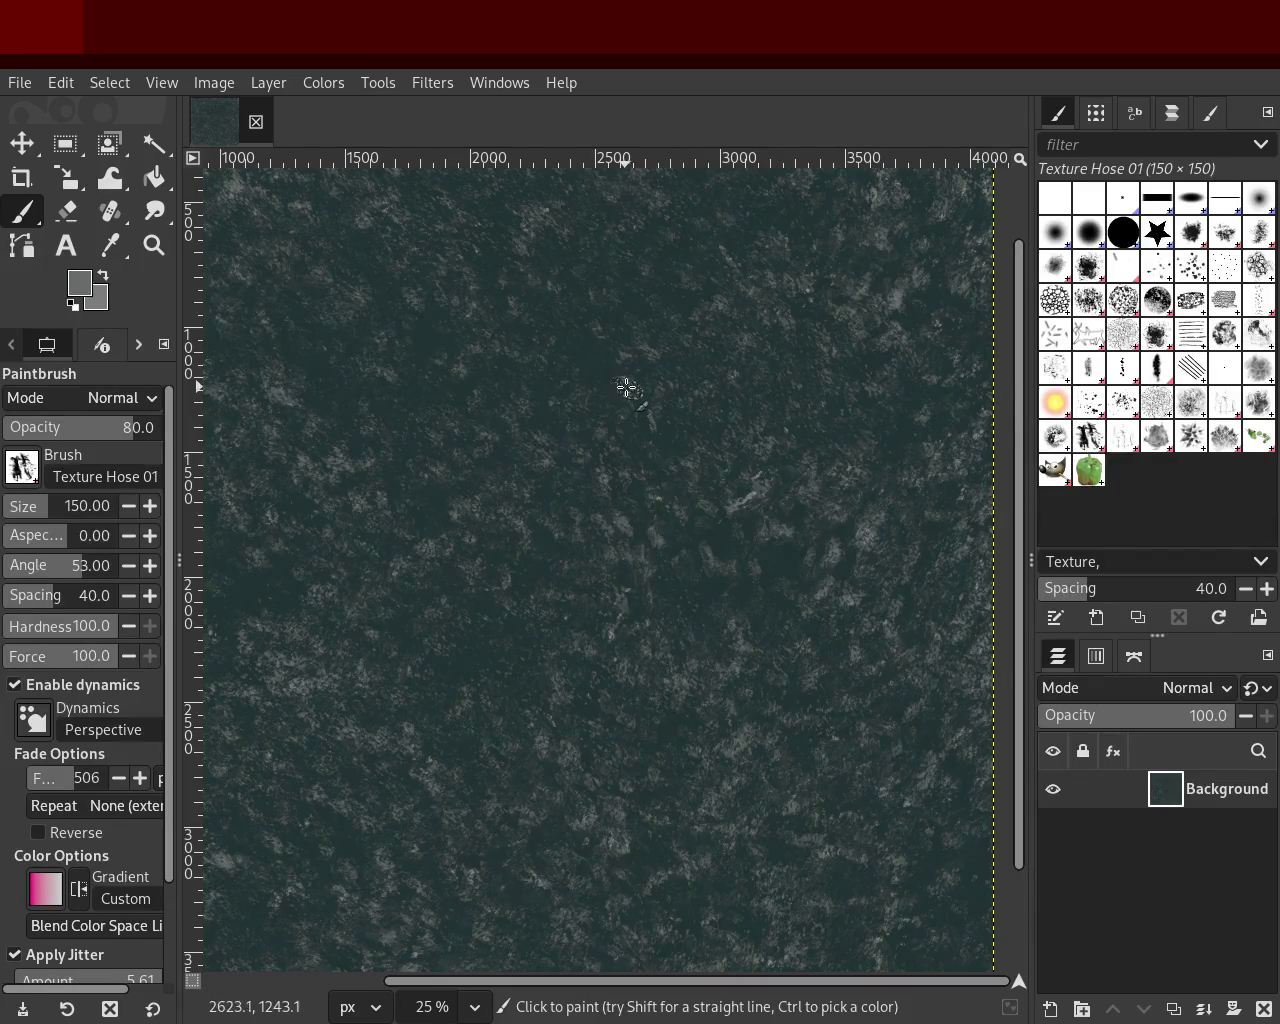
pyautogui.moveTo(85, 438); pyautogui.dragTo(54, 432)
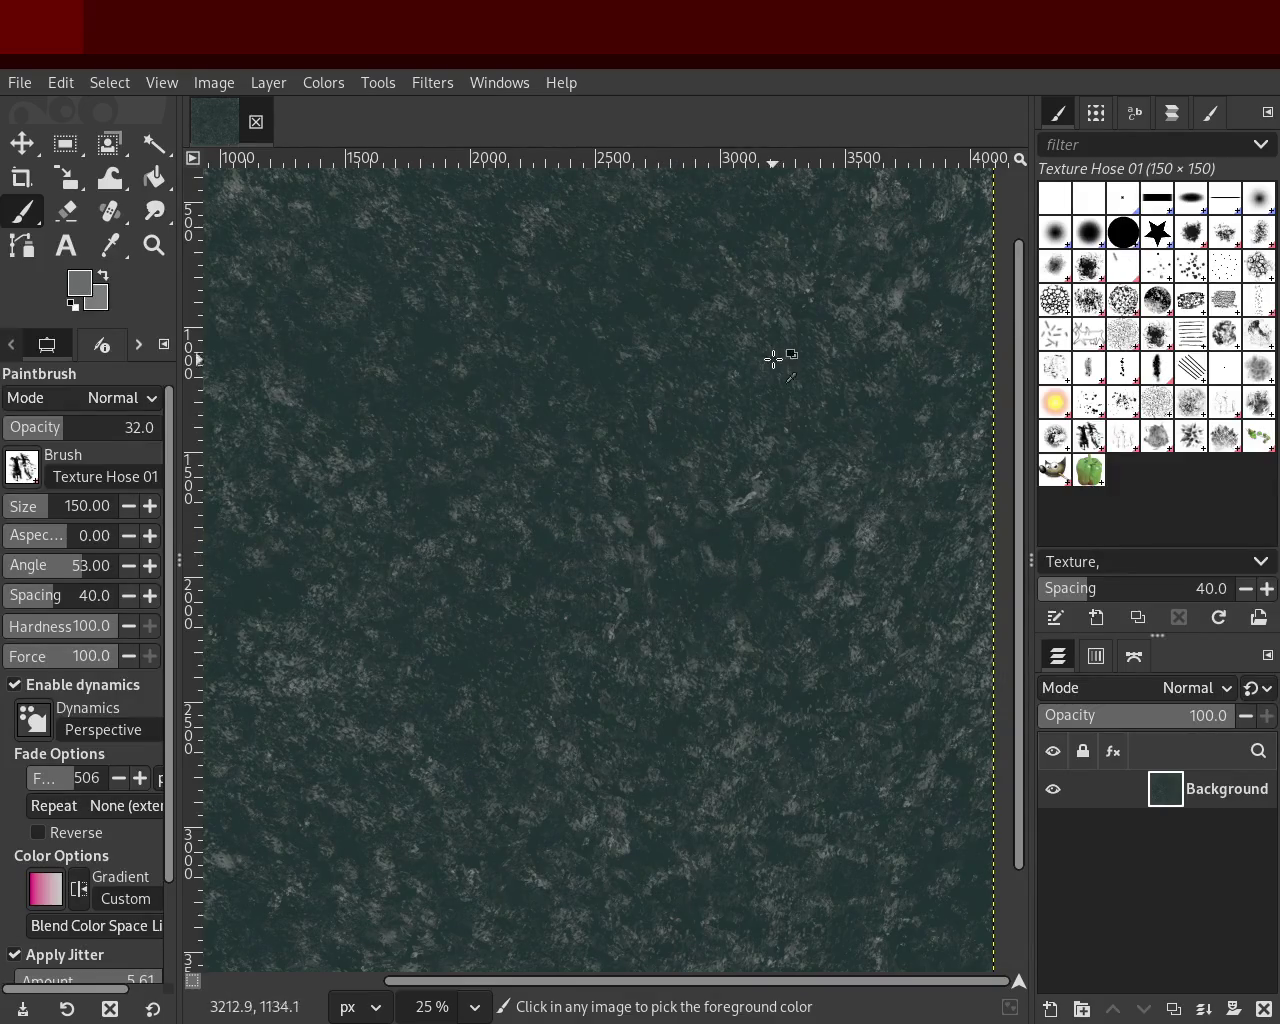
pyautogui.keyDown('ctrl'); pyautogui.click(900, 300); pyautogui.keyUp('ctrl')
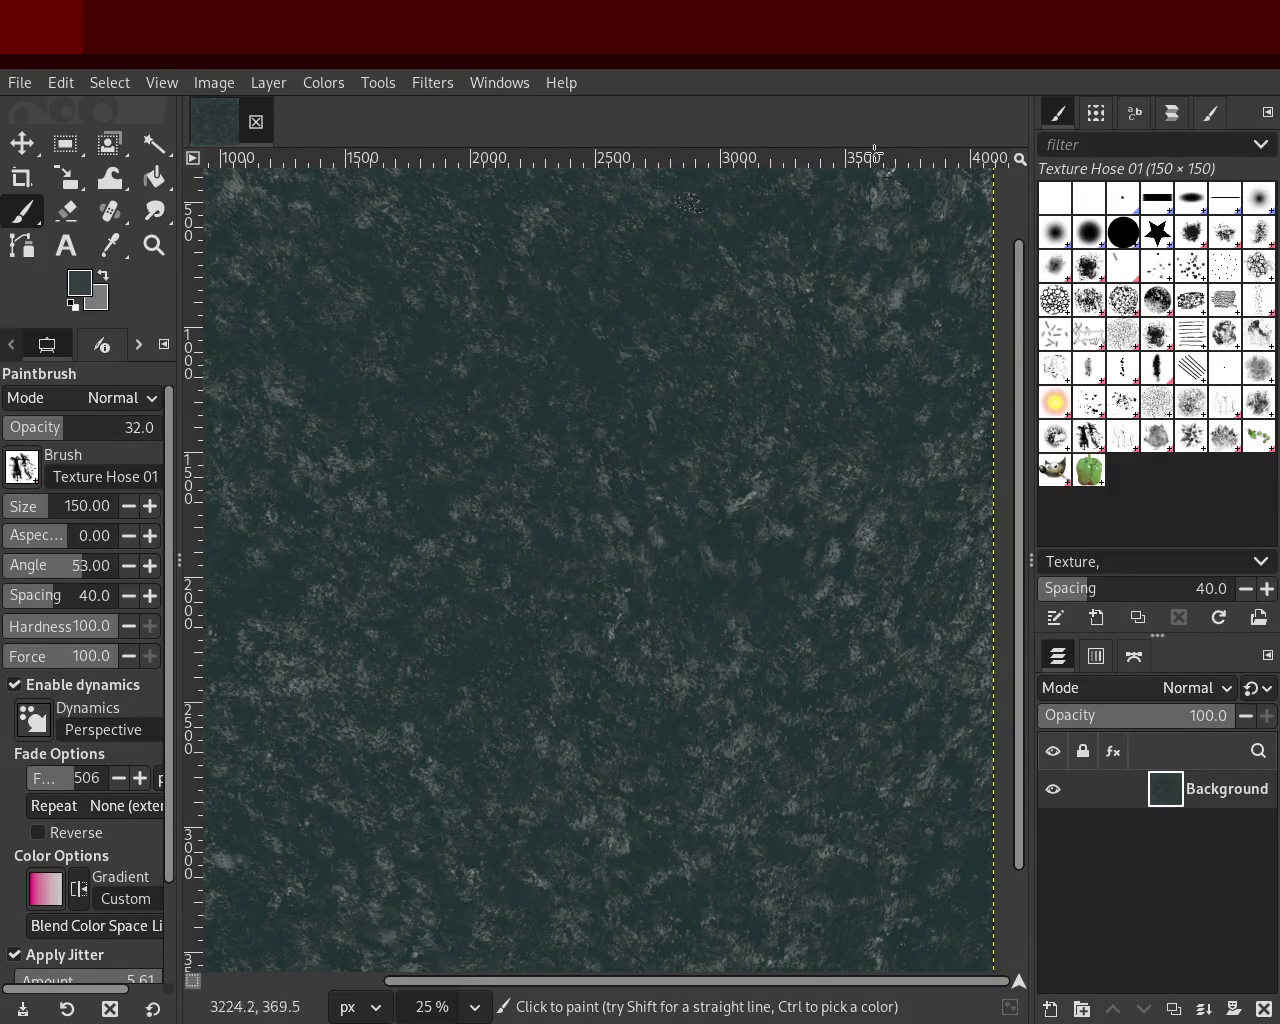
pyautogui.moveTo(57, 430); pyautogui.dragTo(107, 430)
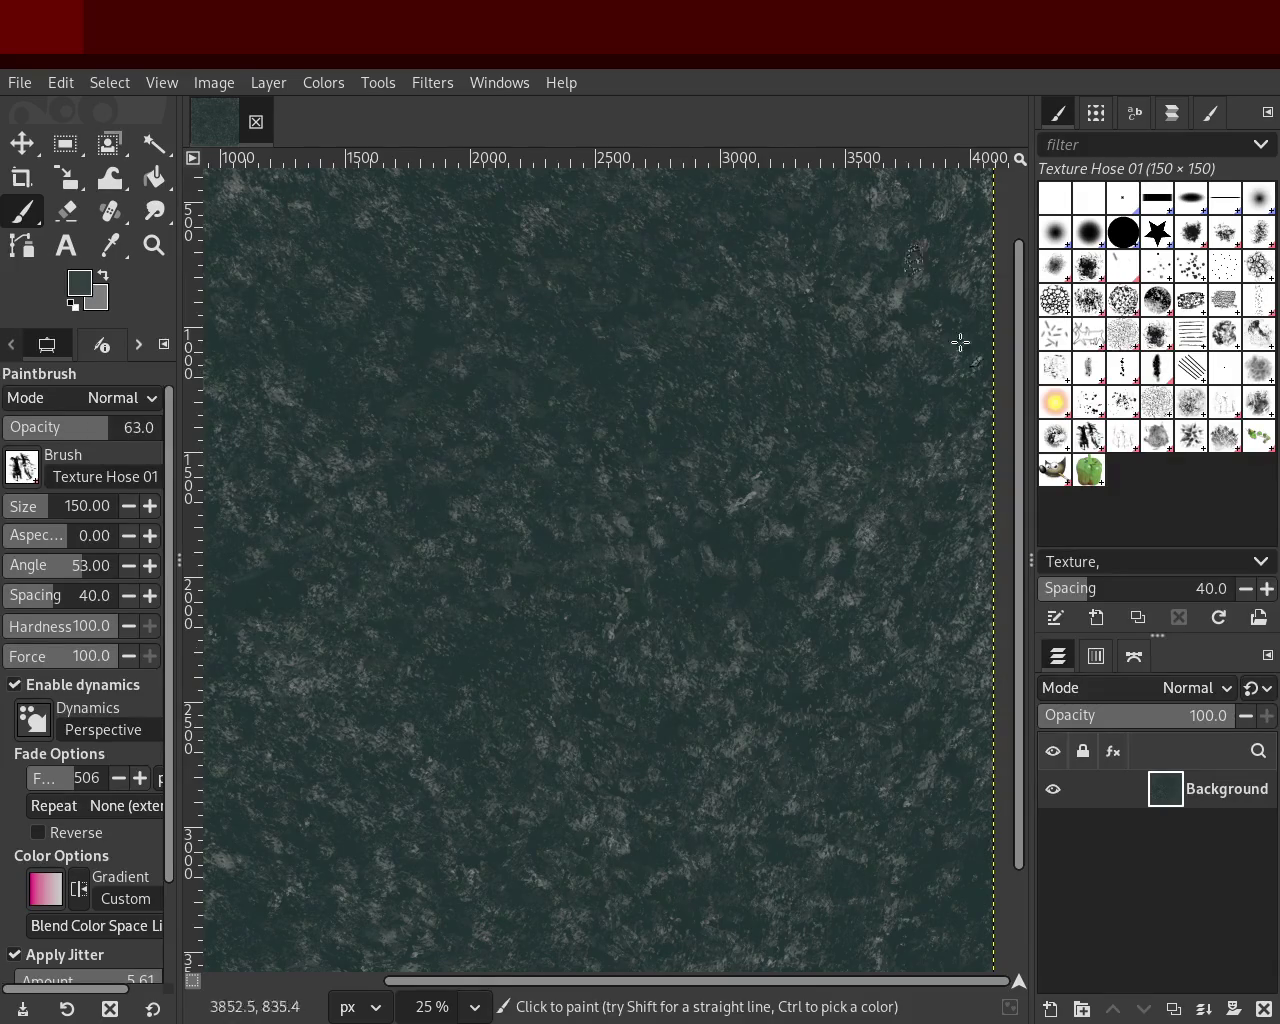
# Step: Set Texture Hose 02 to a lighter grey-teal, 66% opacity and size 72
pyautogui.press('ctrl')
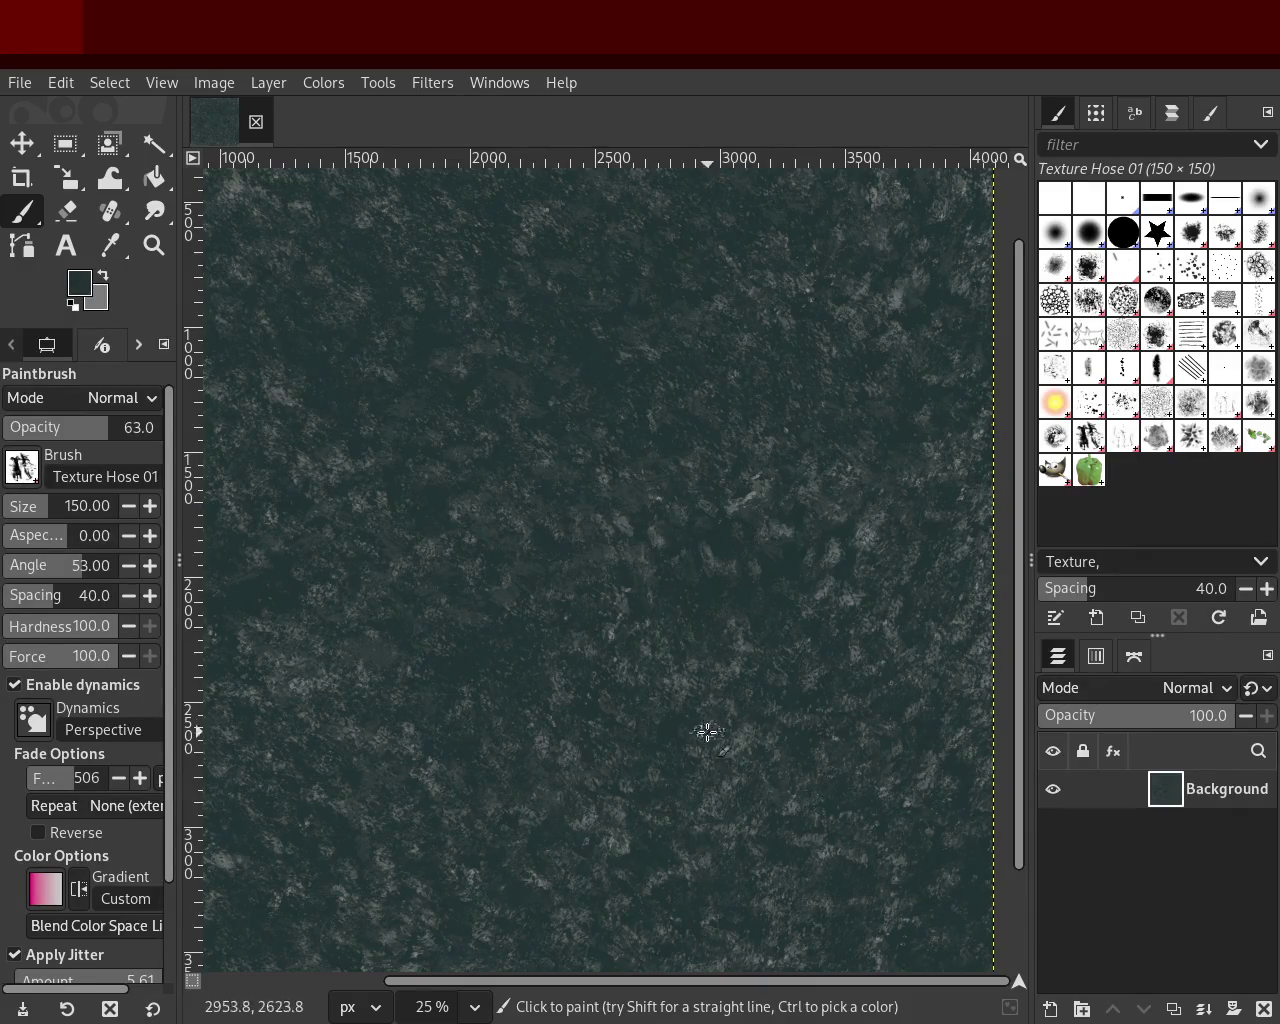
pyautogui.click(1150, 443)
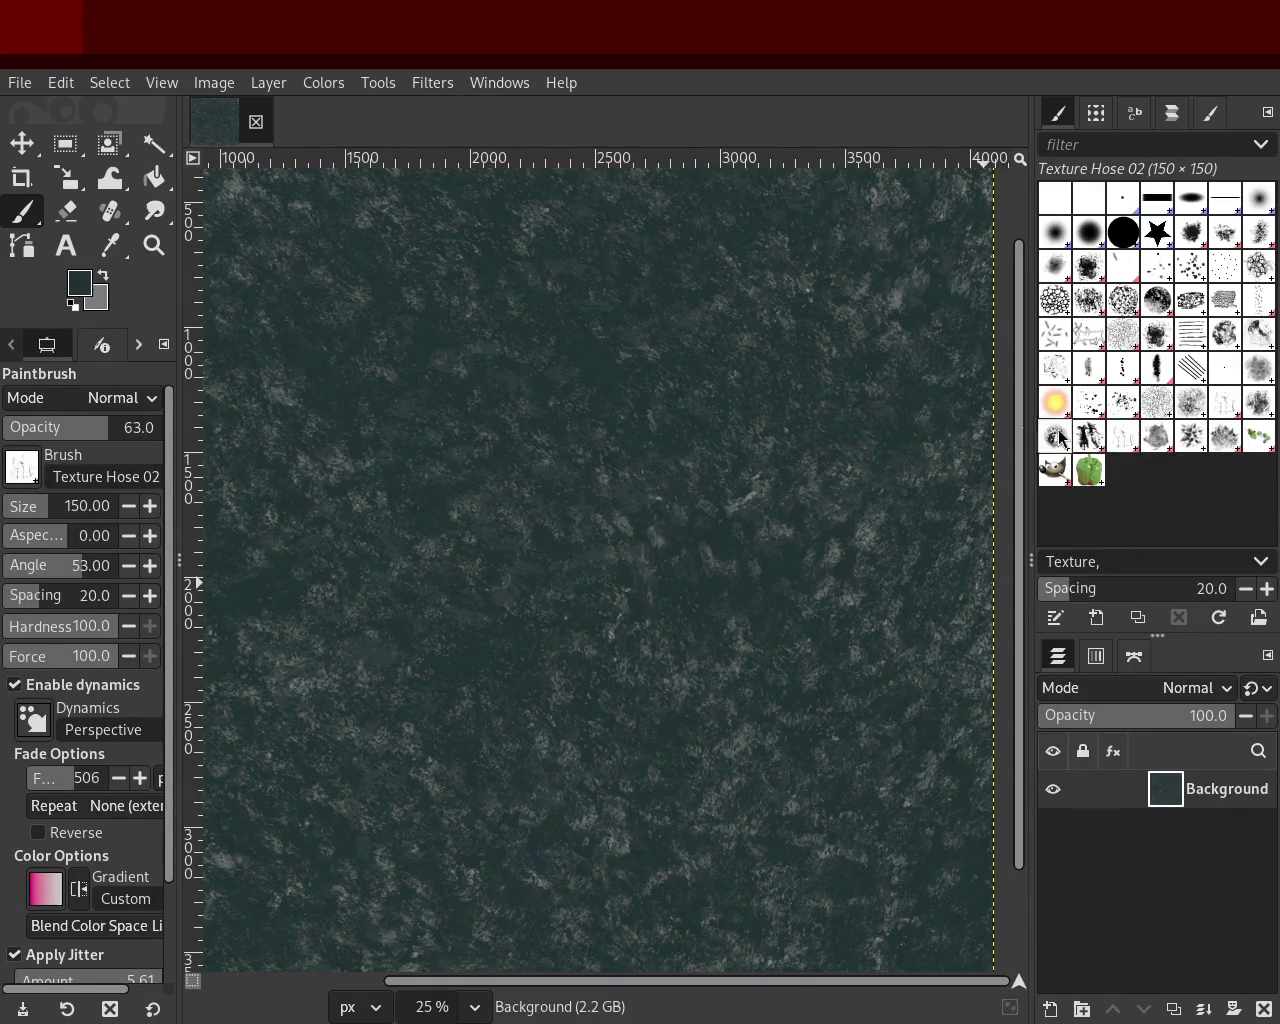
pyautogui.moveTo(40, 511); pyautogui.dragTo(88, 507)
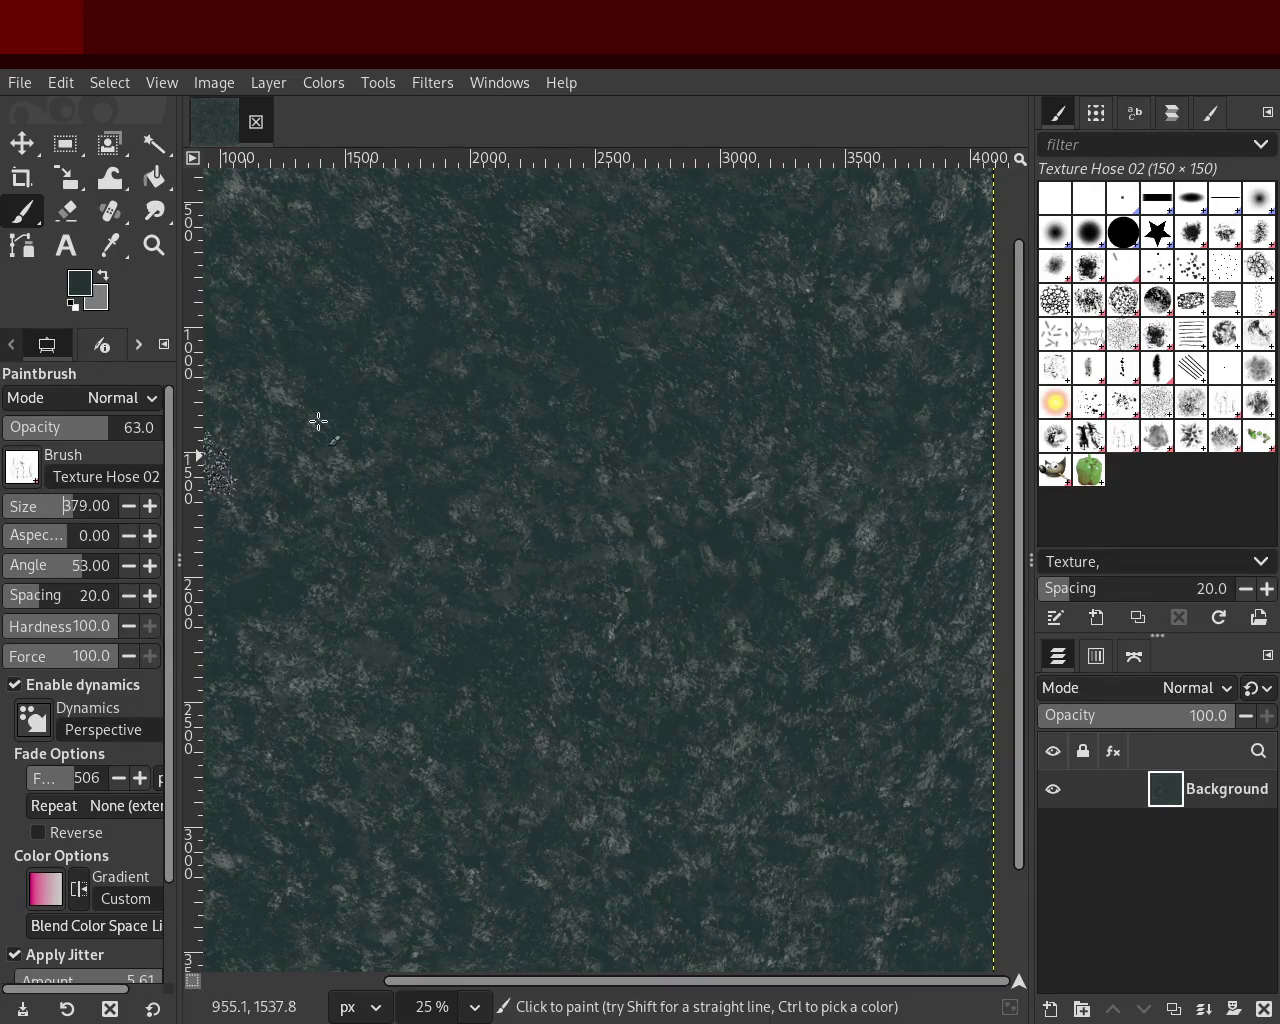
pyautogui.press('ctrl')
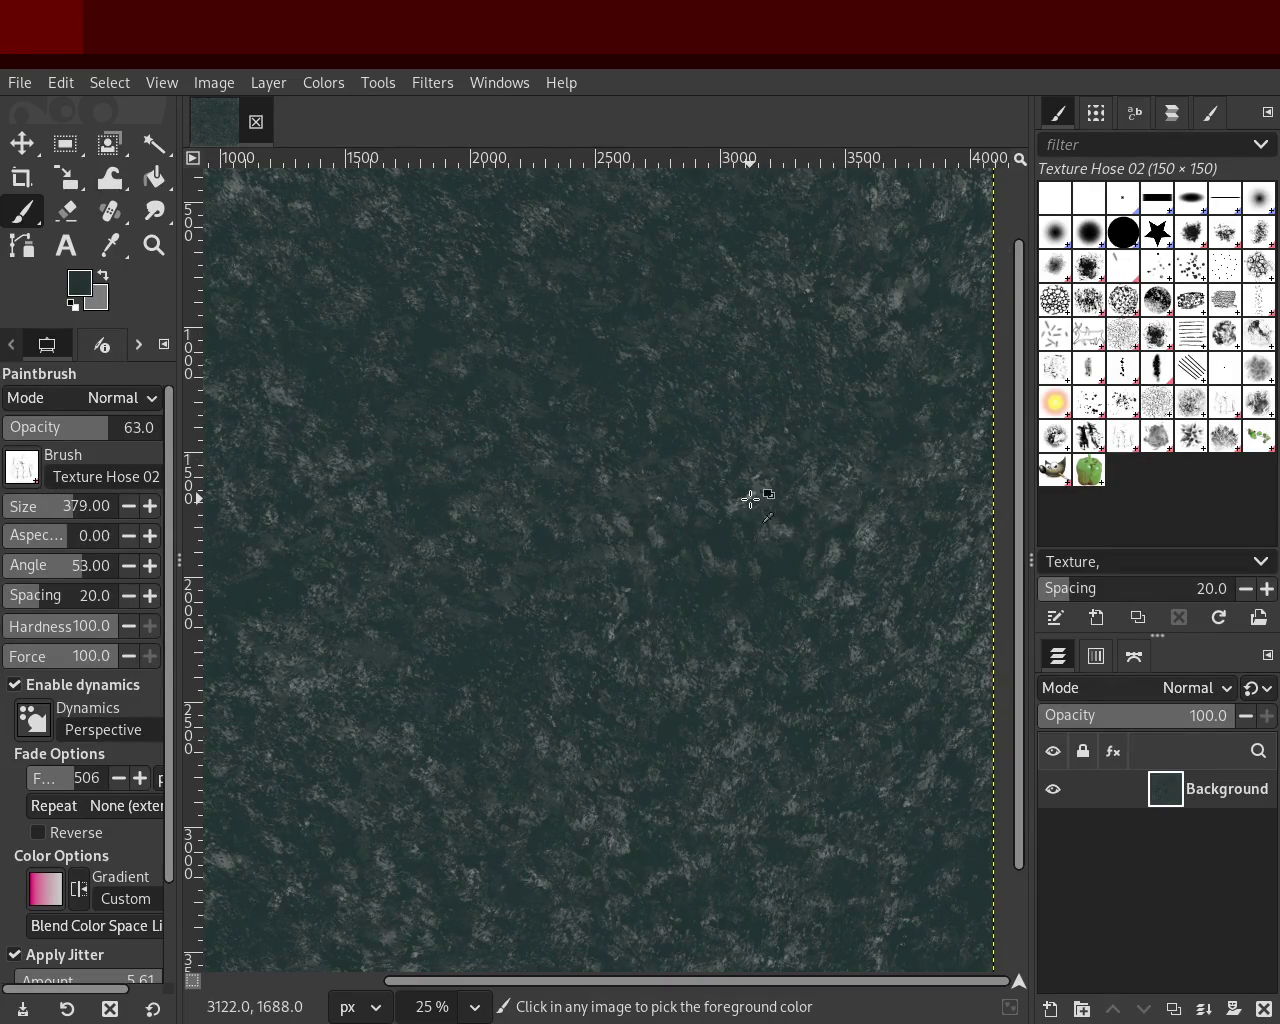
pyautogui.keyDown('ctrl'); pyautogui.click(751, 497); pyautogui.keyUp('ctrl')
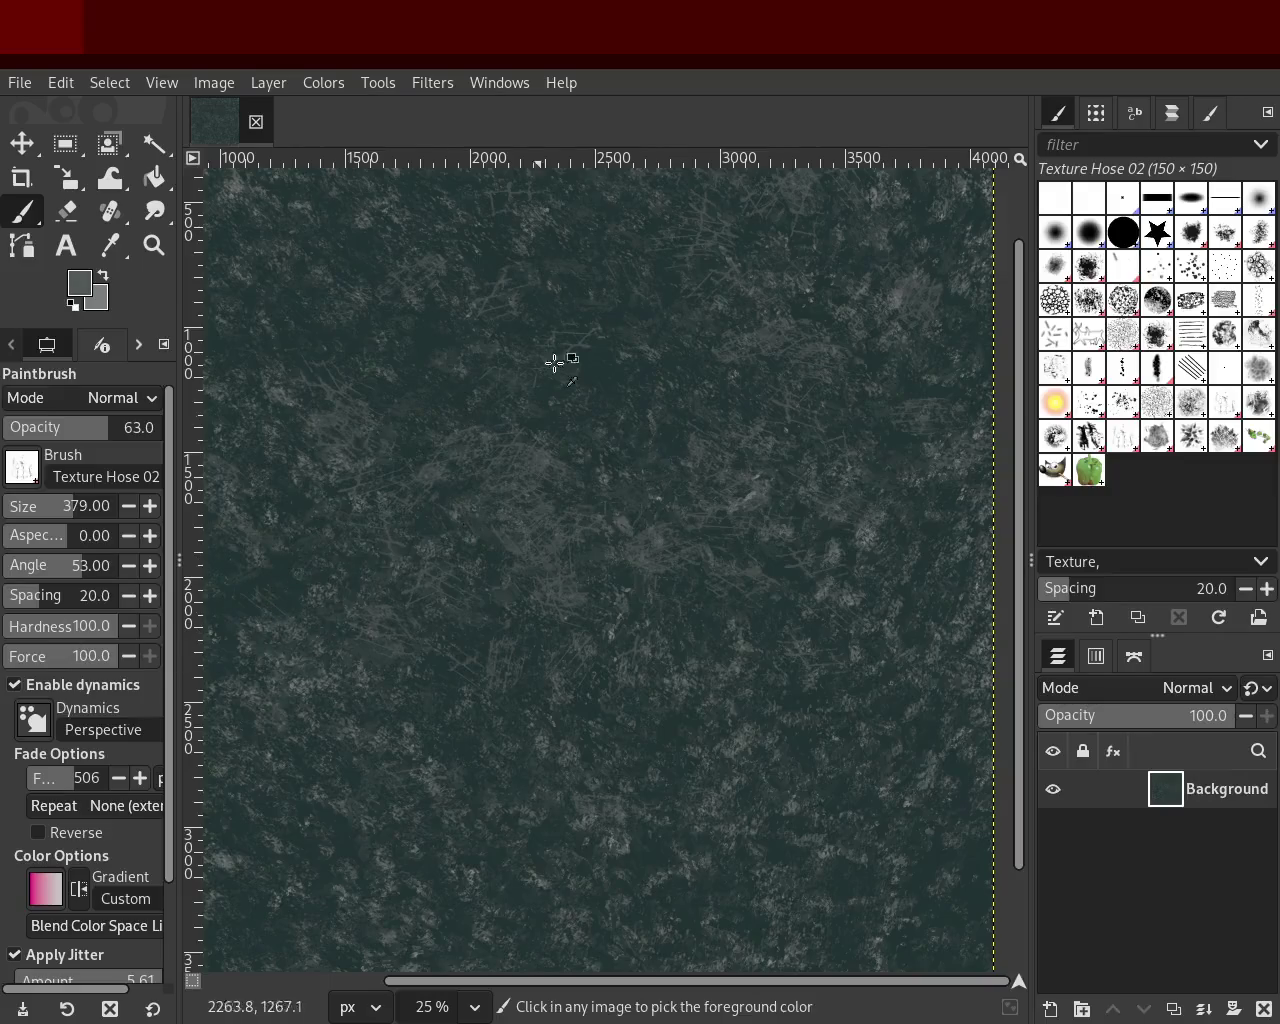
pyautogui.click(90, 433)
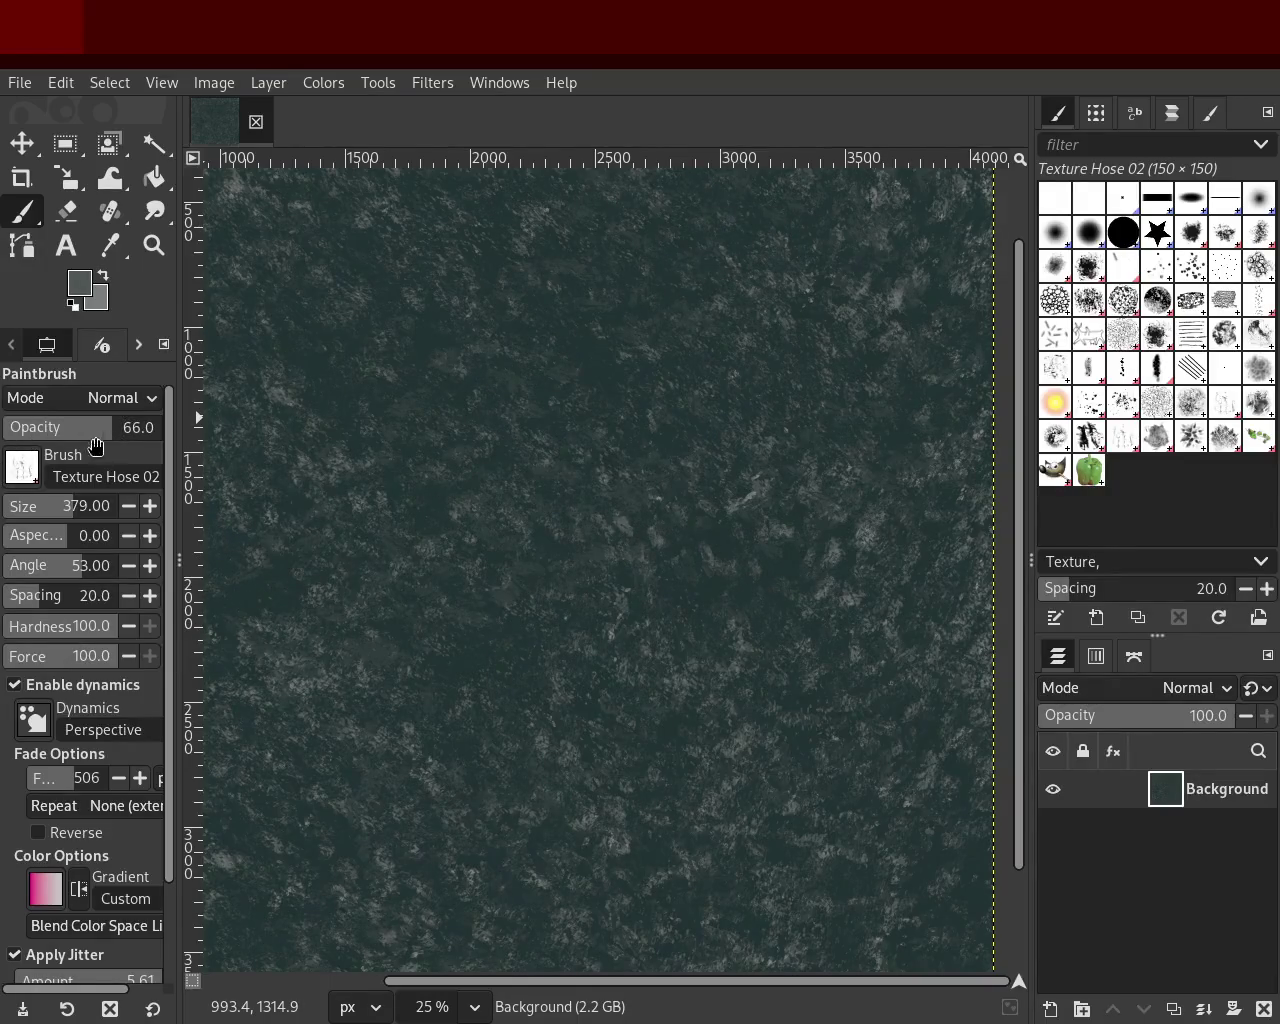
pyautogui.moveTo(40, 506); pyautogui.dragTo(18, 506)
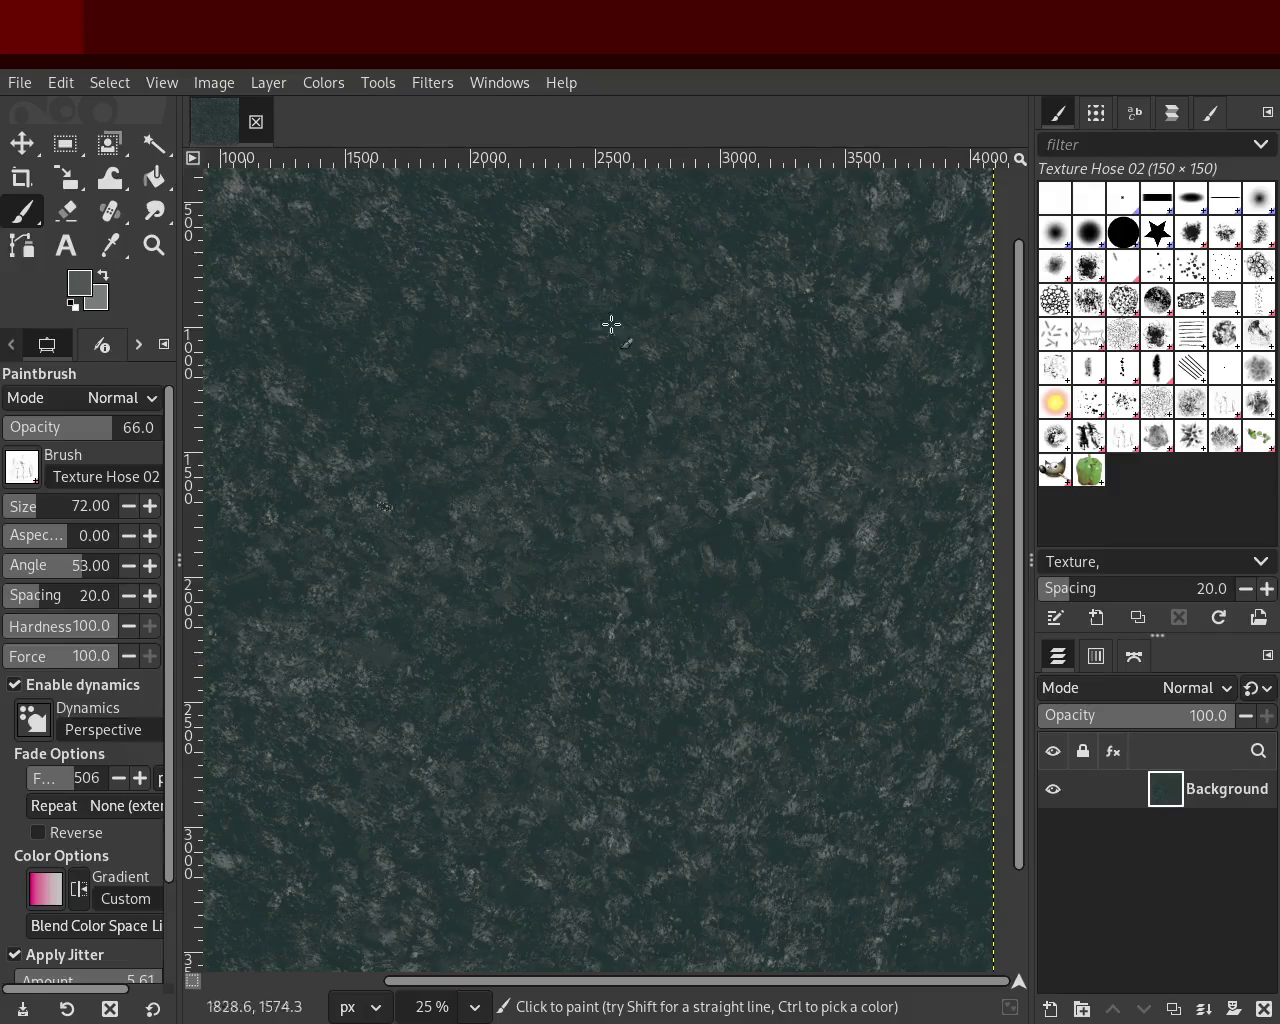
pyautogui.click(152, 246)
pyautogui.keyDown('ctrl'); pyautogui.scroll(-3, 720, 375); pyautogui.keyUp('ctrl')
pyautogui.keyDown('ctrl'); pyautogui.scroll(1, 300, 275); pyautogui.keyUp('ctrl')
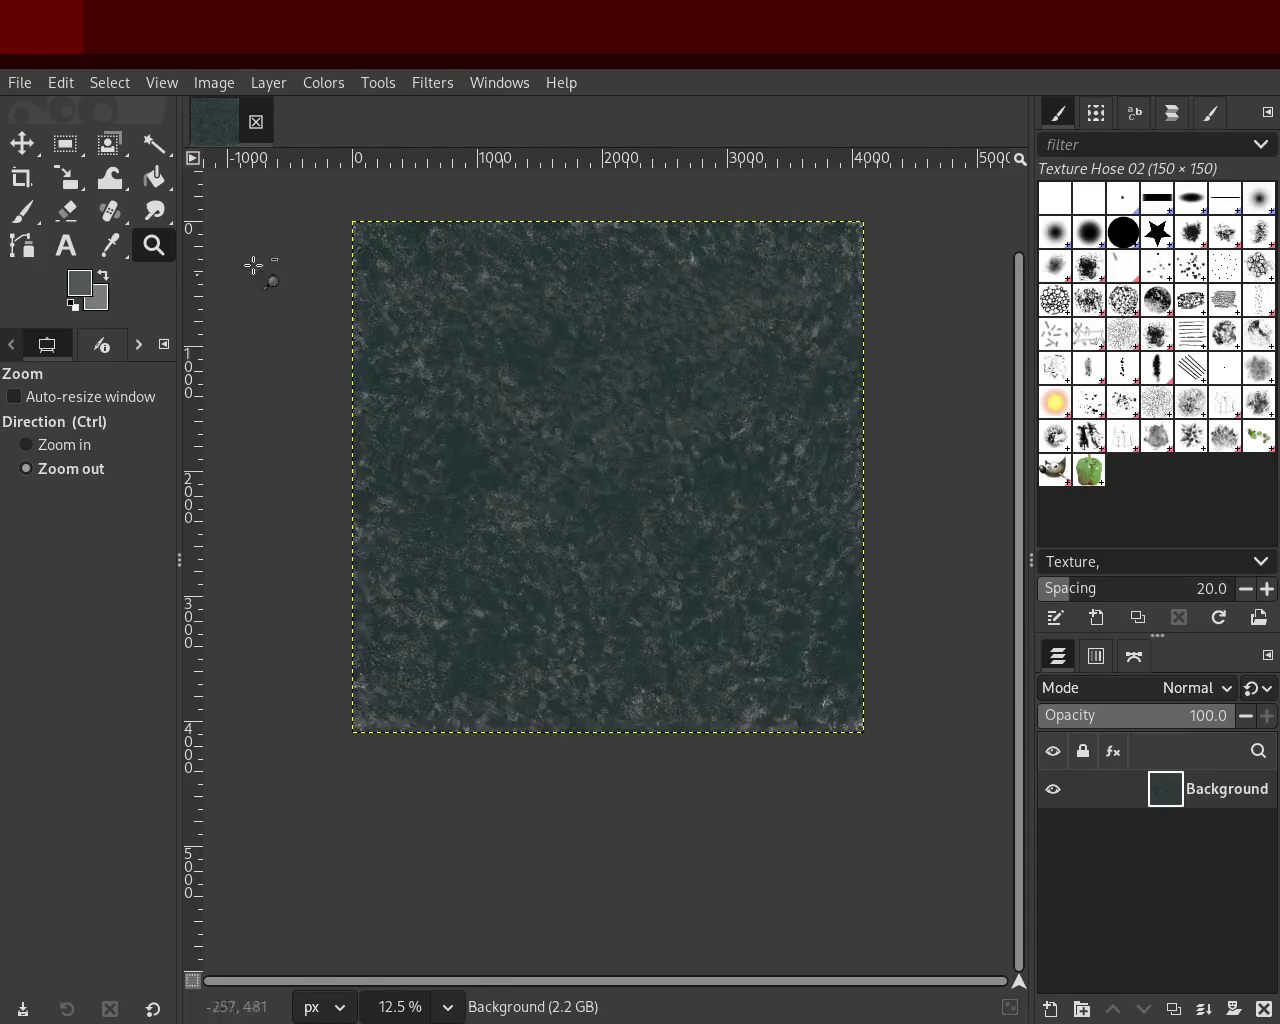
# Step: Paint a grey-teal Texture Hose 02 stroke, inspect it close-up, then sample dark teal
pyautogui.click(21, 211)
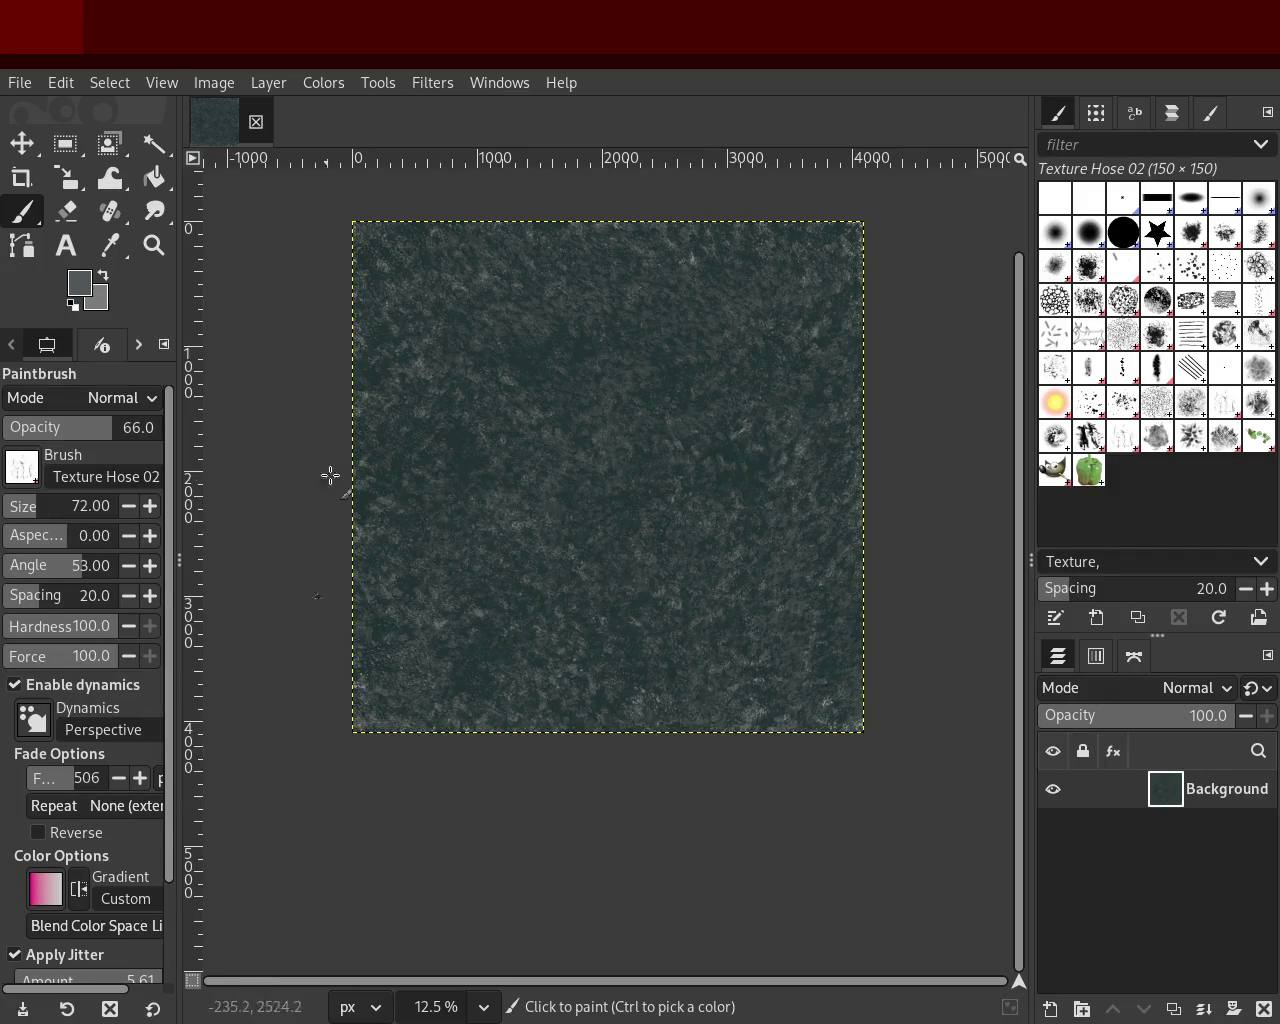
pyautogui.moveTo(657, 366); pyautogui.dragTo(594, 423)
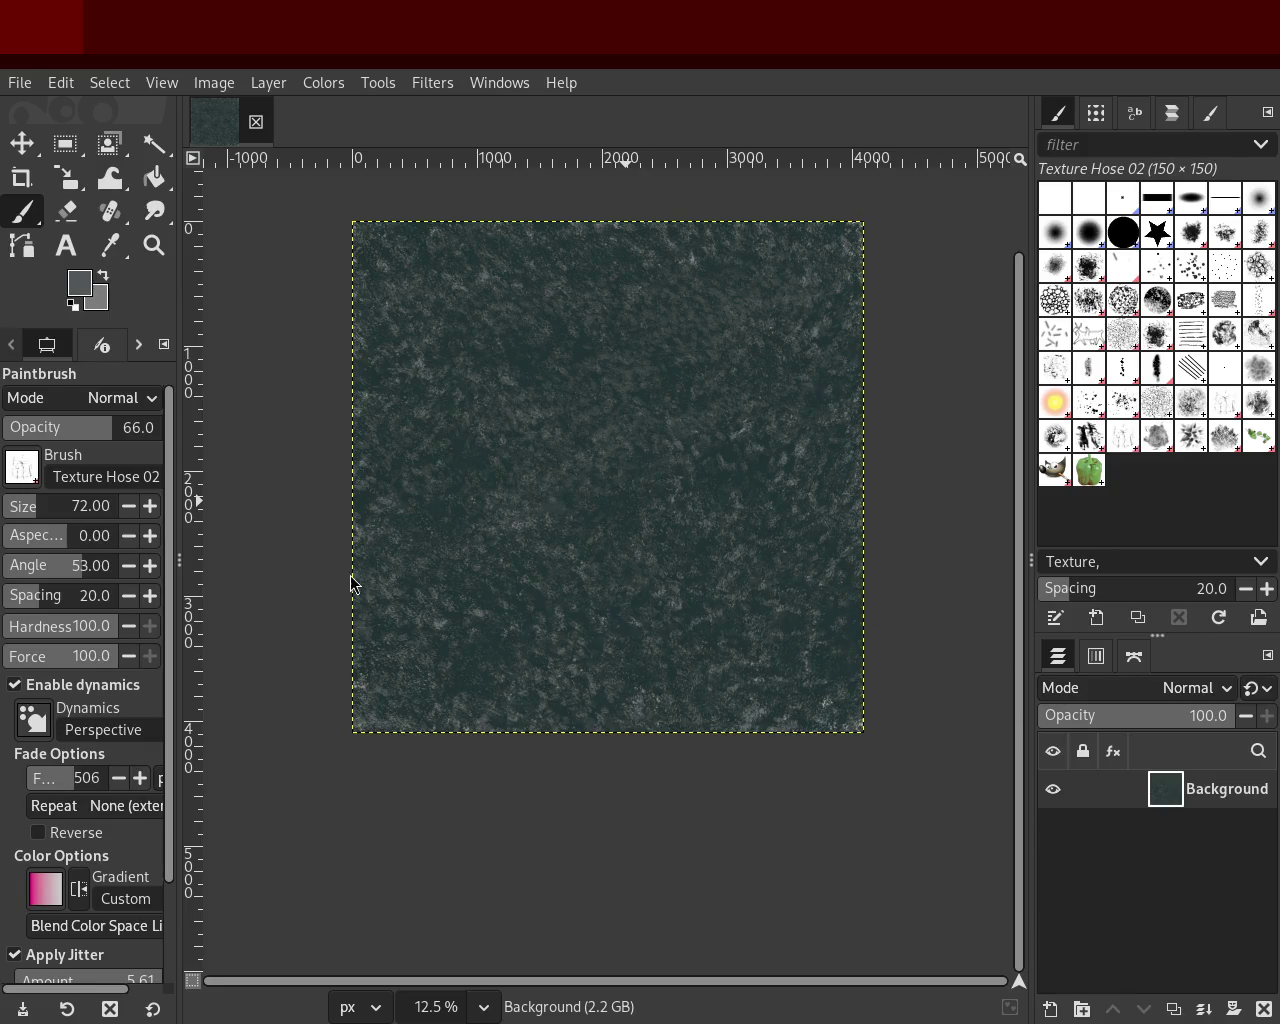
pyautogui.click(154, 245)
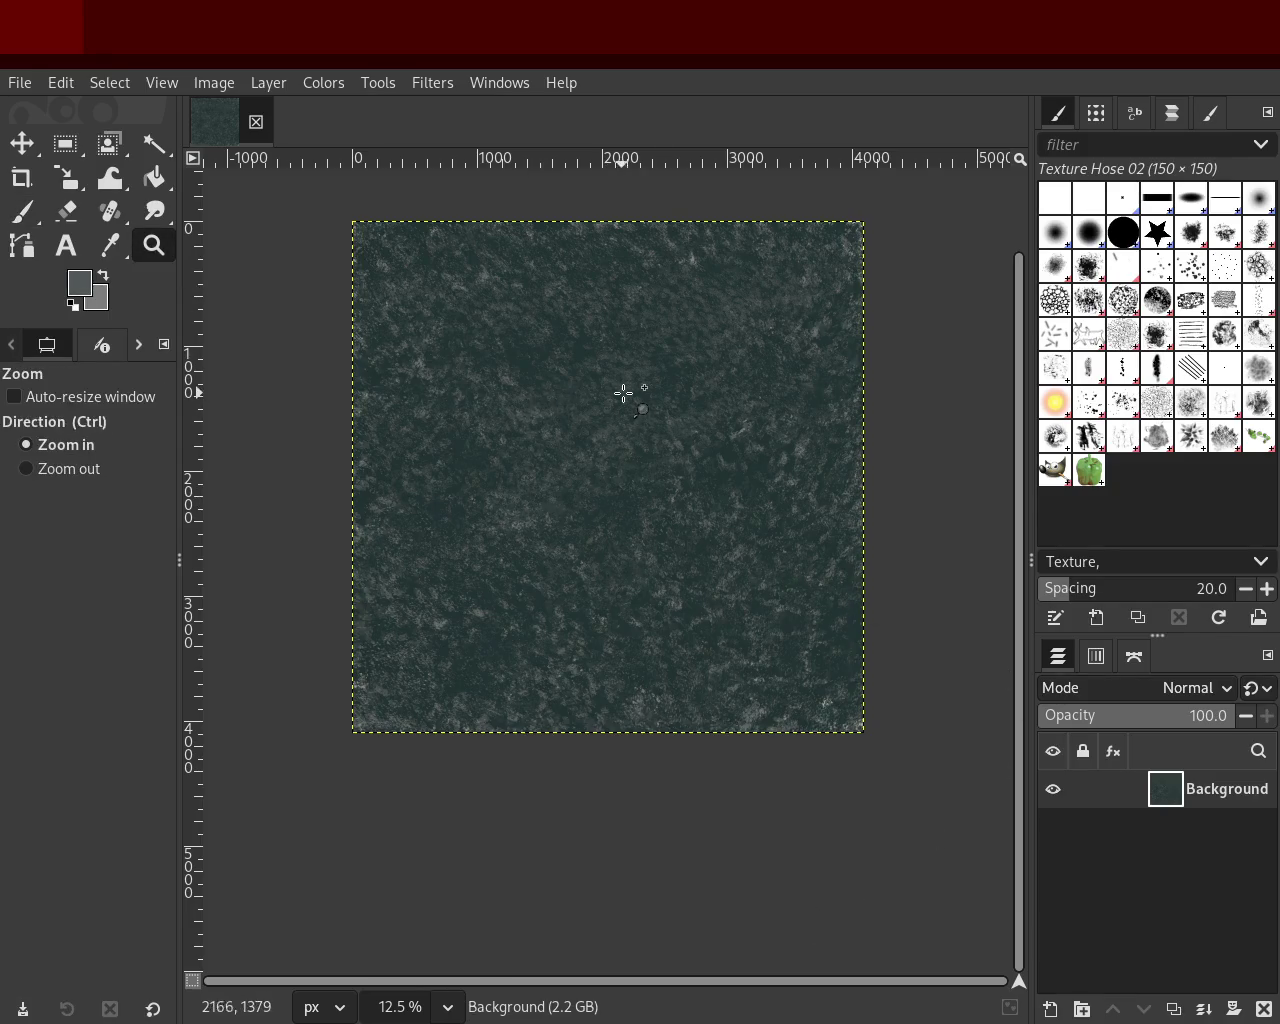
pyautogui.tripleClick(623, 392)
pyautogui.keyDown('ctrl'); pyautogui.click(623, 392); pyautogui.keyUp('ctrl')
pyautogui.click(717, 343)
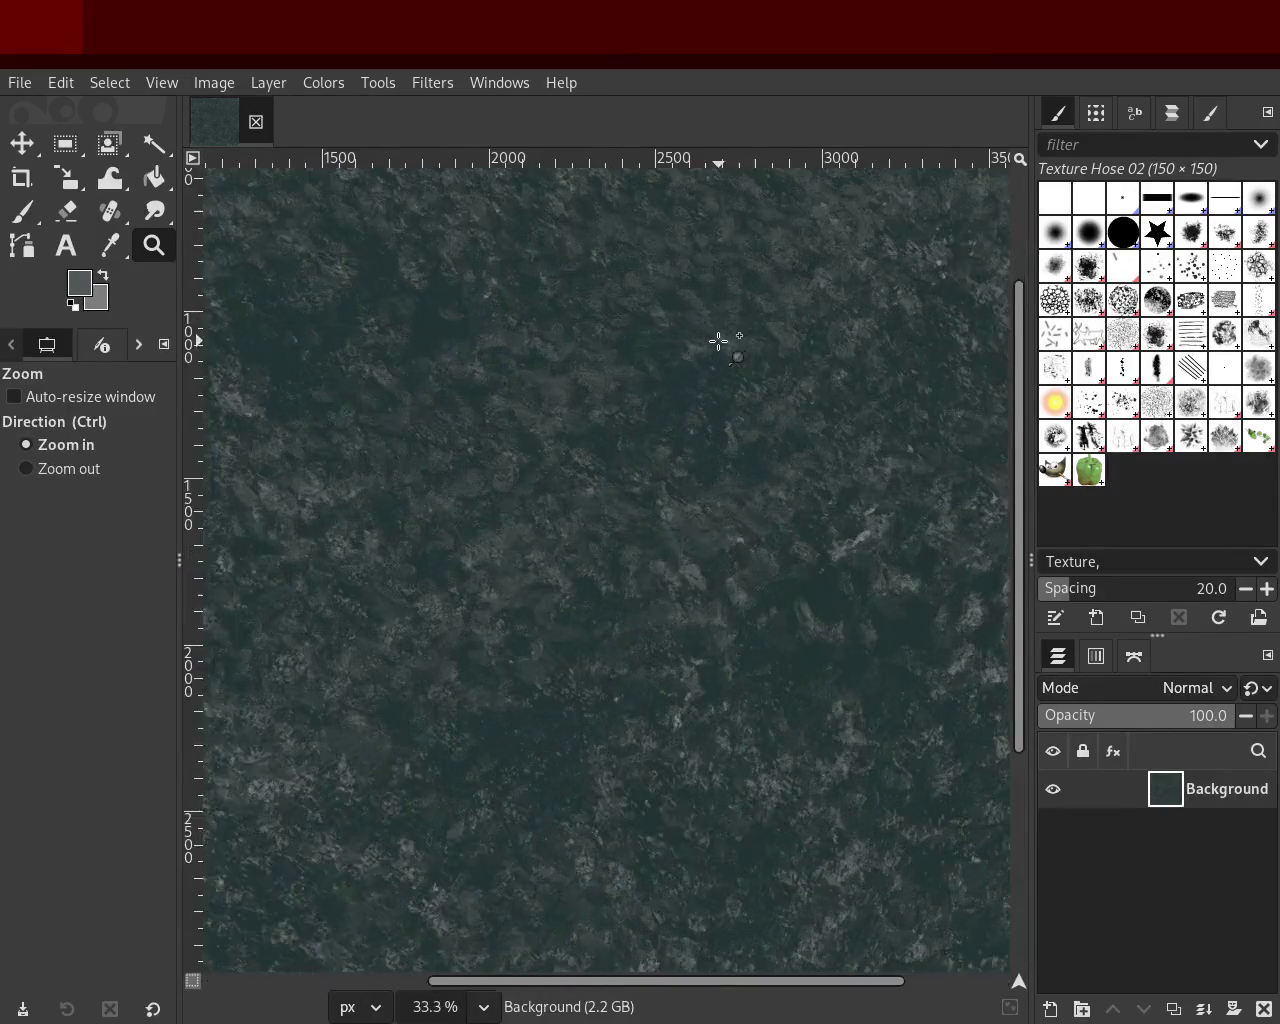
pyautogui.click(22, 211)
pyautogui.keyDown('ctrl'); pyautogui.click(683, 394); pyautogui.keyUp('ctrl')
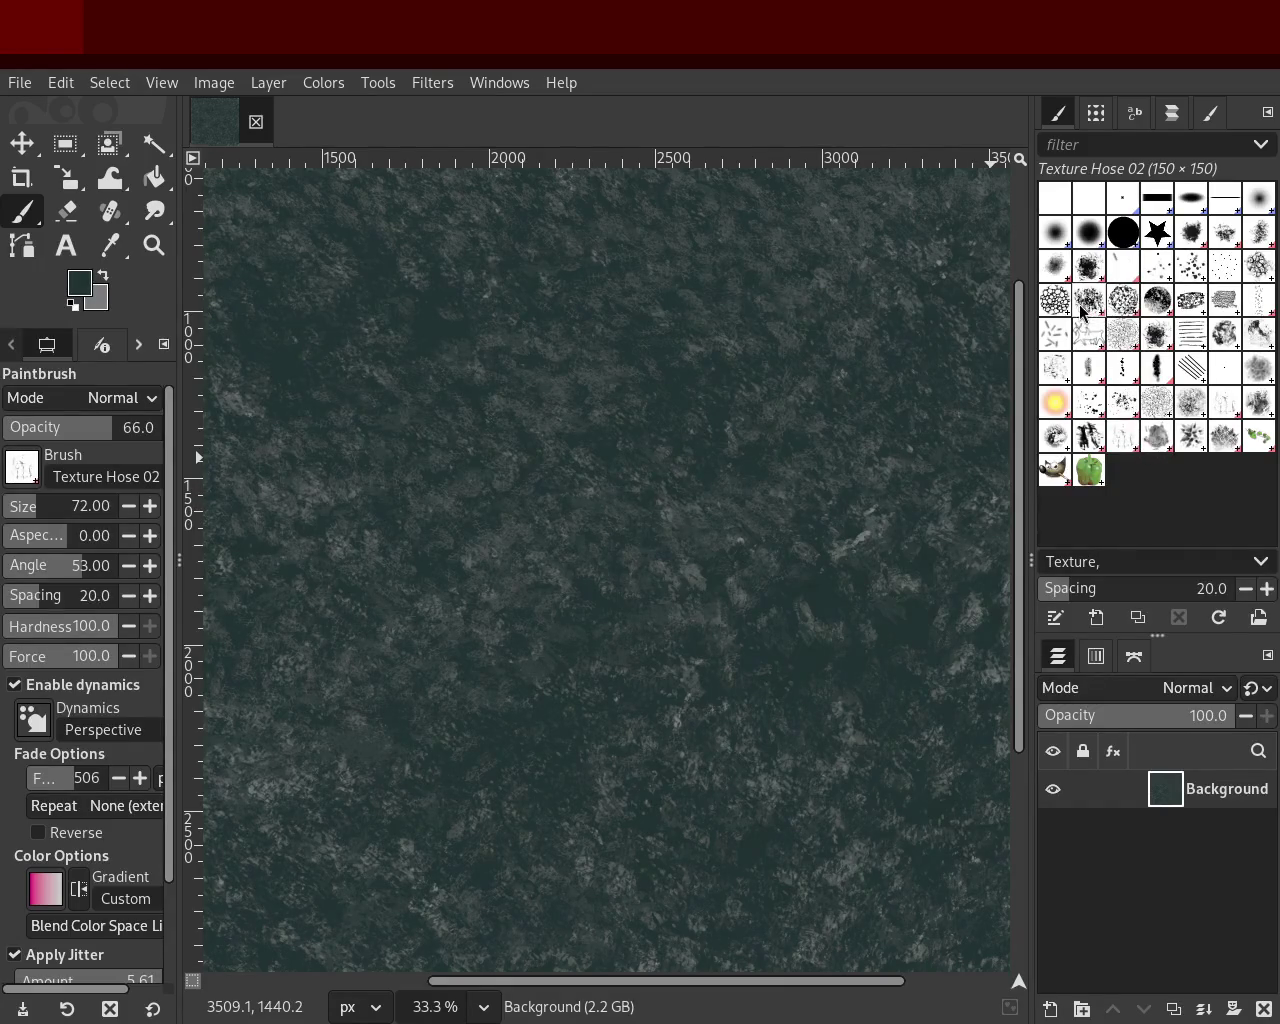
# Step: Switch to the Cell 02 brush at size 357 and zoom out on the texture
pyautogui.click(1123, 300)
pyautogui.click(1089, 300)
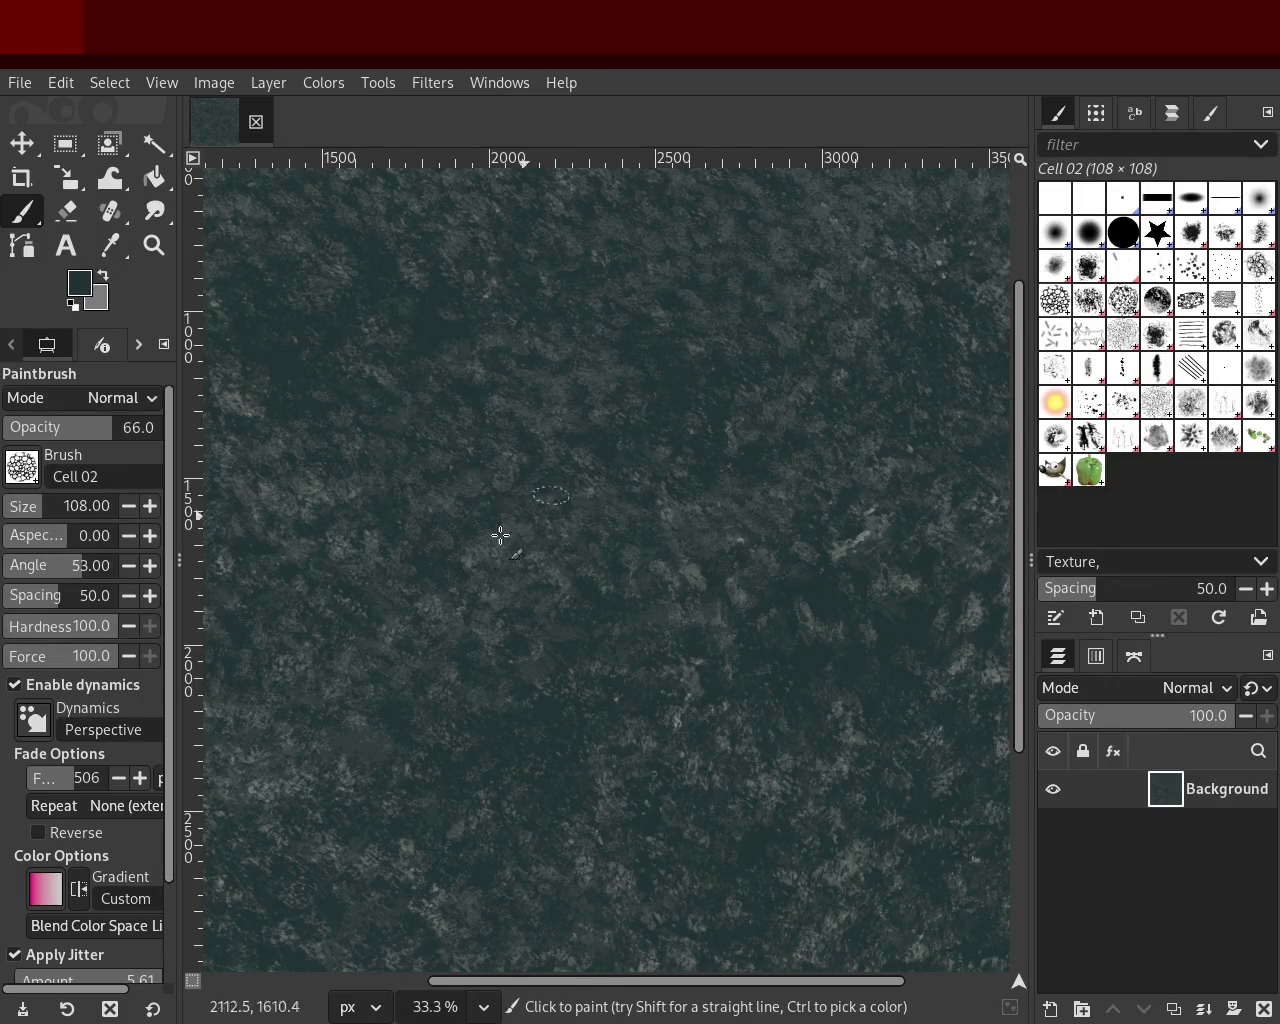
pyautogui.click(47, 512)
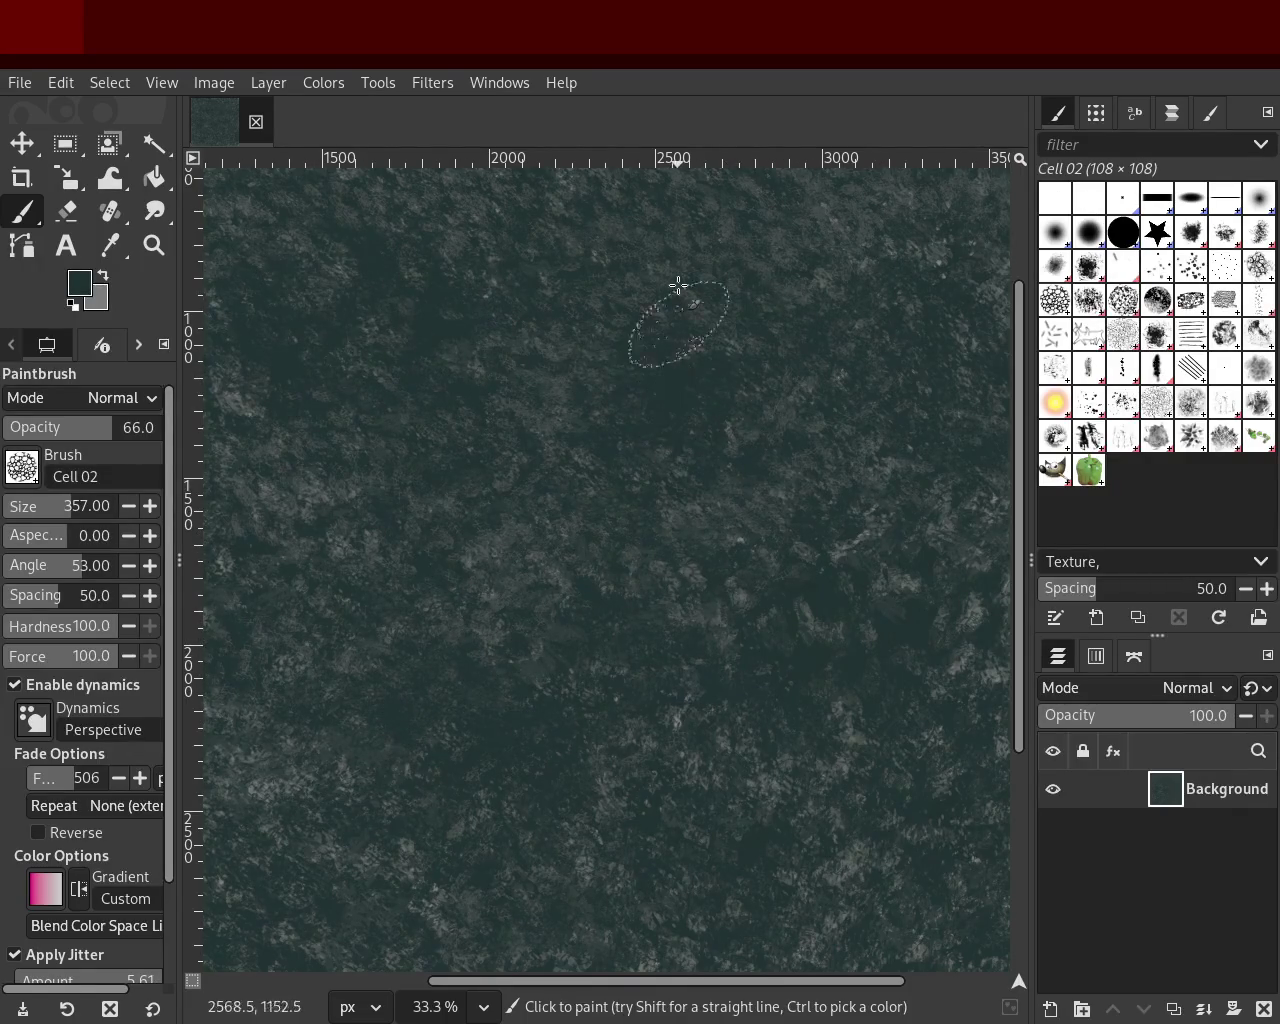
pyautogui.click(141, 257)
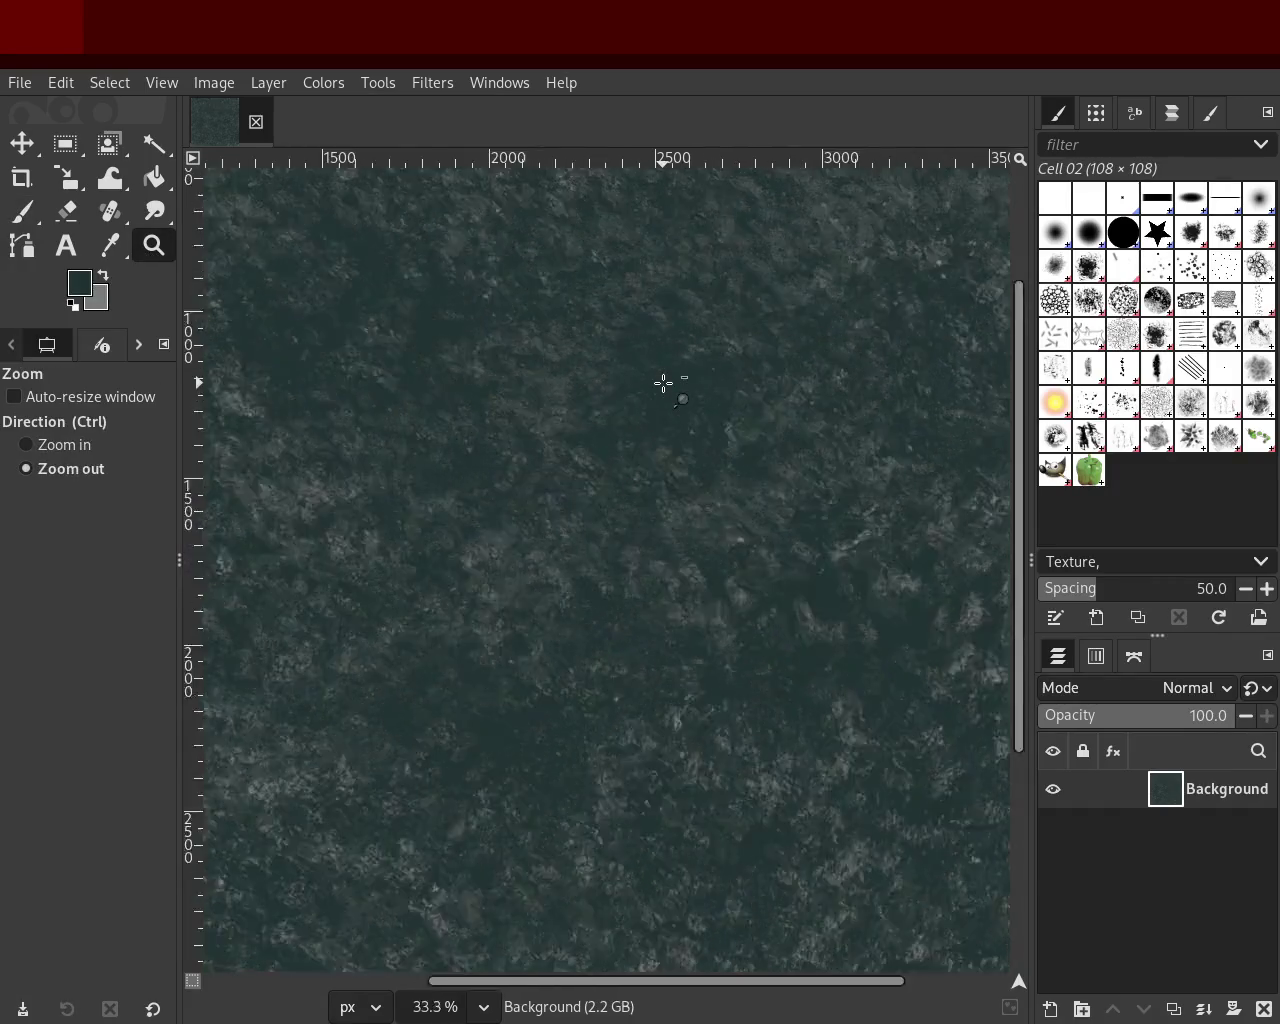
pyautogui.keyDown('ctrl'); pyautogui.click(665, 405); pyautogui.keyUp('ctrl')
pyautogui.keyDown('ctrl'); pyautogui.click(670, 423); pyautogui.keyUp('ctrl')
# Step: Dab a Cell 02 blotch on the lower texture and sample a slightly different colour
pyautogui.click(22, 245)
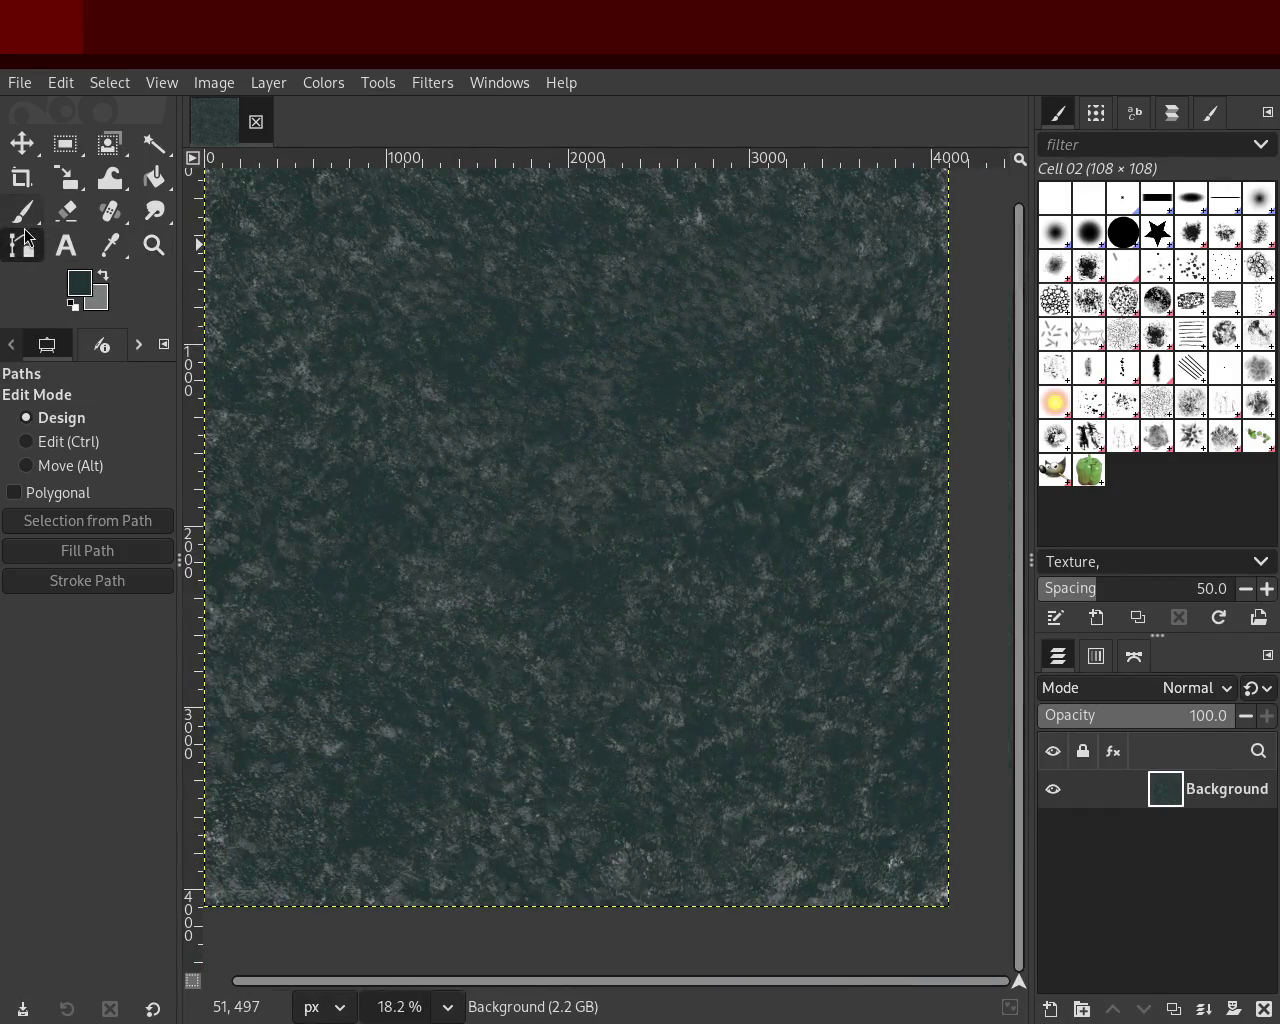
pyautogui.moveTo(692, 654); pyautogui.dragTo(588, 693)
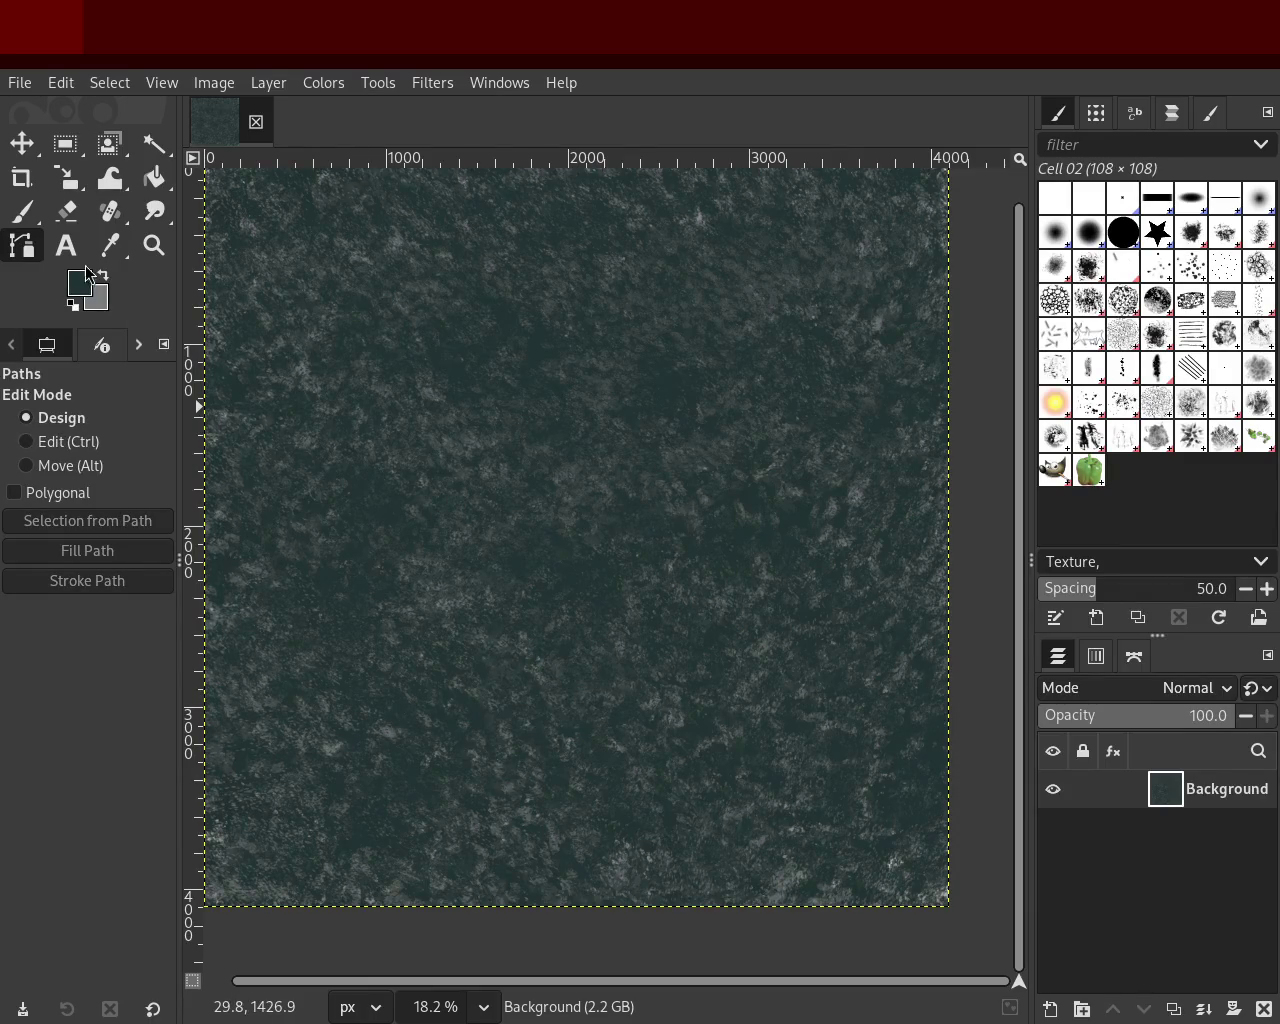
pyautogui.click(22, 211)
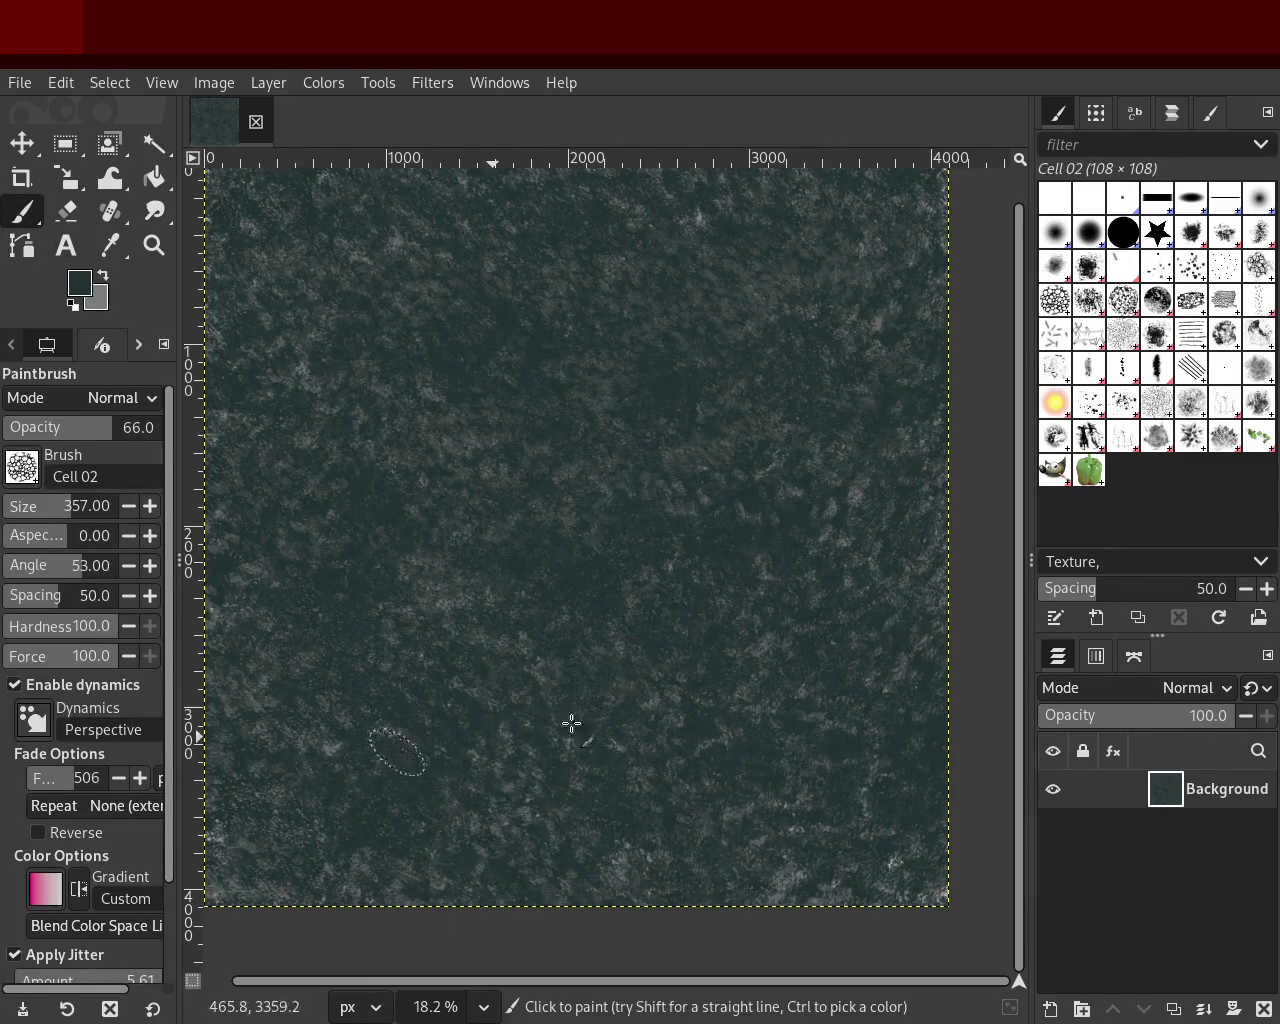
pyautogui.keyDown('ctrl'); pyautogui.click(757, 652); pyautogui.keyUp('ctrl')
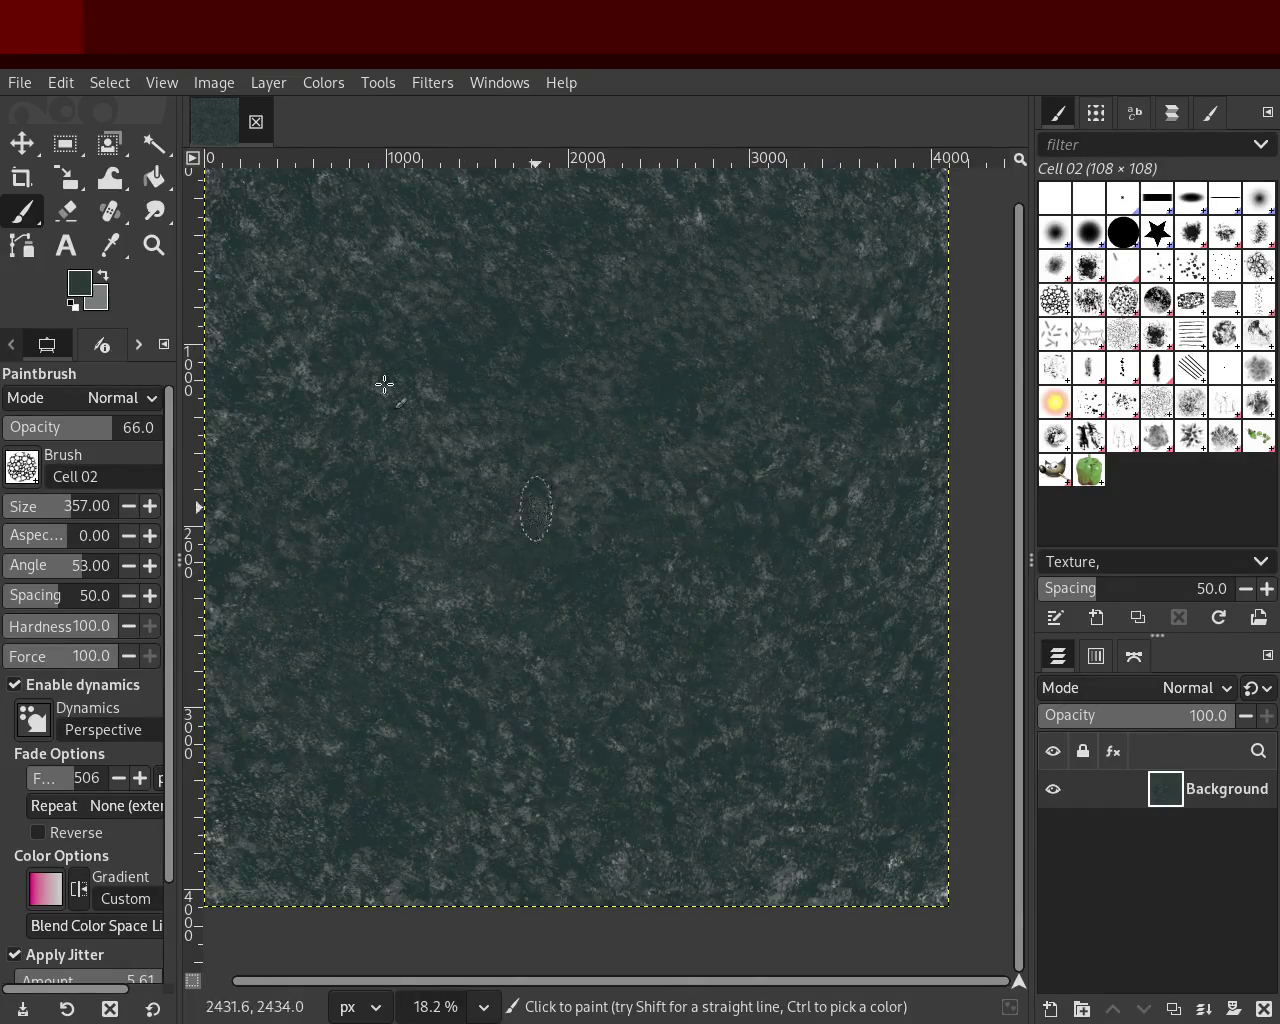
# Step: Zoom so the whole mottled texture is in view
pyautogui.click(155, 245)
pyautogui.click(743, 483)
pyautogui.keyDown('ctrl'); pyautogui.click(743, 483); pyautogui.keyUp('ctrl')
pyautogui.keyDown('ctrl'); pyautogui.click(743, 483); pyautogui.keyUp('ctrl')
pyautogui.keyDown('ctrl'); pyautogui.click(686, 400); pyautogui.keyUp('ctrl')
pyautogui.click(728, 402)
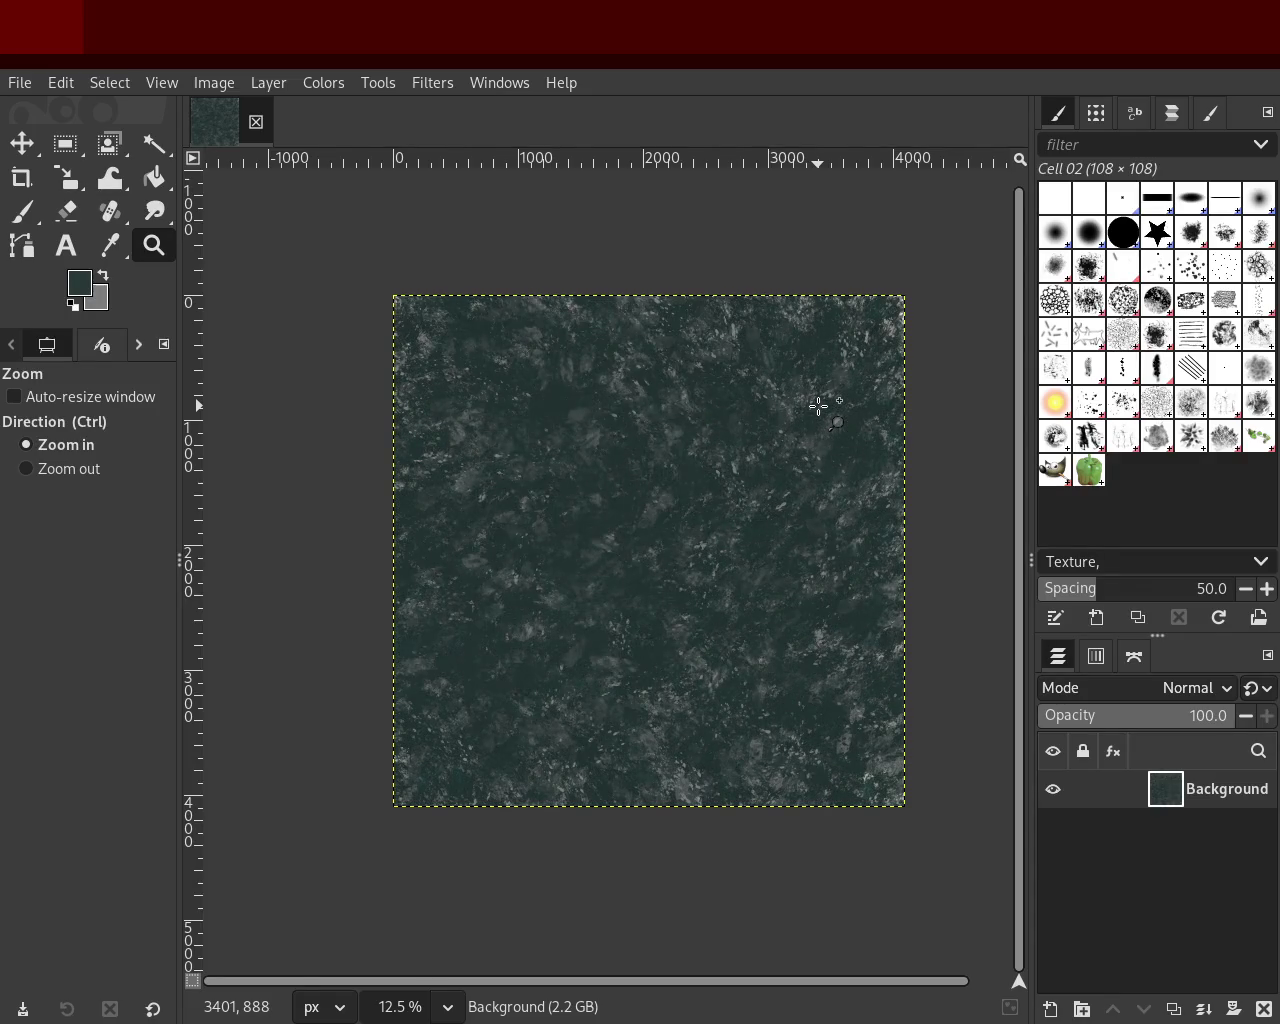
# Step: Inspect the mottled grey-teal texture at several zoom levels, then save it with Ctrl+S
pyautogui.press('ctrl')
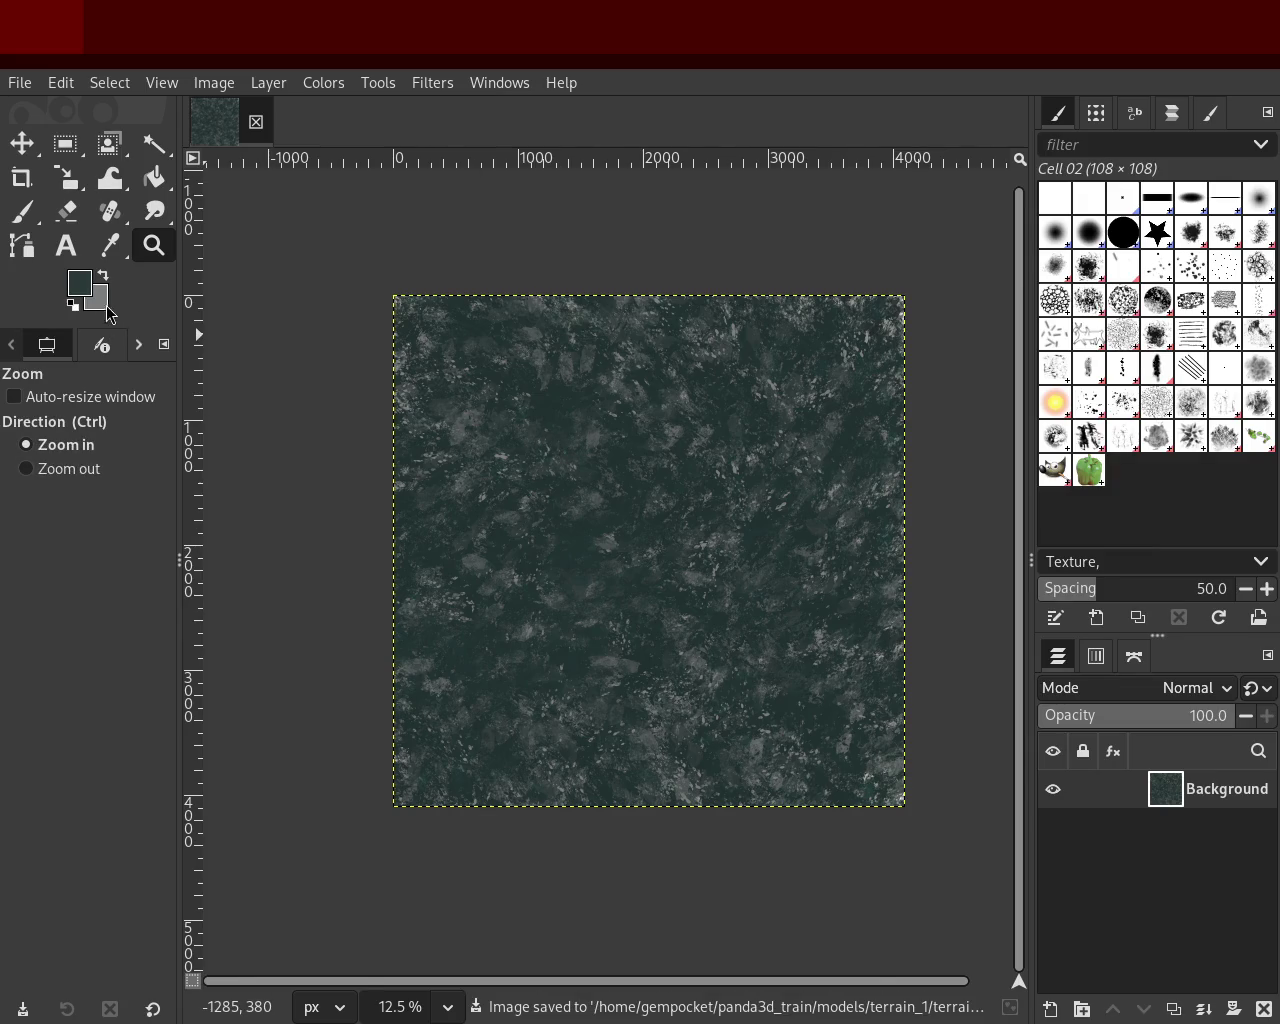
pyautogui.click(789, 467)
pyautogui.keyDown('ctrl'); pyautogui.scroll(2, 670, 465); pyautogui.keyUp('ctrl')
pyautogui.keyDown('ctrl'); pyautogui.scroll(-2, 670, 465); pyautogui.keyUp('ctrl')
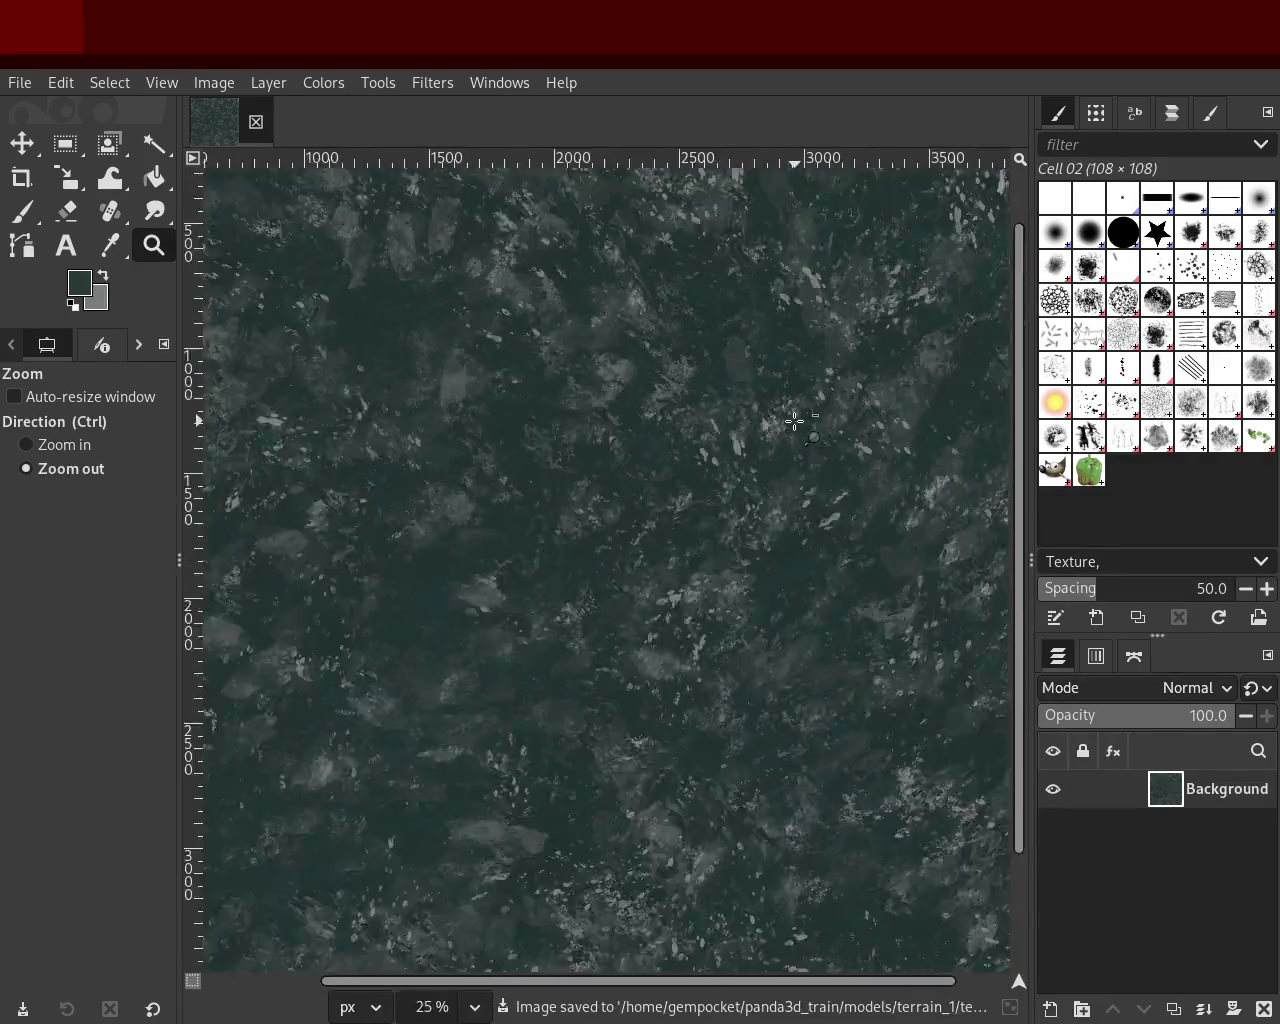
pyautogui.keyDown('ctrl'); pyautogui.scroll(-2, 670, 465); pyautogui.keyUp('ctrl')
pyautogui.keyDown('ctrl'); pyautogui.scroll(3, 668, 483); pyautogui.keyUp('ctrl')
pyautogui.keyDown('ctrl'); pyautogui.scroll(-3, 670, 470); pyautogui.keyUp('ctrl')
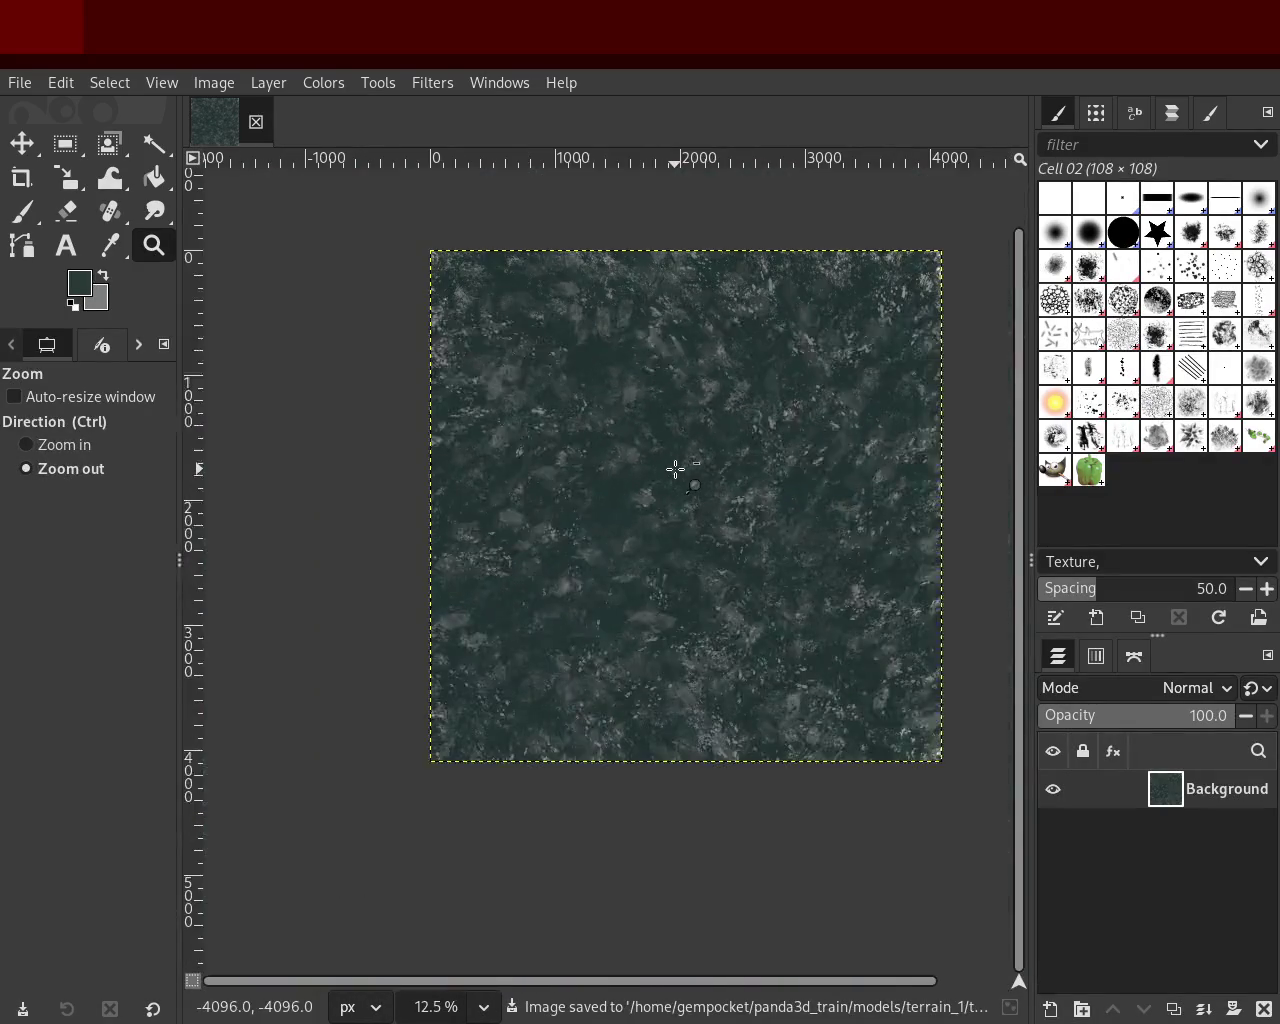
pyautogui.keyDown('ctrl'); pyautogui.scroll(1, 600, 323); pyautogui.keyUp('ctrl')
pyautogui.keyDown('ctrl'); pyautogui.scroll(1, 609, 322); pyautogui.keyUp('ctrl')
pyautogui.keyDown('ctrl'); pyautogui.scroll(-2, 646, 437); pyautogui.keyUp('ctrl')
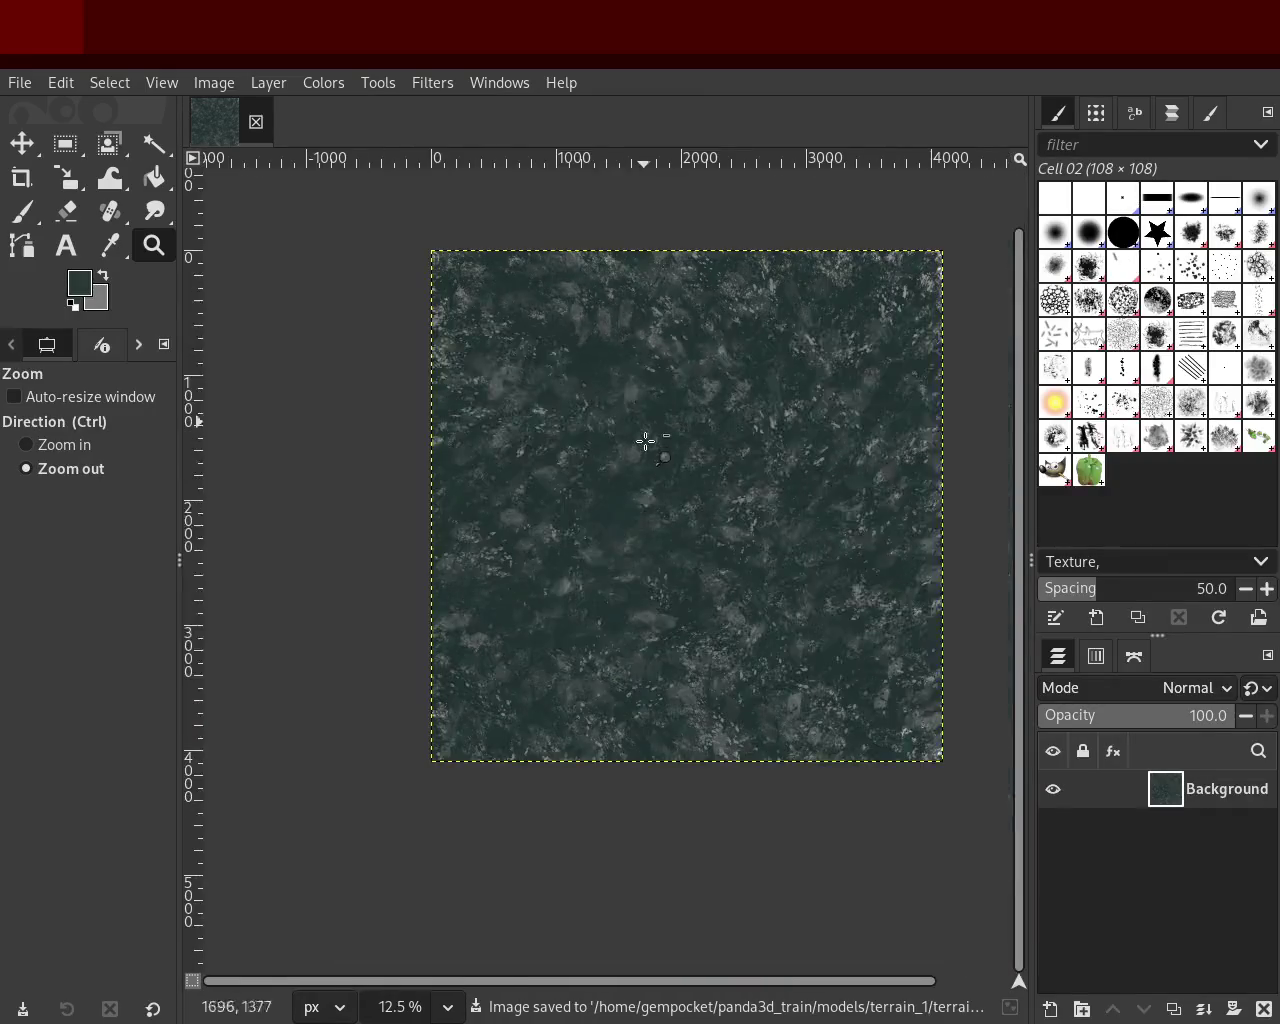
pyautogui.keyDown('ctrl'); pyautogui.scroll(1, 646, 449); pyautogui.keyUp('ctrl')
pyautogui.keyDown('ctrl'); pyautogui.scroll(1, 646, 449); pyautogui.keyUp('ctrl')
pyautogui.keyDown('ctrl'); pyautogui.scroll(-3, 749, 451); pyautogui.keyUp('ctrl')
pyautogui.keyDown('ctrl'); pyautogui.scroll(1, 749, 451); pyautogui.keyUp('ctrl')
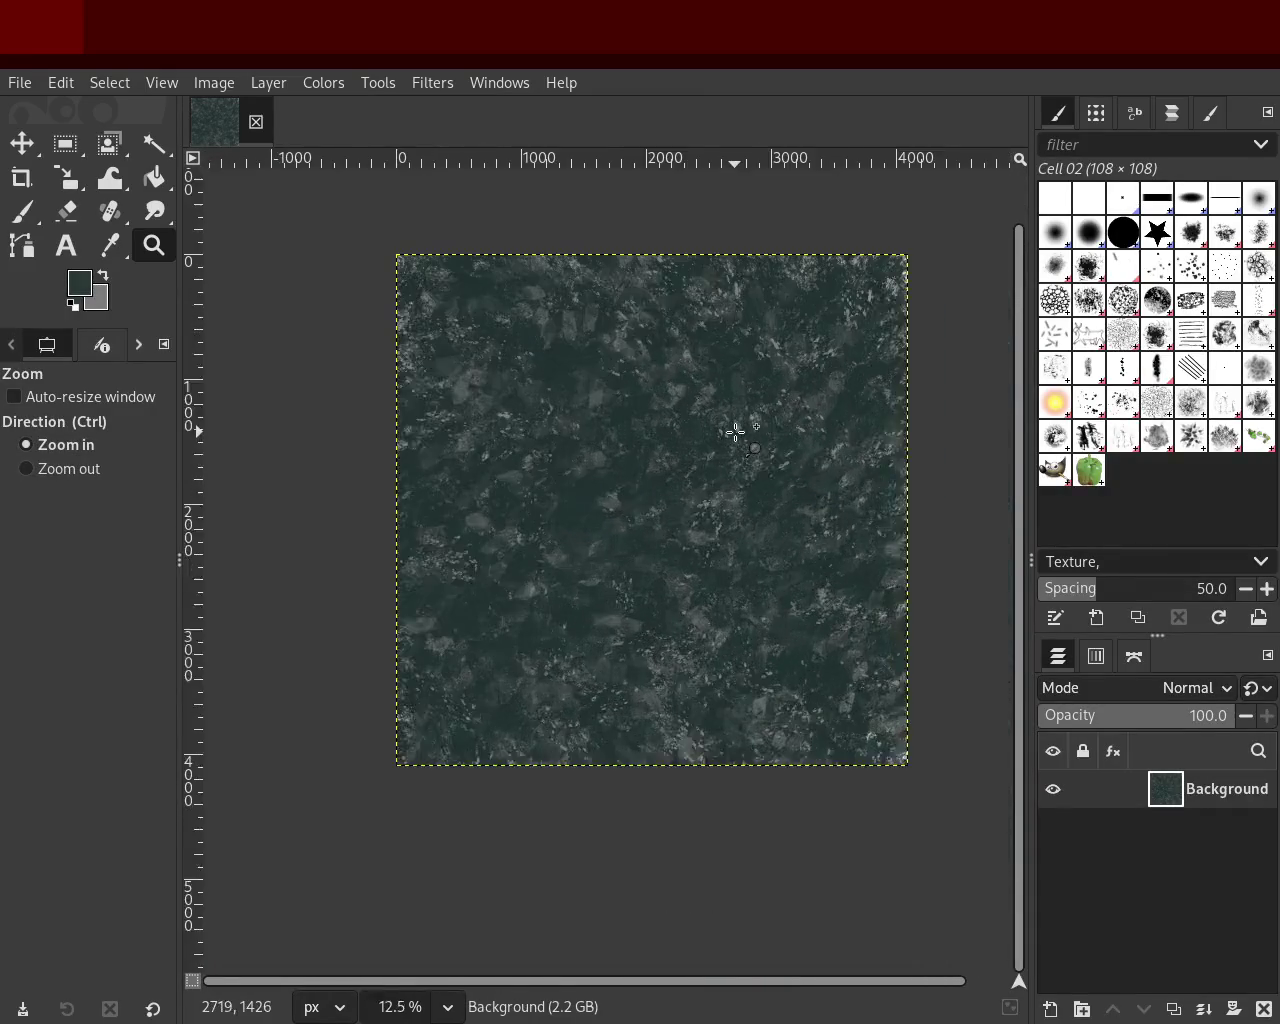
pyautogui.keyDown('ctrl'); pyautogui.scroll(1, 734, 431); pyautogui.keyUp('ctrl')
pyautogui.hotkey('ctrl', 's')
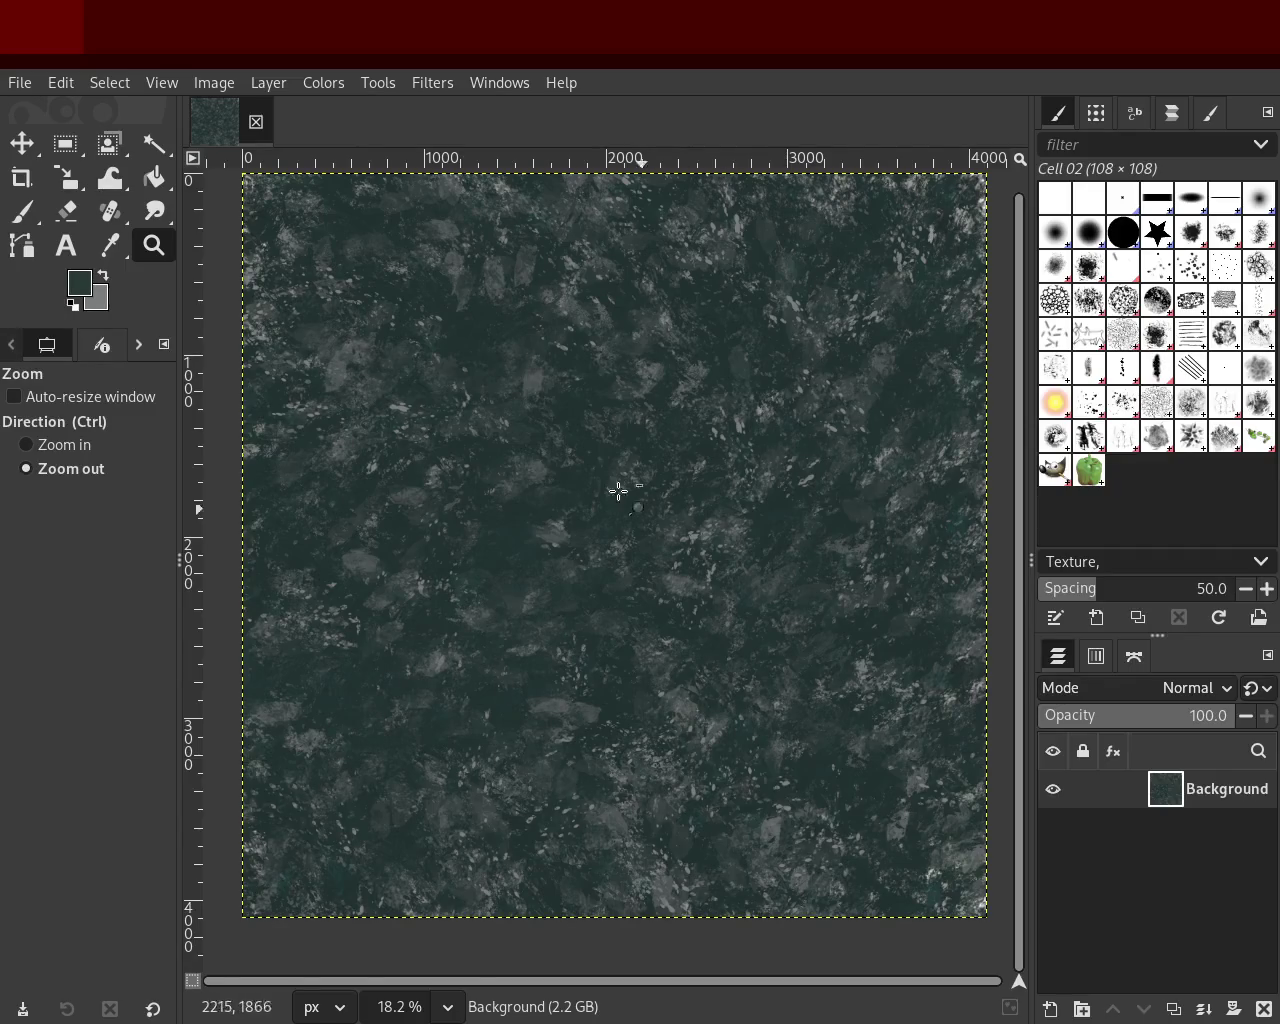
pyautogui.click(695, 520)
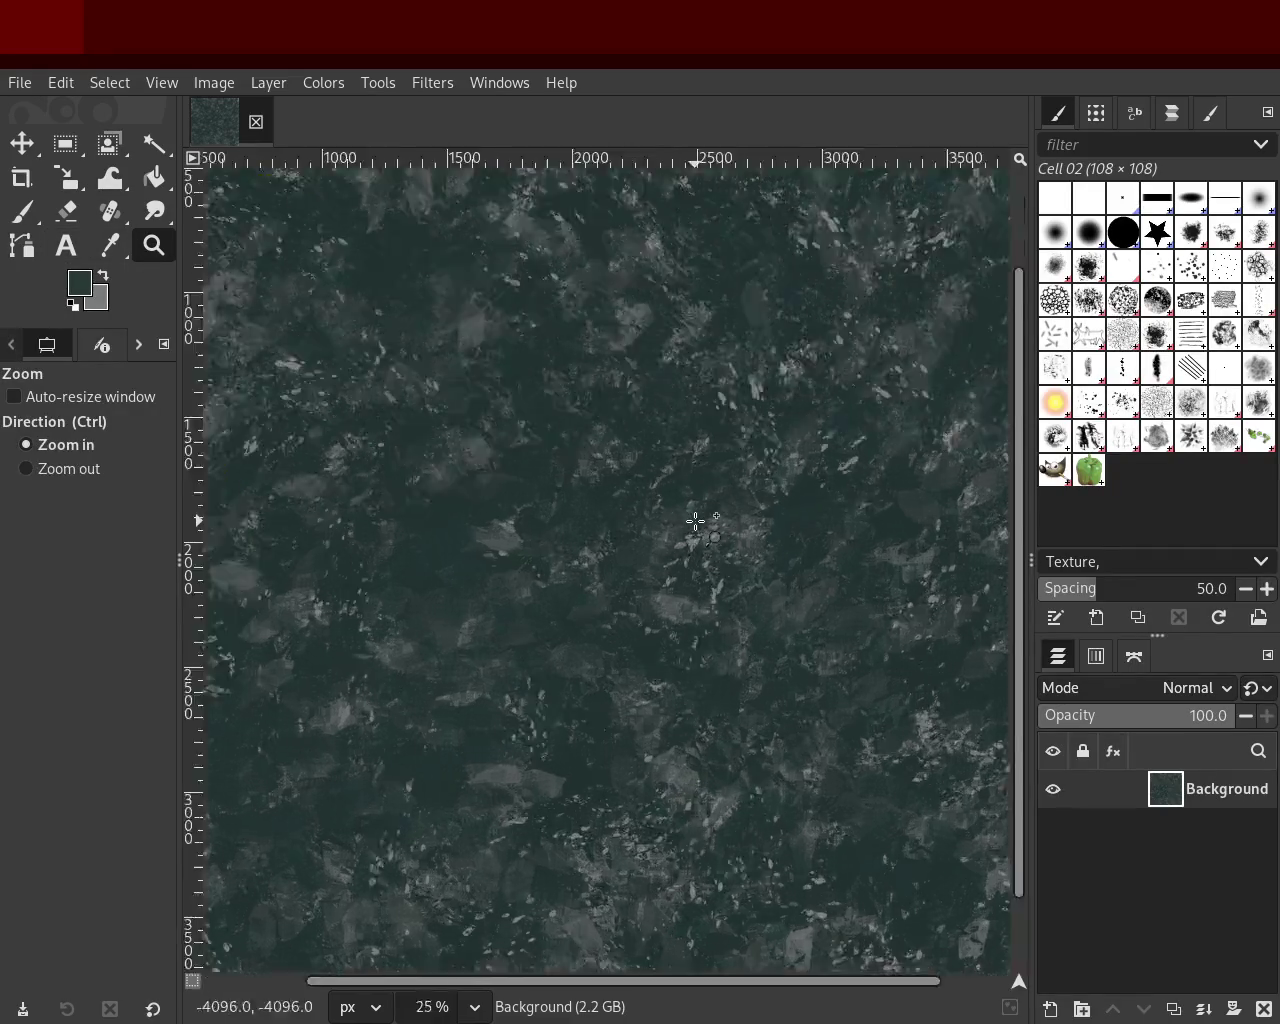
pyautogui.click(695, 520)
pyautogui.doubleClick(695, 520)
pyautogui.click(695, 520)
pyautogui.keyDown('ctrl'); pyautogui.click(695, 520); pyautogui.keyUp('ctrl')
pyautogui.keyDown('ctrl'); pyautogui.click(695, 520); pyautogui.keyUp('ctrl')
pyautogui.keyDown('ctrl'); pyautogui.doubleClick(695, 520); pyautogui.keyUp('ctrl')
pyautogui.keyDown('ctrl'); pyautogui.doubleClick(695, 520); pyautogui.keyUp('ctrl')
pyautogui.keyDown('ctrl'); pyautogui.click(695, 522); pyautogui.keyUp('ctrl')
pyautogui.doubleClick(706, 510)
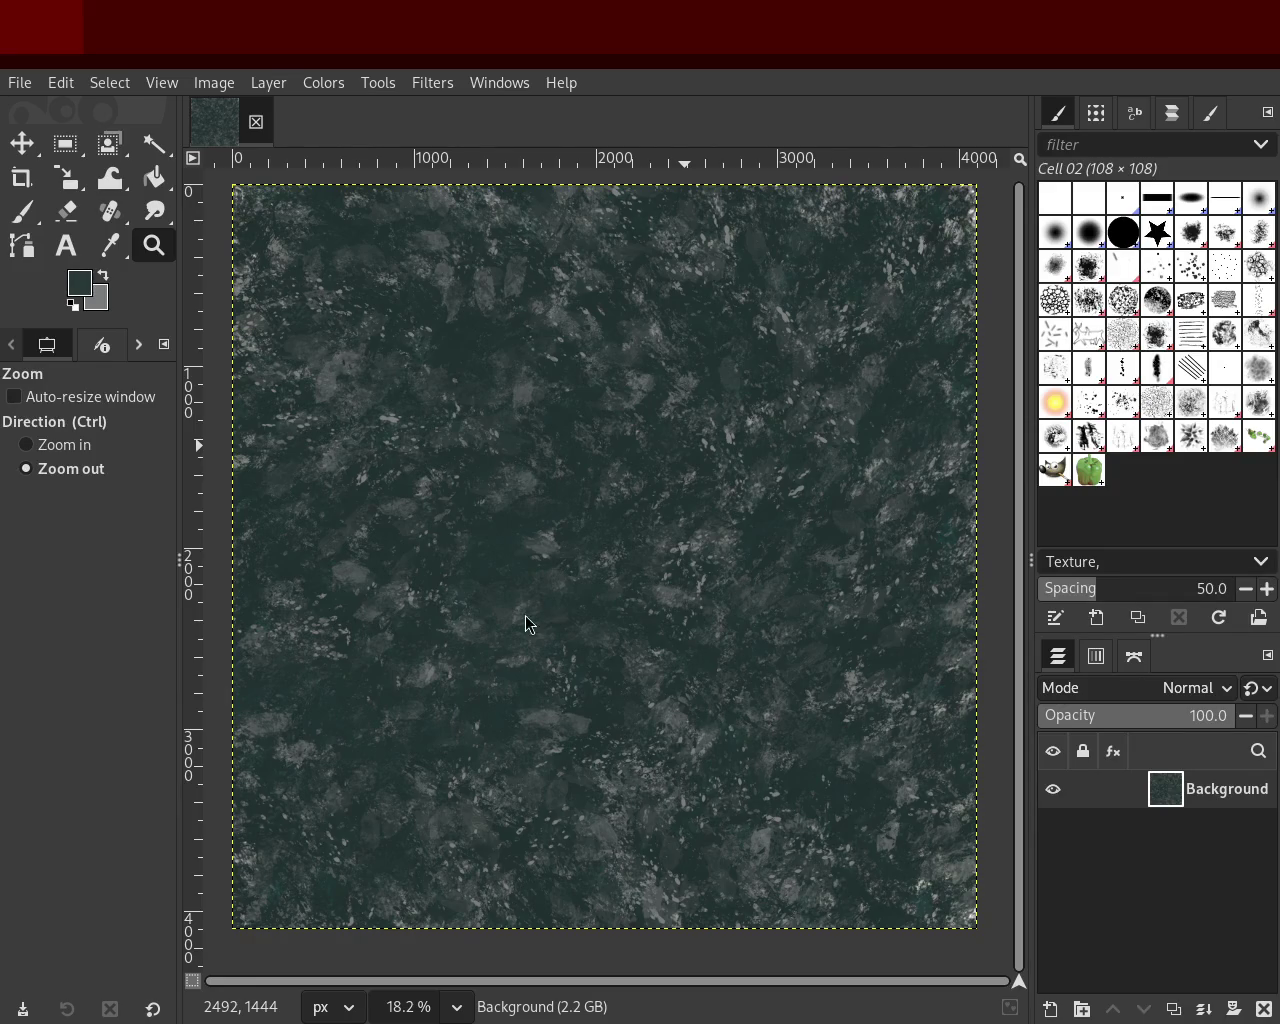
pyautogui.keyDown('ctrl'); pyautogui.scroll(3, 673, 563); pyautogui.keyUp('ctrl')
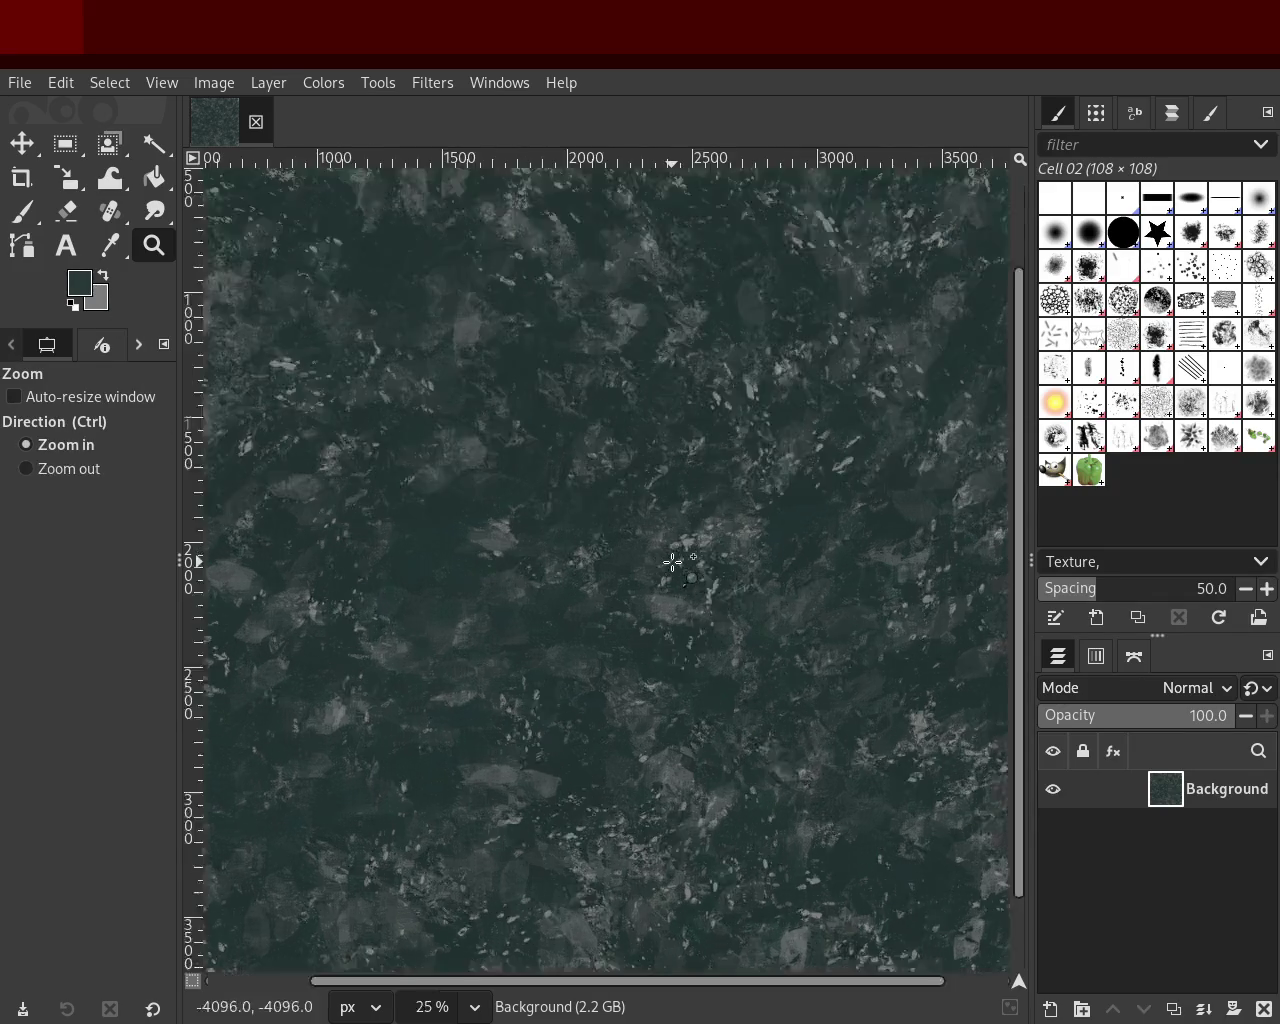
pyautogui.keyDown('ctrl'); pyautogui.scroll(-2, 673, 563); pyautogui.keyUp('ctrl')
pyautogui.keyDown('ctrl'); pyautogui.scroll(-2, 771, 449); pyautogui.keyUp('ctrl')
pyautogui.keyDown('ctrl'); pyautogui.scroll(2, 790, 430); pyautogui.keyUp('ctrl')
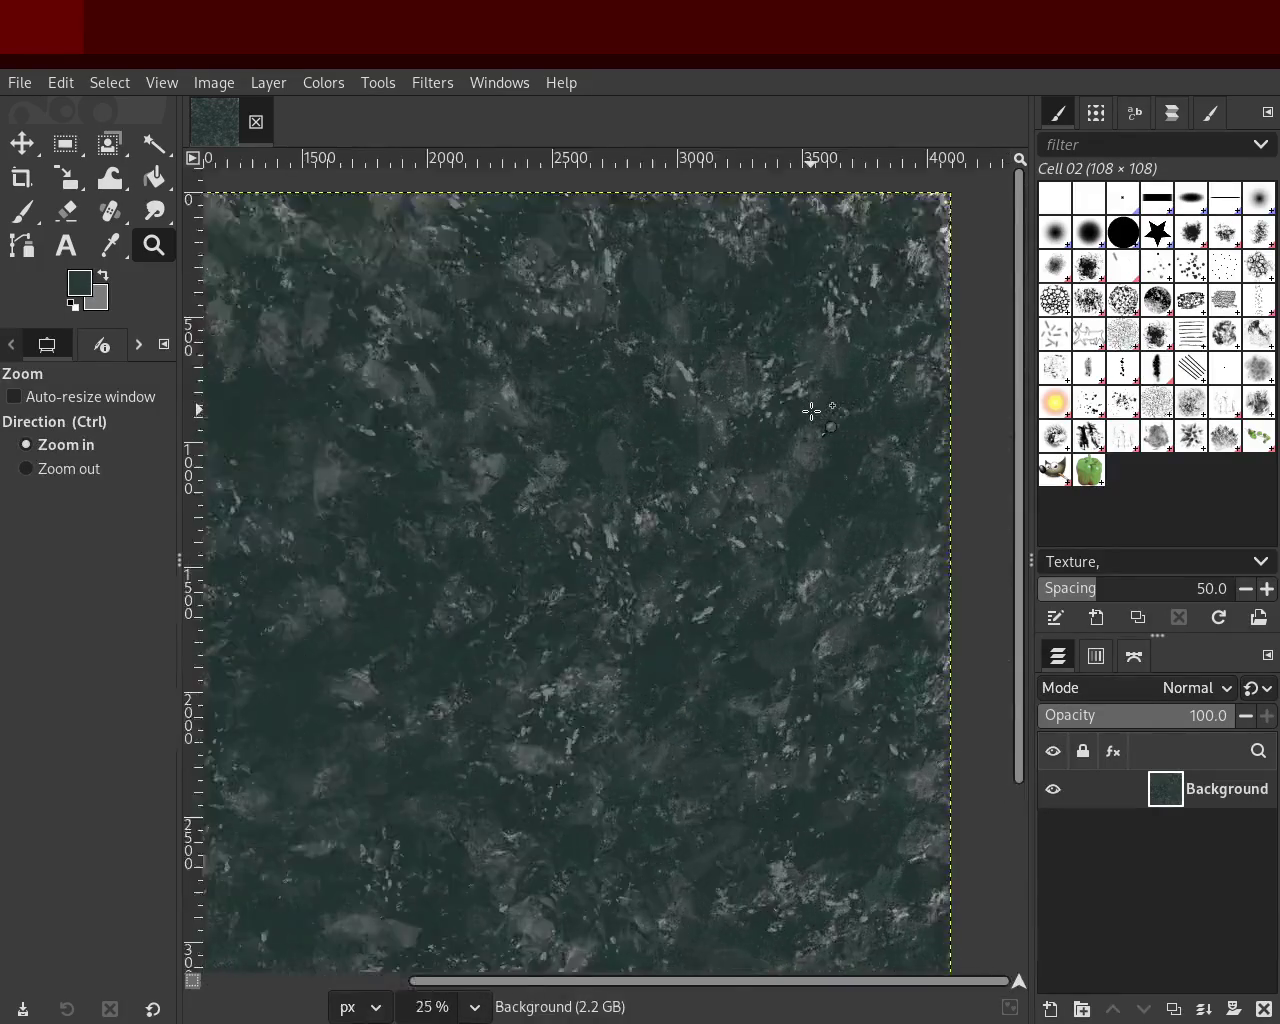
pyautogui.keyDown('ctrl'); pyautogui.scroll(3, 811, 411); pyautogui.keyUp('ctrl')
pyautogui.keyDown('ctrl'); pyautogui.scroll(-1, 811, 411); pyautogui.keyUp('ctrl')
pyautogui.keyDown('ctrl'); pyautogui.scroll(-2, 606, 397); pyautogui.keyUp('ctrl')
pyautogui.keyDown('ctrl'); pyautogui.scroll(1, 620, 386); pyautogui.keyUp('ctrl')
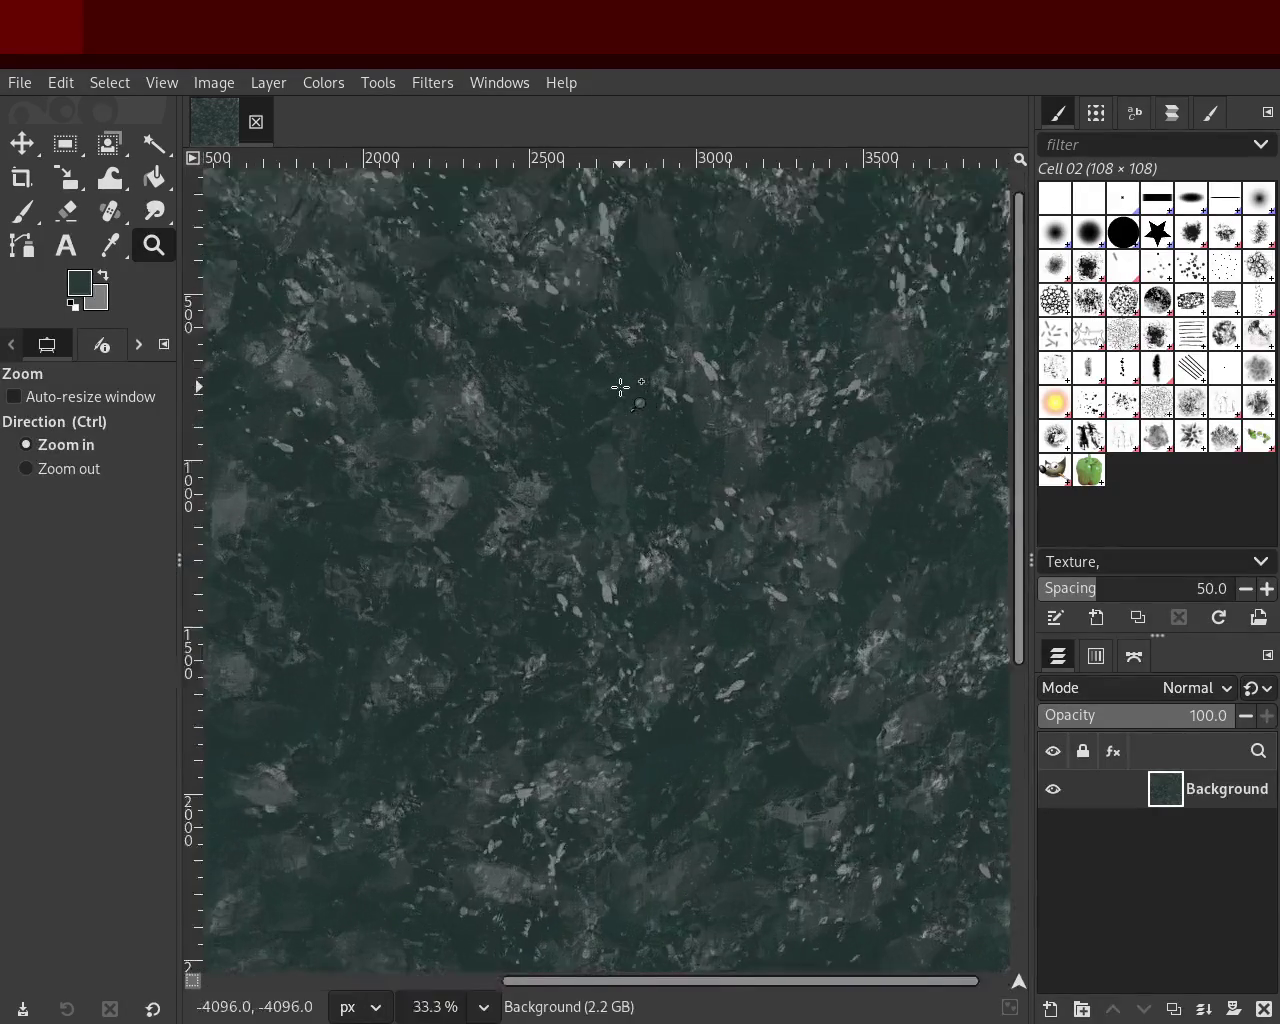
pyautogui.keyDown('ctrl'); pyautogui.scroll(3, 620, 386); pyautogui.keyUp('ctrl')
pyautogui.keyDown('ctrl'); pyautogui.scroll(-2, 620, 386); pyautogui.keyUp('ctrl')
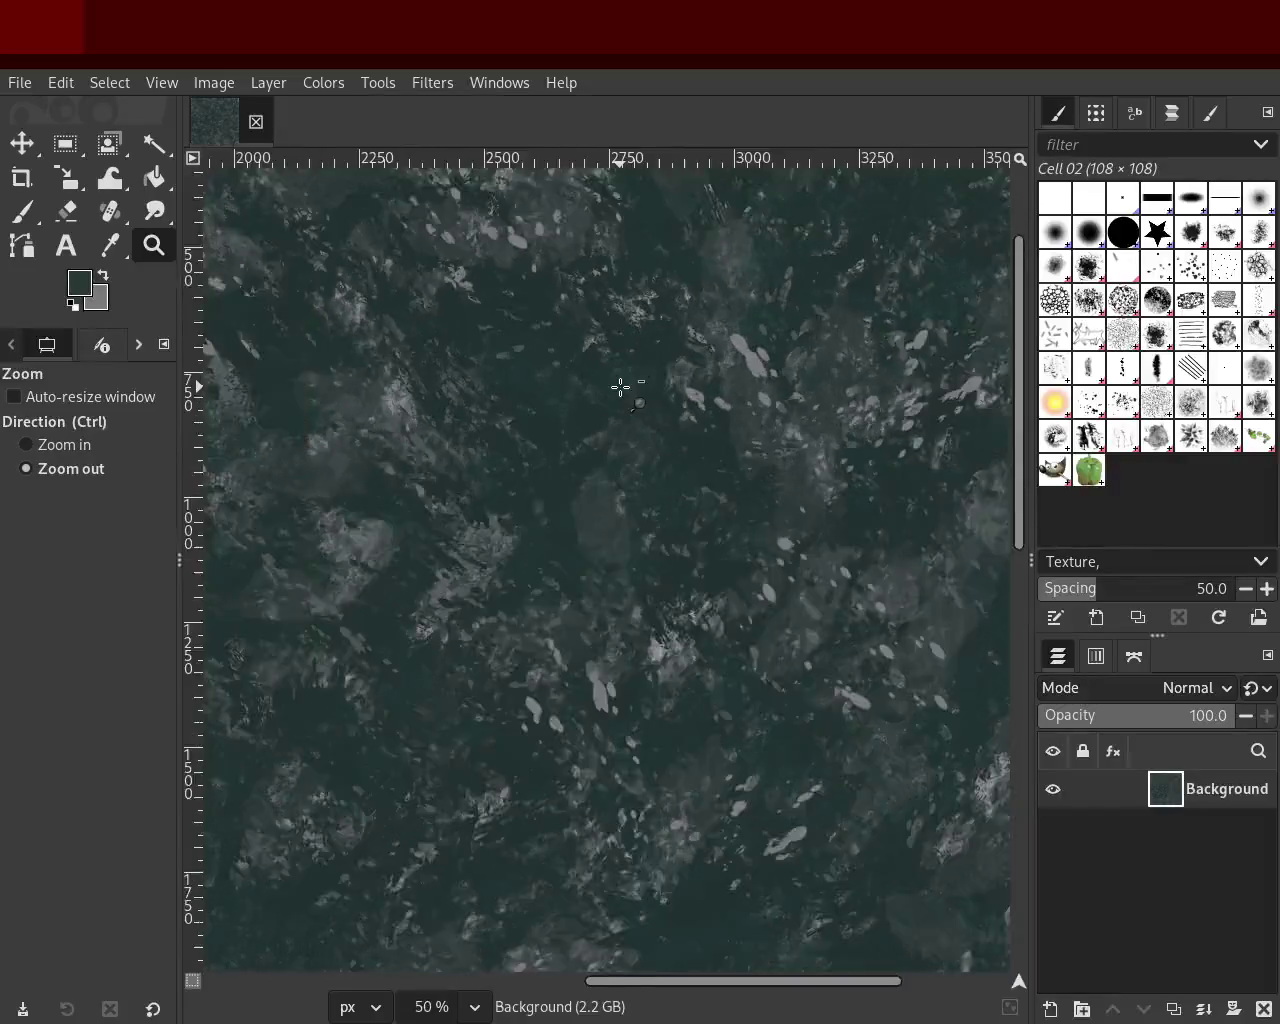
pyautogui.keyDown('ctrl'); pyautogui.click(620, 387); pyautogui.keyUp('ctrl')
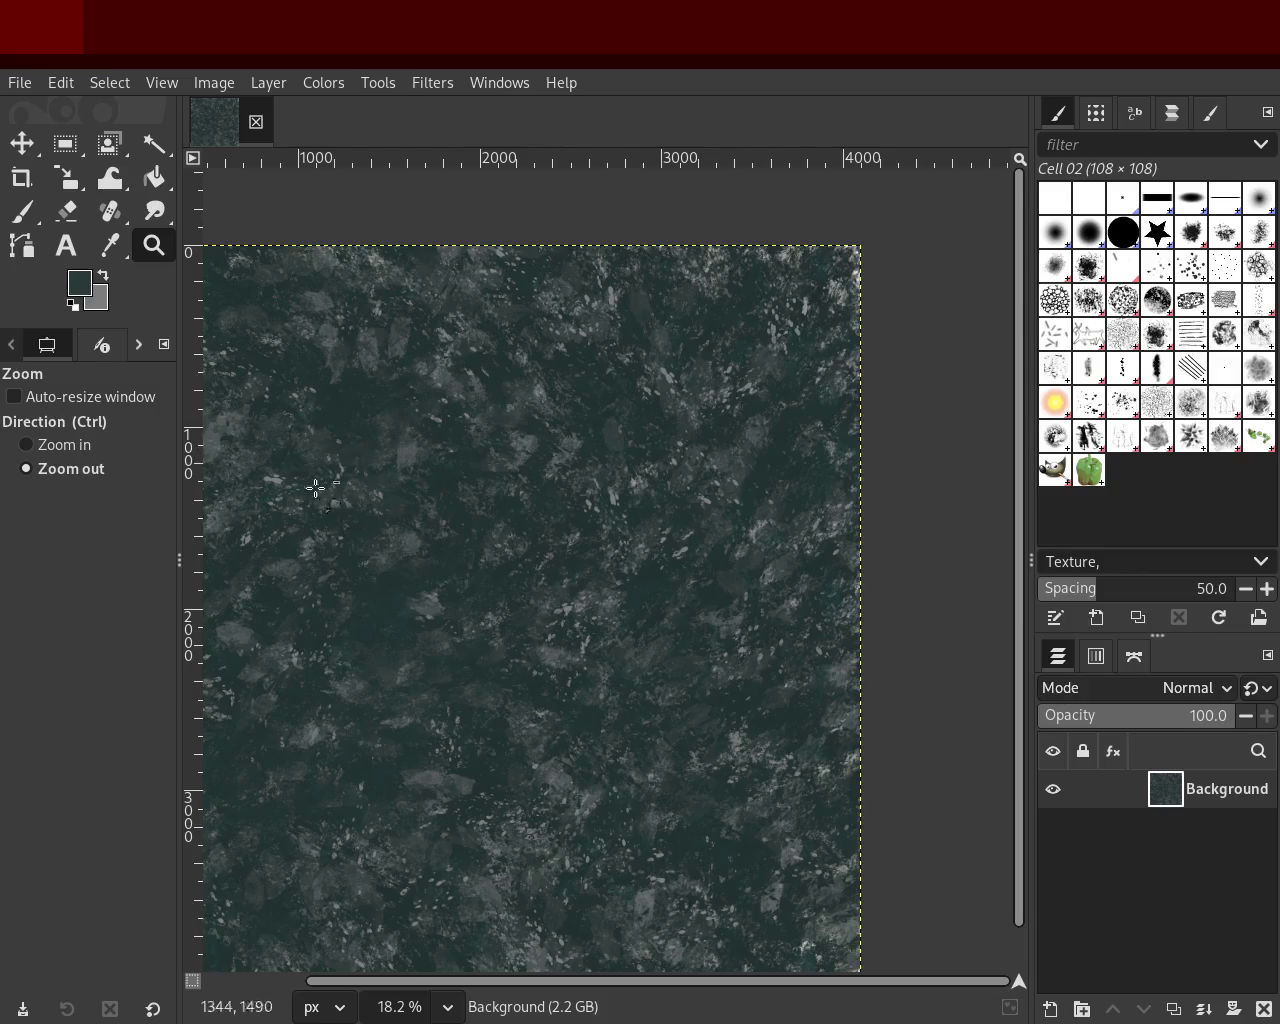
pyautogui.keyDown('ctrl'); pyautogui.click(566, 551); pyautogui.keyUp('ctrl')
pyautogui.keyDown('ctrl'); pyautogui.click(569, 552); pyautogui.keyUp('ctrl')
pyautogui.keyDown('ctrl'); pyautogui.click(569, 552); pyautogui.keyUp('ctrl')
pyautogui.click(569, 552)
pyautogui.click(569, 552)
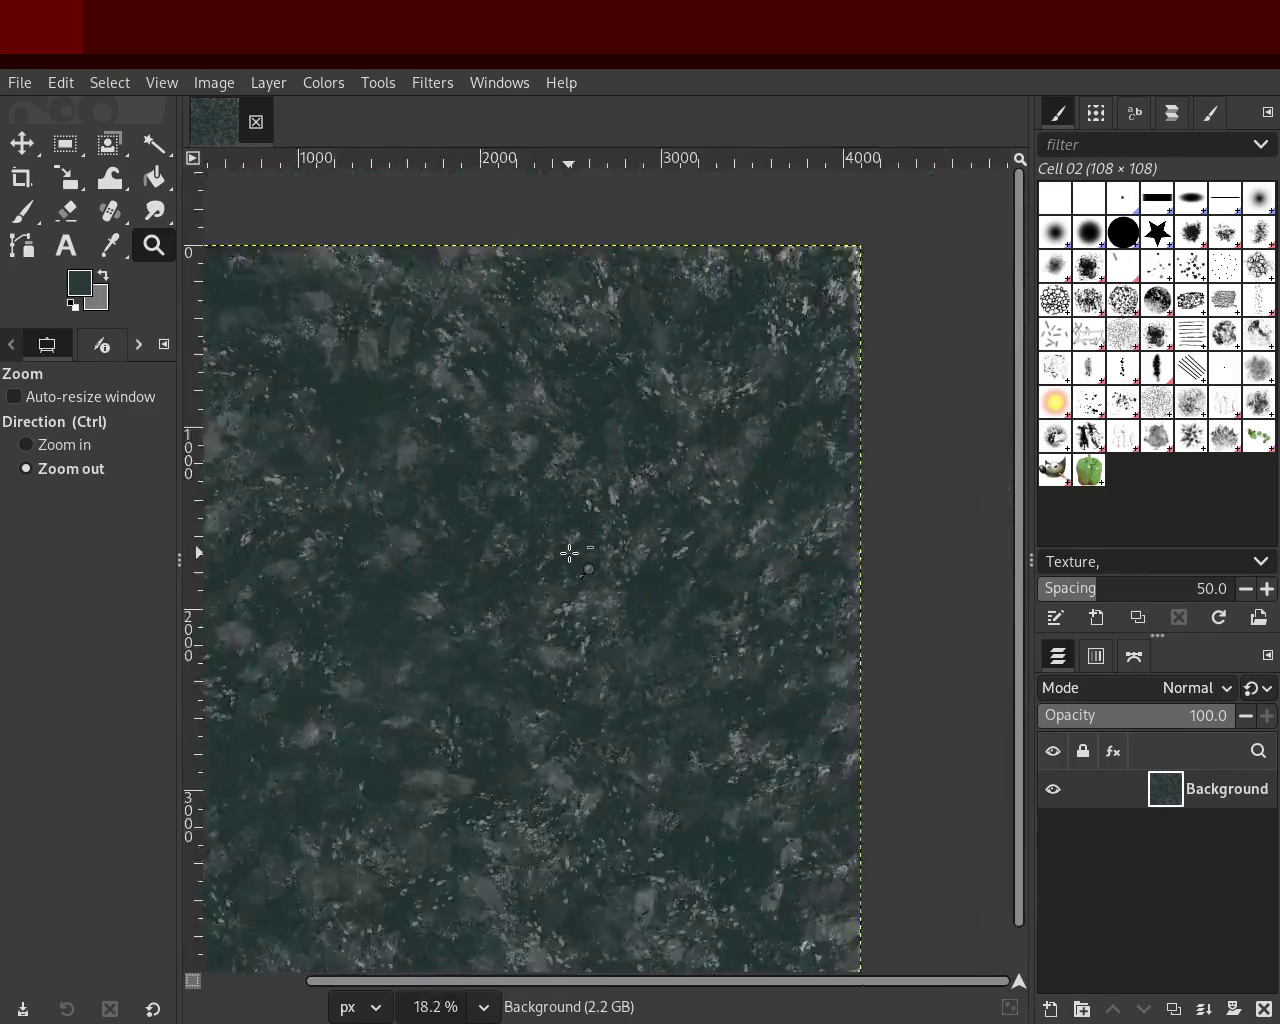
pyautogui.click(397, 660)
pyautogui.click(397, 660)
pyautogui.keyDown('ctrl'); pyautogui.click(463, 631); pyautogui.keyUp('ctrl')
pyautogui.keyDown('ctrl'); pyautogui.click(463, 631); pyautogui.keyUp('ctrl')
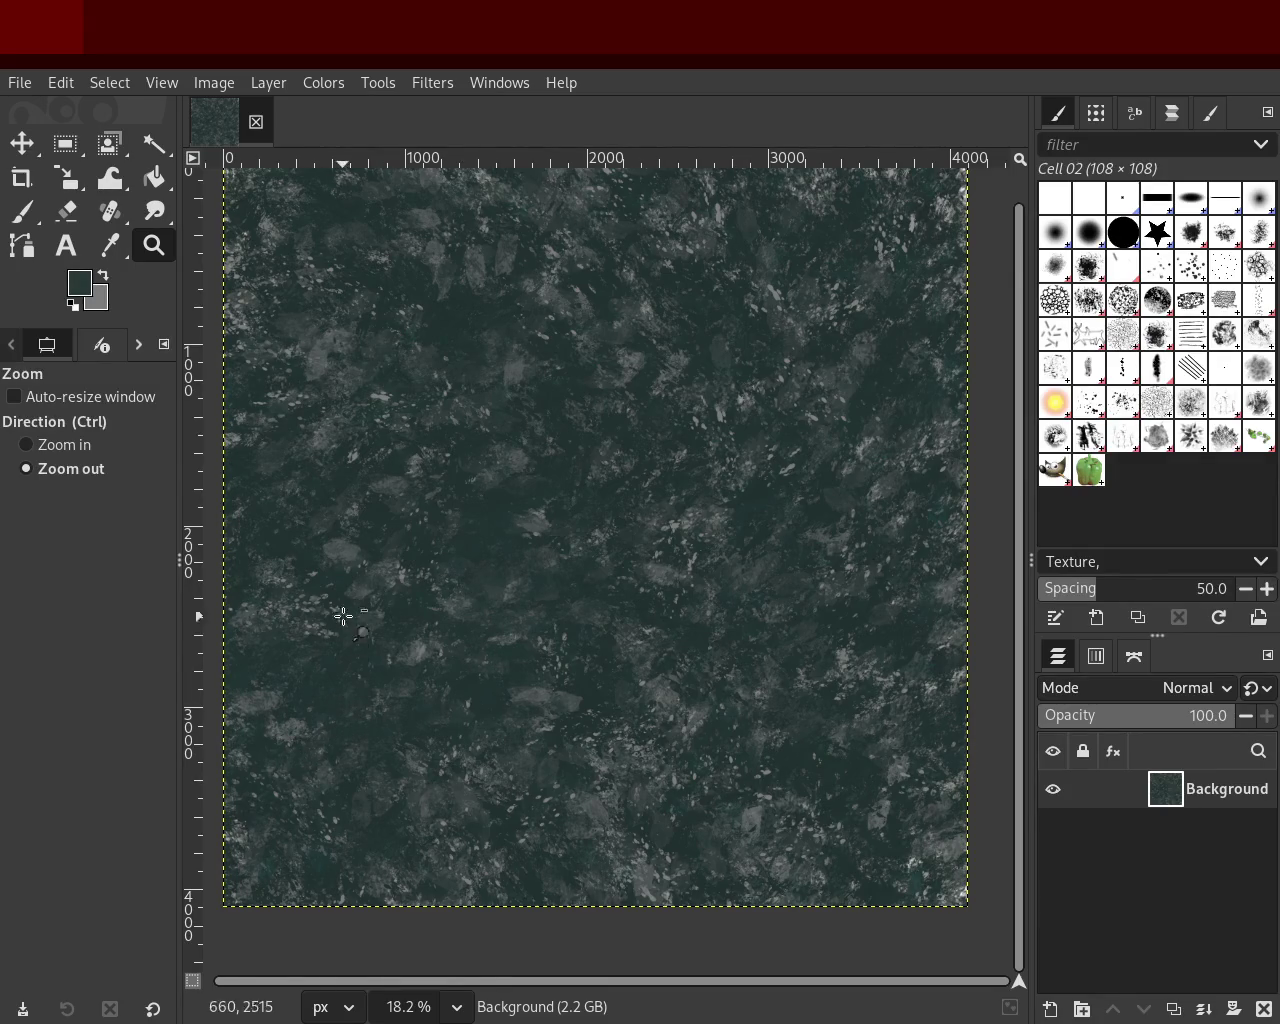
# Step: Test light grey Cell 02 stamps, including at size 98, and undo each stroke
pyautogui.click(22, 211)
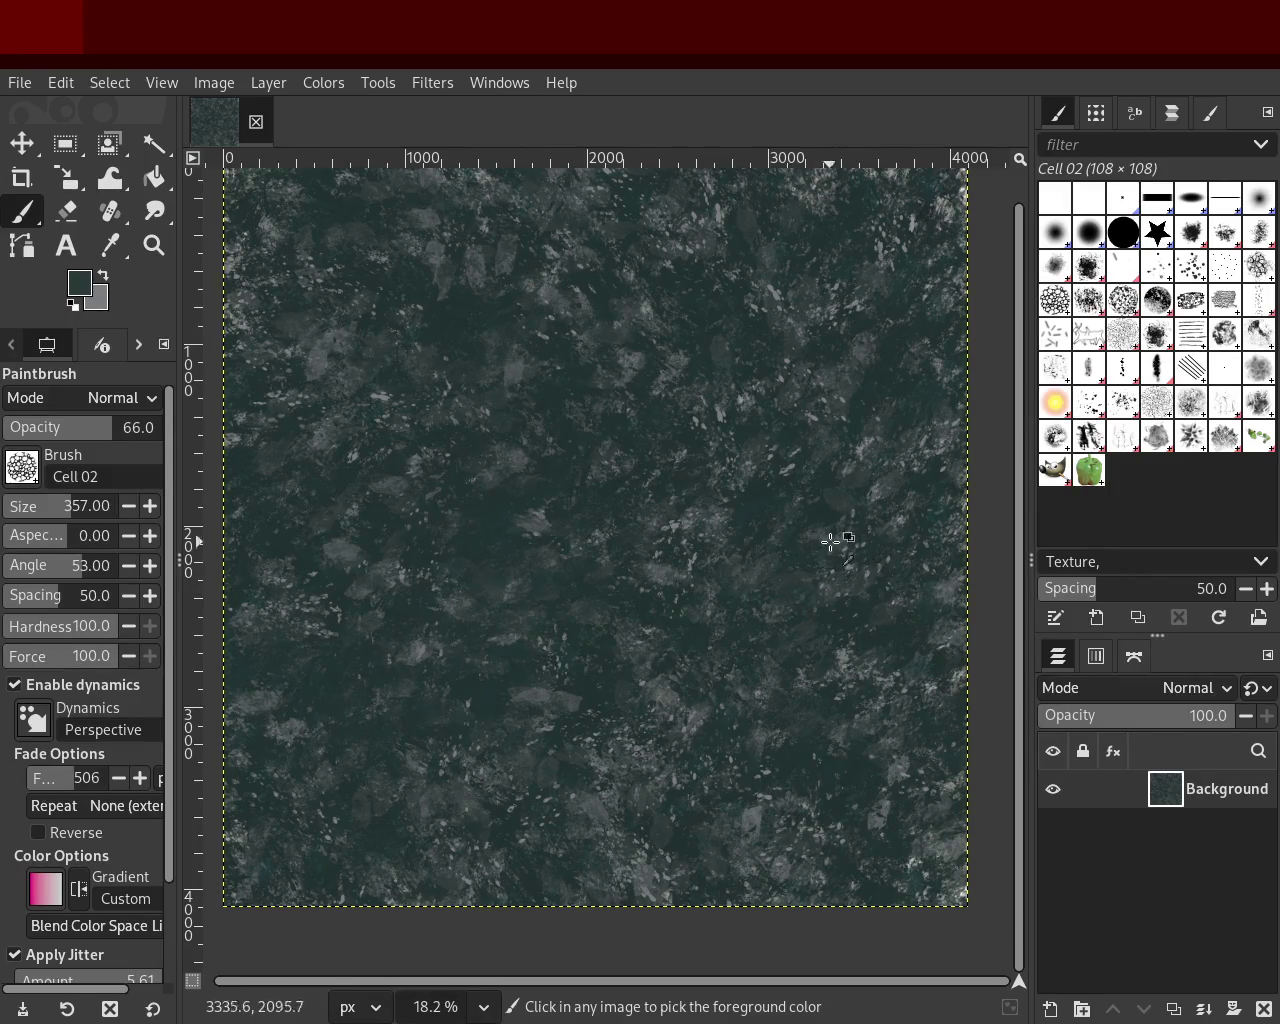
pyautogui.keyDown('ctrl'); pyautogui.click(864, 446); pyautogui.keyUp('ctrl')
pyautogui.moveTo(864, 446)
pyautogui.mouseDown()
pyautogui.moveTo(714, 686)
pyautogui.moveTo(451, 571)
pyautogui.moveTo(709, 880)
pyautogui.mouseUp()
pyautogui.hotkey('ctrl', 'z')
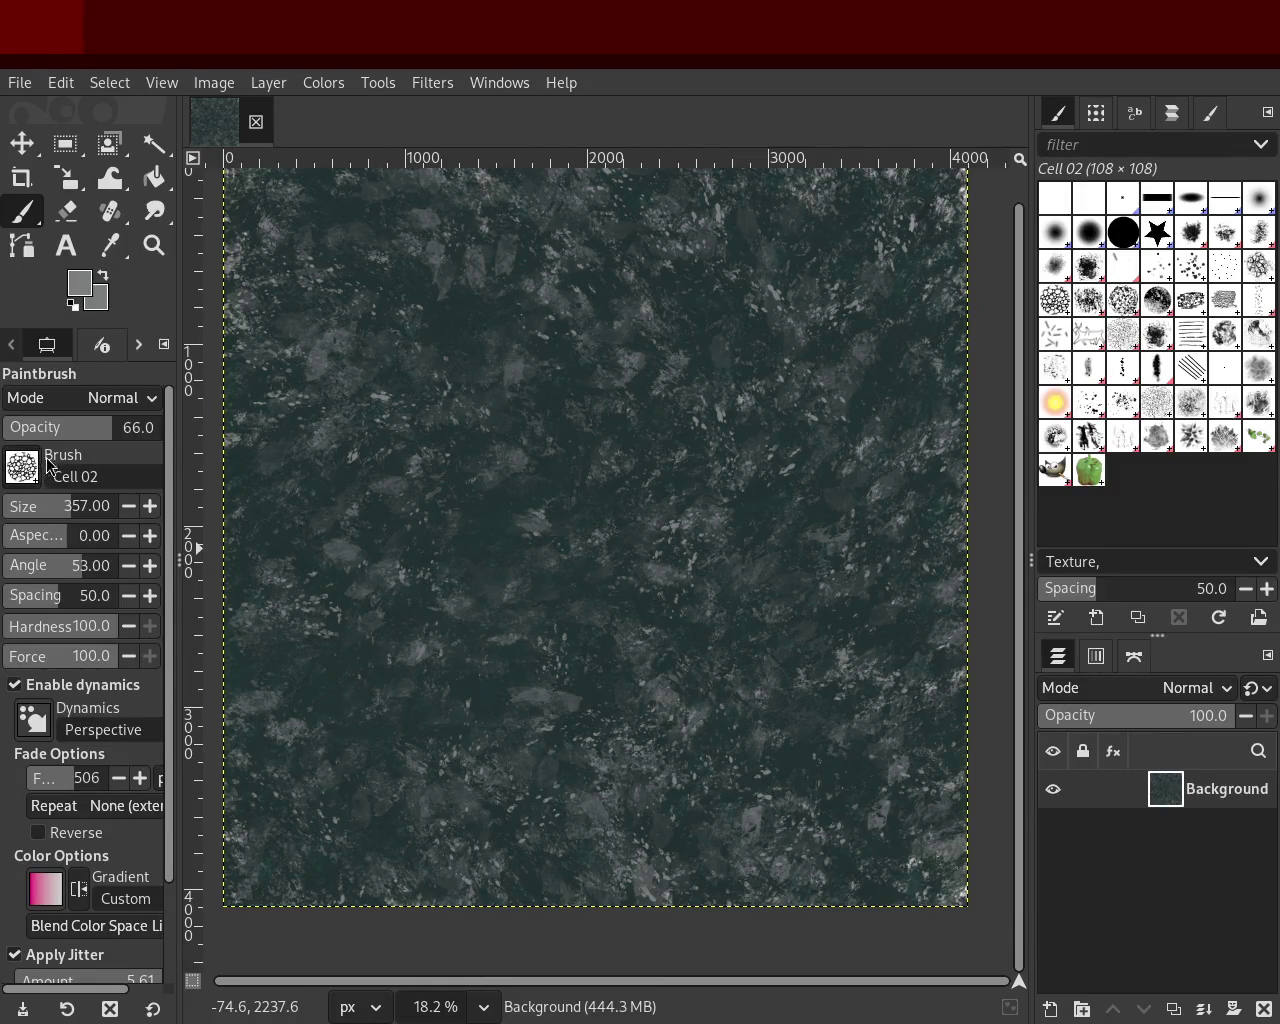
pyautogui.click(40, 506)
pyautogui.moveTo(779, 795)
pyautogui.mouseDown()
pyautogui.moveTo(751, 506)
pyautogui.moveTo(817, 691)
pyautogui.moveTo(814, 606)
pyautogui.moveTo(803, 706)
pyautogui.mouseUp()
pyautogui.hotkey('ctrl', 'z')
# Step: Sample dark teal from the texture and settle the brush size at 401
pyautogui.keyDown('ctrl'); pyautogui.click(817, 766); pyautogui.keyUp('ctrl')
pyautogui.moveTo(22, 518); pyautogui.dragTo(52, 512)
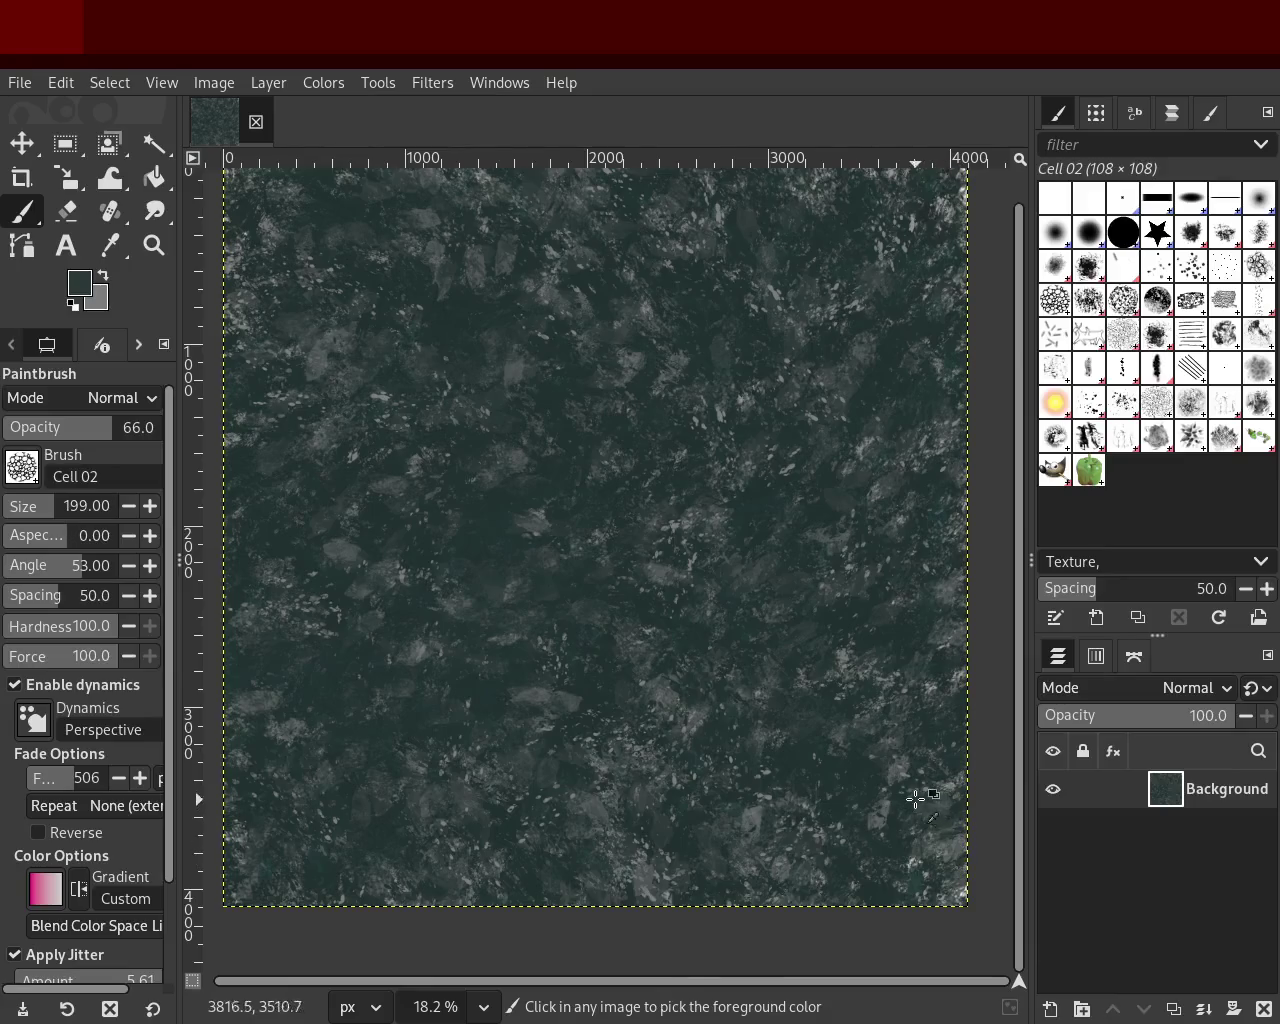
pyautogui.moveTo(42, 507); pyautogui.dragTo(88, 507)
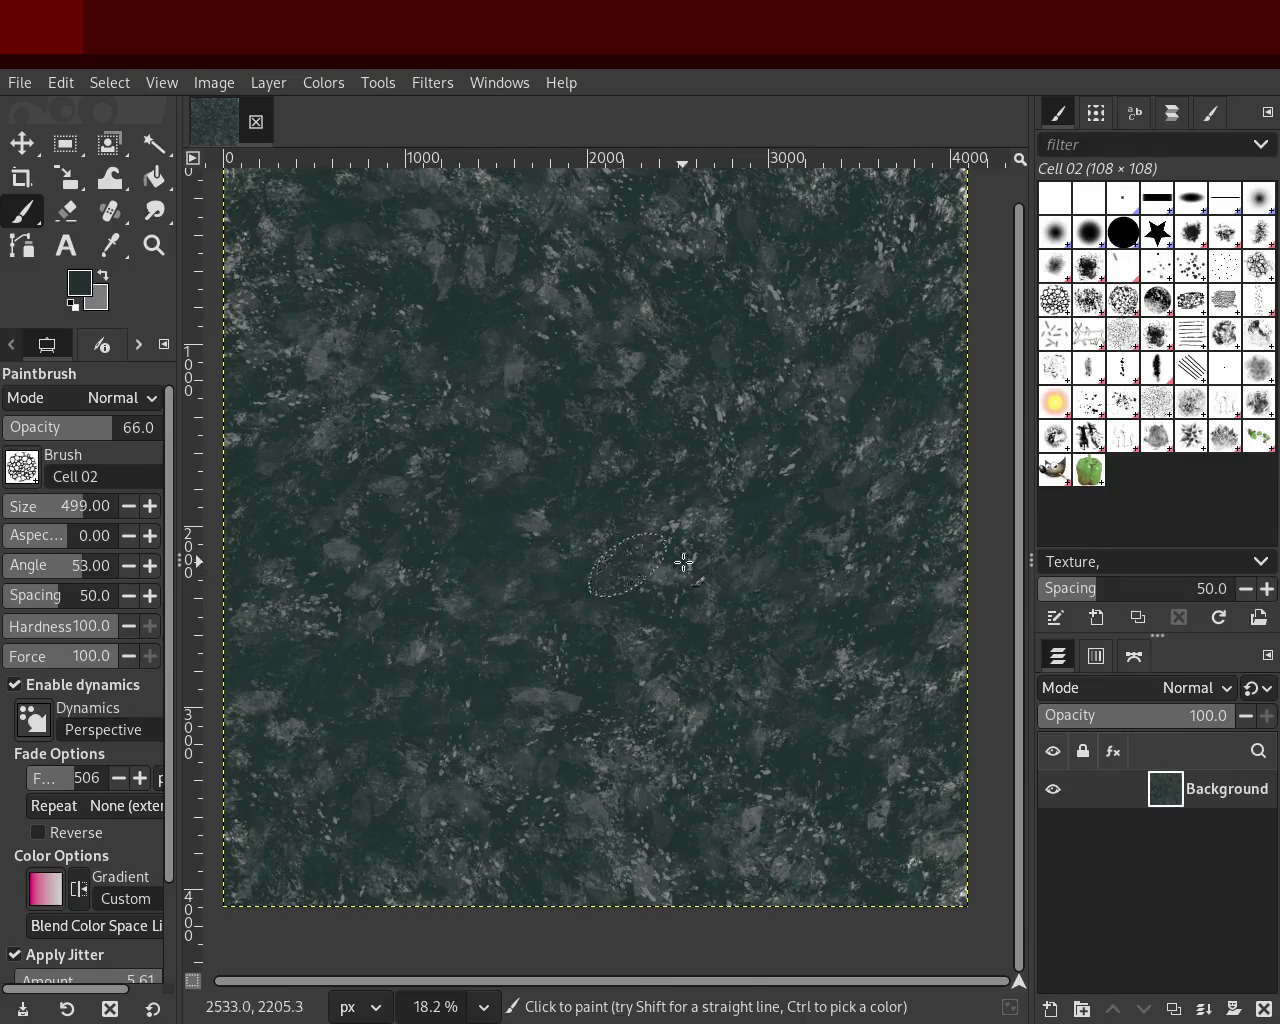
pyautogui.keyDown('ctrl'); pyautogui.click(845, 542); pyautogui.keyUp('ctrl')
pyautogui.keyDown('ctrl'); pyautogui.click(869, 443); pyautogui.keyUp('ctrl')
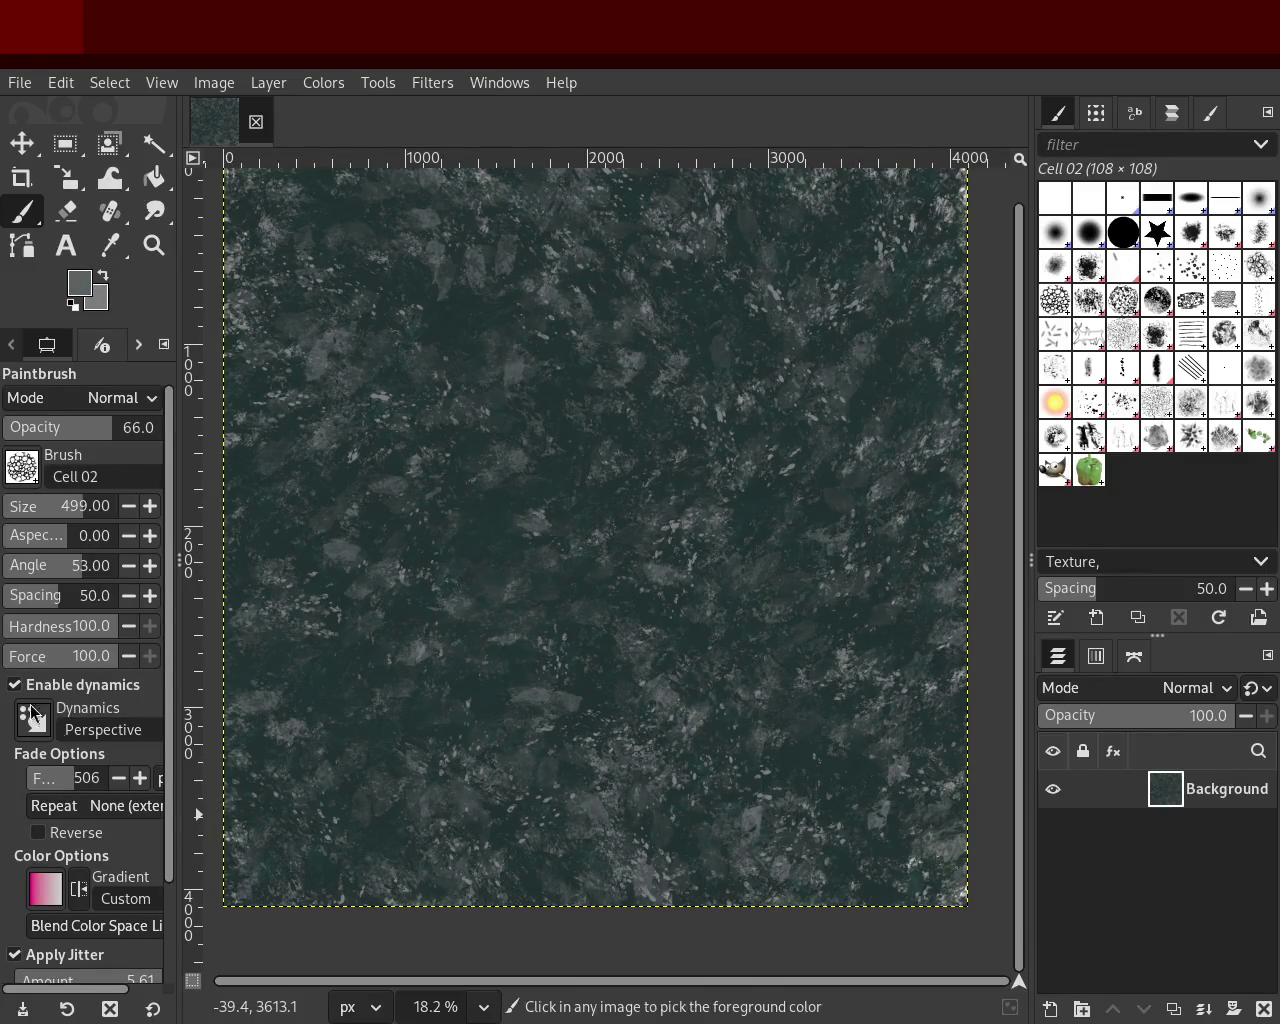
pyautogui.moveTo(40, 507); pyautogui.dragTo(44, 507)
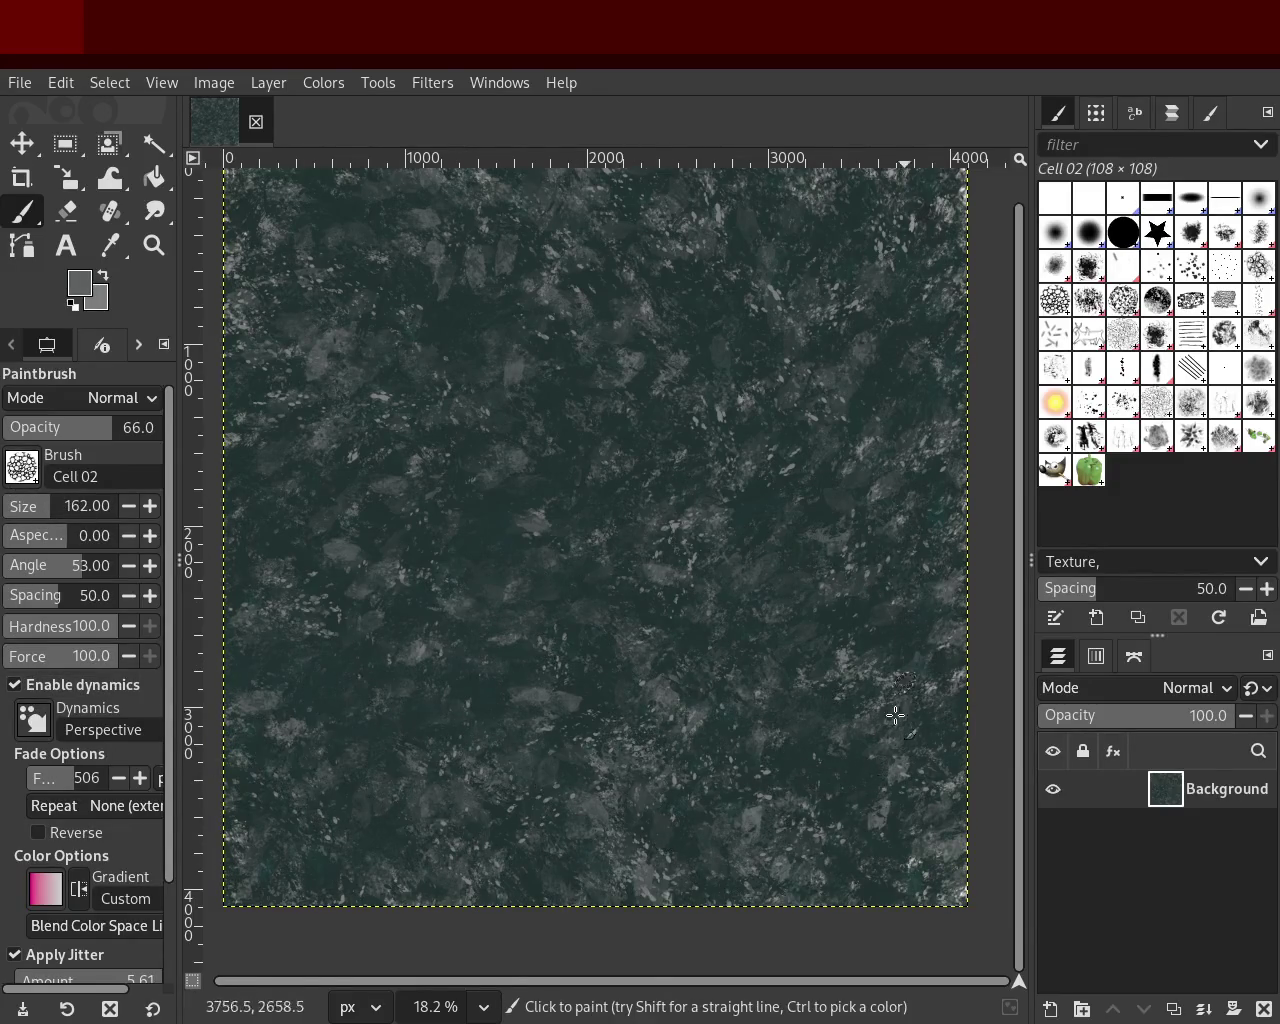
pyautogui.keyDown('ctrl'); pyautogui.click(849, 755); pyautogui.keyUp('ctrl')
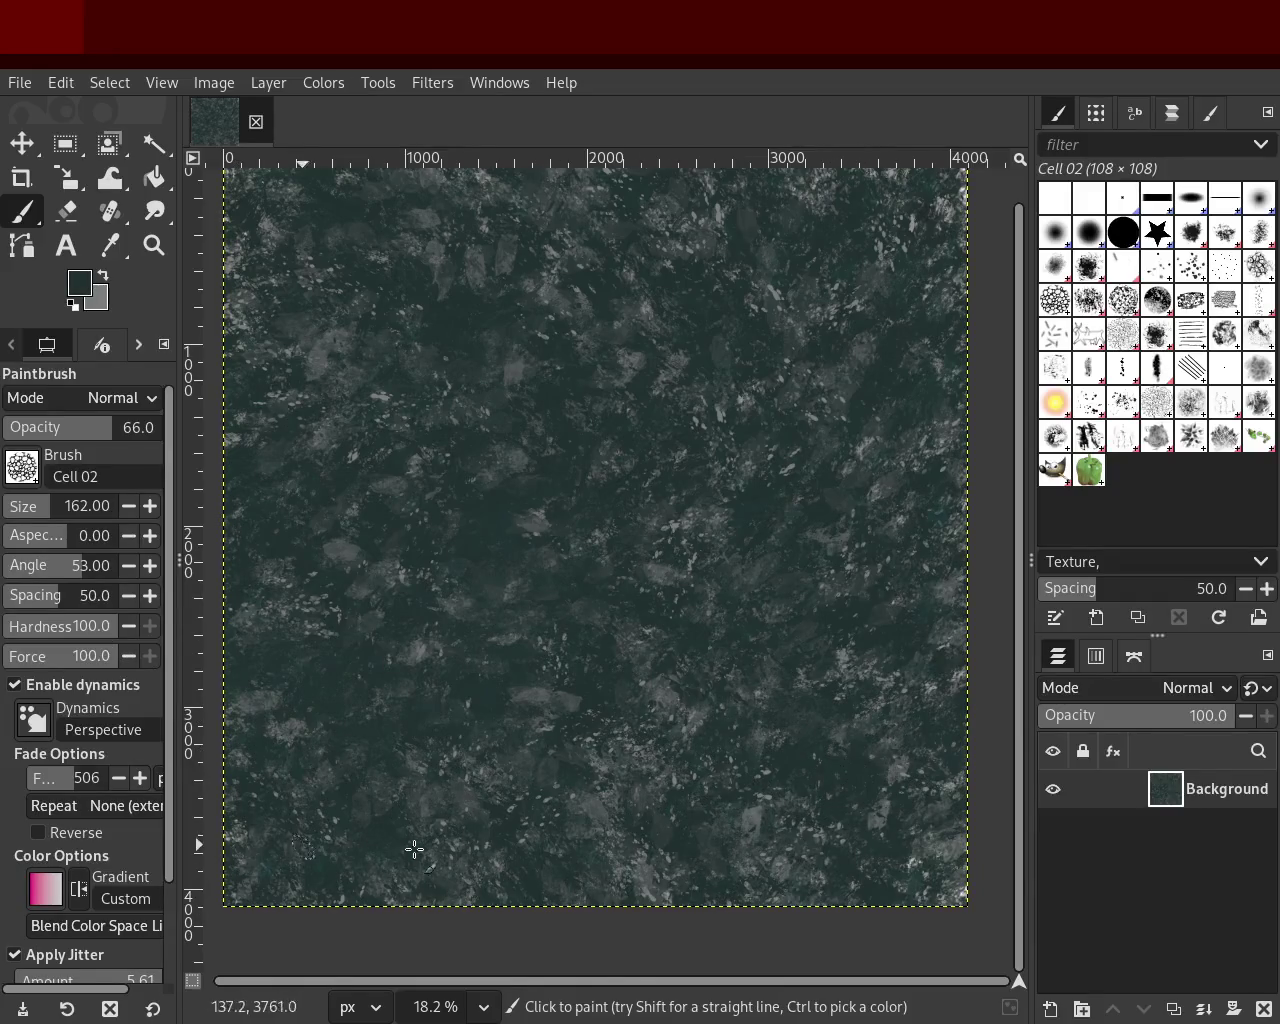
pyautogui.moveTo(47, 508); pyautogui.dragTo(68, 509)
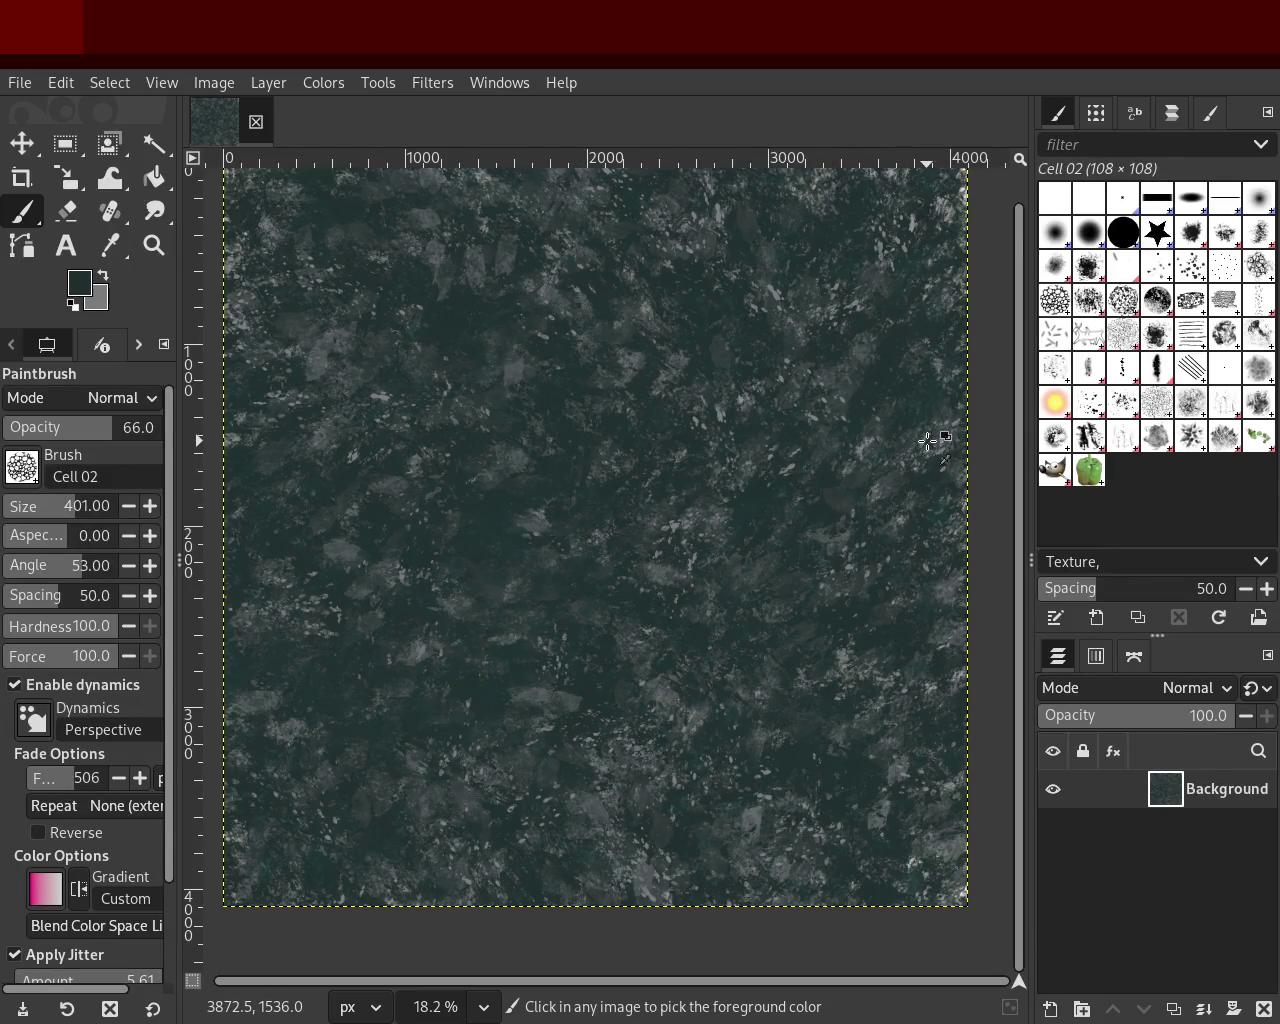
pyautogui.keyDown('ctrl'); pyautogui.click(930, 438); pyautogui.keyUp('ctrl')
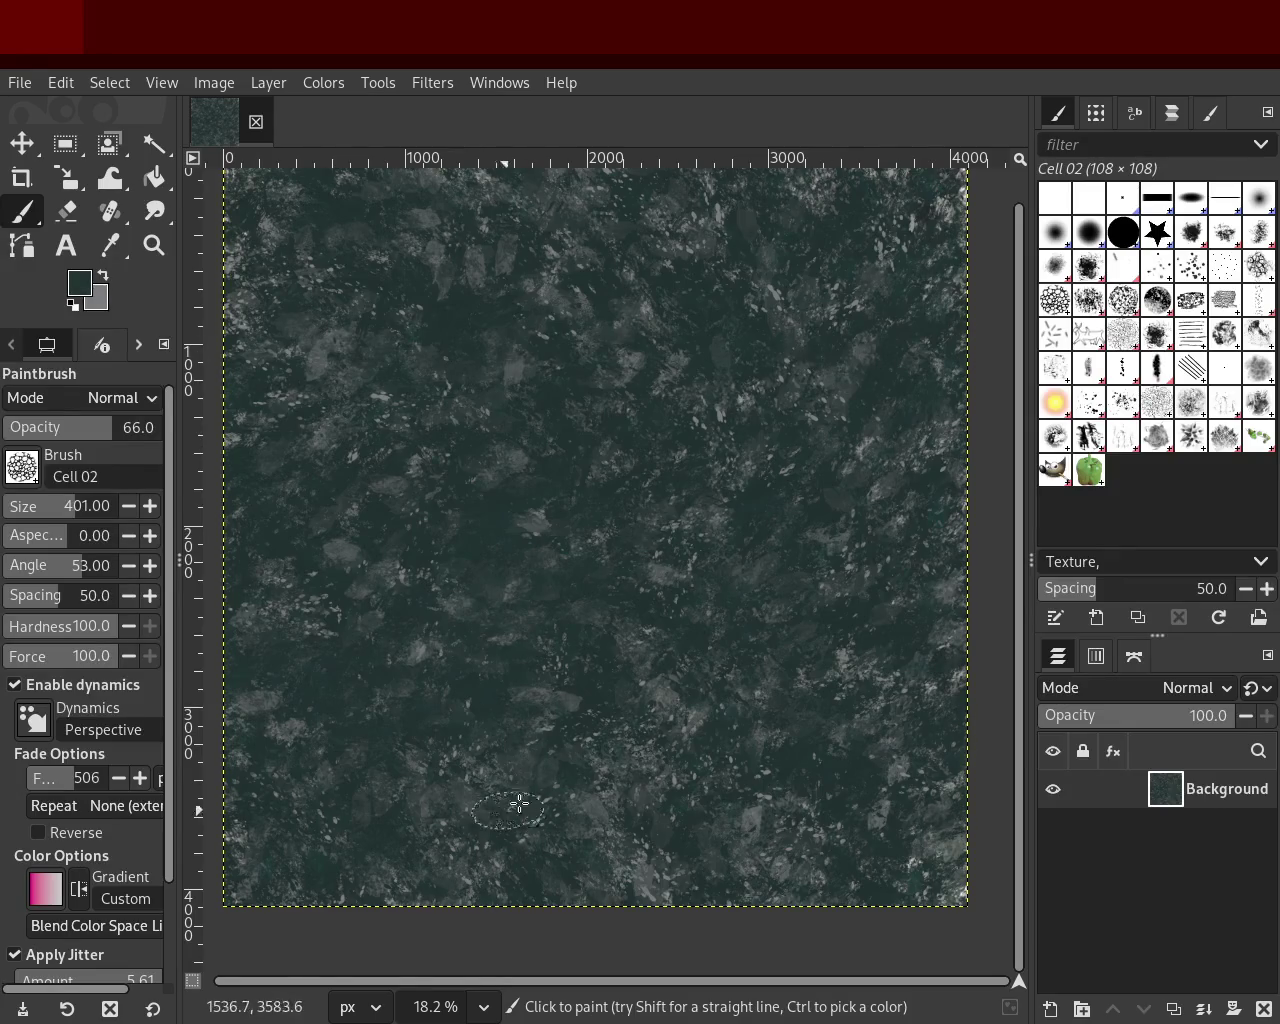
# Step: Paint jittered light grey Cell 02 stamps in the upper and bottom areas, then undo them
pyautogui.keyDown('ctrl'); pyautogui.click(672, 523); pyautogui.keyUp('ctrl')
pyautogui.moveTo(671, 523); pyautogui.dragTo(738, 329)
pyautogui.hotkey('ctrl', 'z')
pyautogui.moveTo(747, 739)
pyautogui.mouseDown()
pyautogui.moveTo(906, 815)
pyautogui.moveTo(442, 922)
pyautogui.moveTo(834, 794)
pyautogui.mouseUp()
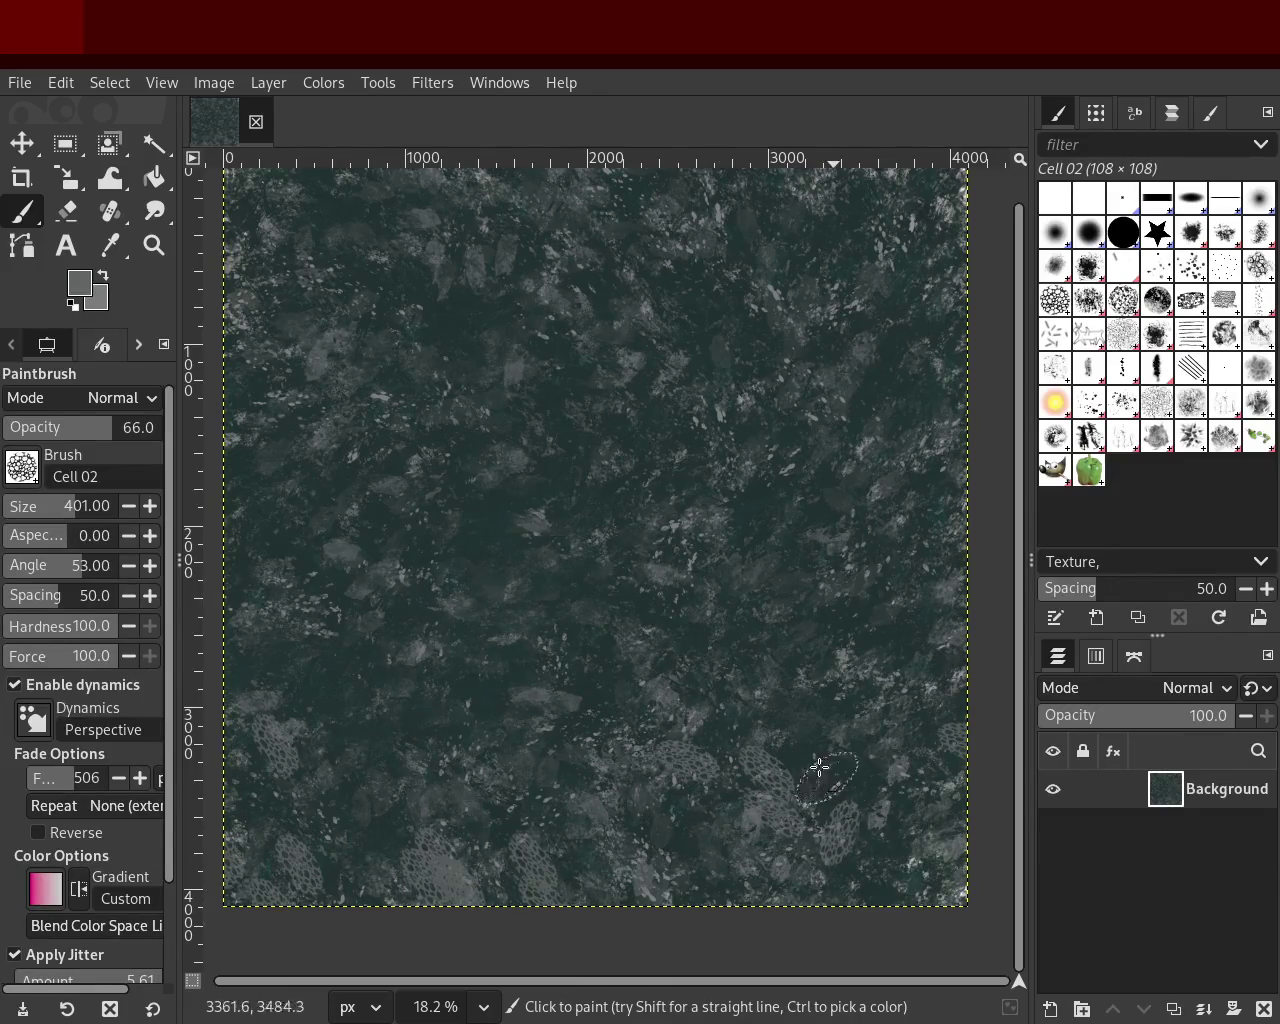
pyautogui.hotkey('ctrl', 'z')
# Step: Lower opacity to 28, test and undo single stamps, then drop opacity to 16
pyautogui.click(47, 427)
pyautogui.click(675, 412)
pyautogui.hotkey('ctrl', 'z')
pyautogui.click(471, 529)
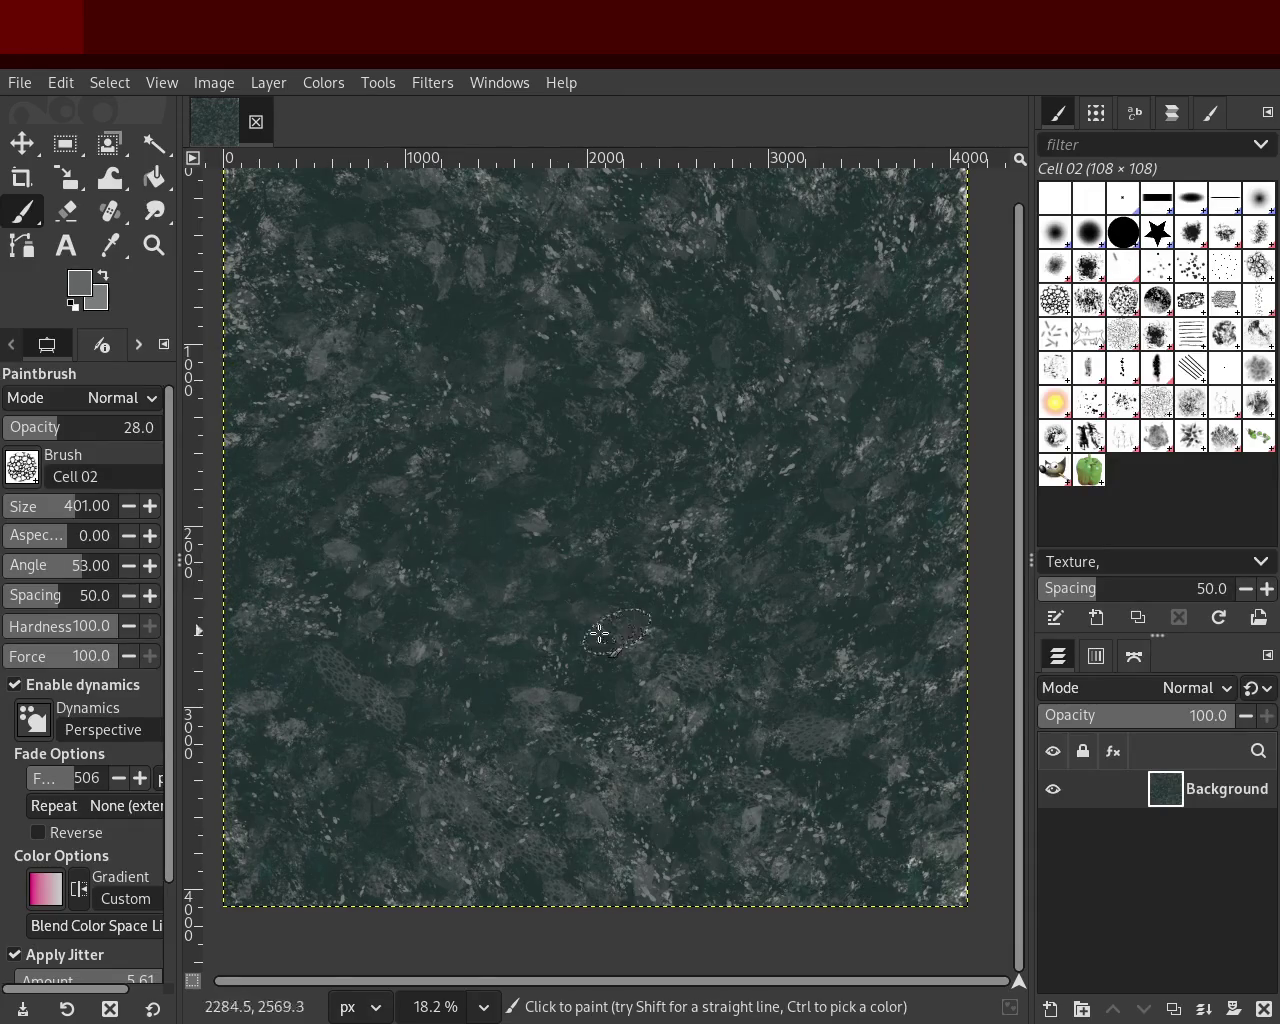
pyautogui.hotkey('ctrl', 'z')
pyautogui.click(38, 427)
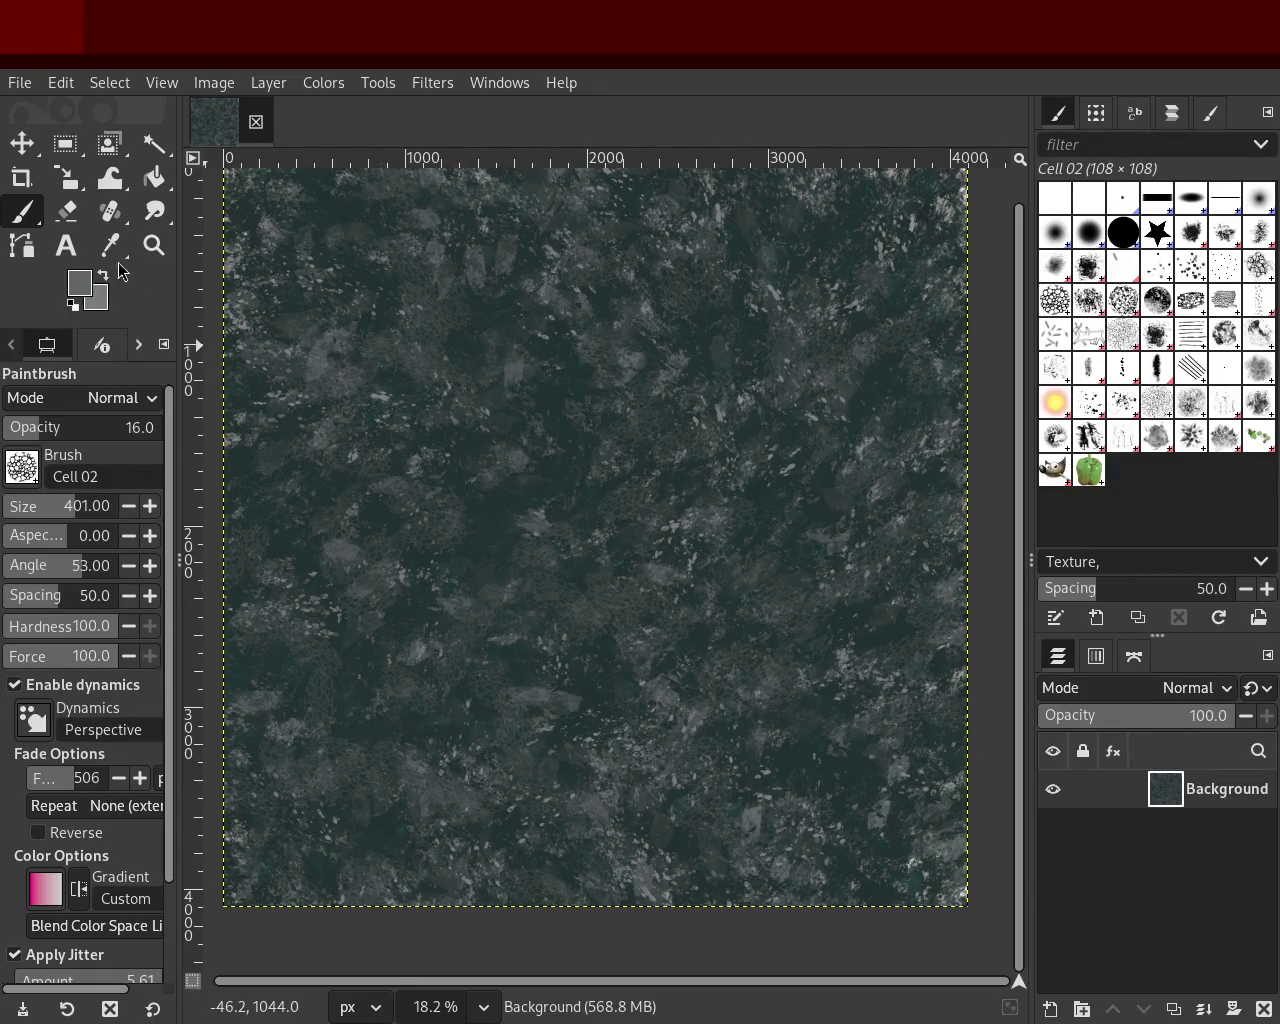
pyautogui.click(154, 245)
# Step: Frame the whole texture in view and select the Texture Hose 01 brush
pyautogui.click(737, 603)
pyautogui.click(722, 541)
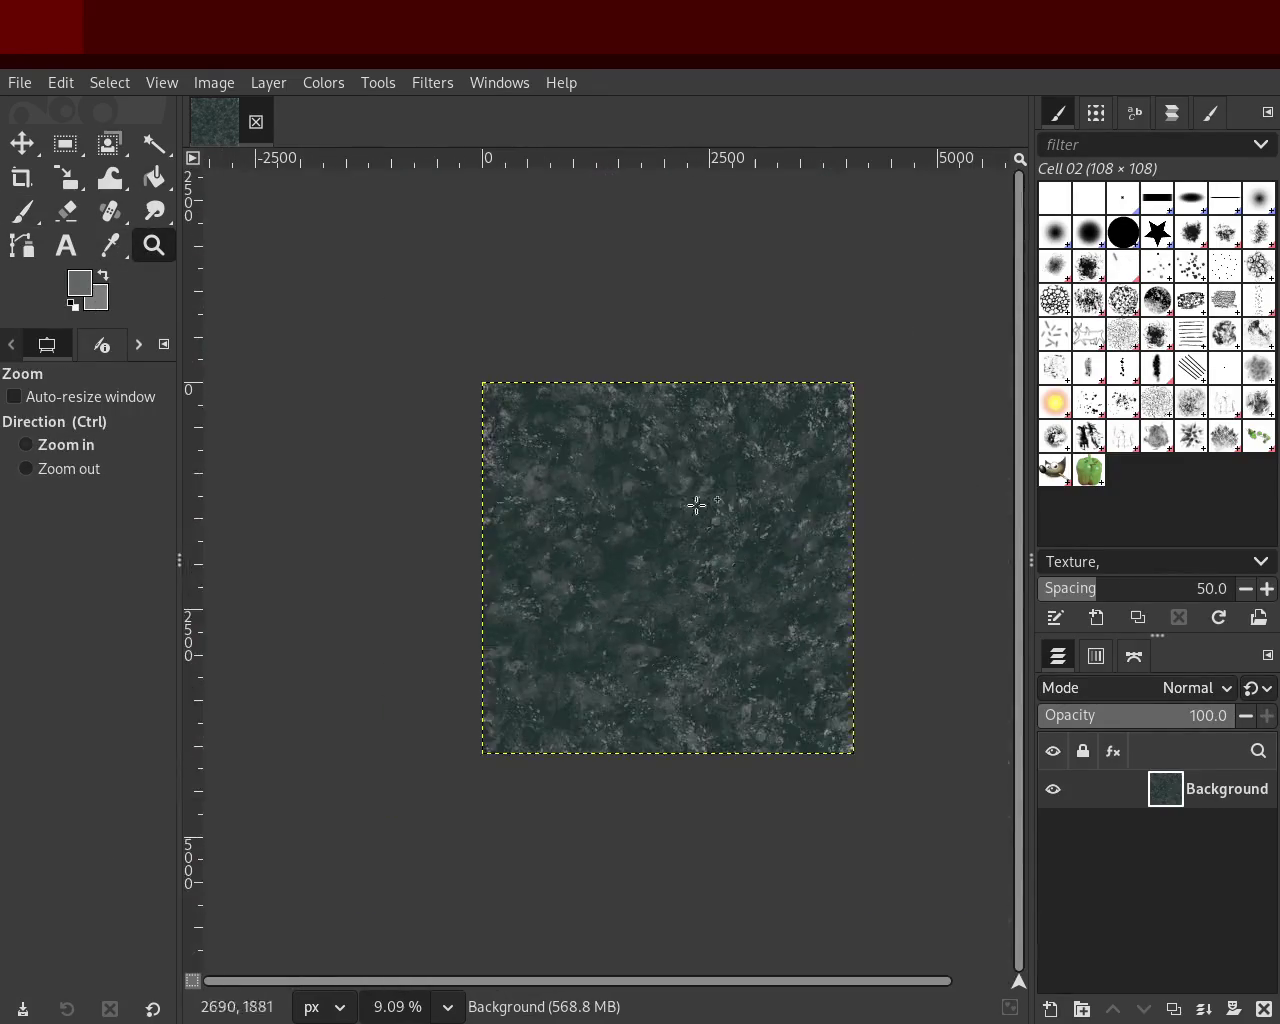
pyautogui.click(703, 660)
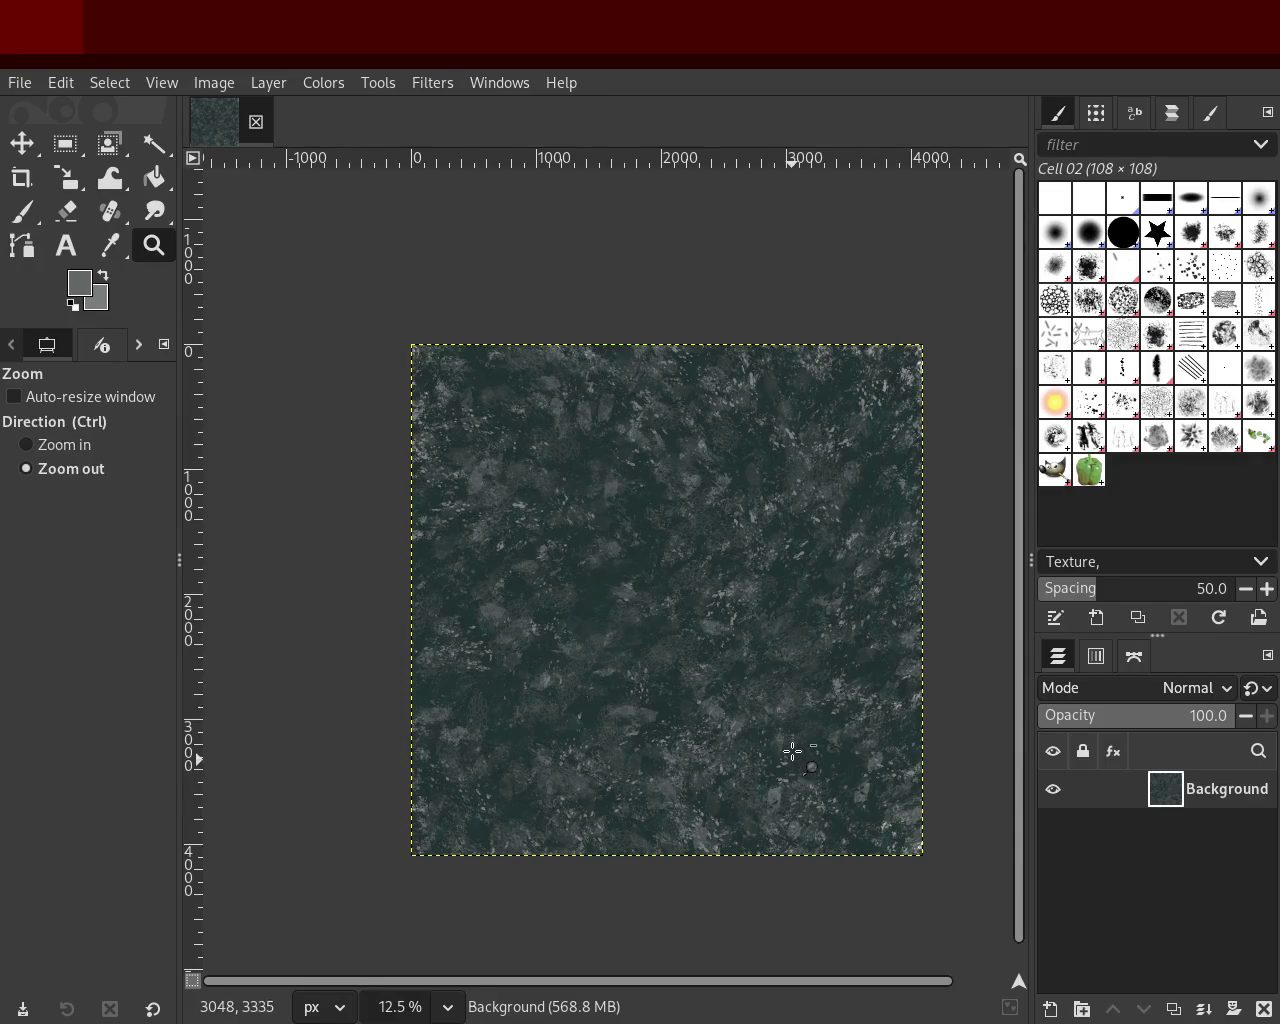
pyautogui.click(1089, 436)
pyautogui.moveTo(593, 541)
pyautogui.mouseDown()
pyautogui.moveTo(524, 902)
pyautogui.moveTo(718, 618)
pyautogui.mouseUp()
pyautogui.moveTo(597, 615); pyautogui.dragTo(704, 561)
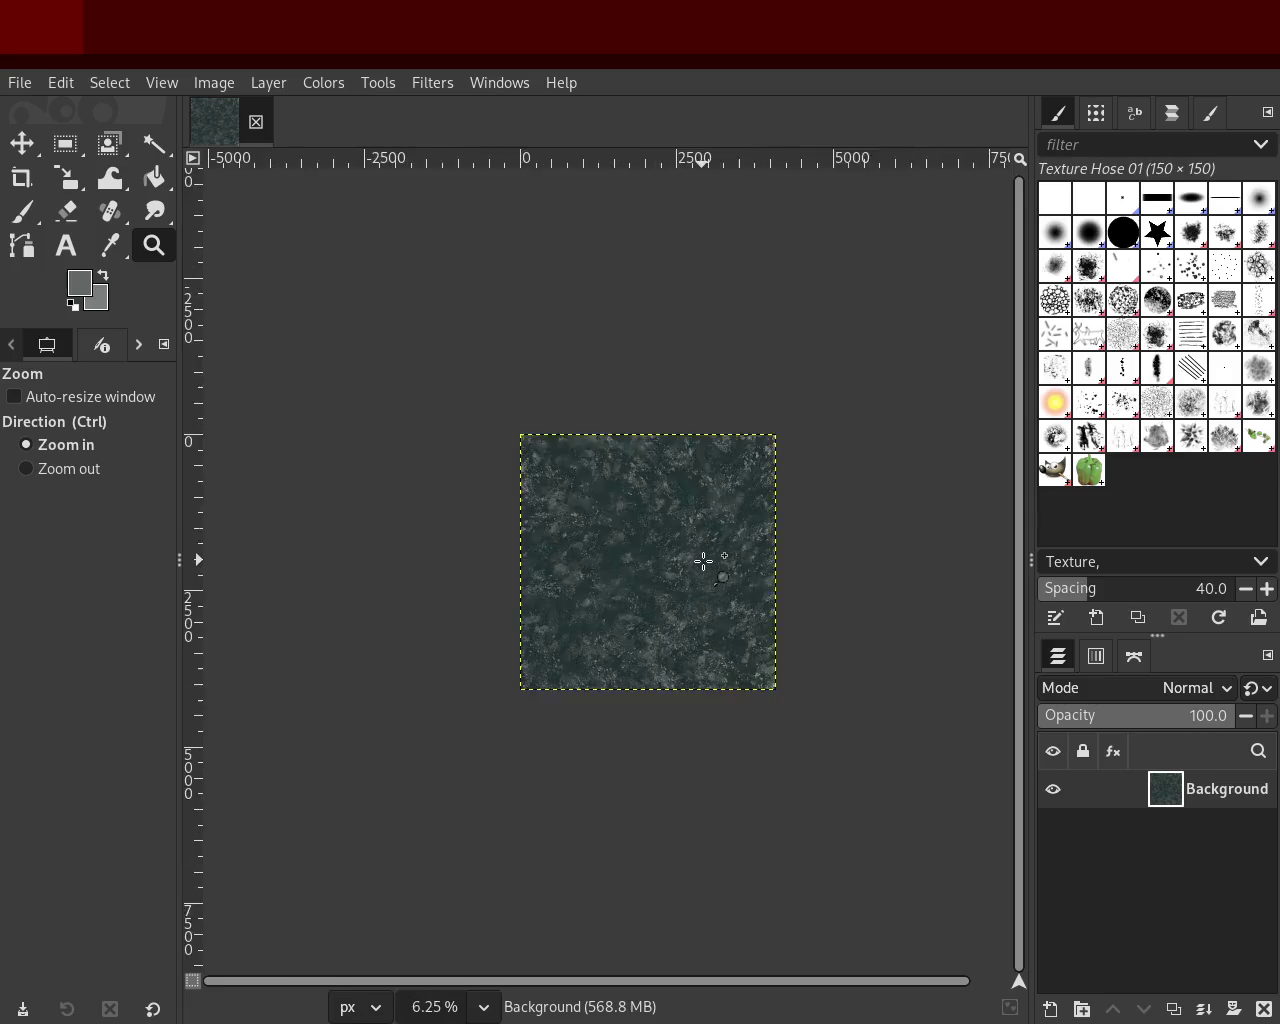
pyautogui.doubleClick(703, 561)
pyautogui.keyDown('ctrl'); pyautogui.click(690, 570); pyautogui.keyUp('ctrl')
pyautogui.click(683, 594)
pyautogui.keyDown('ctrl'); pyautogui.click(660, 540); pyautogui.keyUp('ctrl')
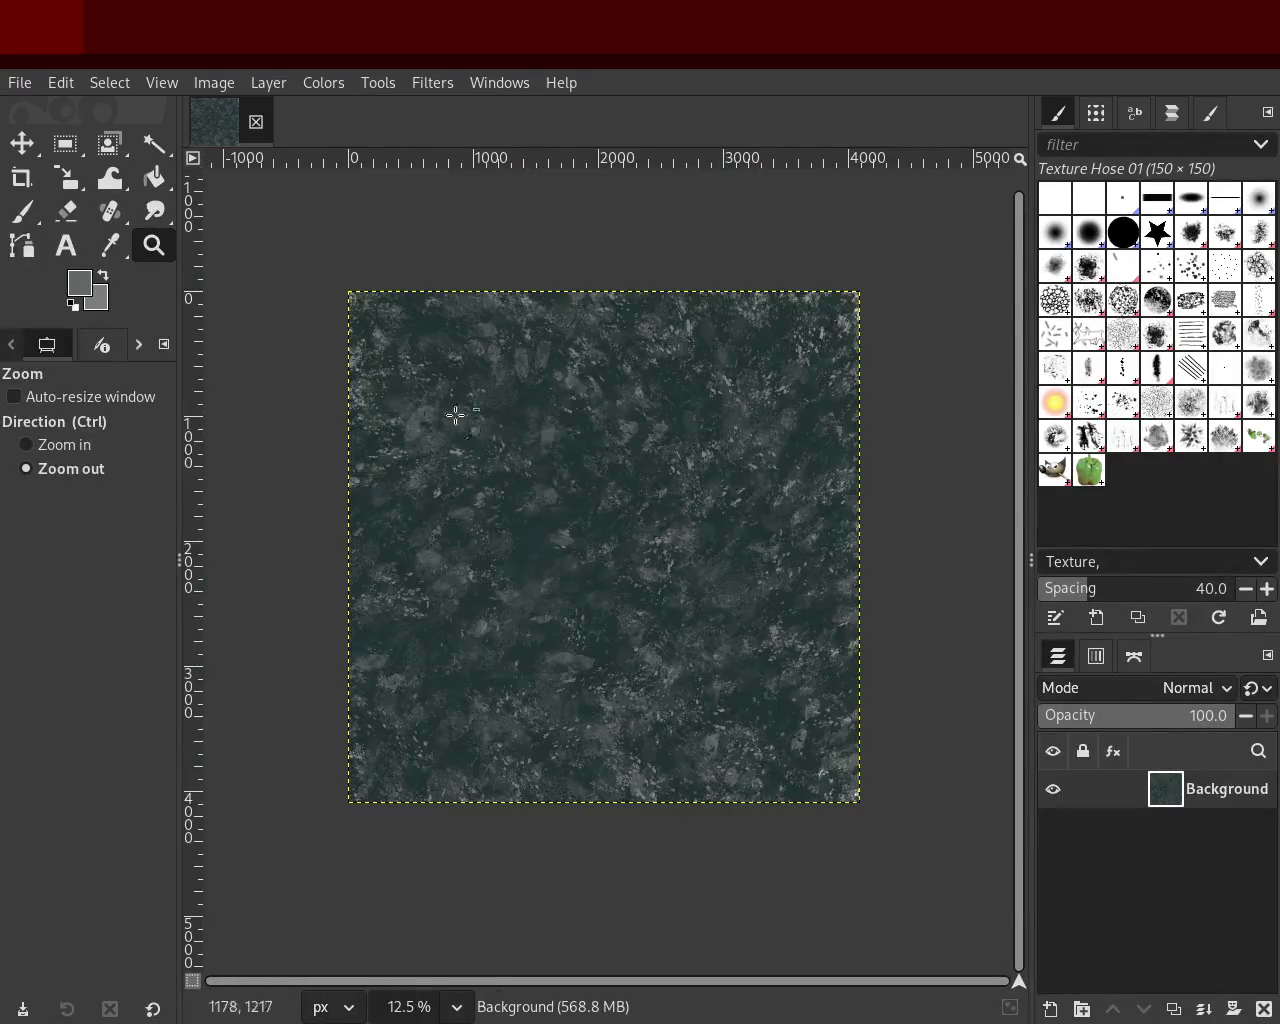
# Step: Return to the Paintbrush and set its Size to 261
pyautogui.click(26, 216)
pyautogui.doubleClick(64, 506)
pyautogui.write('261')
pyautogui.press('Return')
pyautogui.press('ctrl')
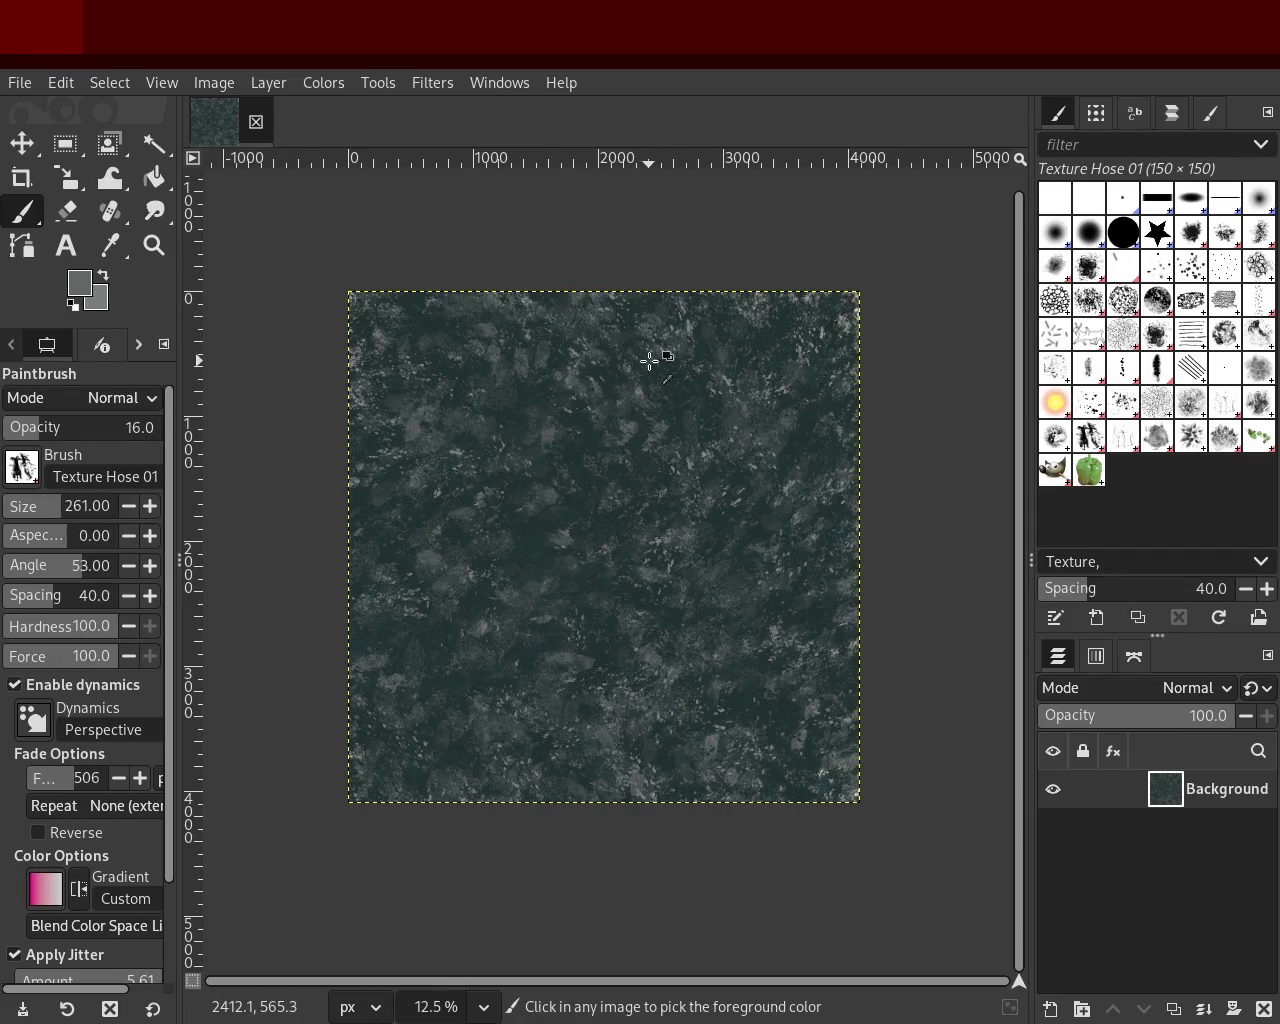
pyautogui.keyDown('ctrl'); pyautogui.click(686, 324); pyautogui.keyUp('ctrl')
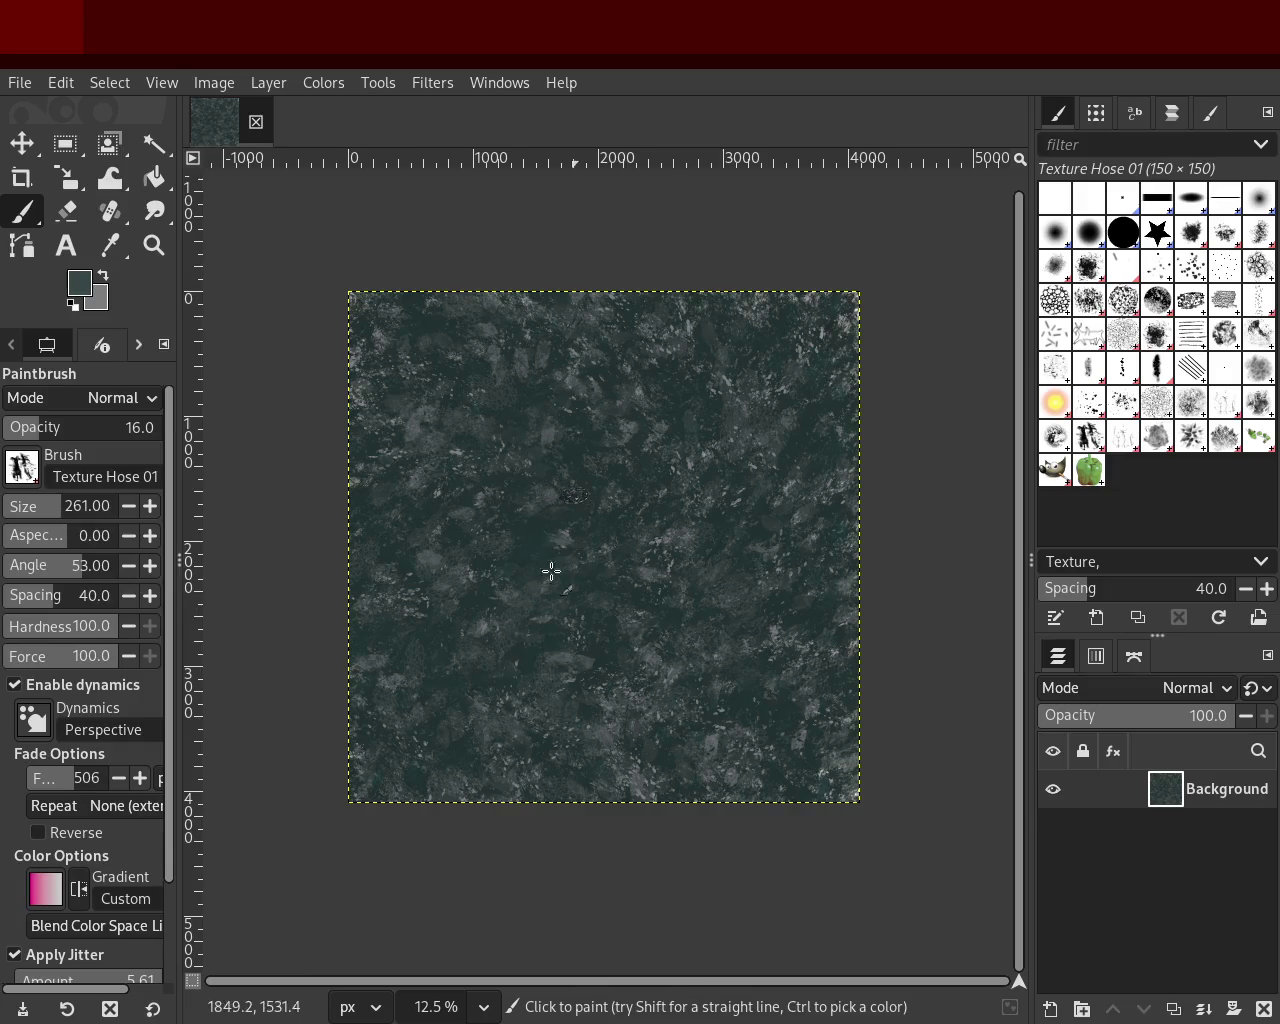
pyautogui.keyDown('ctrl'); pyautogui.click(354, 356); pyautogui.keyUp('ctrl')
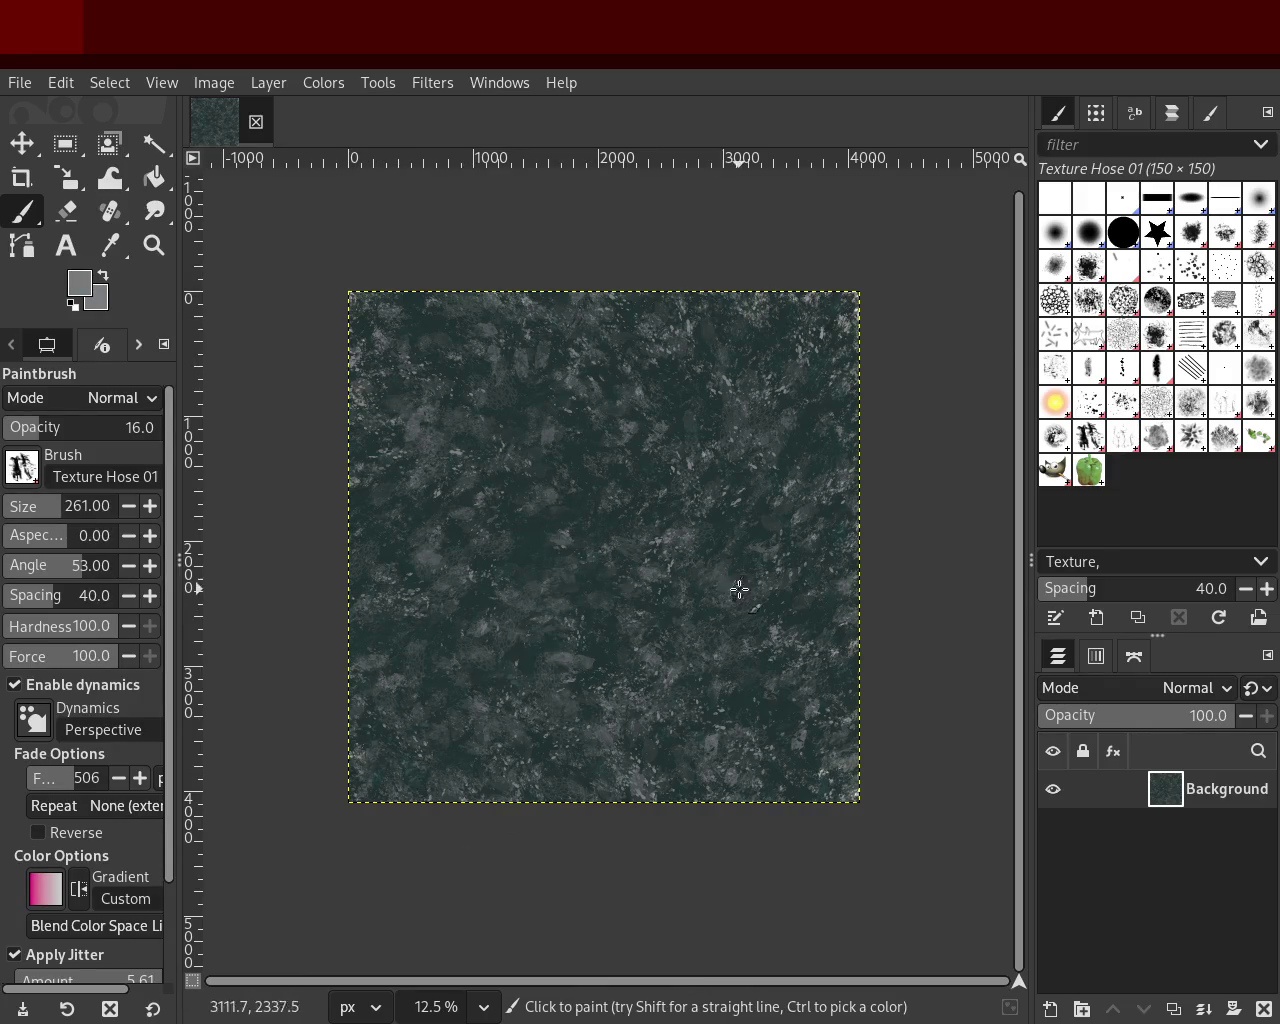
pyautogui.moveTo(725, 460); pyautogui.dragTo(309, 566)
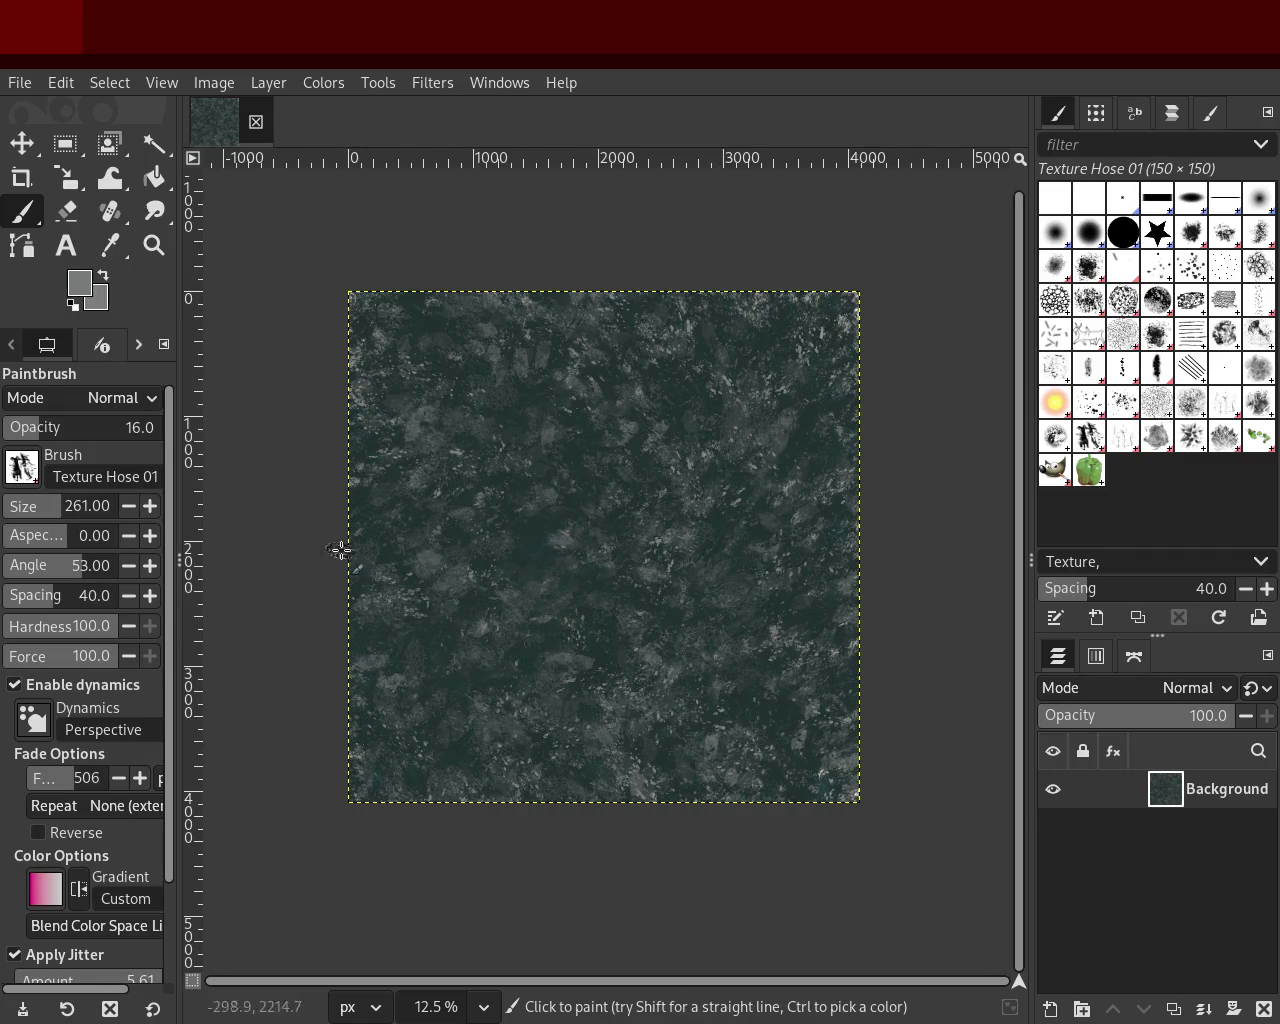
pyautogui.moveTo(654, 500)
pyautogui.mouseDown()
pyautogui.moveTo(475, 492)
pyautogui.moveTo(731, 634)
pyautogui.moveTo(434, 437)
pyautogui.moveTo(657, 423)
pyautogui.mouseUp()
pyautogui.hotkey('ctrl', 'z')
pyautogui.hotkey('ctrl', 'z')
pyautogui.moveTo(741, 806)
pyautogui.mouseDown()
pyautogui.moveTo(651, 329)
pyautogui.moveTo(580, 657)
pyautogui.moveTo(683, 519)
pyautogui.moveTo(677, 557)
pyautogui.moveTo(557, 429)
pyautogui.moveTo(683, 371)
pyautogui.moveTo(689, 651)
pyautogui.moveTo(726, 431)
pyautogui.moveTo(723, 686)
pyautogui.mouseUp()
pyautogui.hotkey('ctrl', 'z')
pyautogui.hotkey('ctrl', 'z')
pyautogui.moveTo(594, 463); pyautogui.dragTo(611, 720)
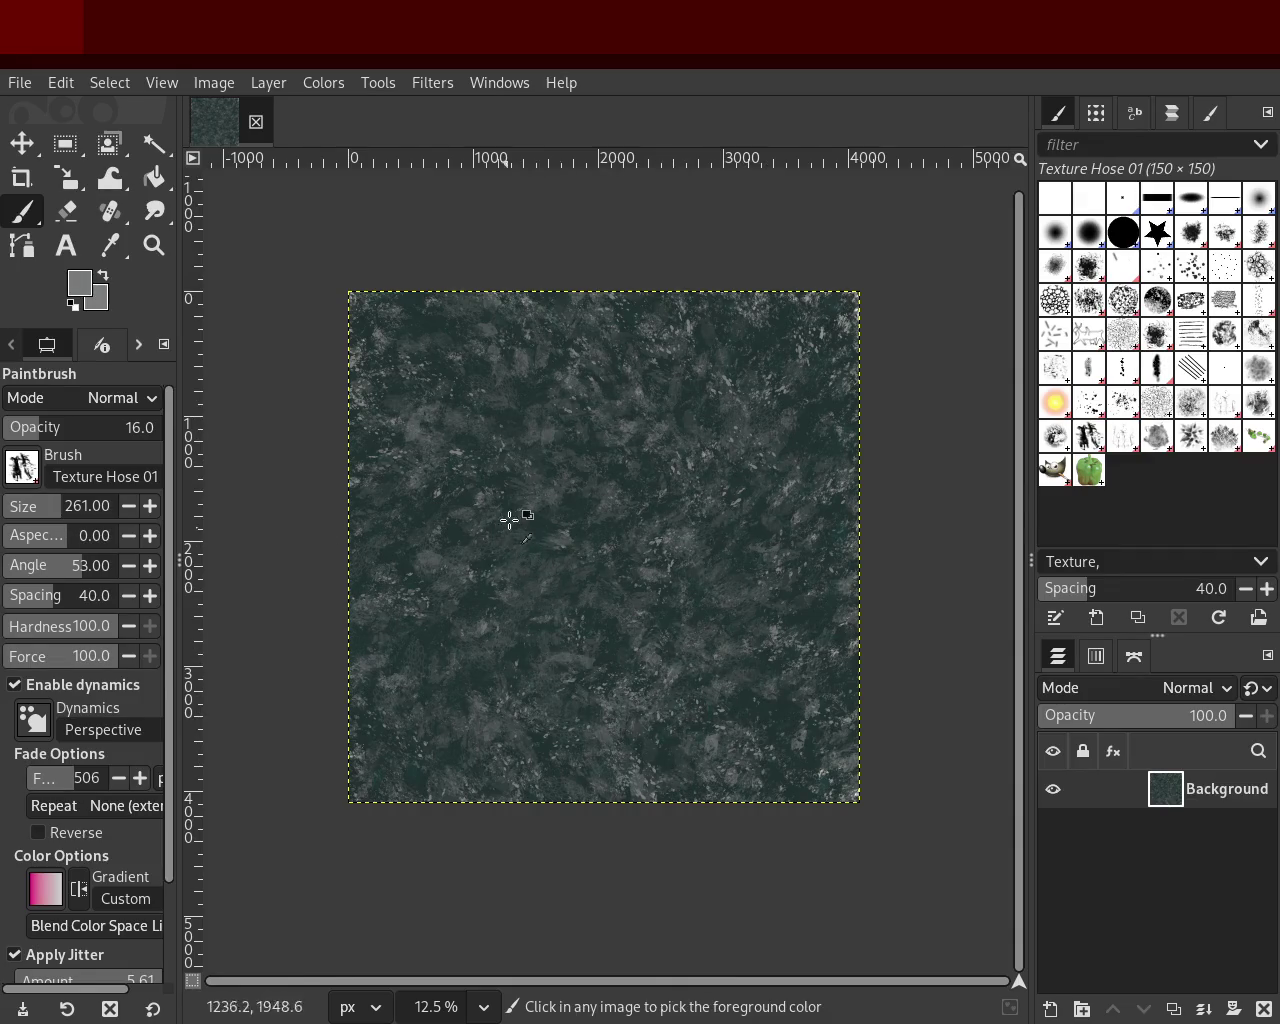
pyautogui.hotkey('ctrl', 'z')
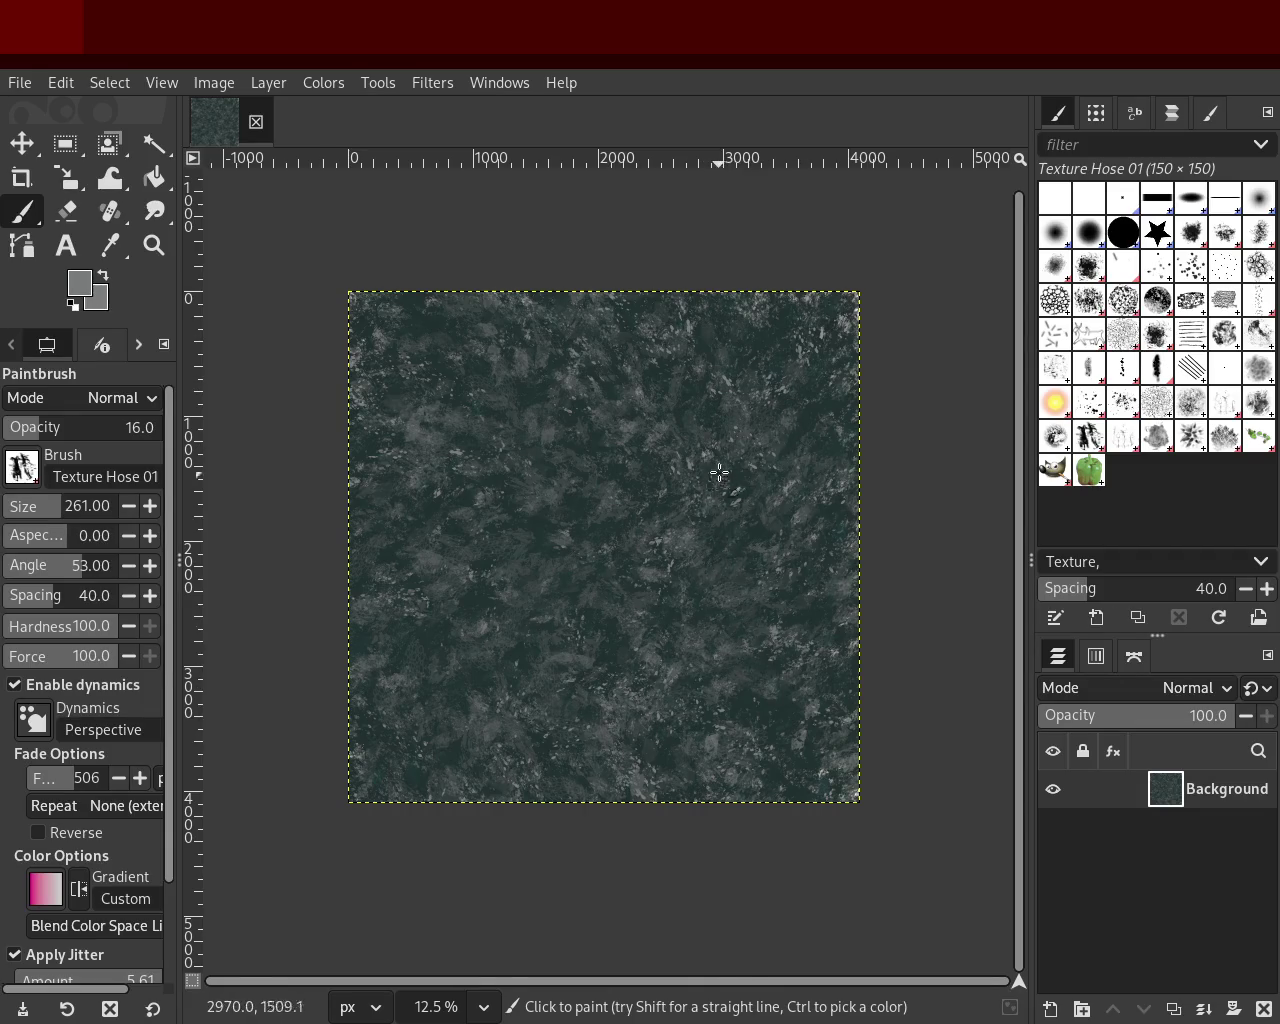
pyautogui.click(153, 245)
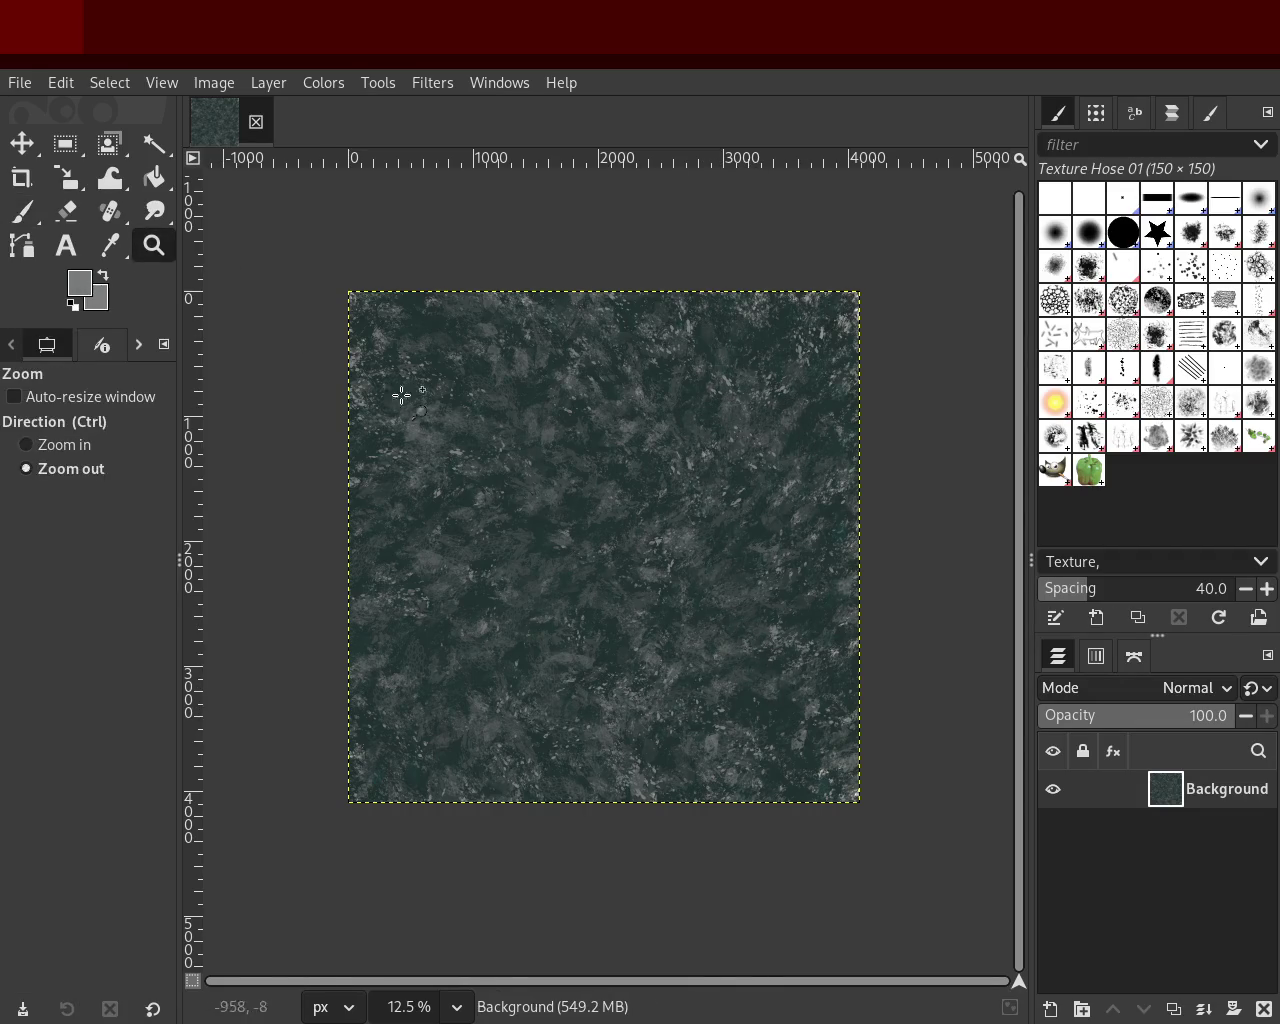
pyautogui.doubleClick(531, 506)
pyautogui.click(531, 506)
pyautogui.keyDown('ctrl'); pyautogui.click(532, 506); pyautogui.keyUp('ctrl')
pyautogui.keyDown('ctrl'); pyautogui.click(533, 507); pyautogui.keyUp('ctrl')
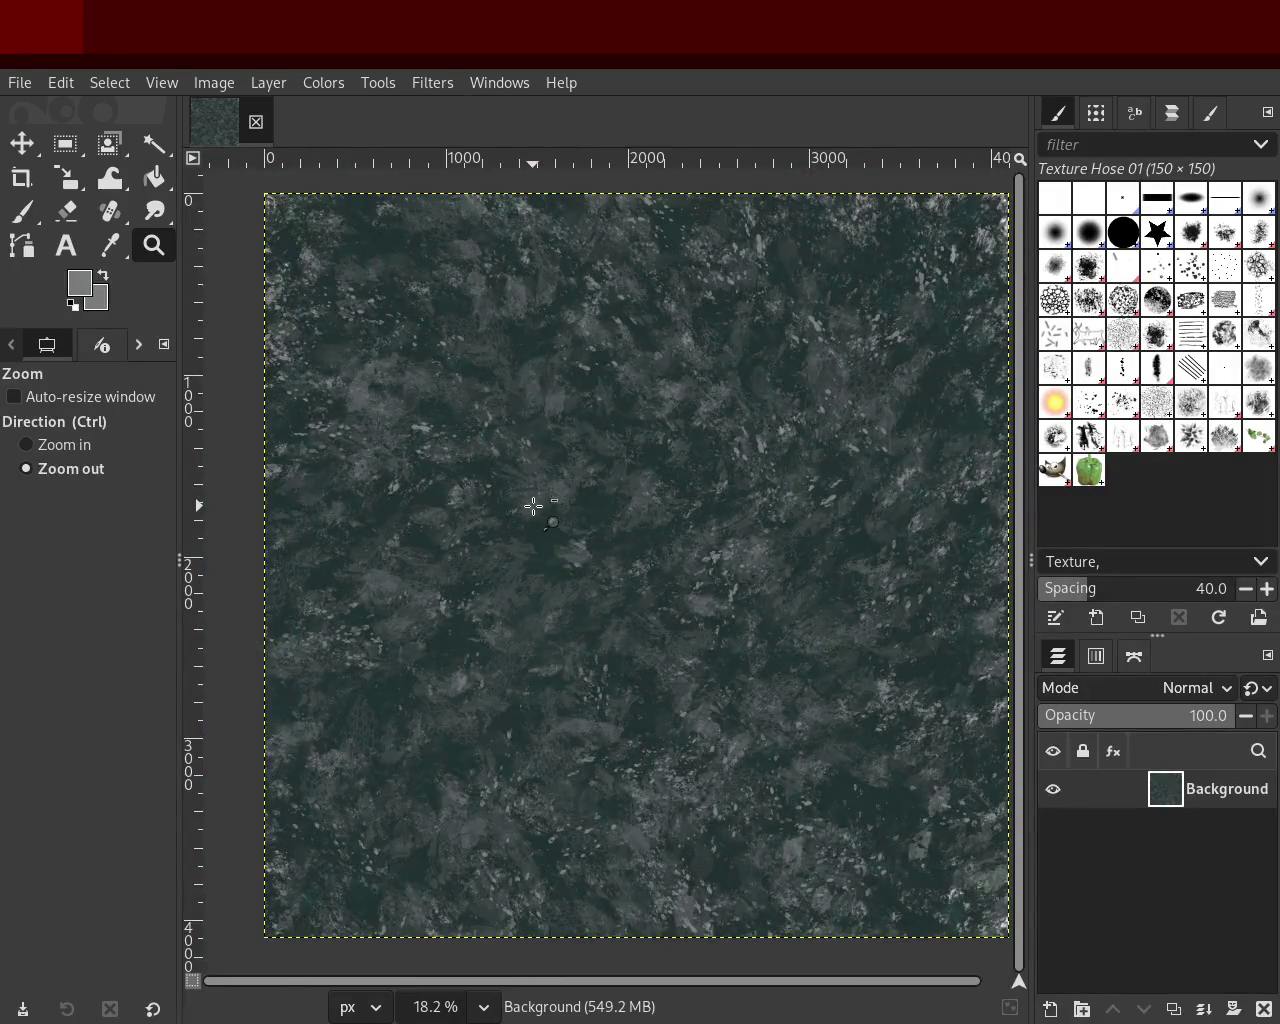
pyautogui.click(533, 507)
pyautogui.keyDown('ctrl'); pyautogui.click(566, 586); pyautogui.keyUp('ctrl')
pyautogui.keyDown('ctrl'); pyautogui.click(660, 640); pyautogui.keyUp('ctrl')
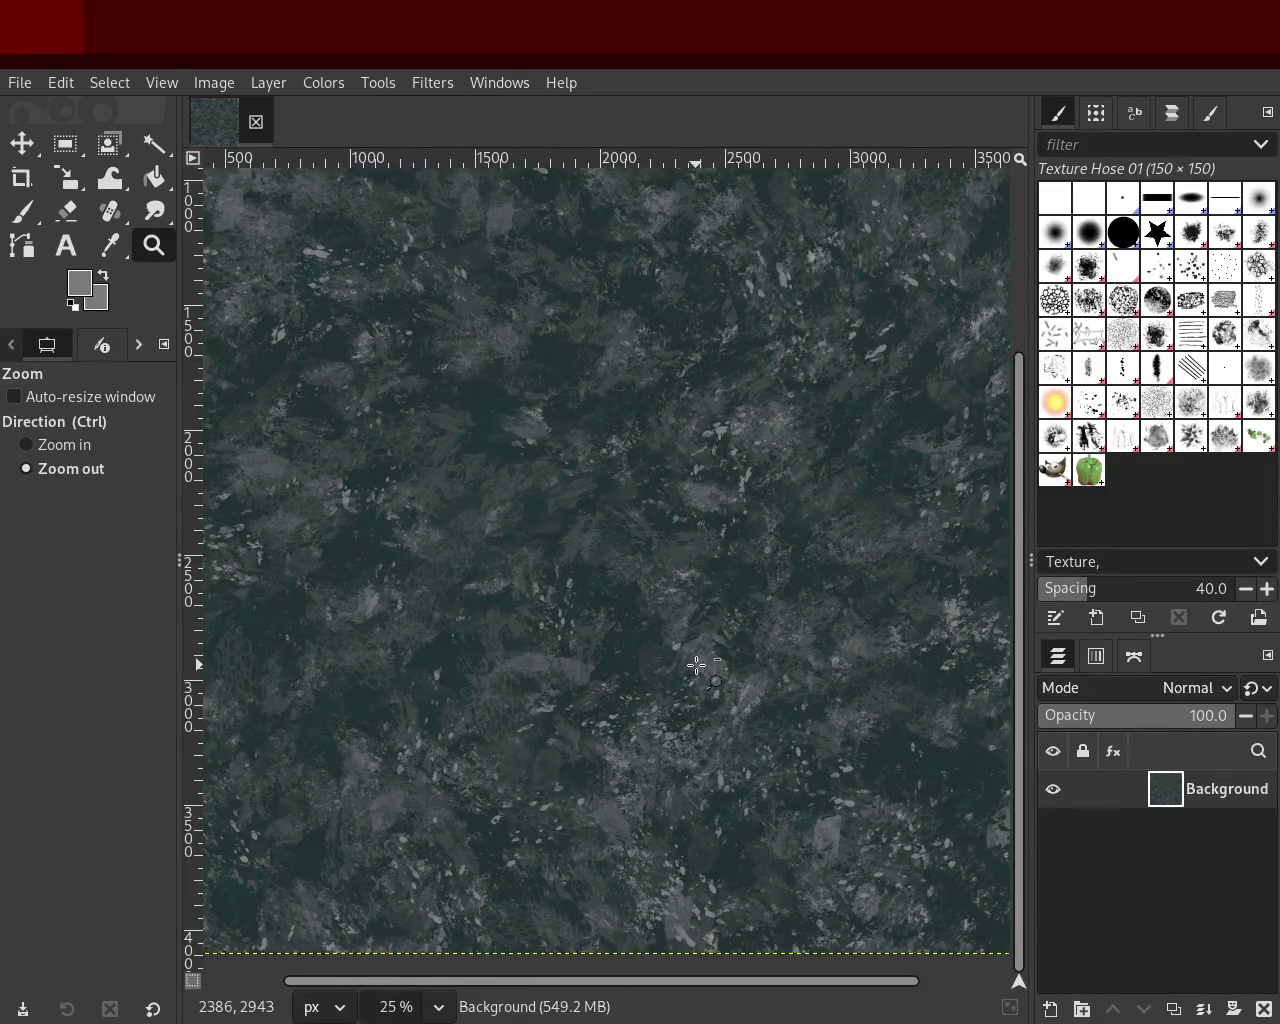
# Step: Zoom in and out until the whole square texture is visible
pyautogui.keyDown('ctrl'); pyautogui.click(652, 514); pyautogui.keyUp('ctrl')
pyautogui.keyDown('ctrl'); pyautogui.click(652, 514); pyautogui.keyUp('ctrl')
pyautogui.keyDown('ctrl'); pyautogui.click(652, 514); pyautogui.keyUp('ctrl')
pyautogui.doubleClick(652, 515)
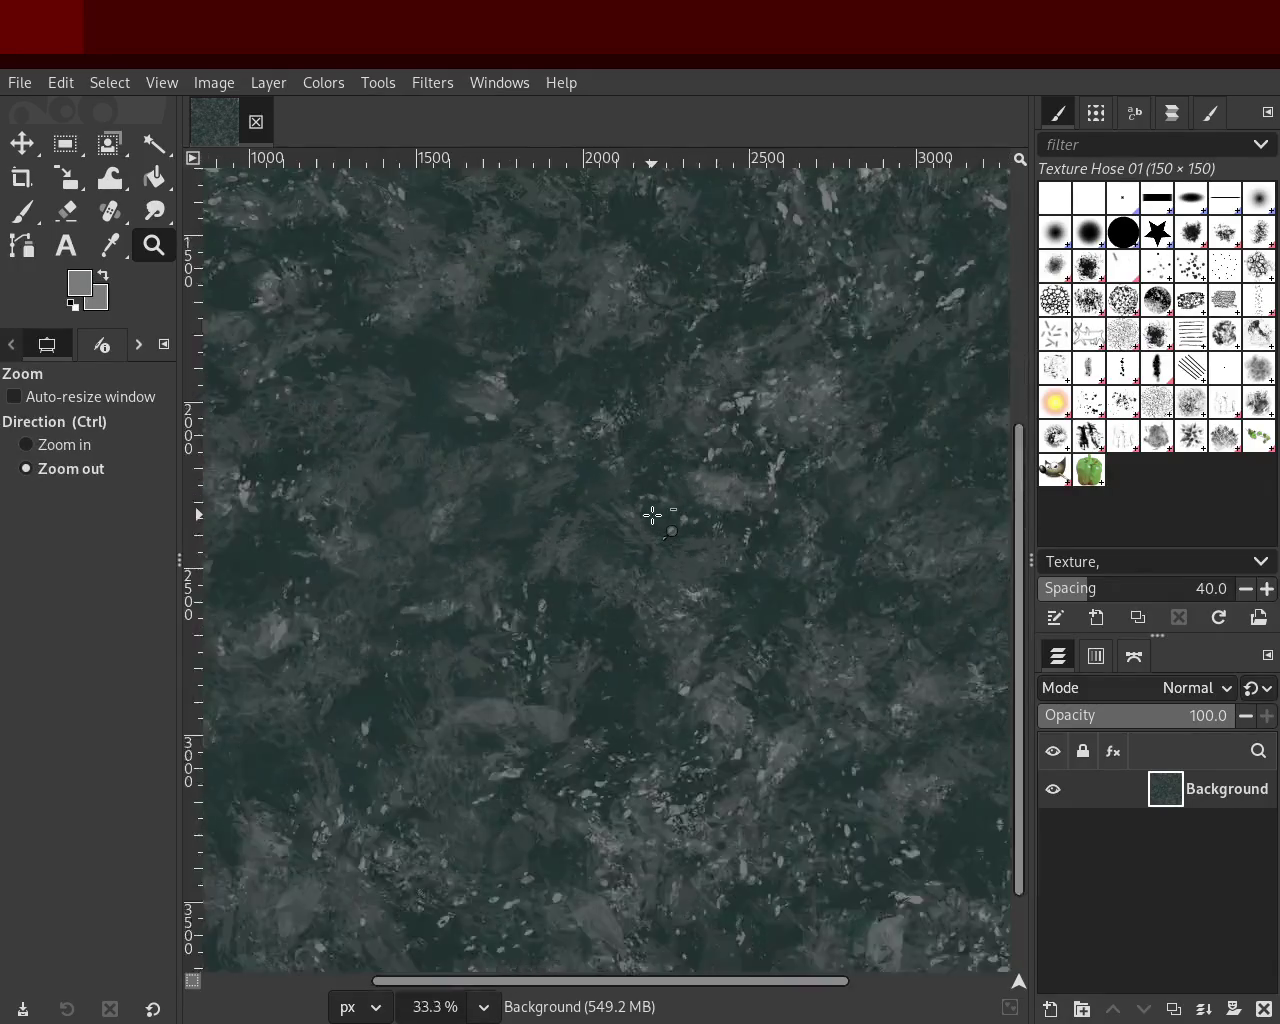
pyautogui.doubleClick(652, 514)
pyautogui.click(652, 514)
pyautogui.click(645, 470)
pyautogui.keyDown('ctrl'); pyautogui.click(638, 400); pyautogui.keyUp('ctrl')
pyautogui.keyDown('ctrl'); pyautogui.click(635, 372); pyautogui.keyUp('ctrl')
pyautogui.keyDown('ctrl'); pyautogui.click(636, 373); pyautogui.keyUp('ctrl')
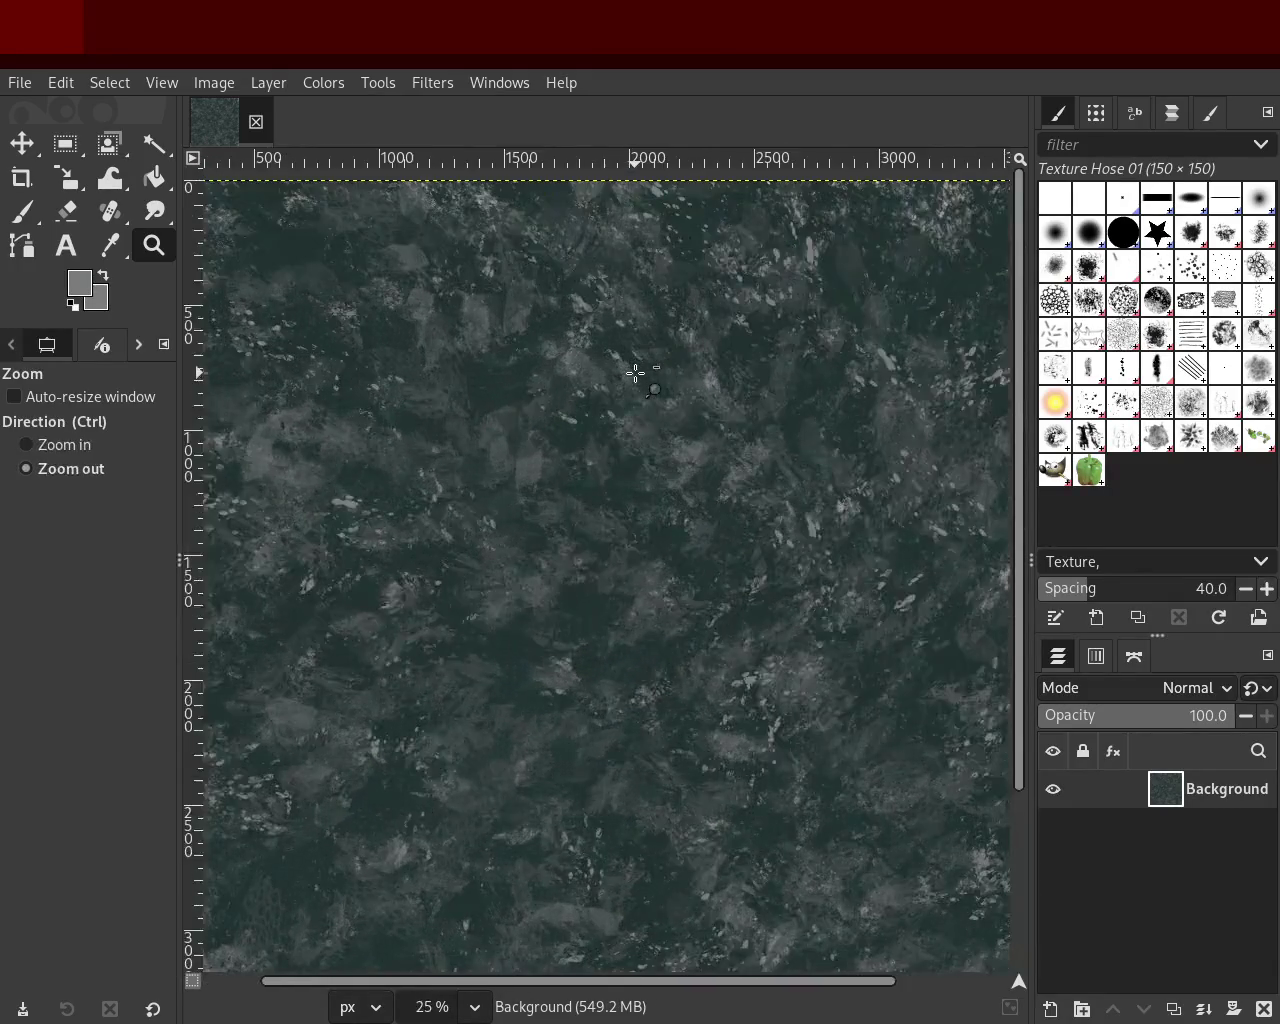
pyautogui.click(635, 372)
pyautogui.click(720, 525)
pyautogui.keyDown('ctrl'); pyautogui.click(720, 524); pyautogui.keyUp('ctrl')
pyautogui.click(722, 523)
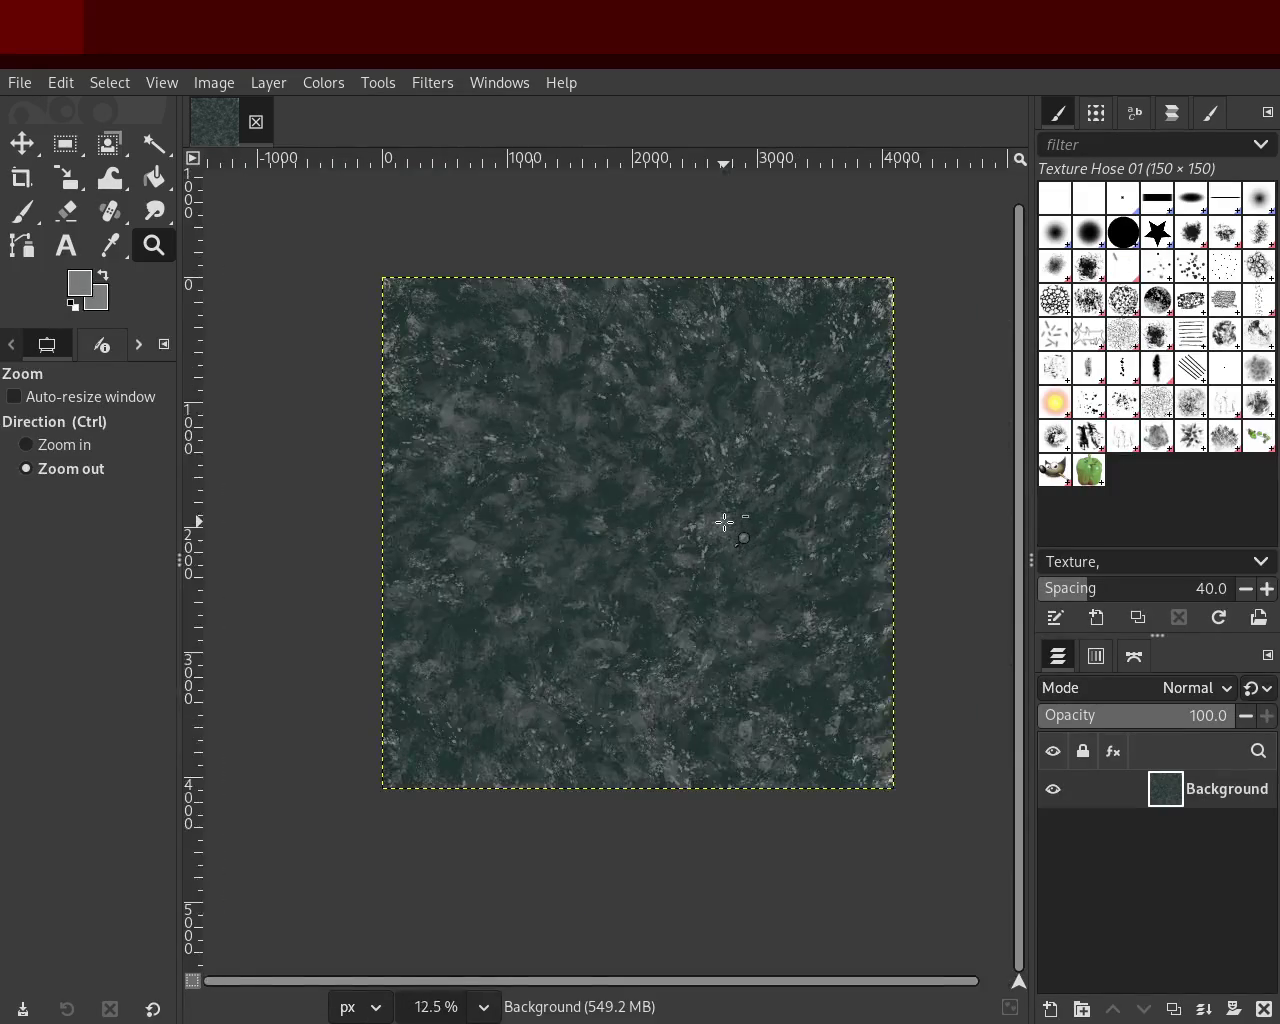
# Step: Inspect the upper texture up close, then select the Splats 01 brush on the Paintbrush
pyautogui.keyDown('ctrl'); pyautogui.click(726, 460); pyautogui.keyUp('ctrl')
pyautogui.keyDown('ctrl'); pyautogui.doubleClick(775, 314); pyautogui.keyUp('ctrl')
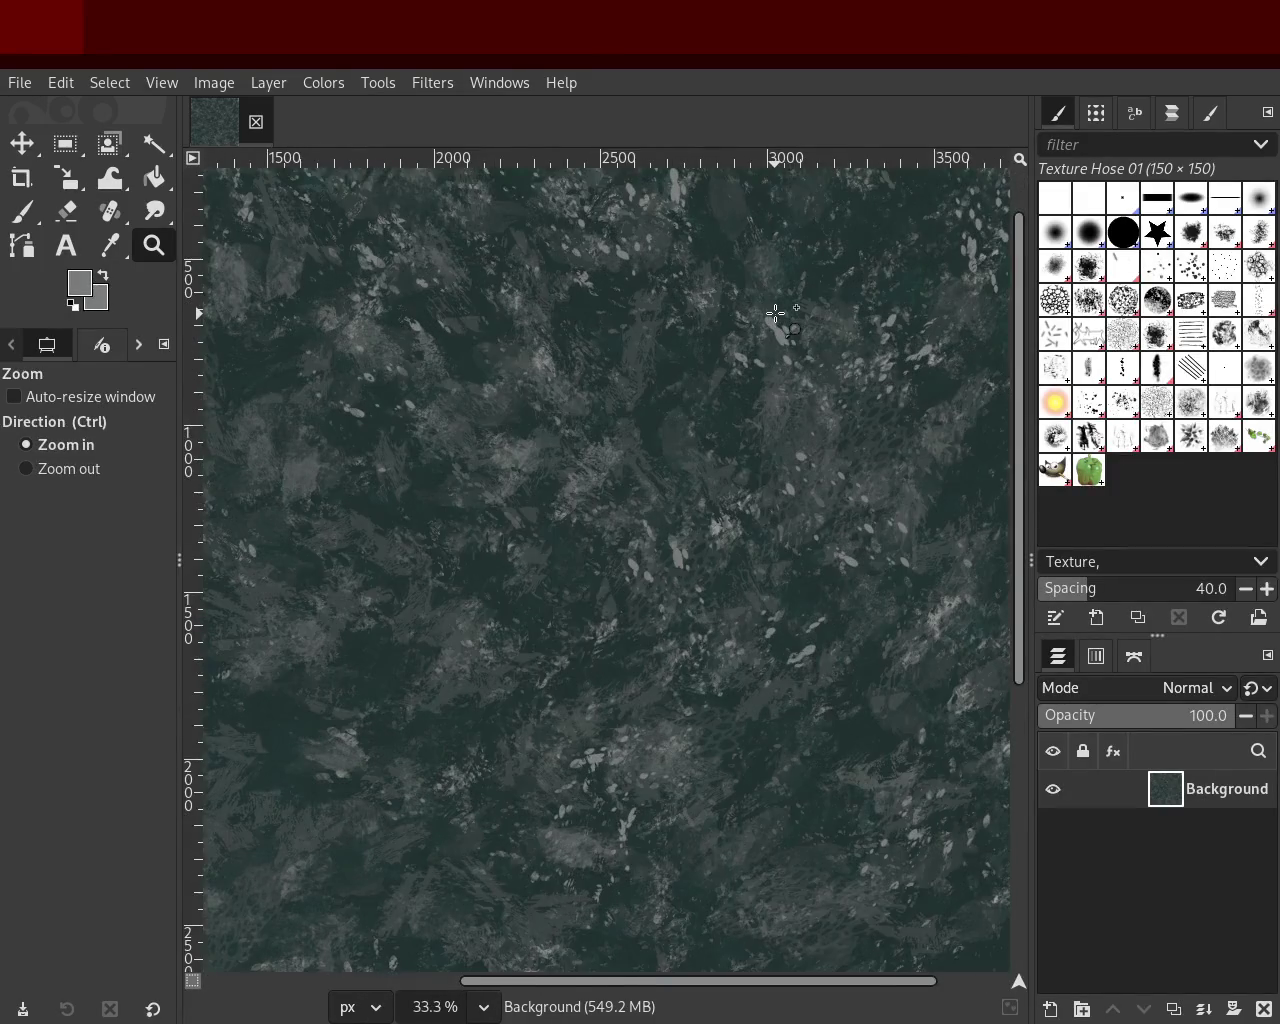
pyautogui.keyDown('ctrl'); pyautogui.click(775, 314); pyautogui.keyUp('ctrl')
pyautogui.click(775, 314)
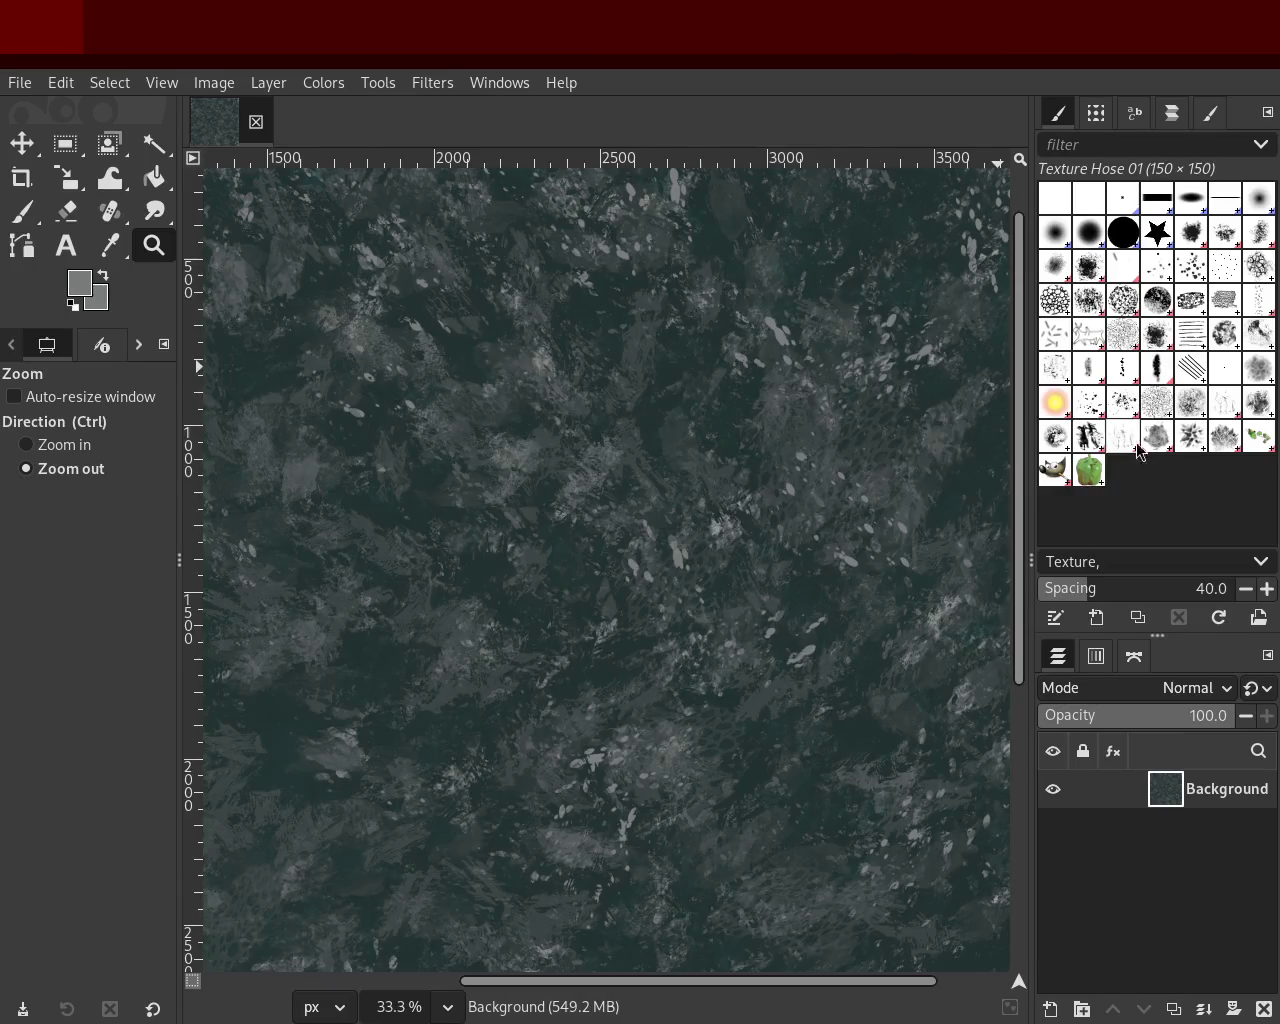
pyautogui.click(1089, 402)
pyautogui.click(23, 222)
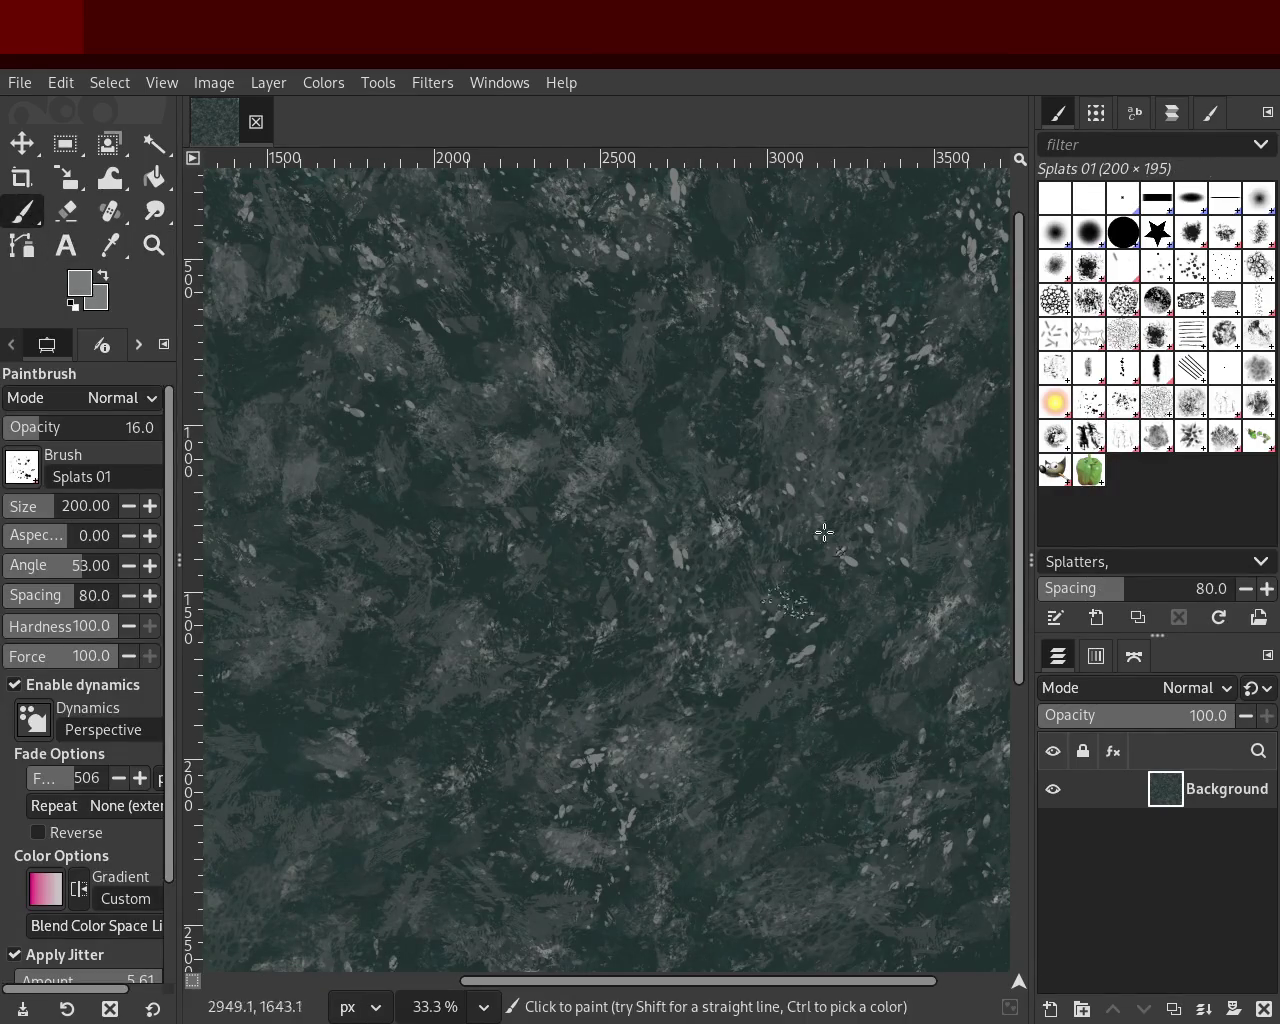
# Step: Sample dark teal, enlarge the Splats 01 brush to about 379, and fit the texture in view
pyautogui.keyDown('ctrl'); pyautogui.click(637, 418); pyautogui.keyUp('ctrl')
pyautogui.moveTo(45, 506); pyautogui.dragTo(64, 506)
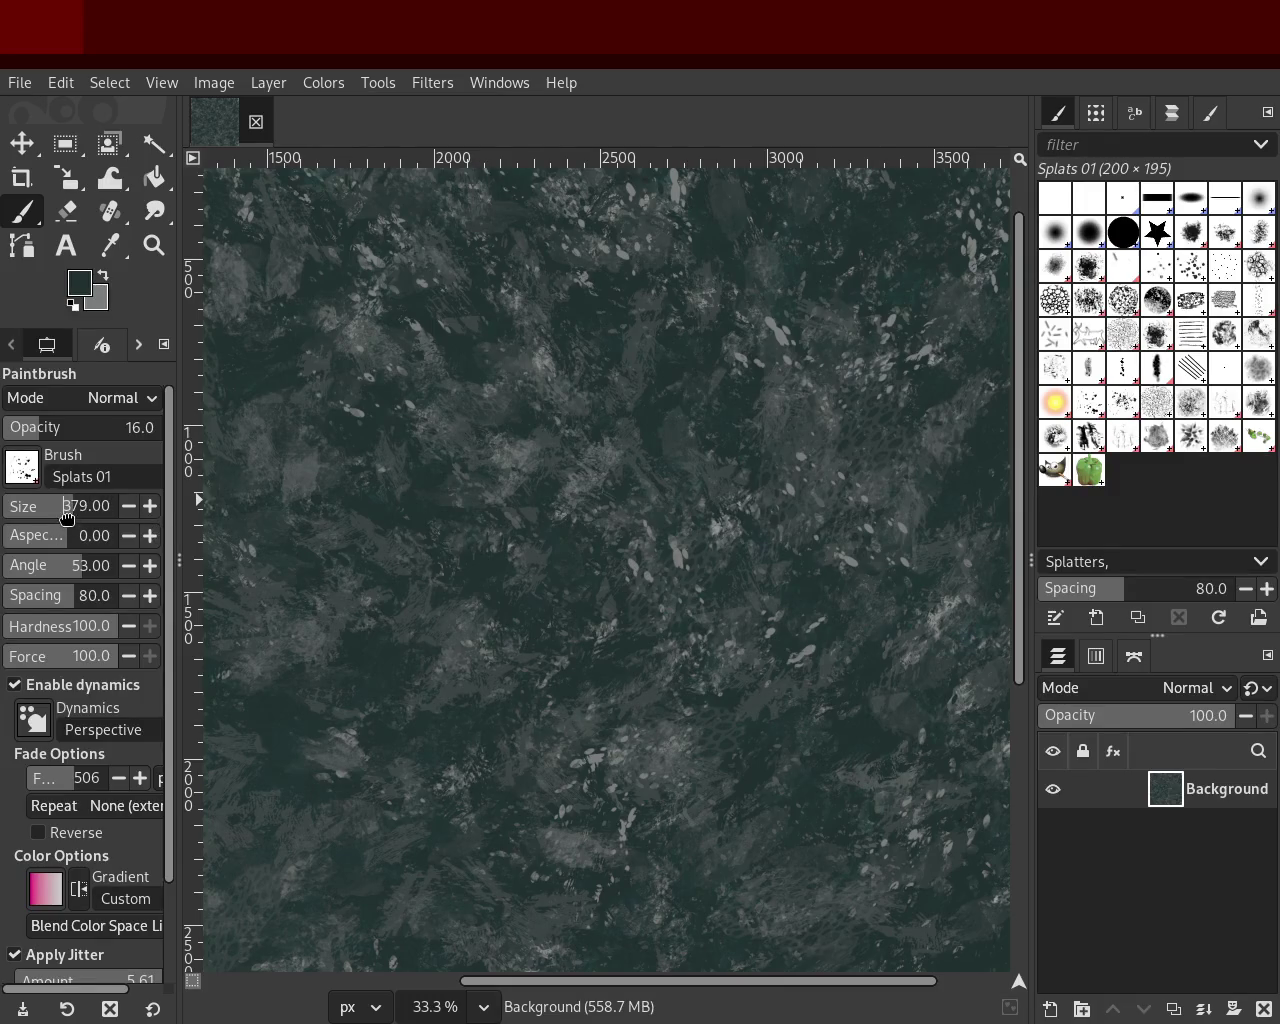
pyautogui.click(154, 245)
pyautogui.click(630, 568)
pyautogui.click(628, 567)
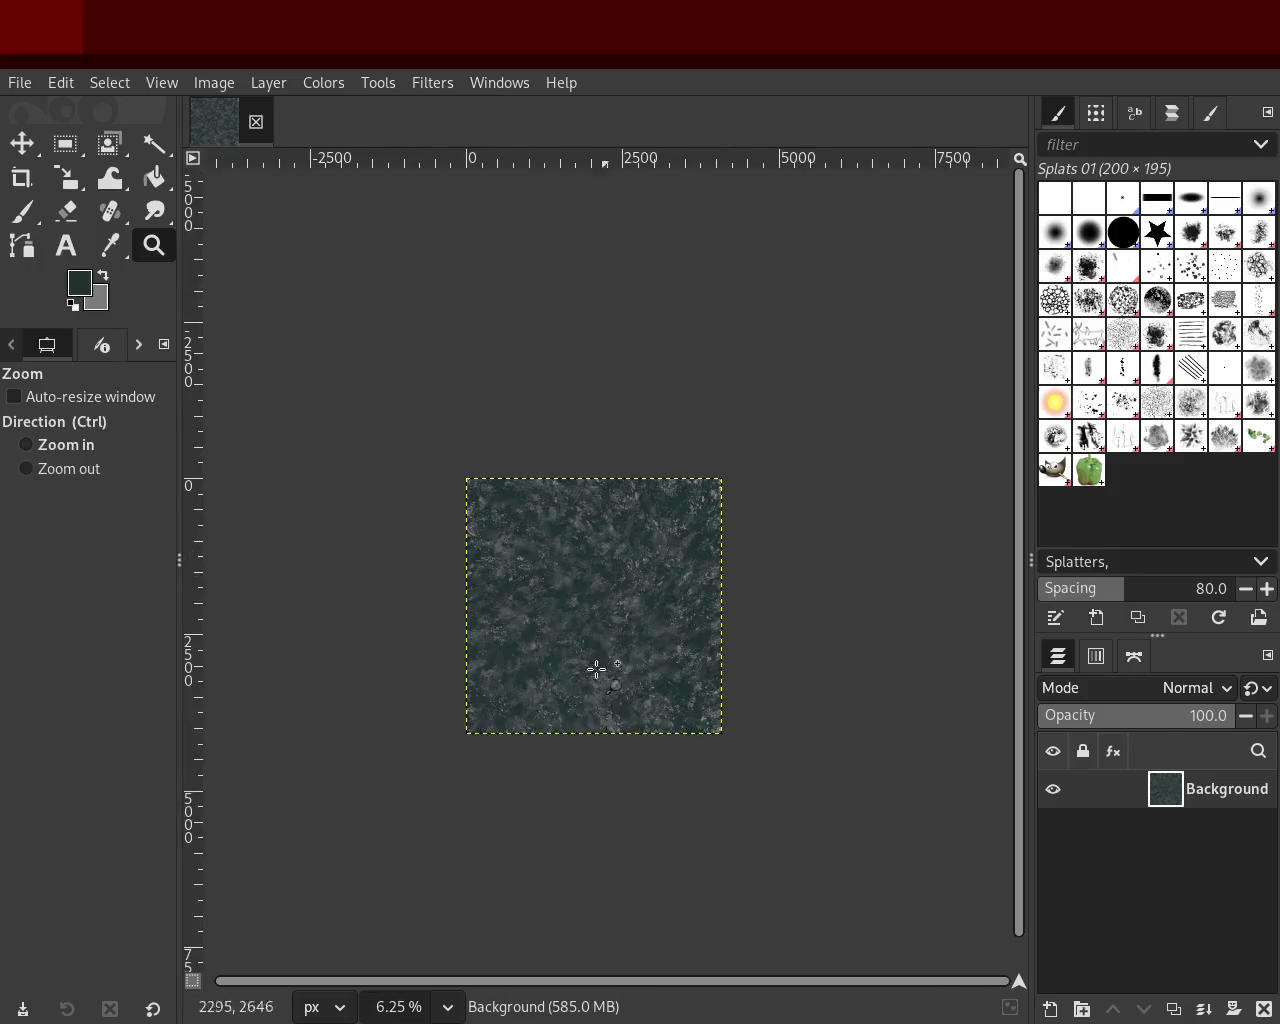
pyautogui.keyDown('ctrl'); pyautogui.click(563, 737); pyautogui.keyUp('ctrl')
pyautogui.click(22, 212)
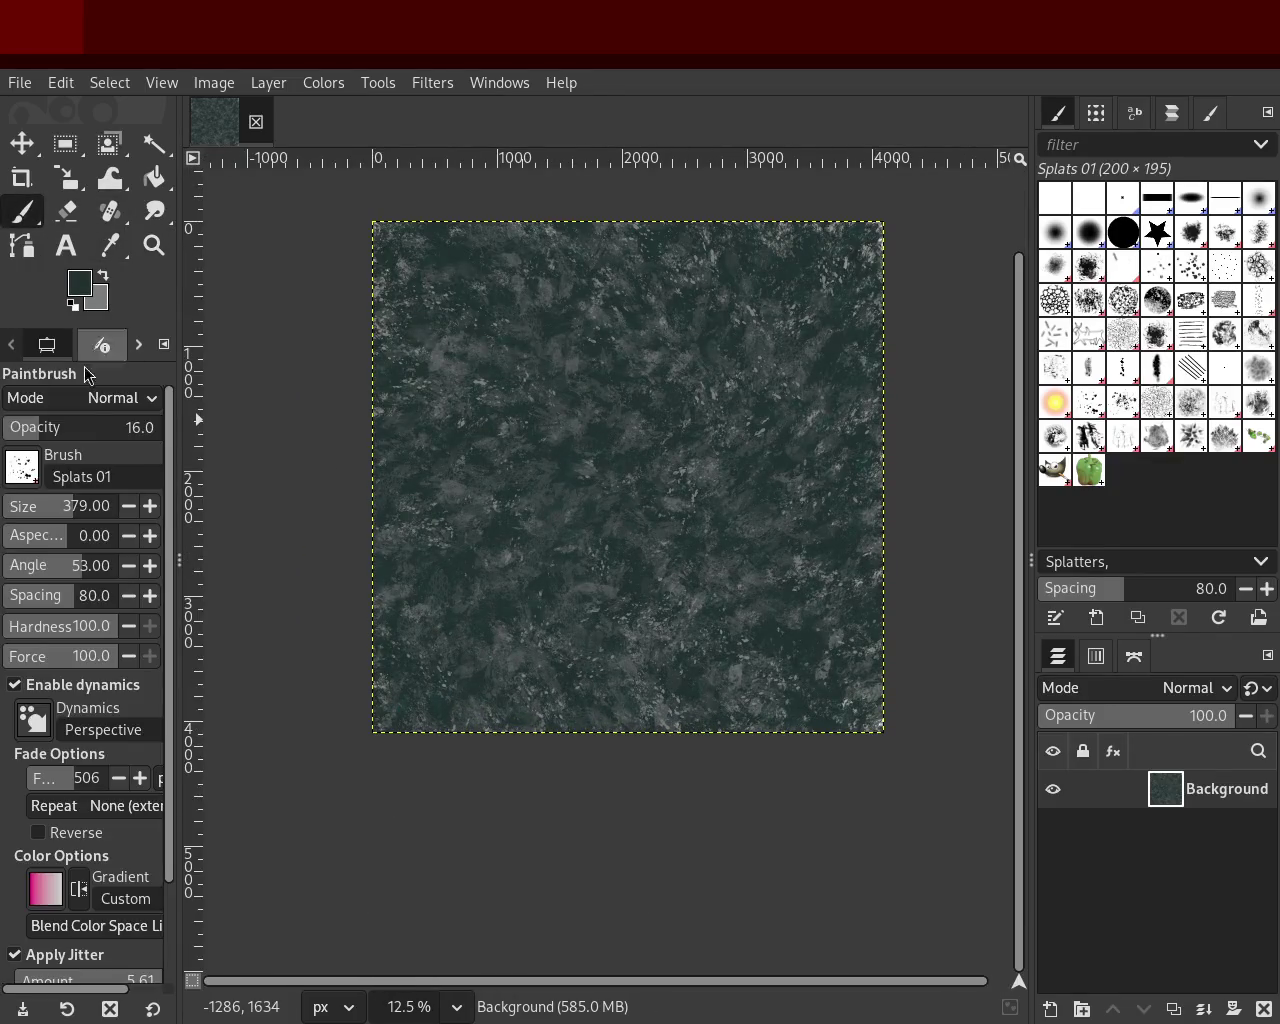
# Step: Dab a dark teal splat at 44% opacity, then raise opacity to 100 and check the splats
pyautogui.click(72, 427)
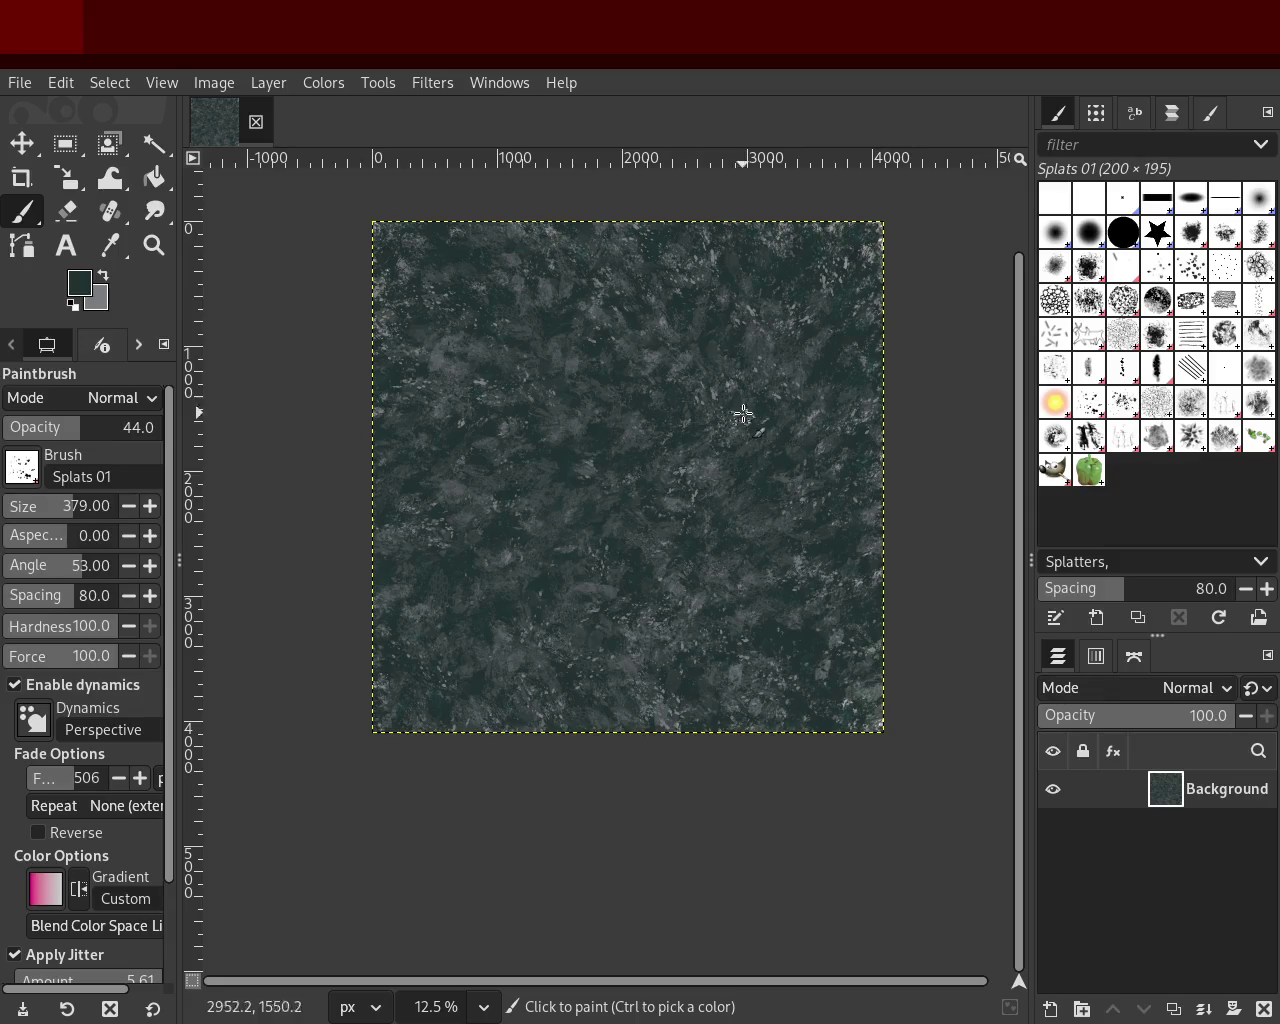
pyautogui.click(634, 641)
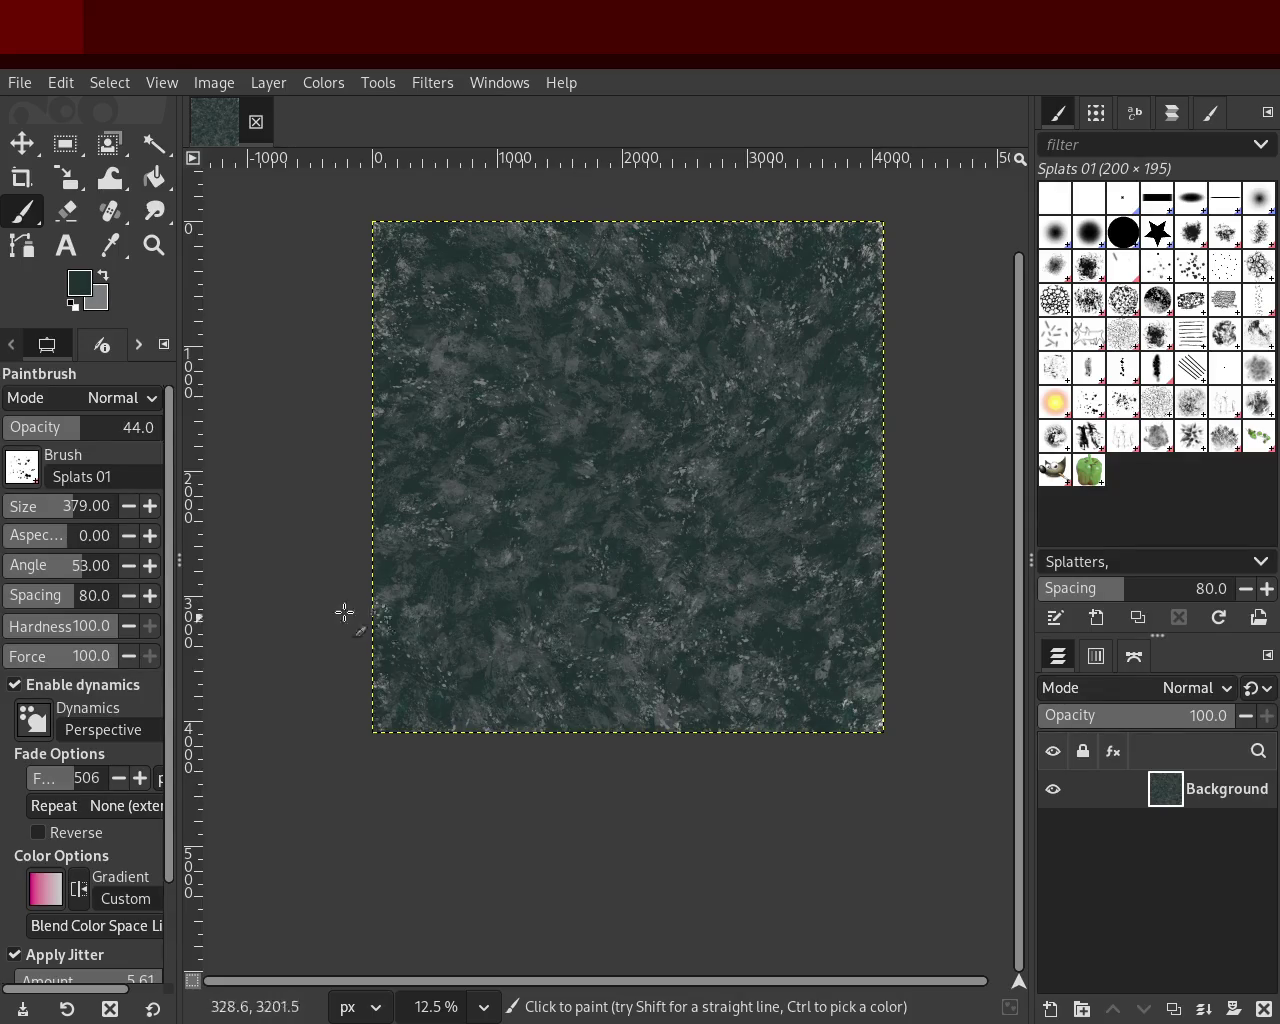
pyautogui.click(78, 432)
pyautogui.click(96, 430)
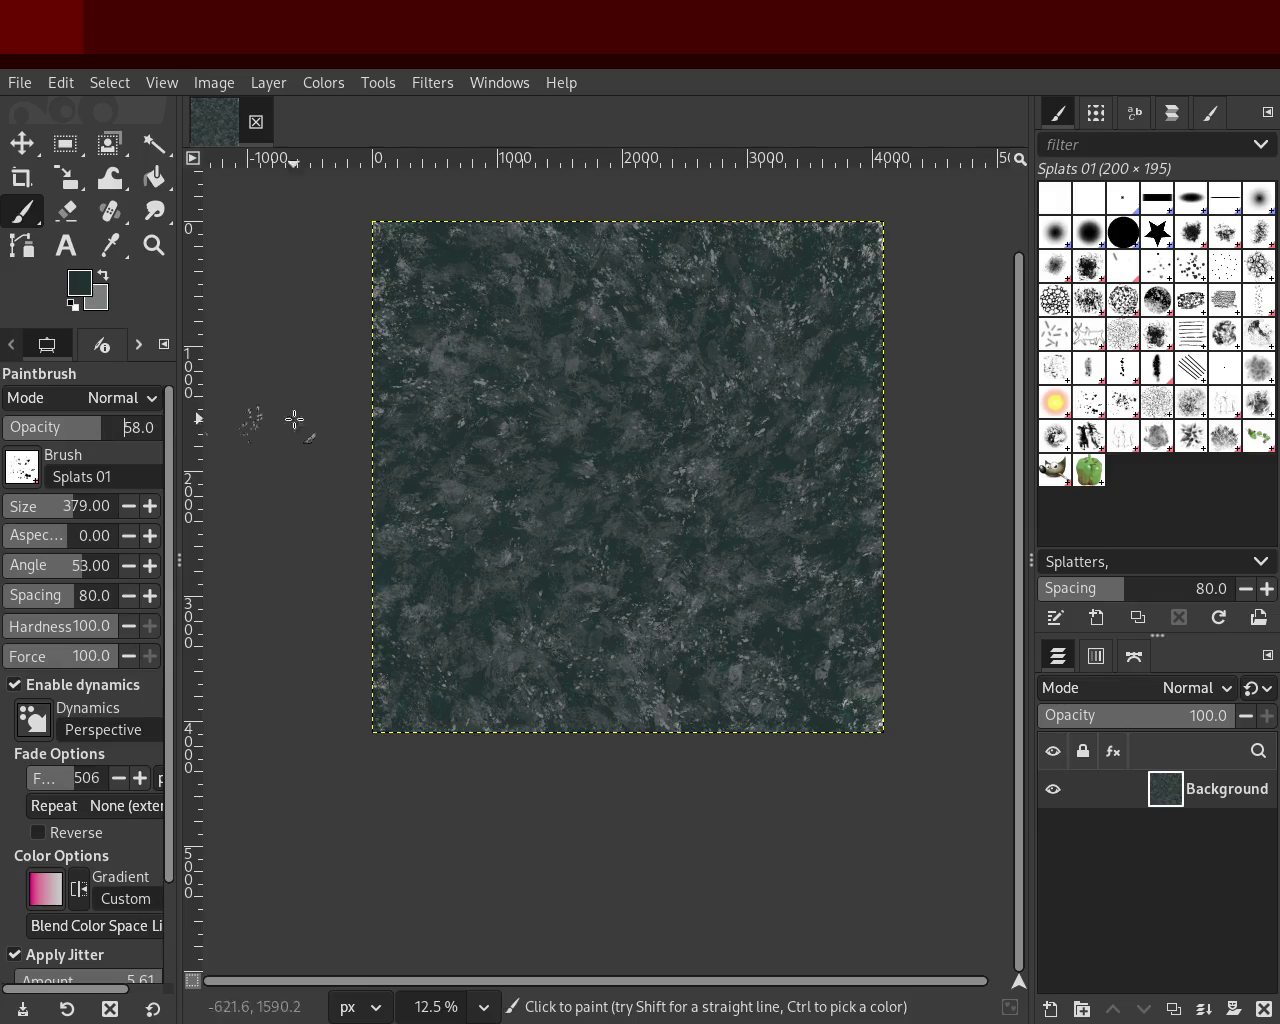
pyautogui.moveTo(158, 432); pyautogui.dragTo(162, 432)
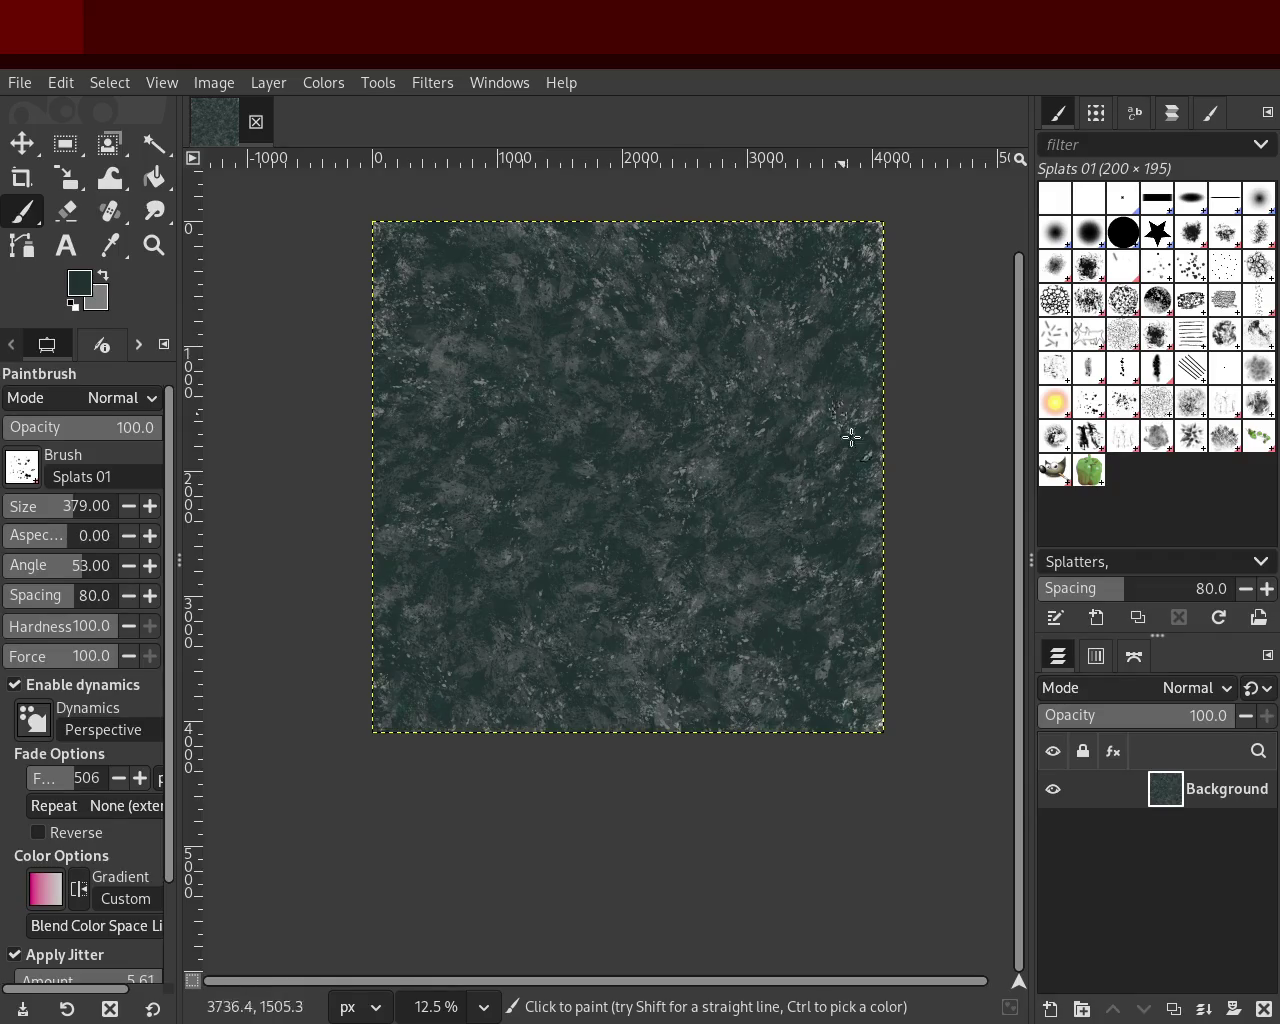
pyautogui.click(154, 245)
pyautogui.click(574, 349)
pyautogui.click(574, 349)
pyautogui.click(574, 349)
pyautogui.click(574, 349)
pyautogui.click(574, 349)
pyautogui.click(574, 349)
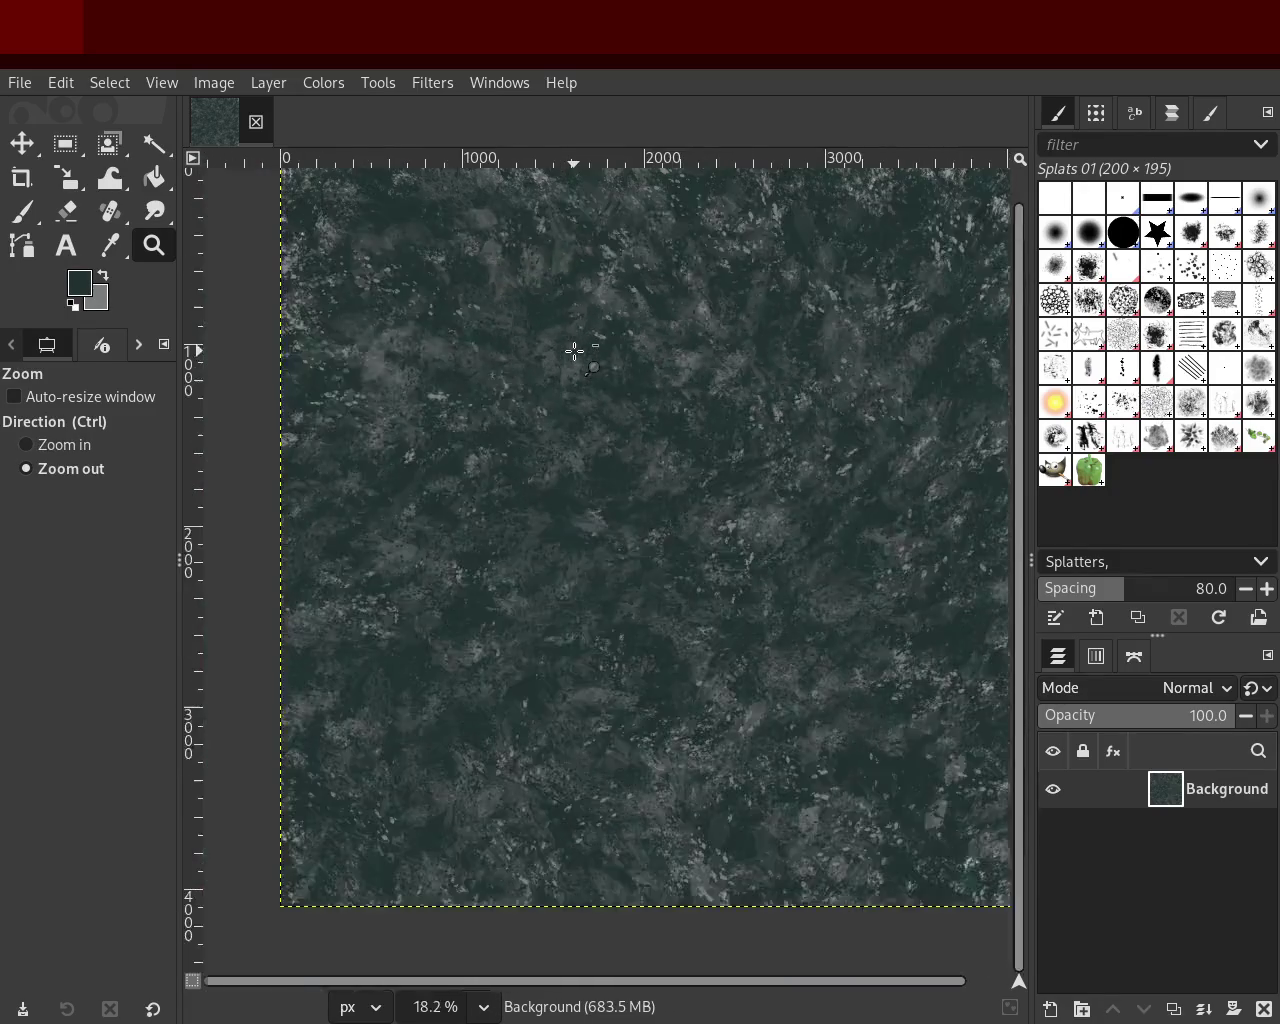
pyautogui.click(574, 349)
pyautogui.click(574, 349)
pyautogui.click(574, 349)
# Step: Zoom and scroll over the whole texture, then return to the Paintbrush with Texture Hose 02
pyautogui.keyDown('ctrl'); pyautogui.click(575, 350); pyautogui.keyUp('ctrl')
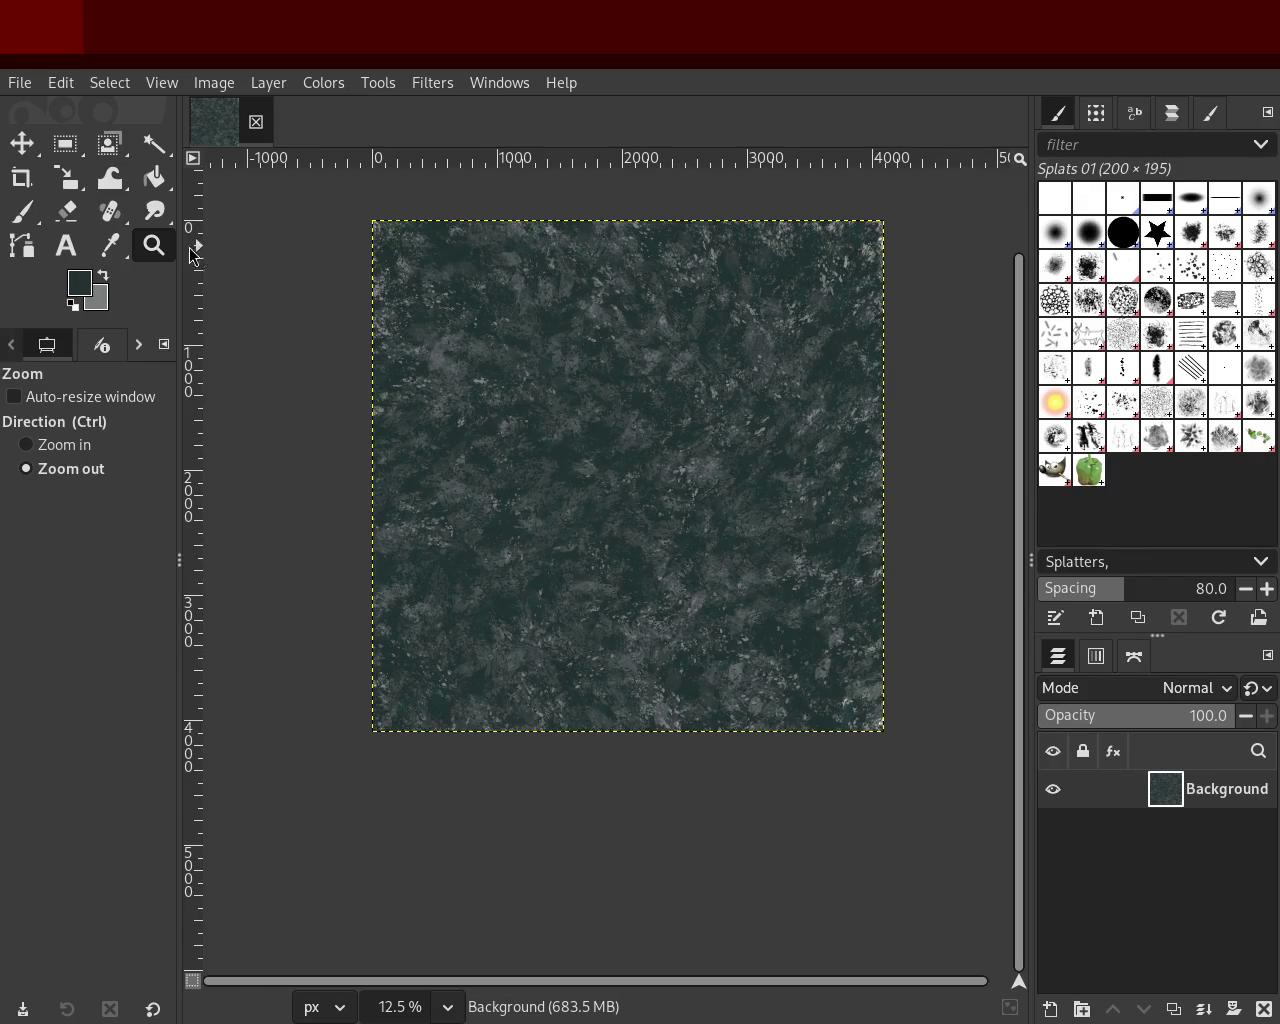
pyautogui.scroll(2, 517, 322)
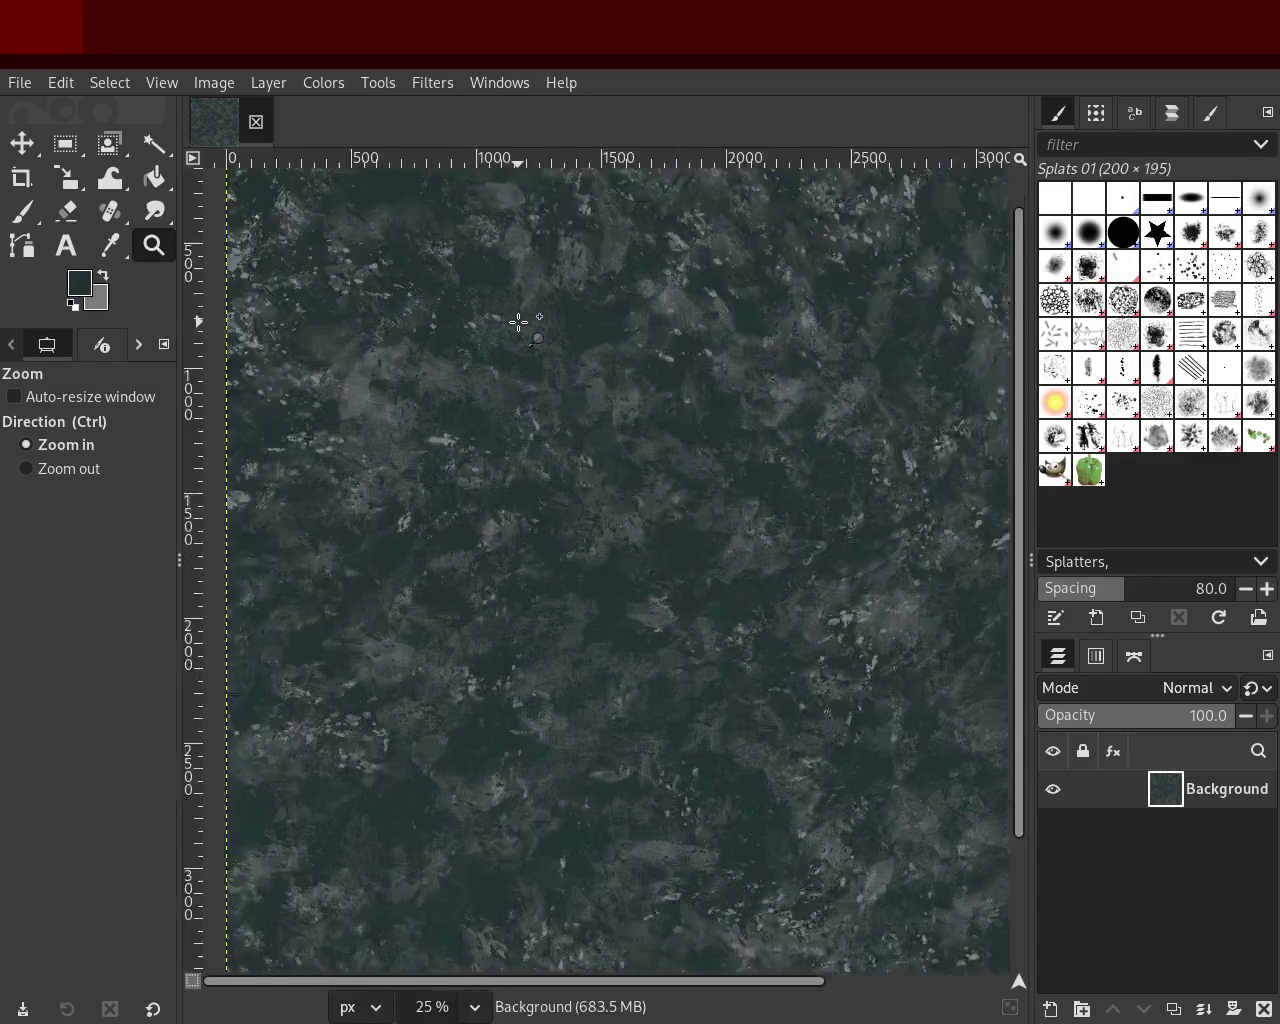
pyautogui.scroll(1, 517, 322)
pyautogui.scroll(-3, 517, 322)
pyautogui.scroll(1, 690, 350)
pyautogui.scroll(1, 690, 350)
pyautogui.scroll(-1, 690, 350)
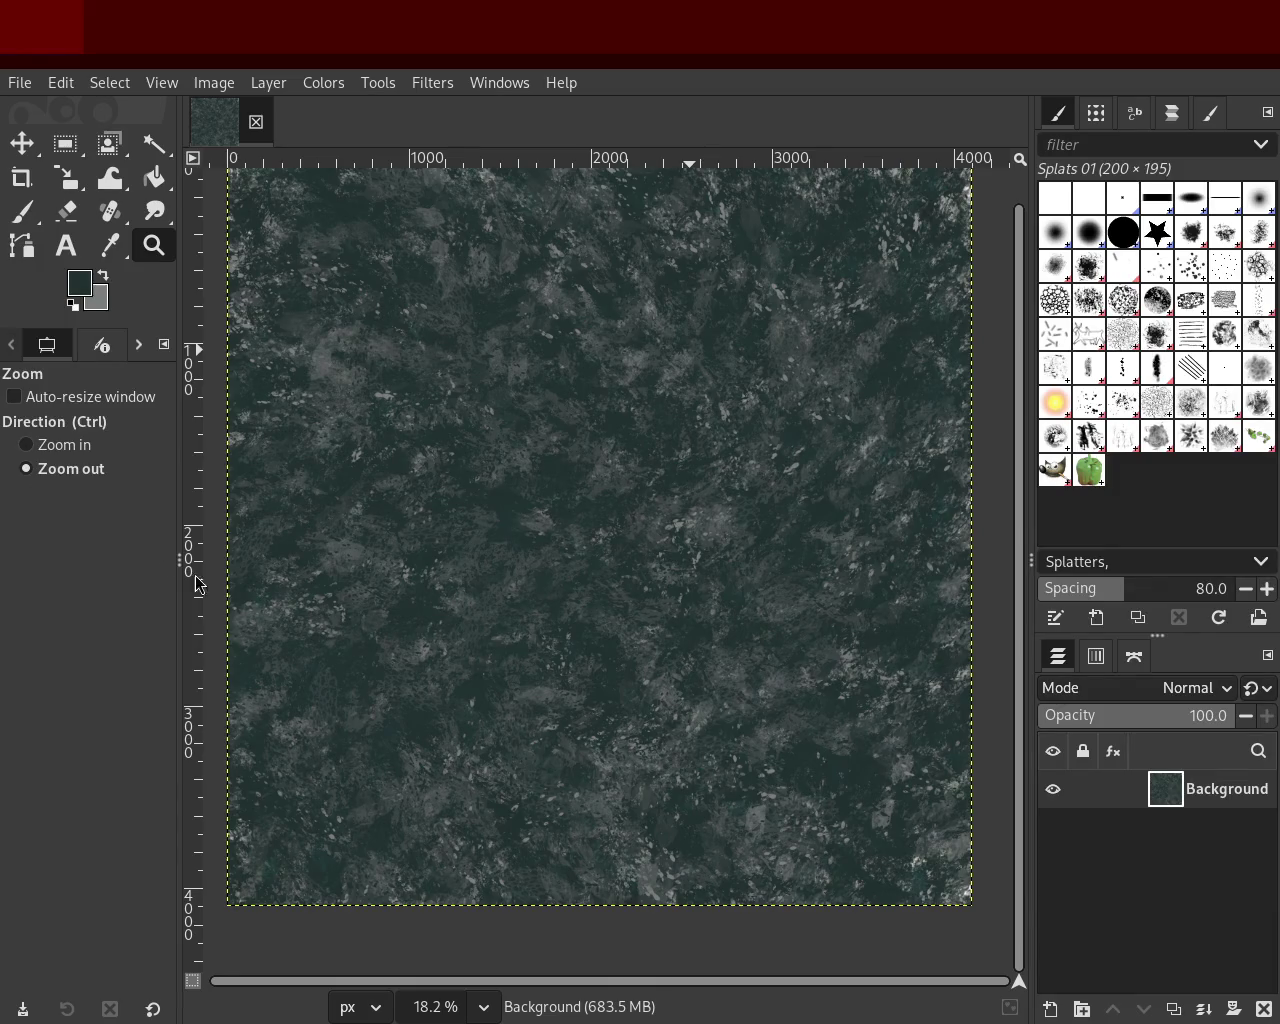
pyautogui.click(22, 213)
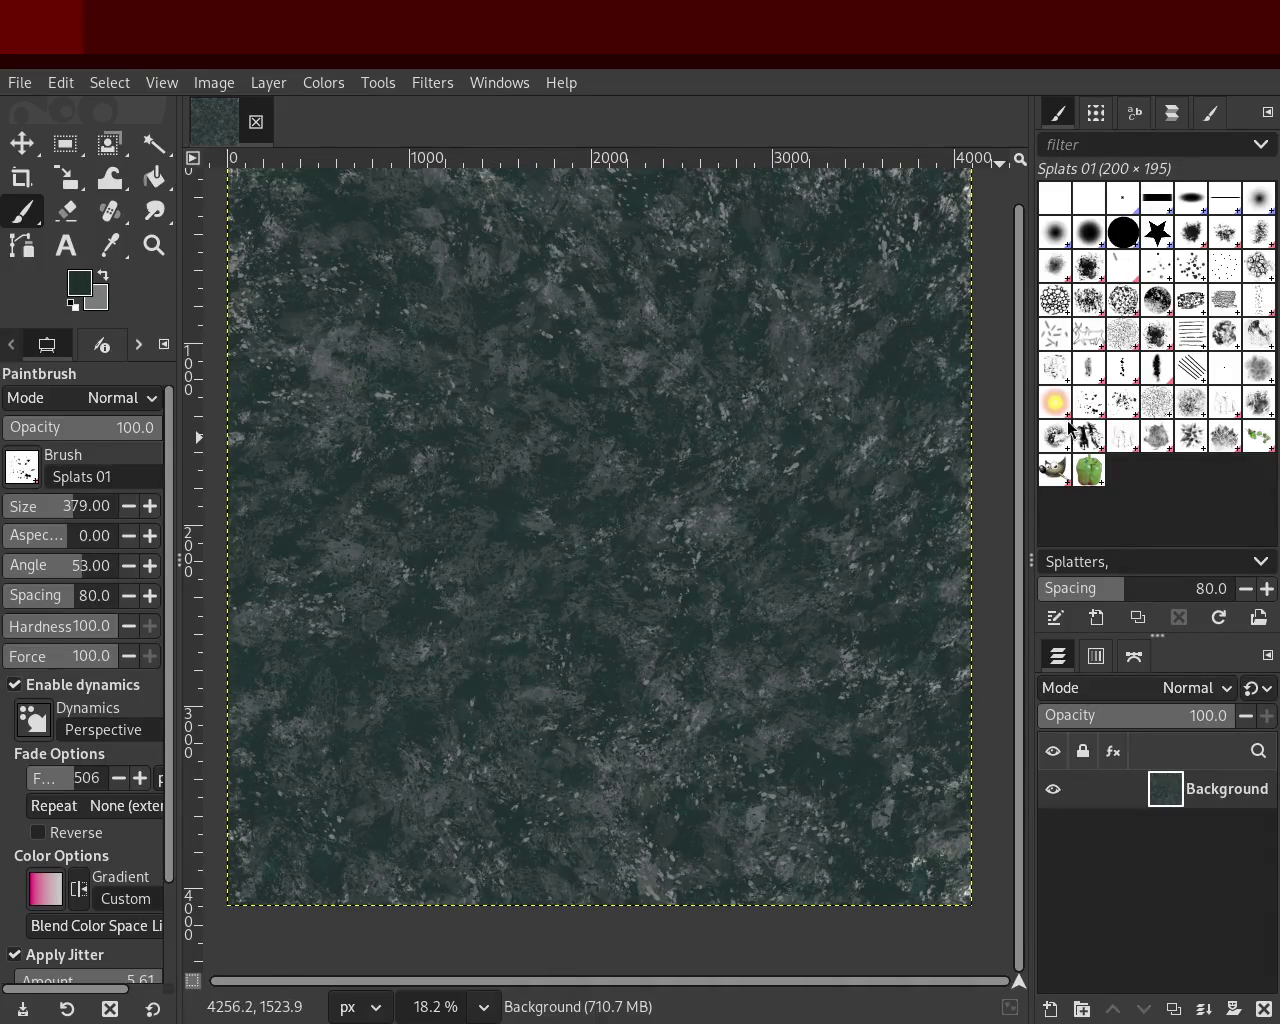
pyautogui.click(1123, 436)
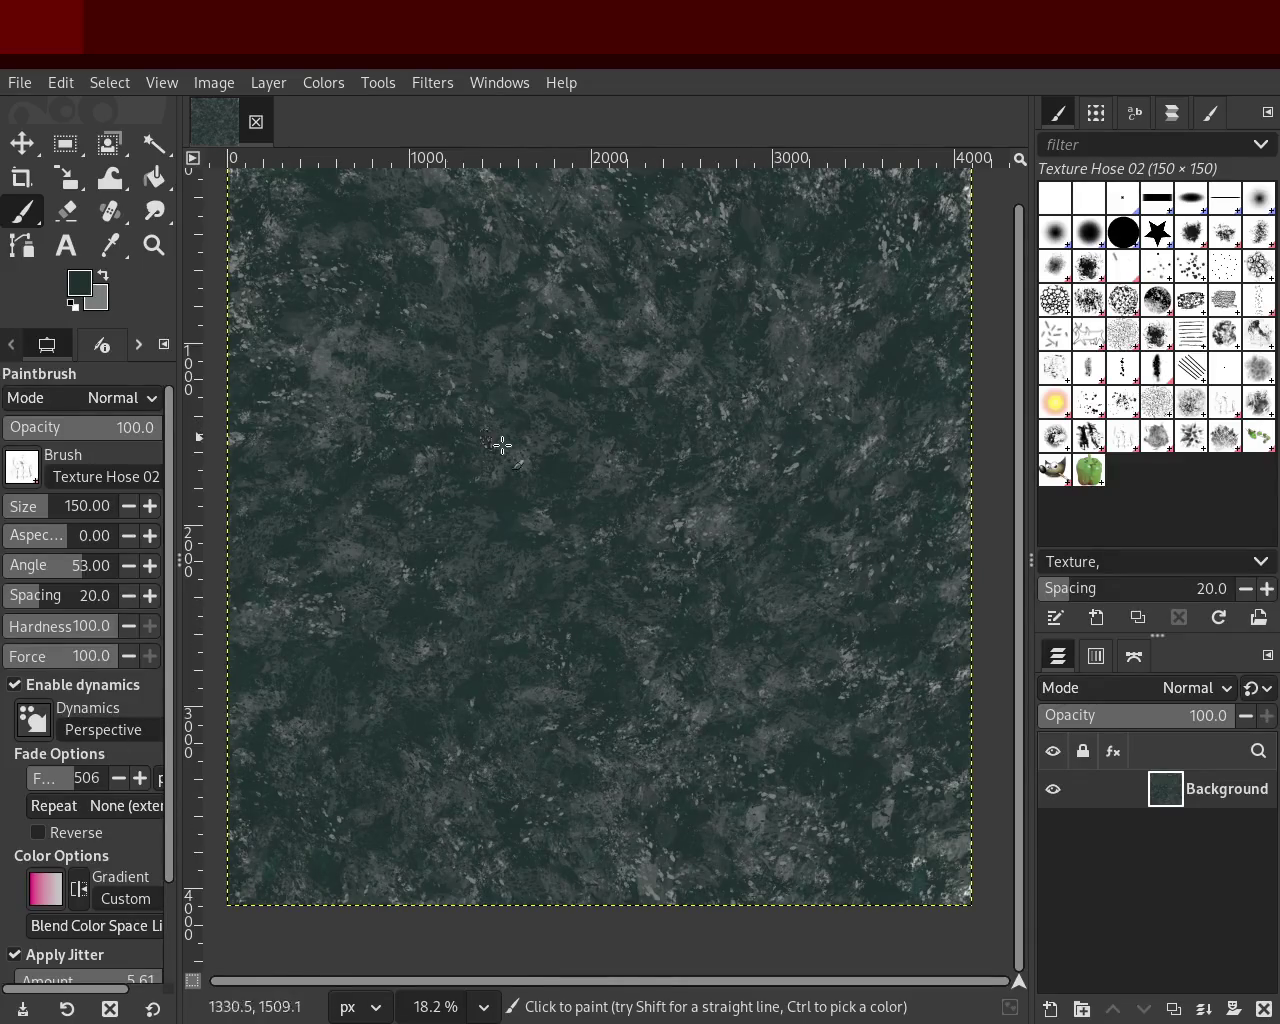
# Step: Paint grey hose scratch marks upper-middle and lower-left with the brush at about 272
pyautogui.moveTo(45, 516); pyautogui.dragTo(66, 517)
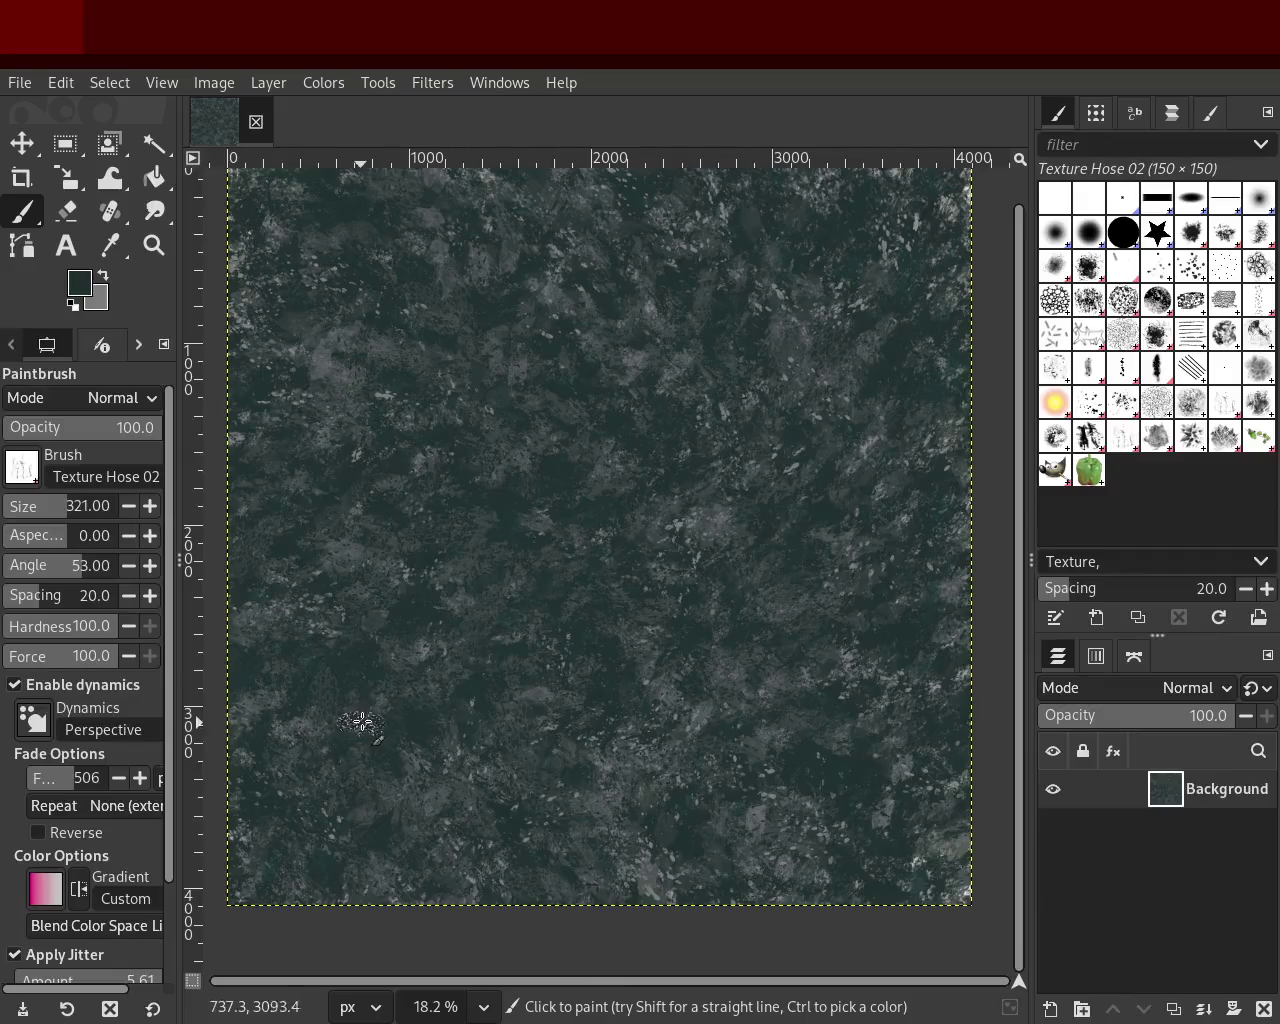
pyautogui.keyDown('ctrl'); pyautogui.click(869, 444); pyautogui.keyUp('ctrl')
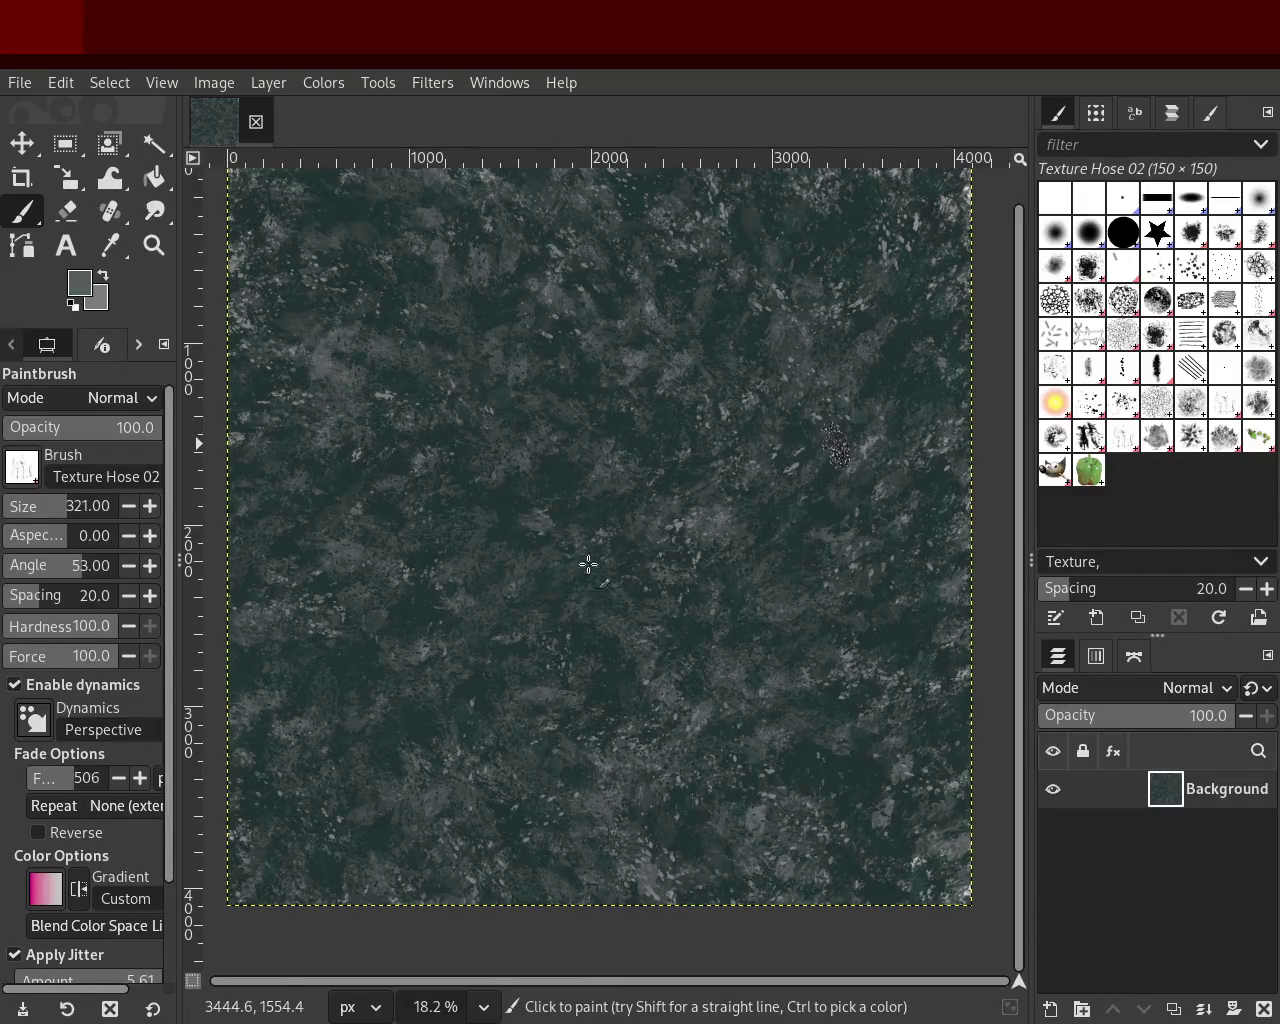
pyautogui.moveTo(808, 357); pyautogui.dragTo(480, 469)
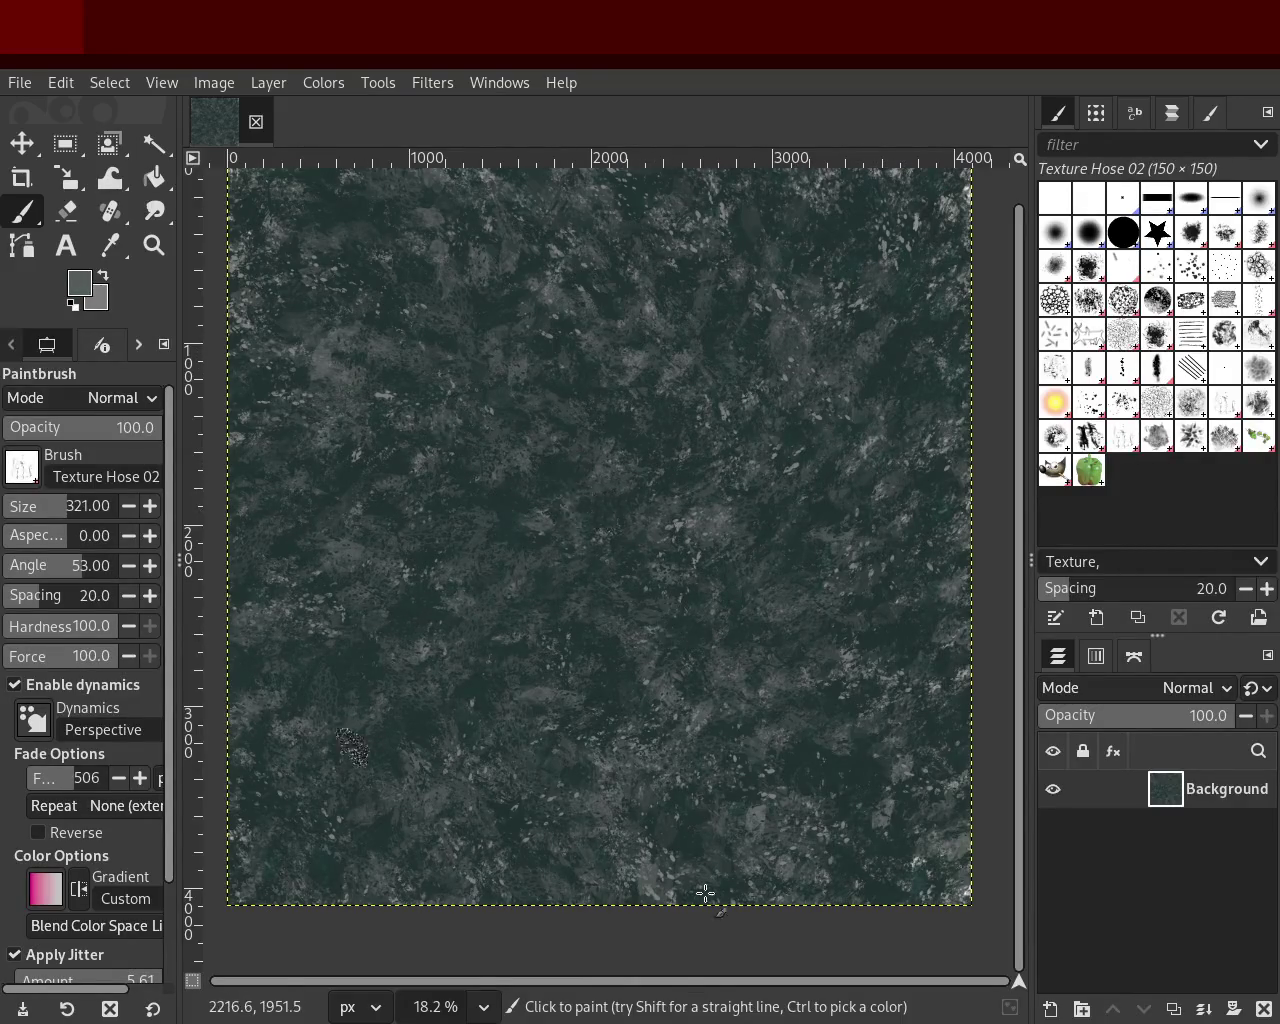
pyautogui.moveTo(512, 712)
pyautogui.mouseDown()
pyautogui.moveTo(723, 729)
pyautogui.moveTo(386, 875)
pyautogui.moveTo(274, 669)
pyautogui.moveTo(554, 820)
pyautogui.mouseUp()
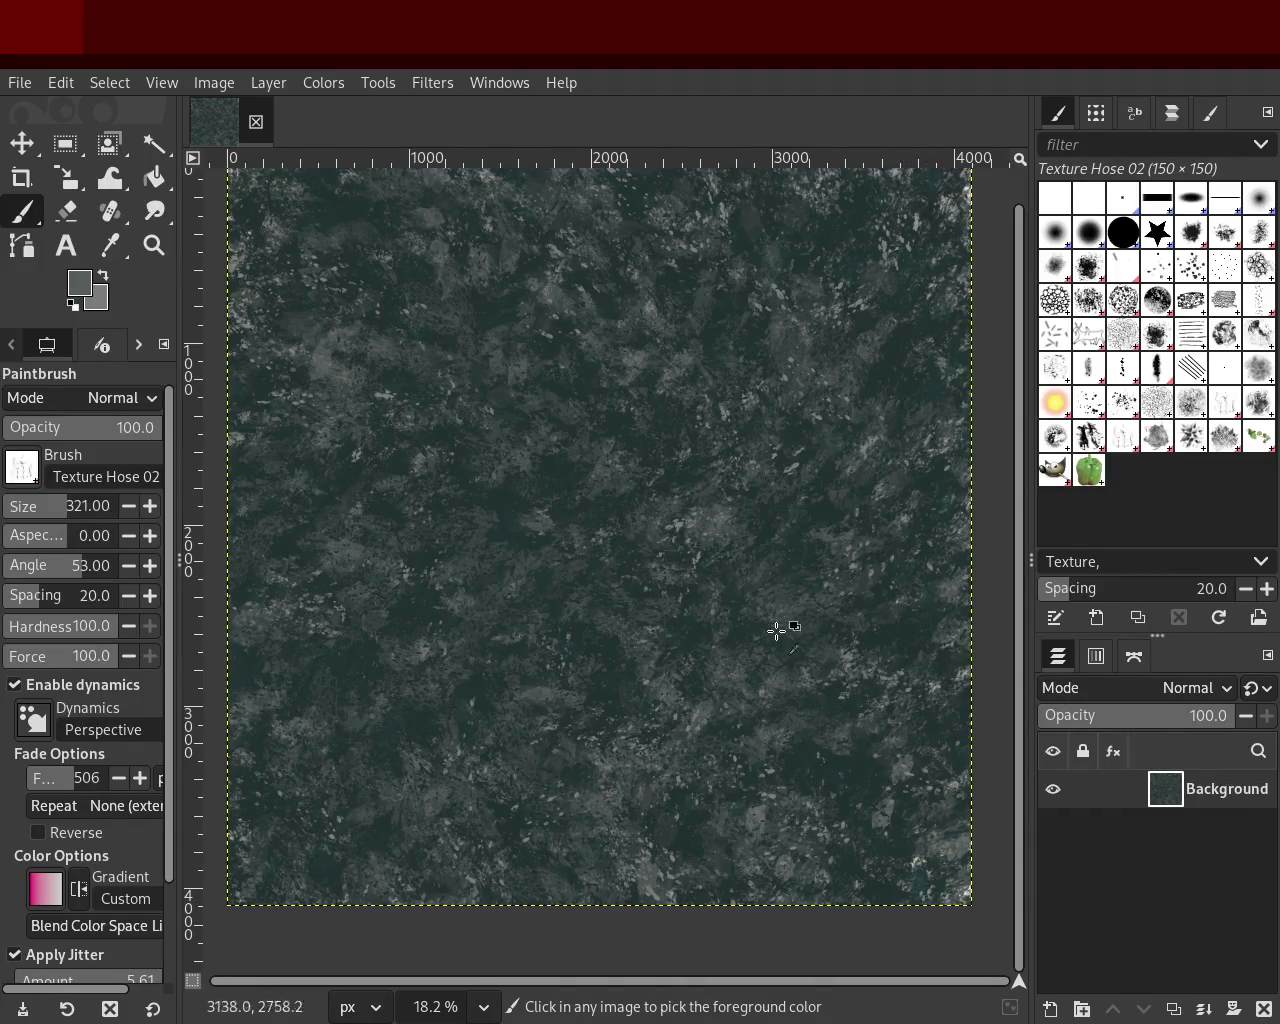
# Step: Try lighter grey scratch strokes, undo them, and dab a small scratch mark
pyautogui.keyDown('ctrl'); pyautogui.click(680, 523); pyautogui.keyUp('ctrl')
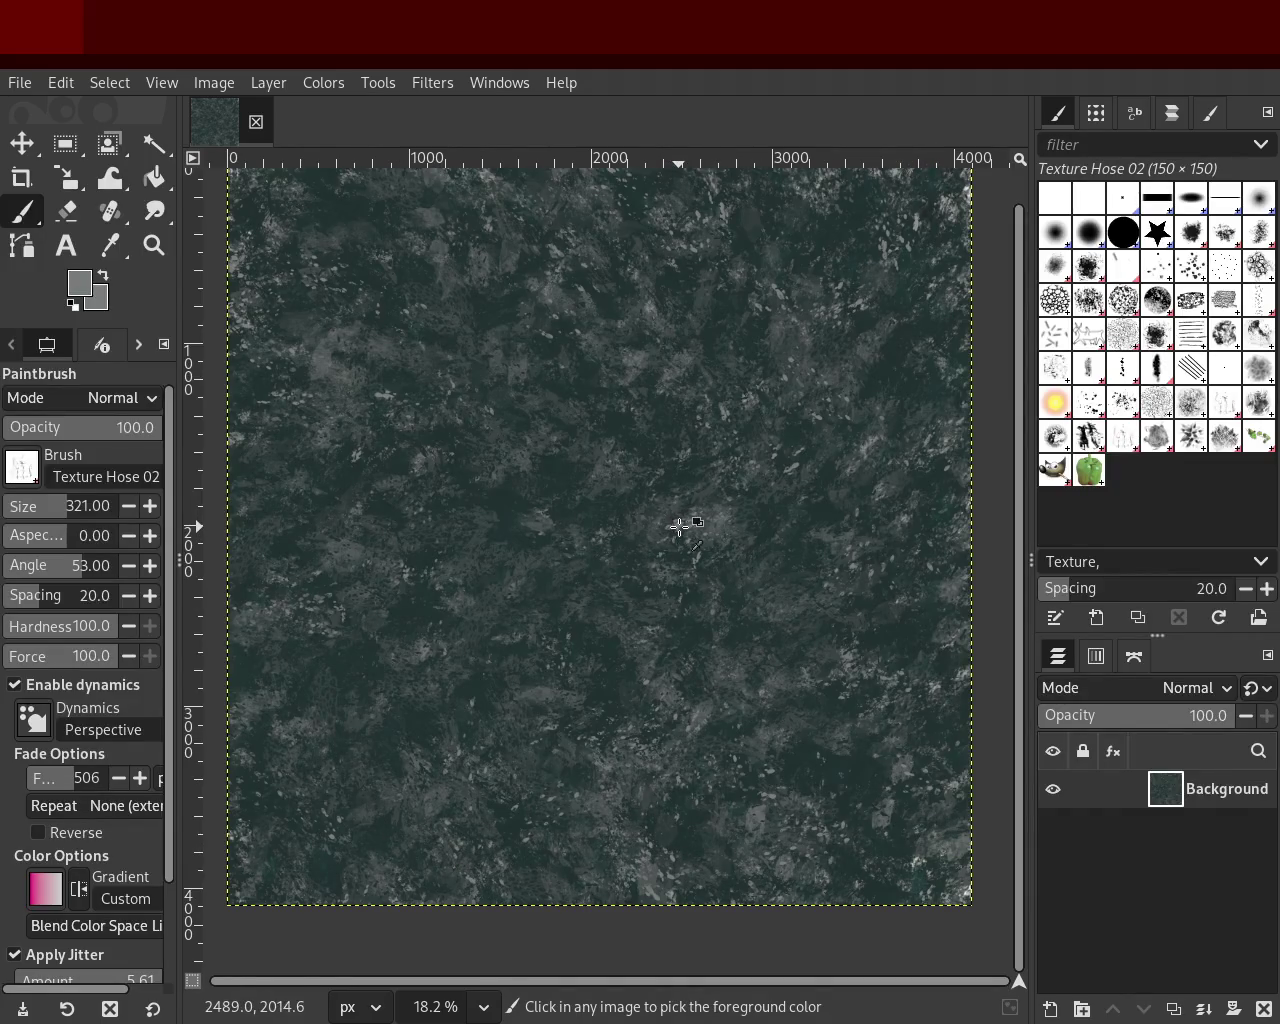
pyautogui.moveTo(680, 523); pyautogui.dragTo(544, 744)
pyautogui.hotkey('ctrl', 'z')
pyautogui.moveTo(491, 823); pyautogui.dragTo(465, 882)
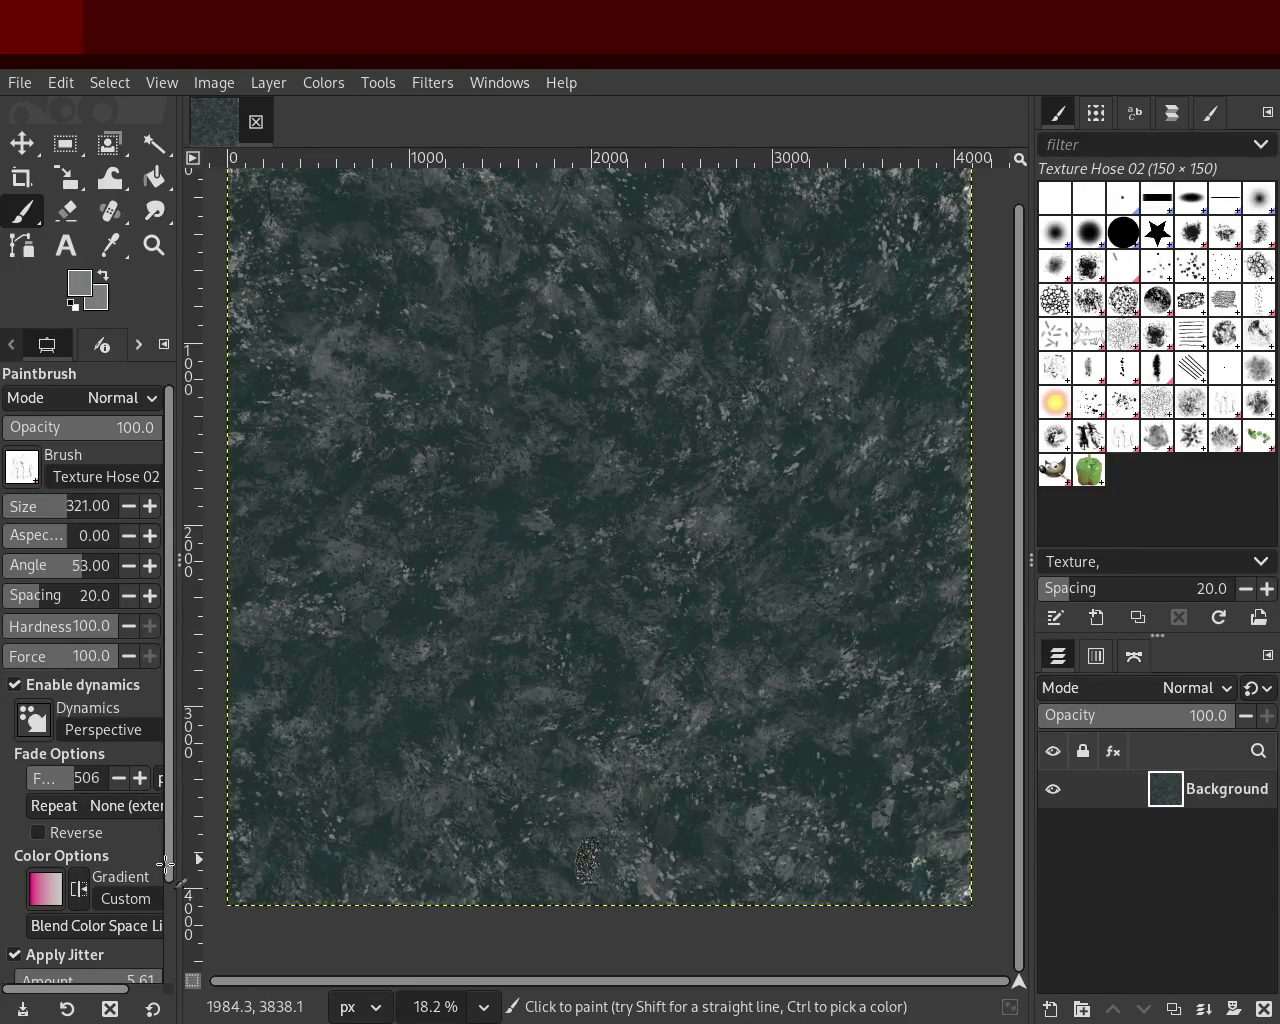
pyautogui.hotkey('ctrl', 'z')
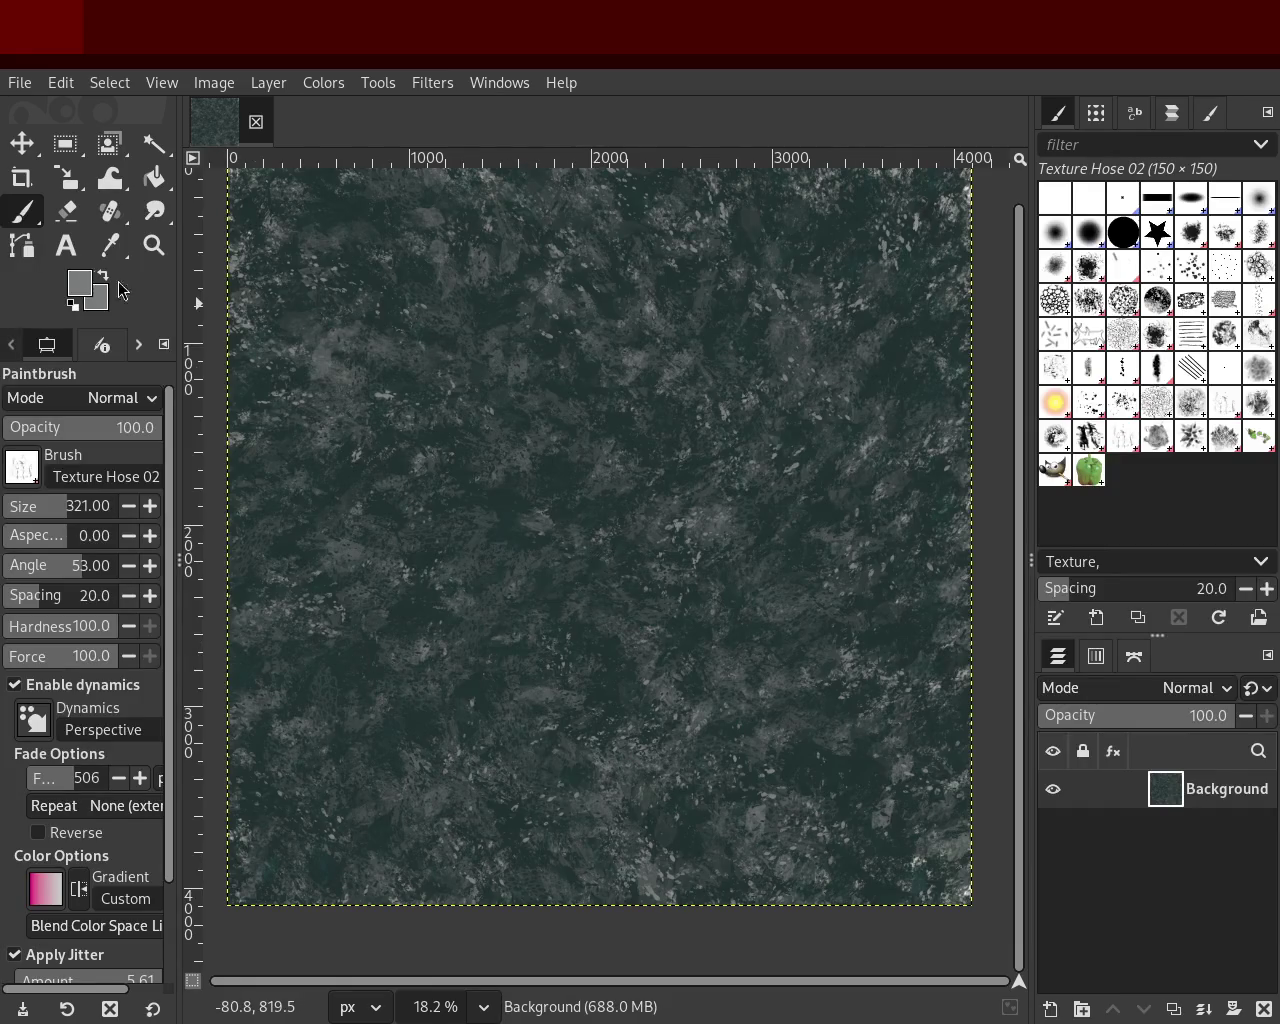
pyautogui.click(624, 454)
# Step: Try hose strokes at sizes around 702 and 184, undoing each, leaving the size at 184
pyautogui.hotkey('ctrl', 'z')
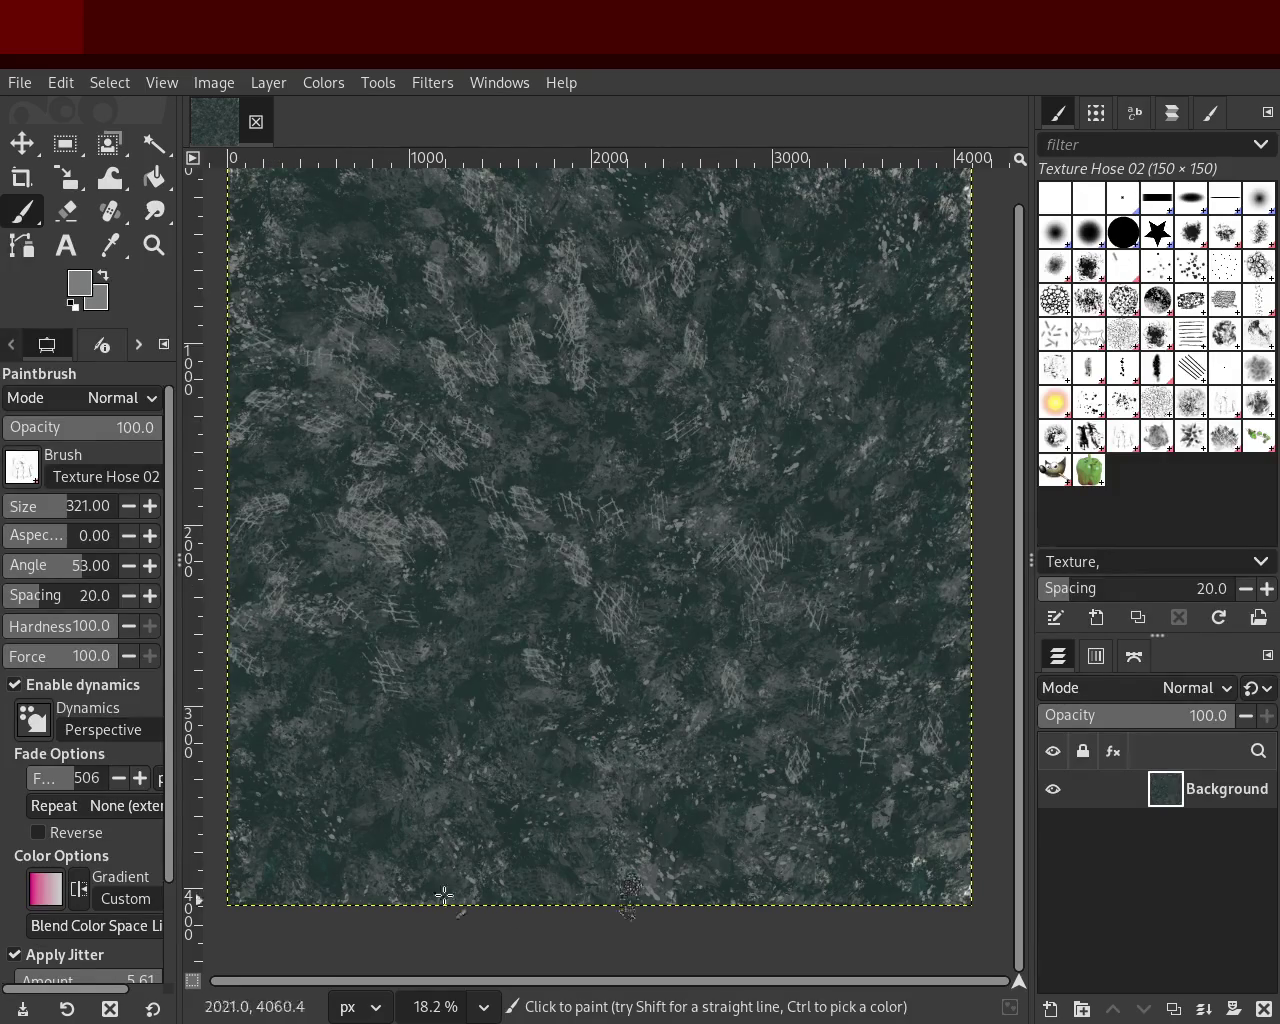
pyautogui.moveTo(717, 751); pyautogui.dragTo(338, 767)
pyautogui.hotkey('ctrl', 'z')
pyautogui.hotkey('ctrl', 'z')
pyautogui.moveTo(31, 524); pyautogui.dragTo(48, 522)
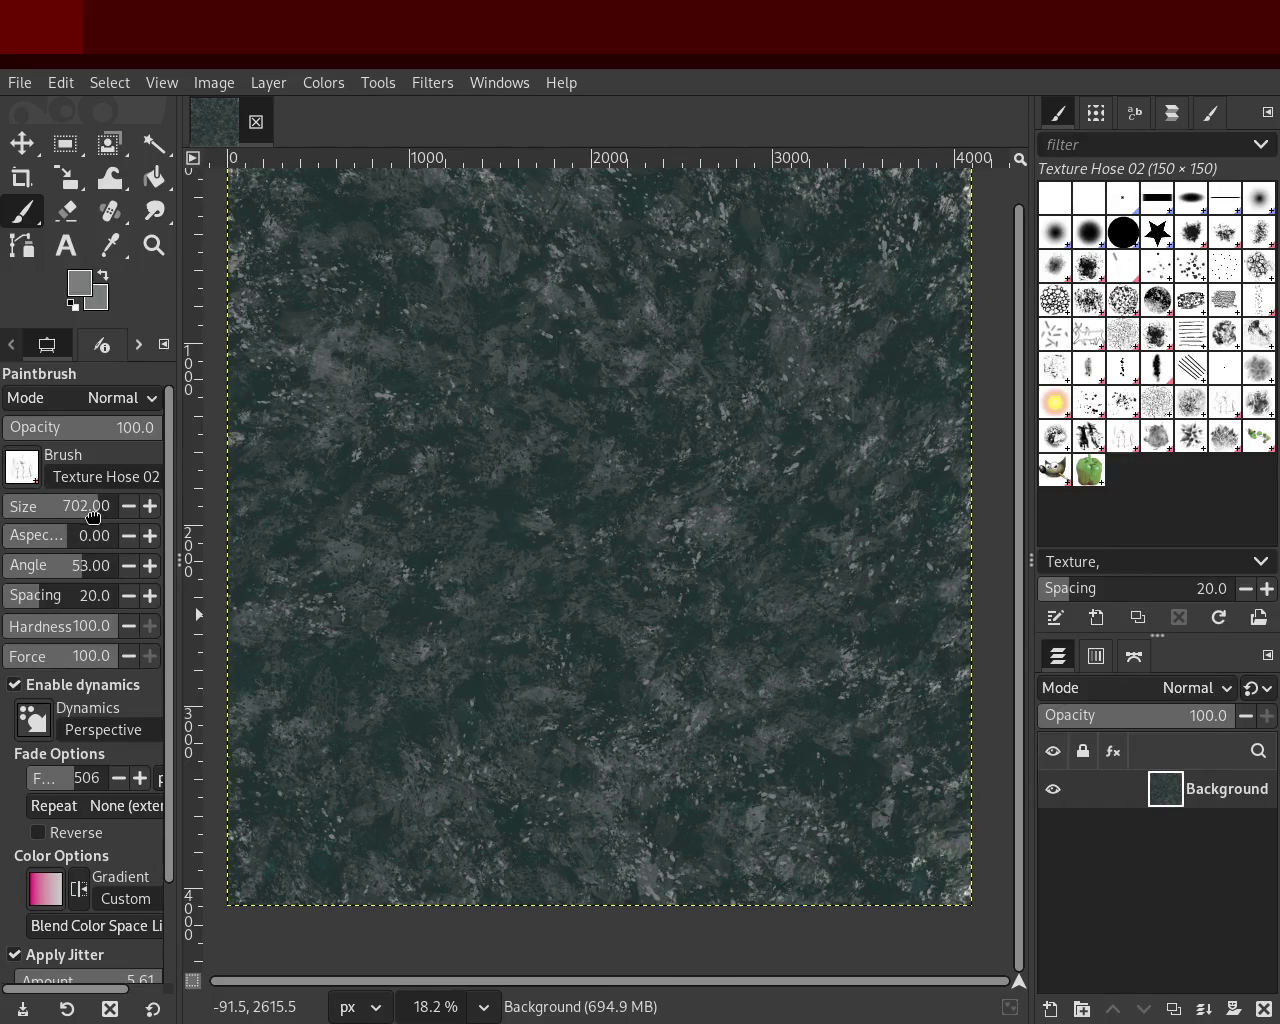
pyautogui.moveTo(510, 676); pyautogui.dragTo(562, 716)
pyautogui.hotkey('ctrl', 'z')
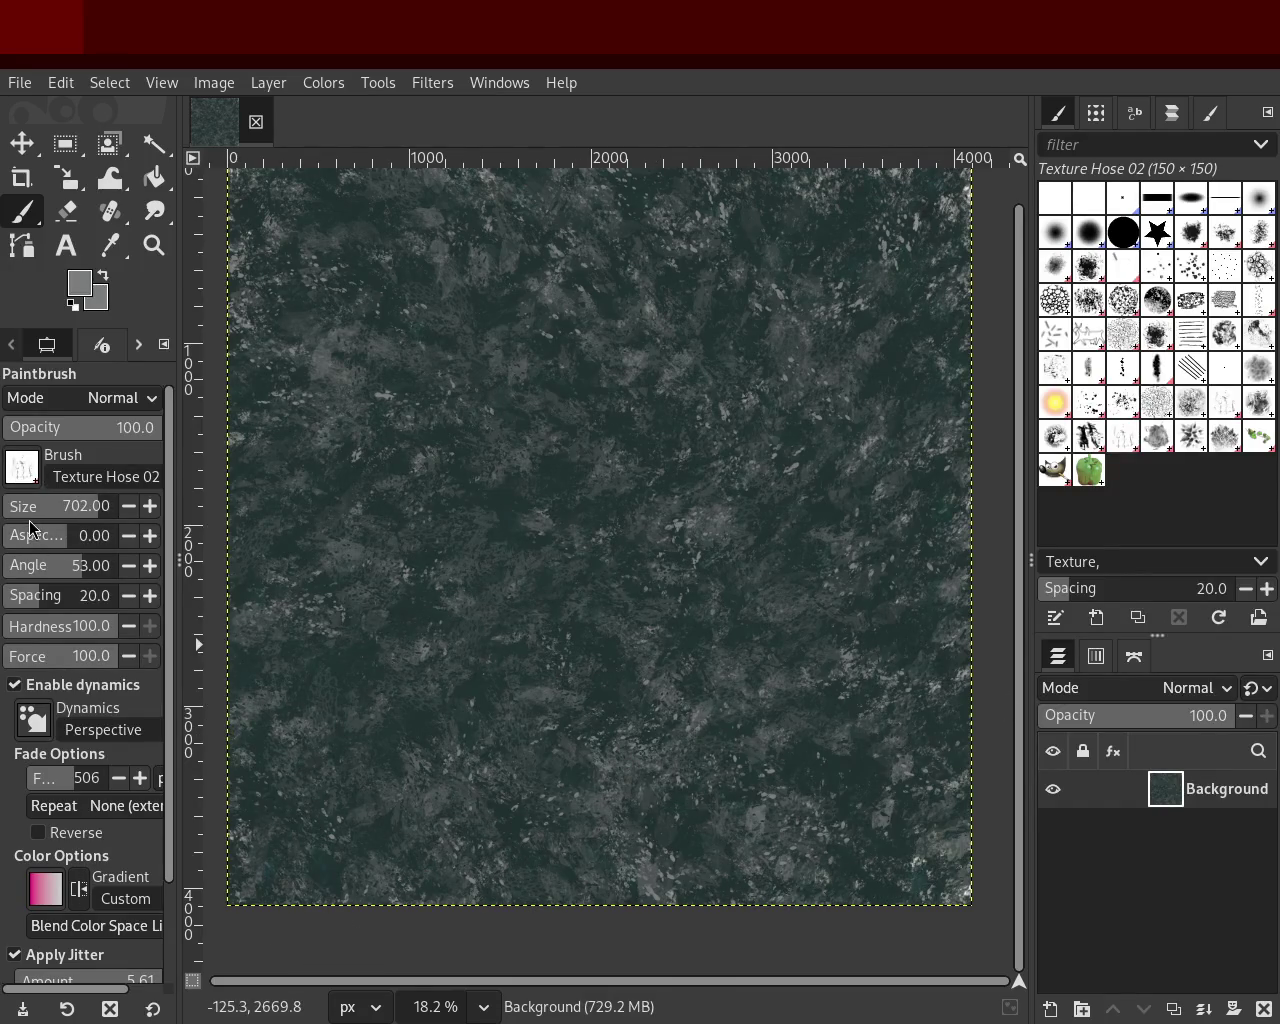
pyautogui.click(29, 520)
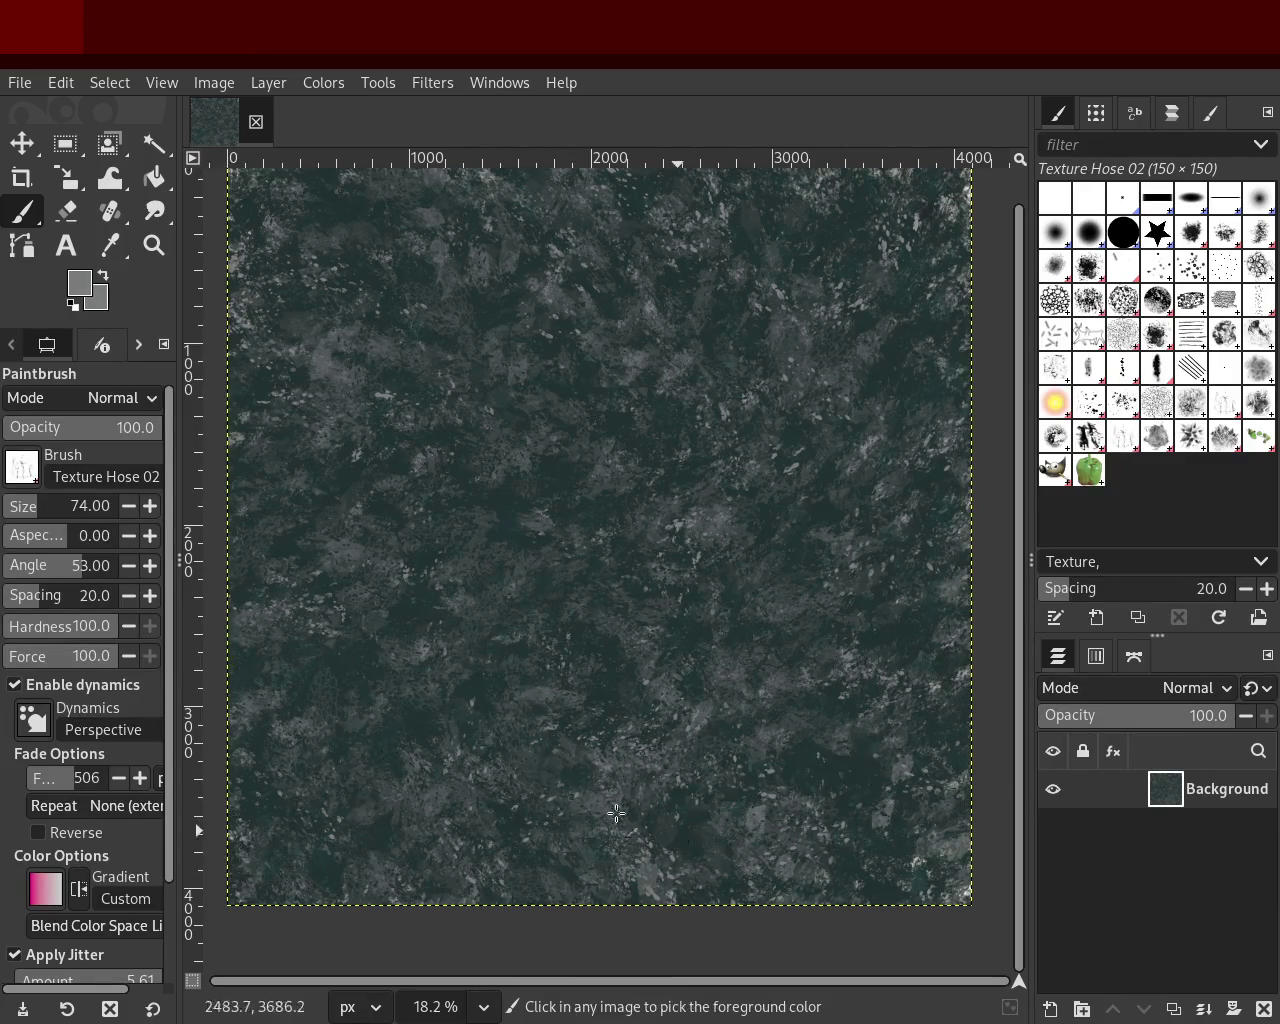
pyautogui.click(47, 510)
pyautogui.moveTo(460, 875); pyautogui.dragTo(575, 843)
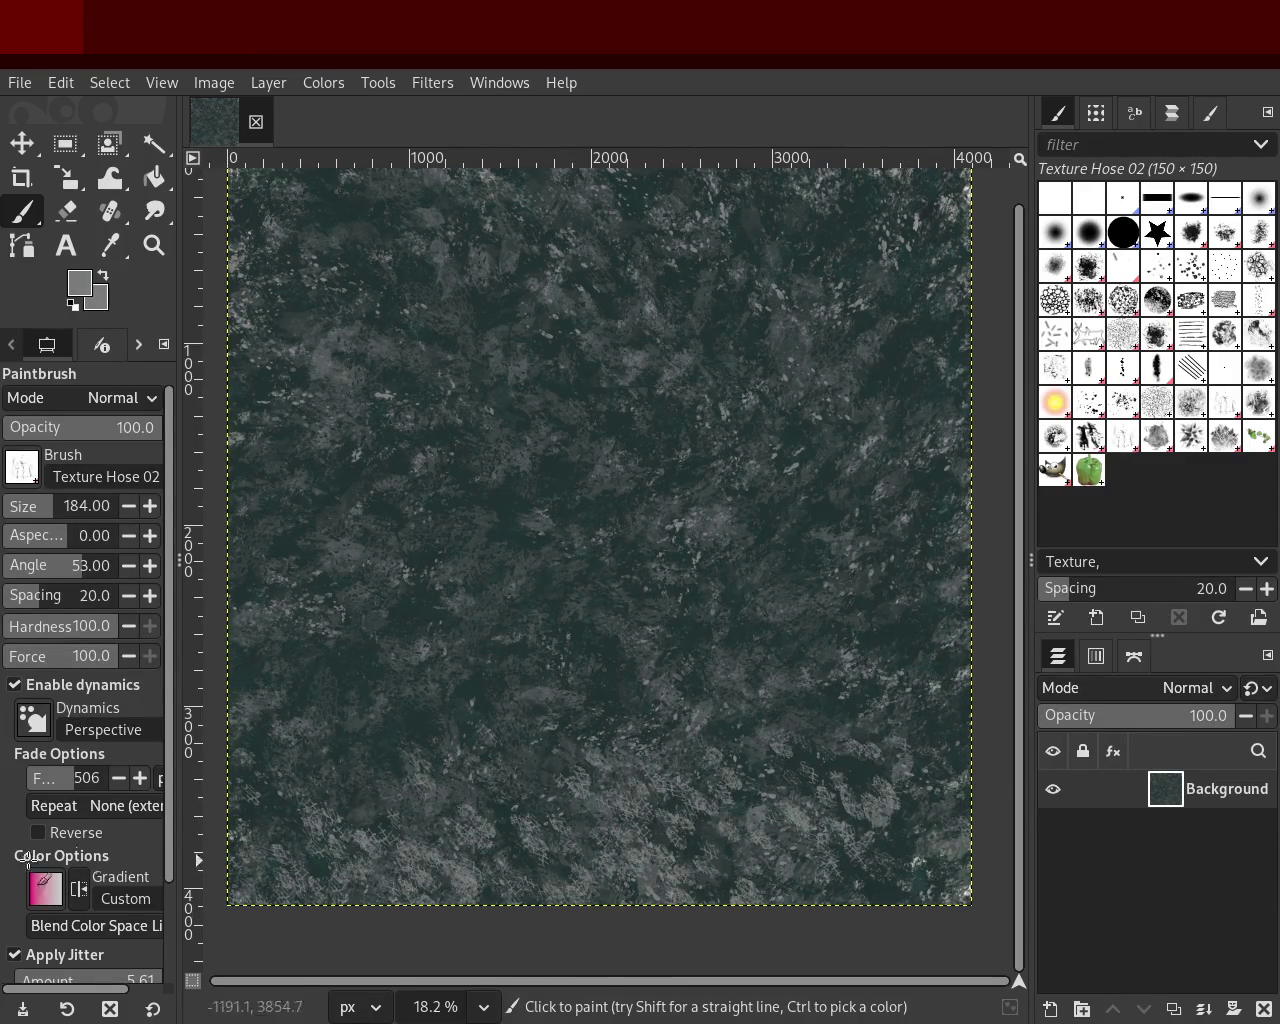
pyautogui.hotkey('ctrl', 'z')
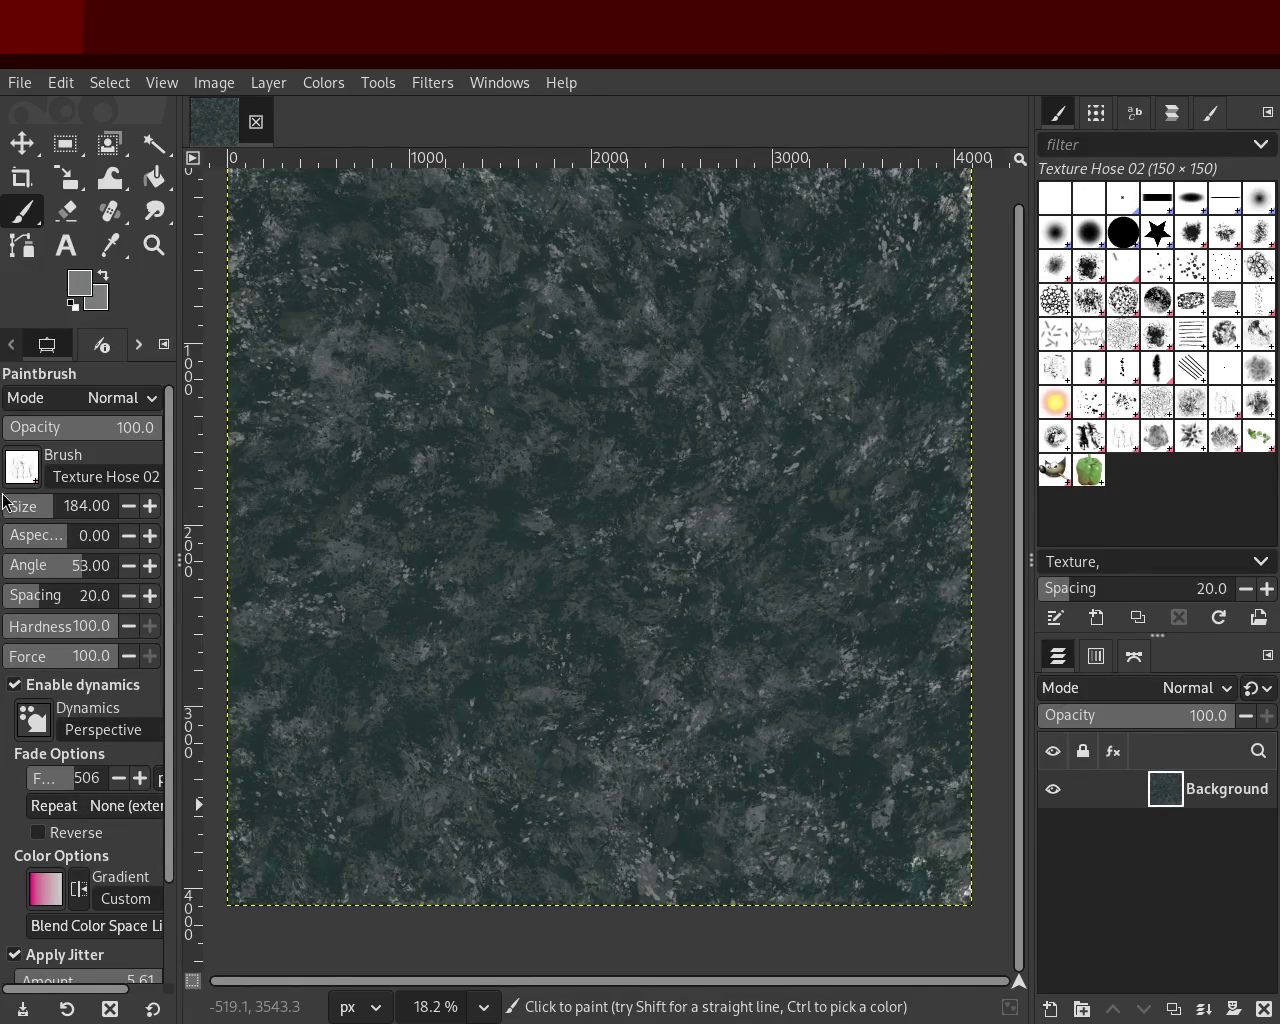
# Step: Lower opacity to 23 and sample dark teal from the canvas as the paint colour
pyautogui.click(38, 427)
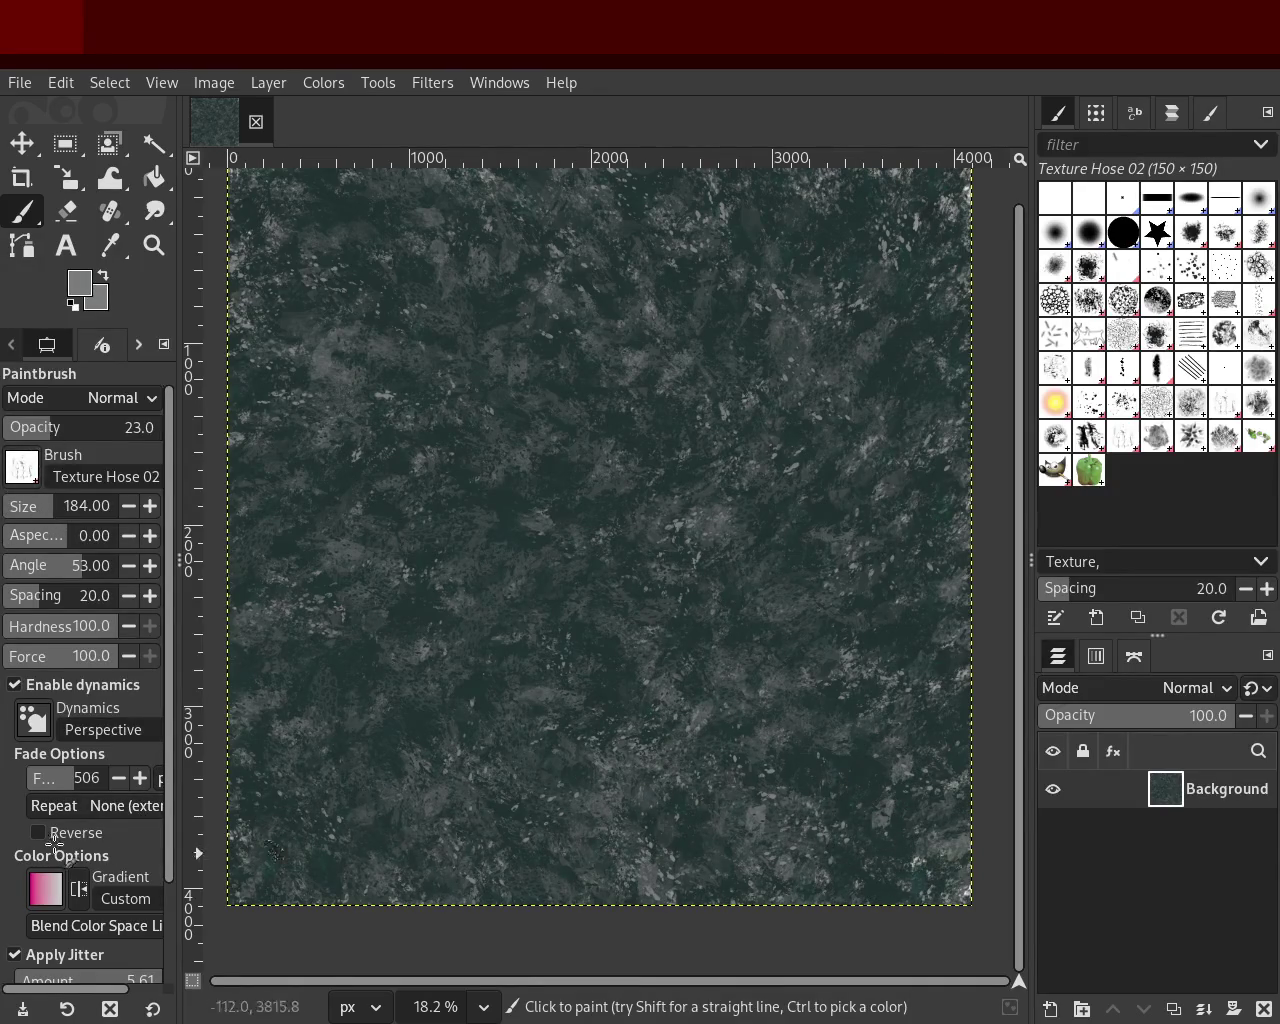
pyautogui.keyDown('ctrl'); pyautogui.click(866, 785); pyautogui.keyUp('ctrl')
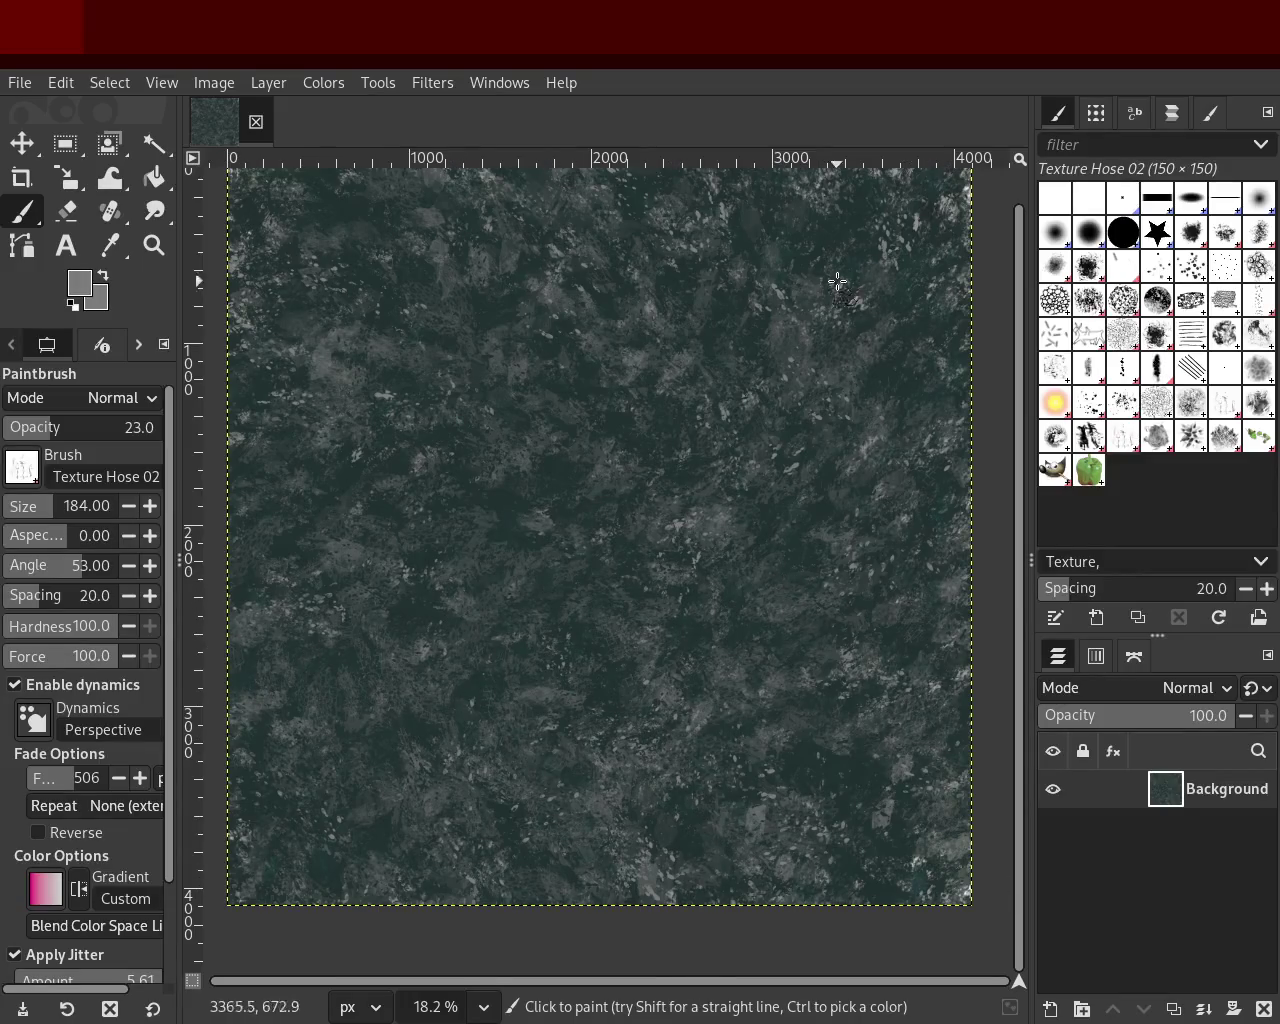
pyautogui.keyDown('ctrl'); pyautogui.click(849, 768); pyautogui.keyUp('ctrl')
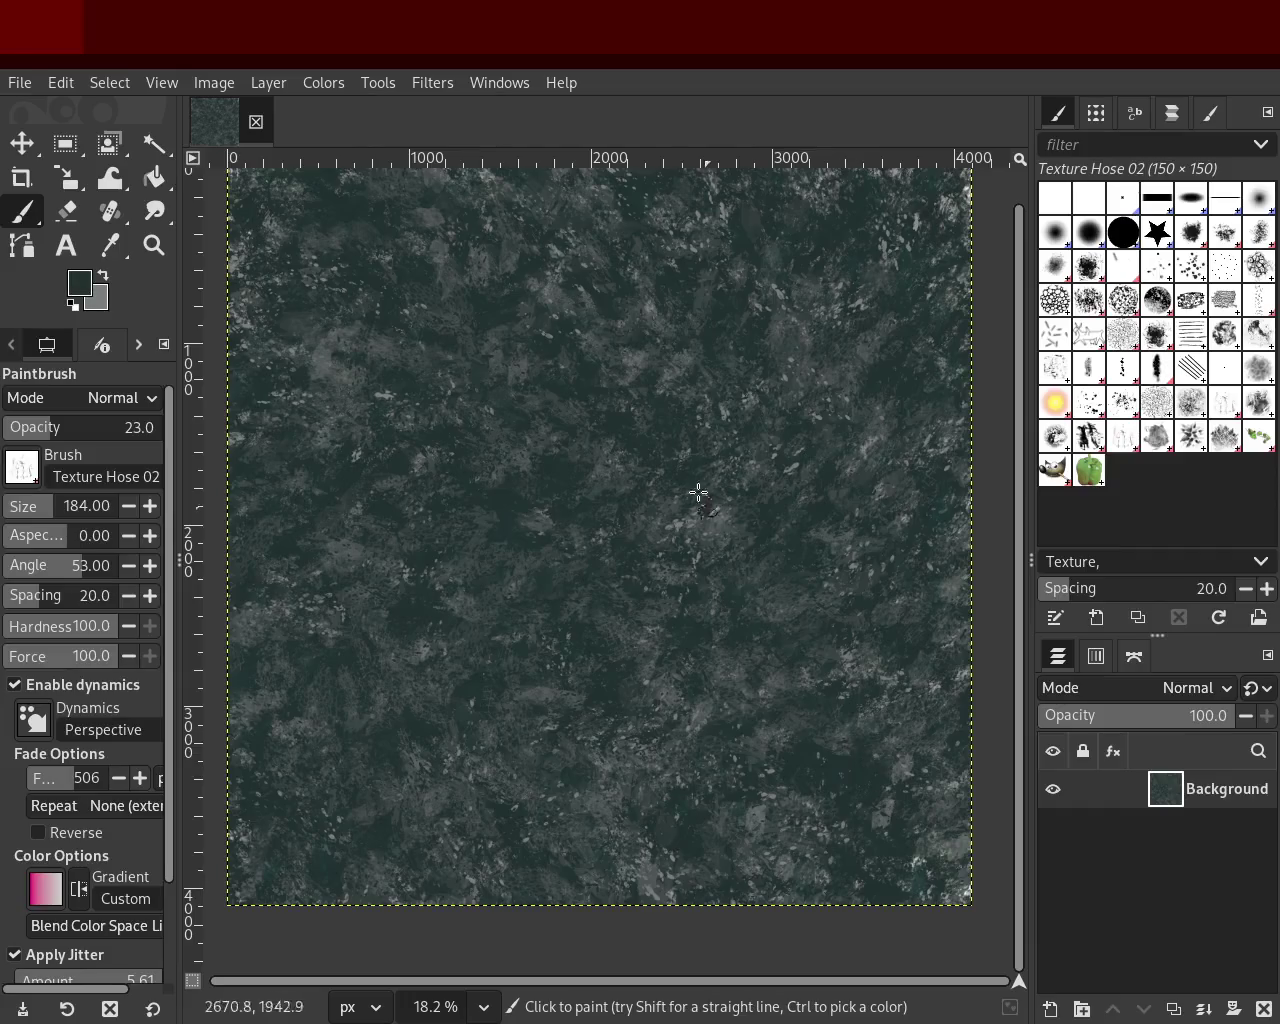
# Step: Zoom the view to 33.3% on the upper middle of the texture
pyautogui.click(154, 244)
pyautogui.click(680, 471)
pyautogui.keyDown('ctrl'); pyautogui.click(680, 471); pyautogui.keyUp('ctrl')
pyautogui.keyDown('ctrl'); pyautogui.click(680, 471); pyautogui.keyUp('ctrl')
pyautogui.click(677, 428)
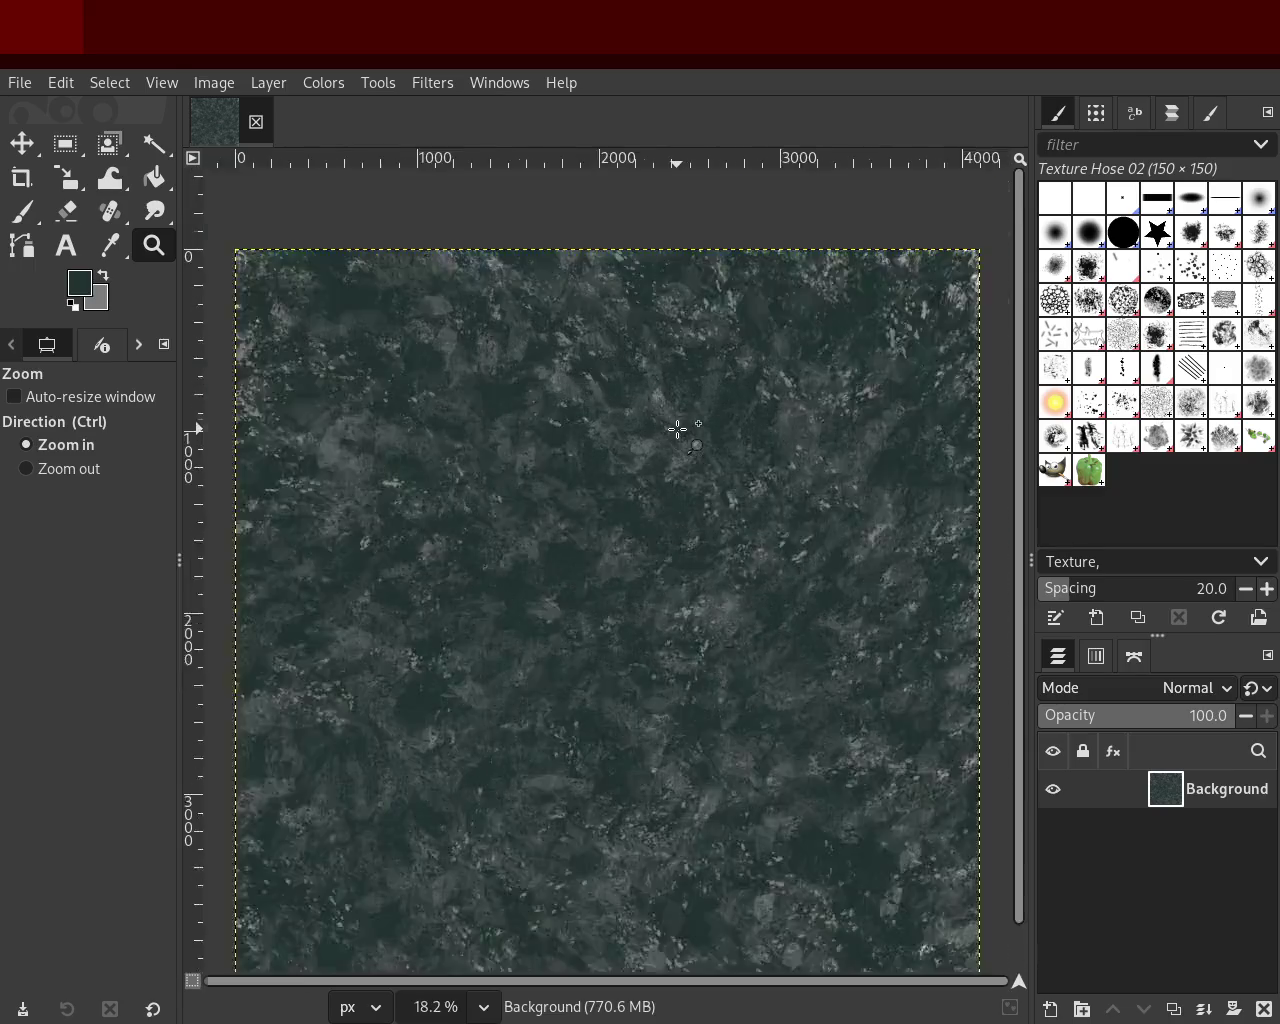
pyautogui.click(677, 428)
# Step: Sample a light grey and dab a Splats 01 mark on the texture's left side
pyautogui.click(25, 213)
pyautogui.keyDown('ctrl'); pyautogui.click(458, 422); pyautogui.keyUp('ctrl')
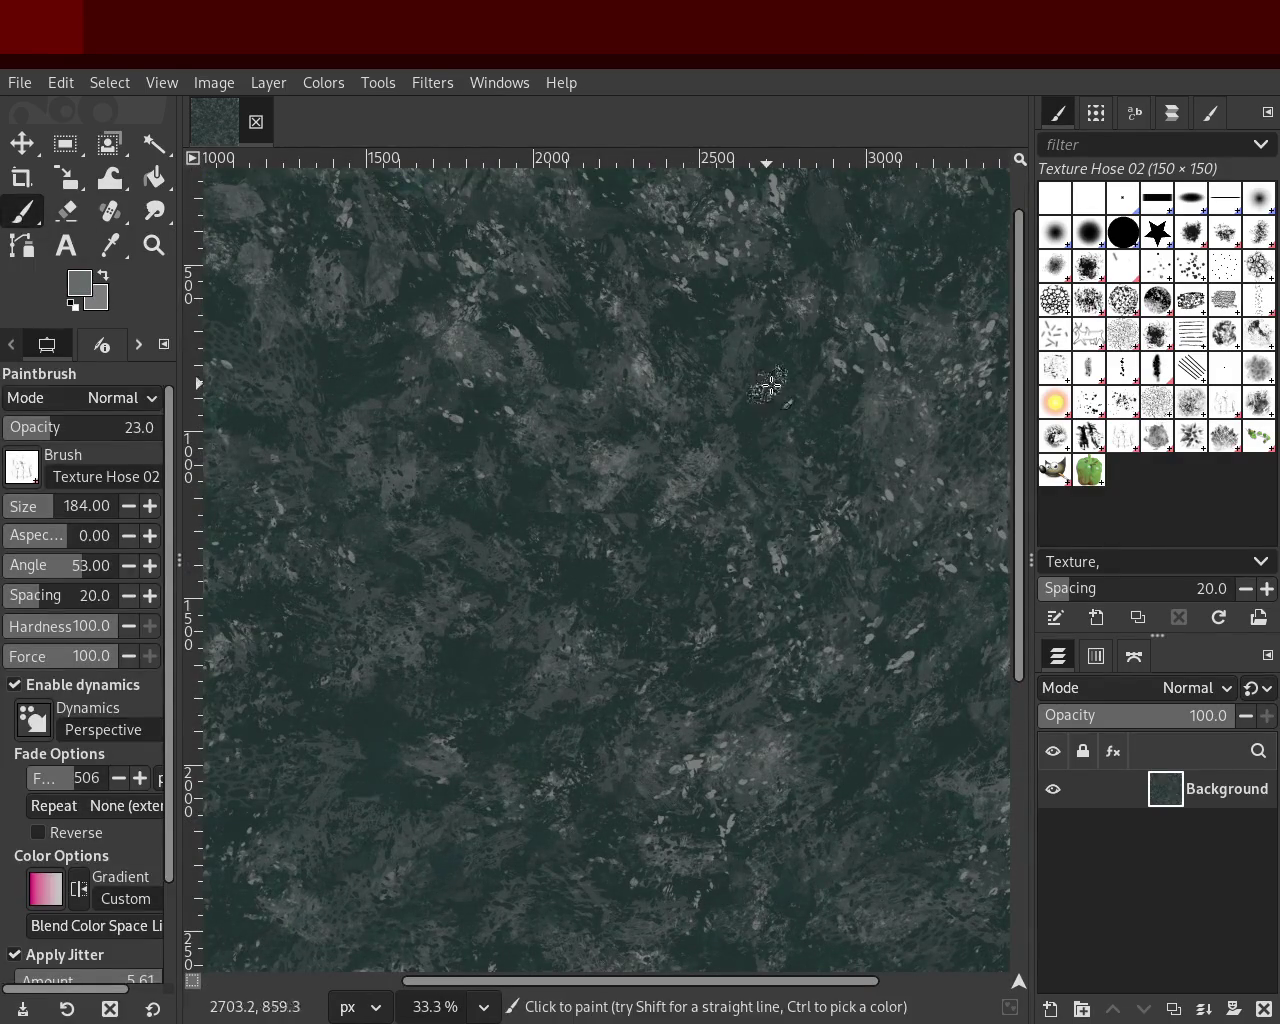
pyautogui.click(1118, 412)
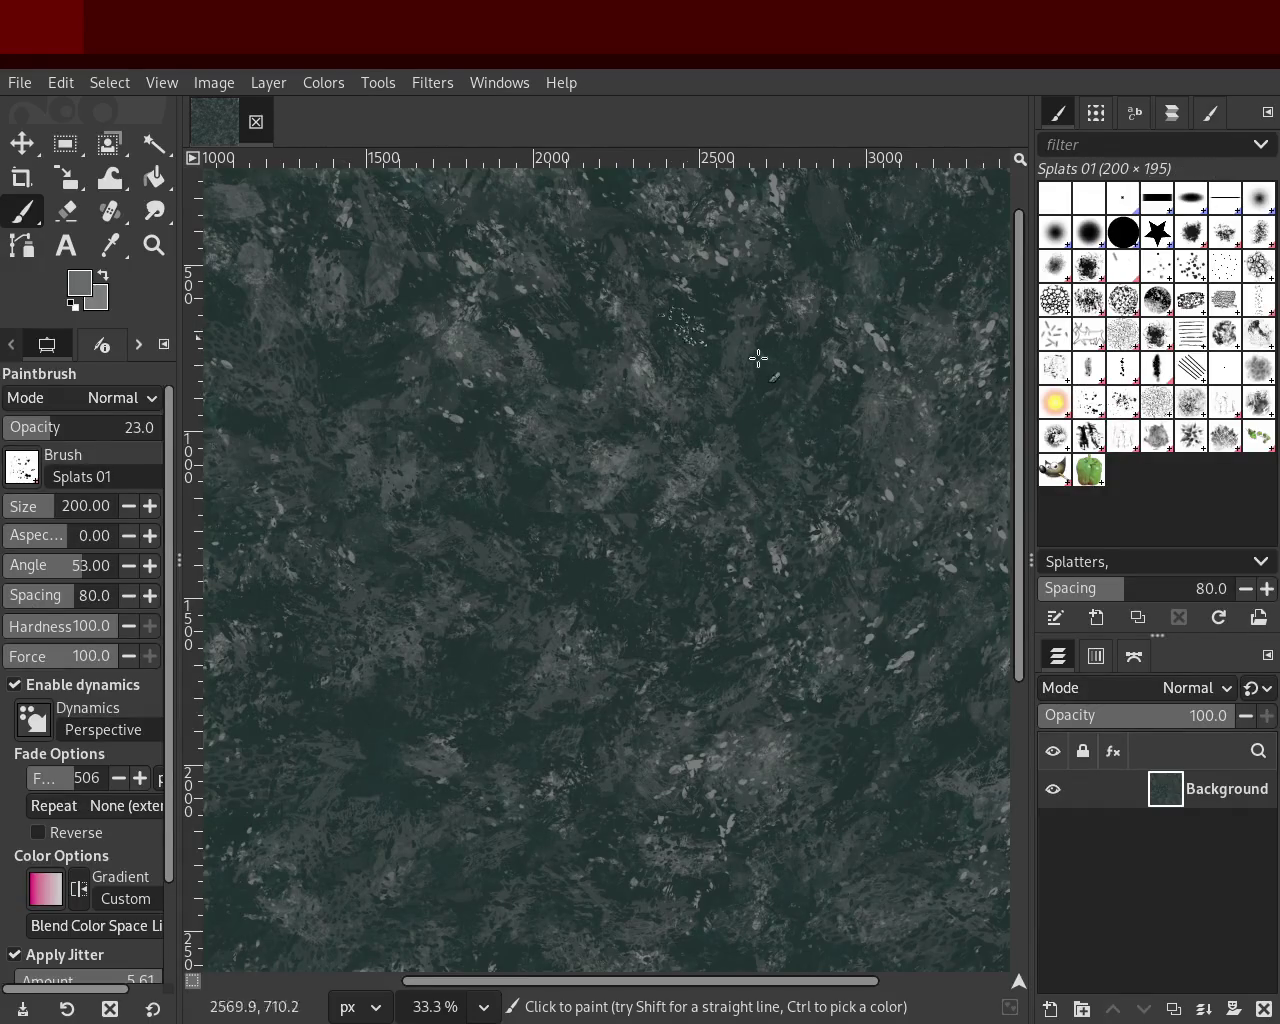
pyautogui.keyDown('ctrl'); pyautogui.click(716, 260); pyautogui.keyUp('ctrl')
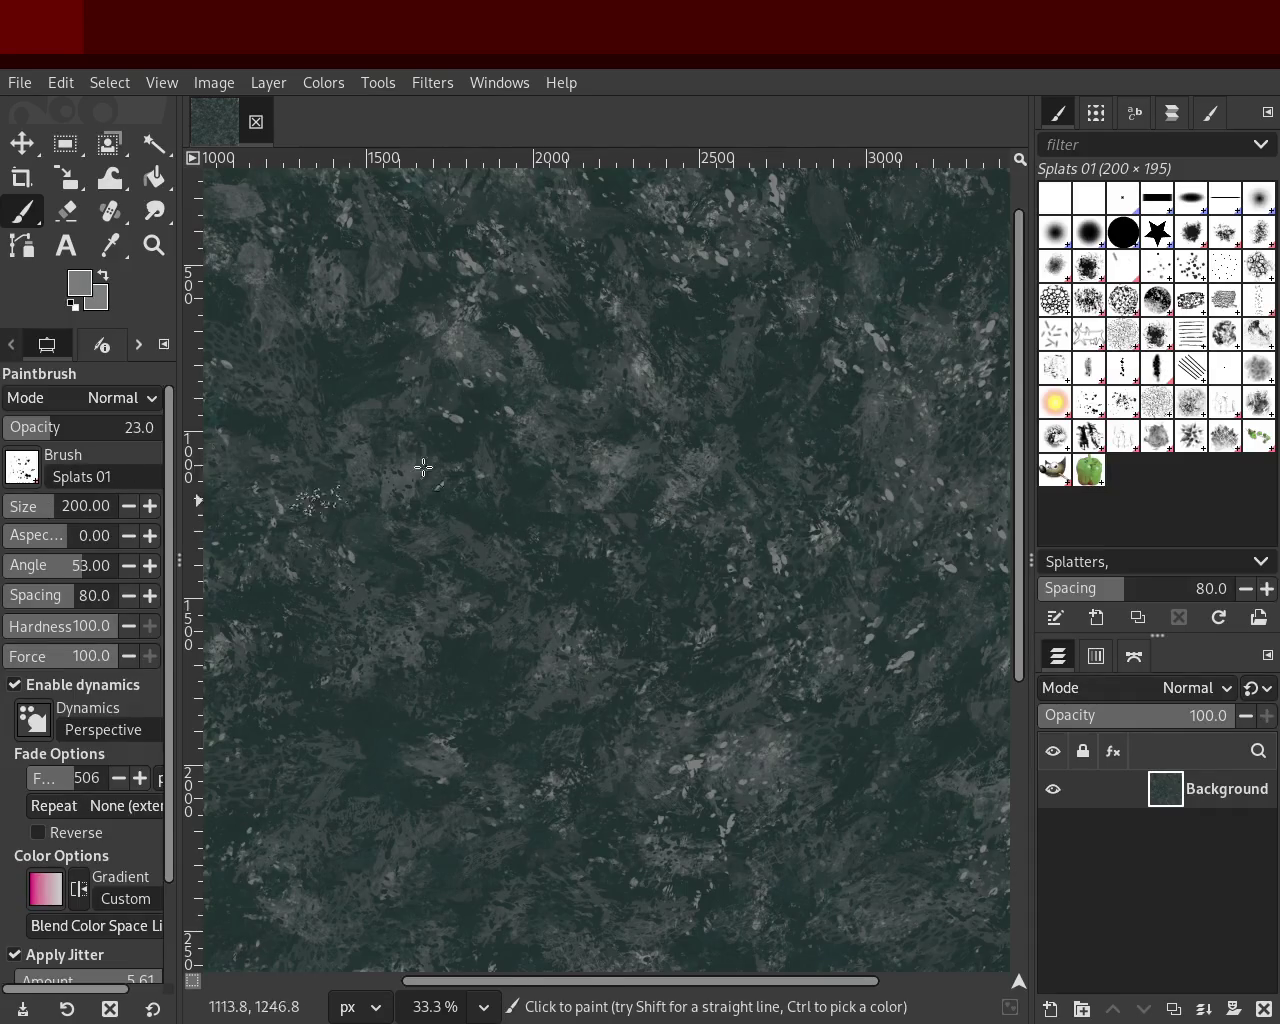
pyautogui.click(452, 614)
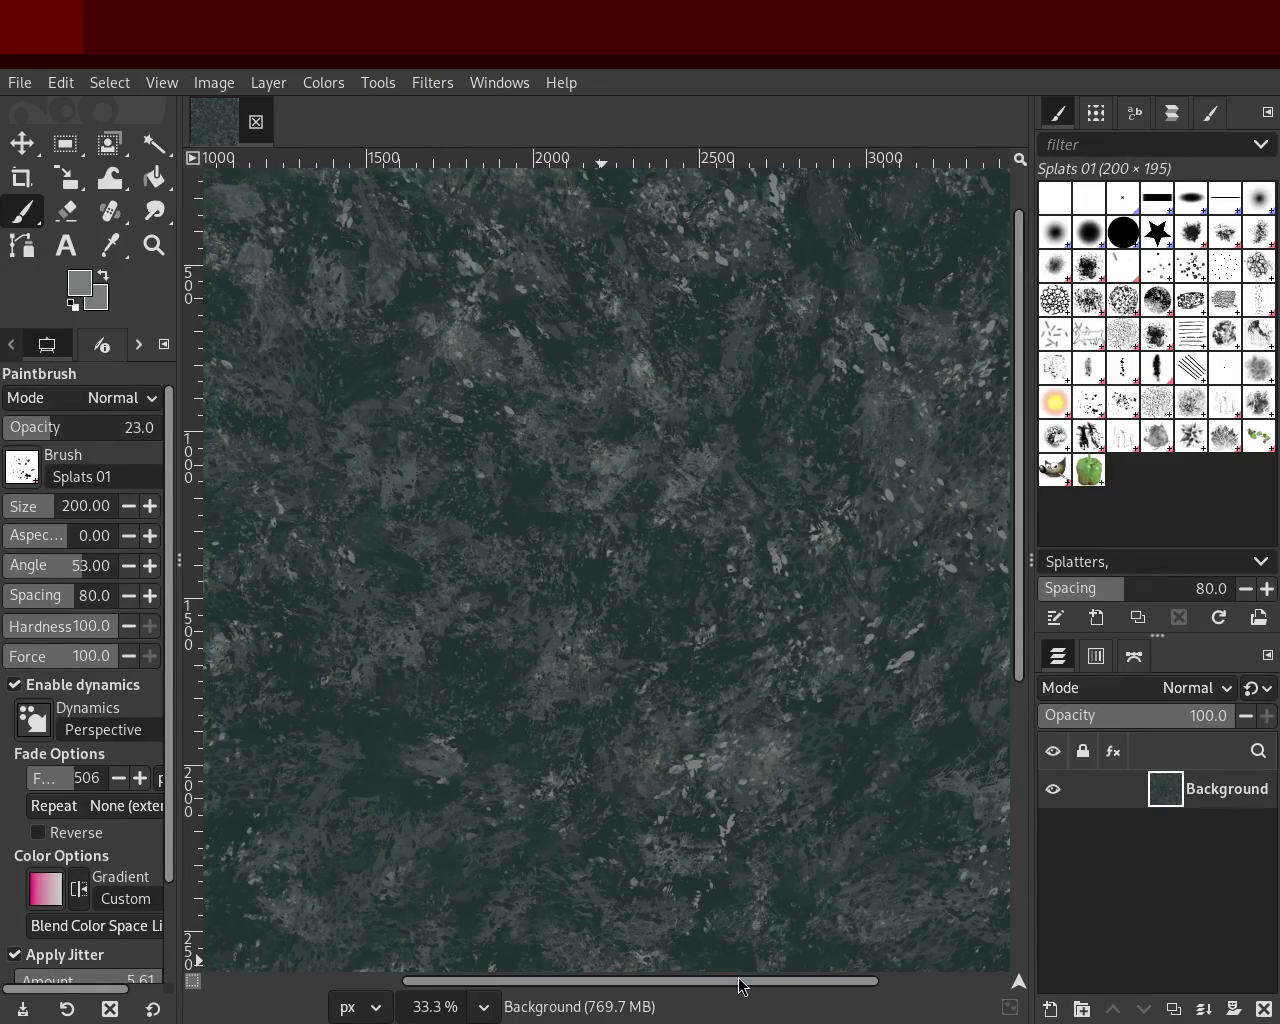
pyautogui.moveTo(740, 986); pyautogui.dragTo(556, 986)
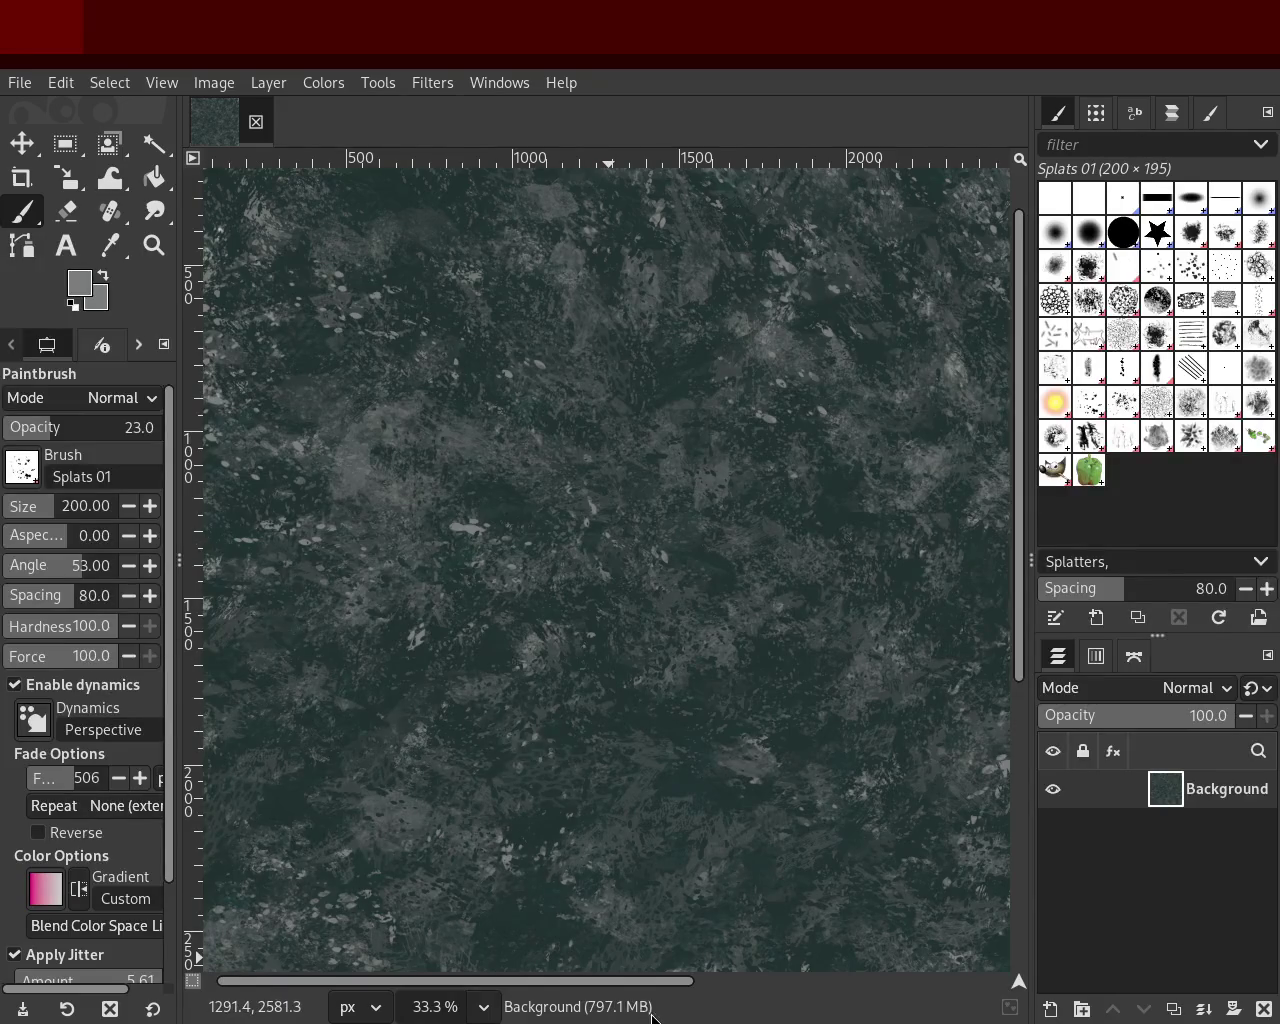
# Step: Add faint Splats 01 dabs at size 200 and 23% opacity, then save the image
pyautogui.moveTo(178, 560); pyautogui.dragTo(260, 560)
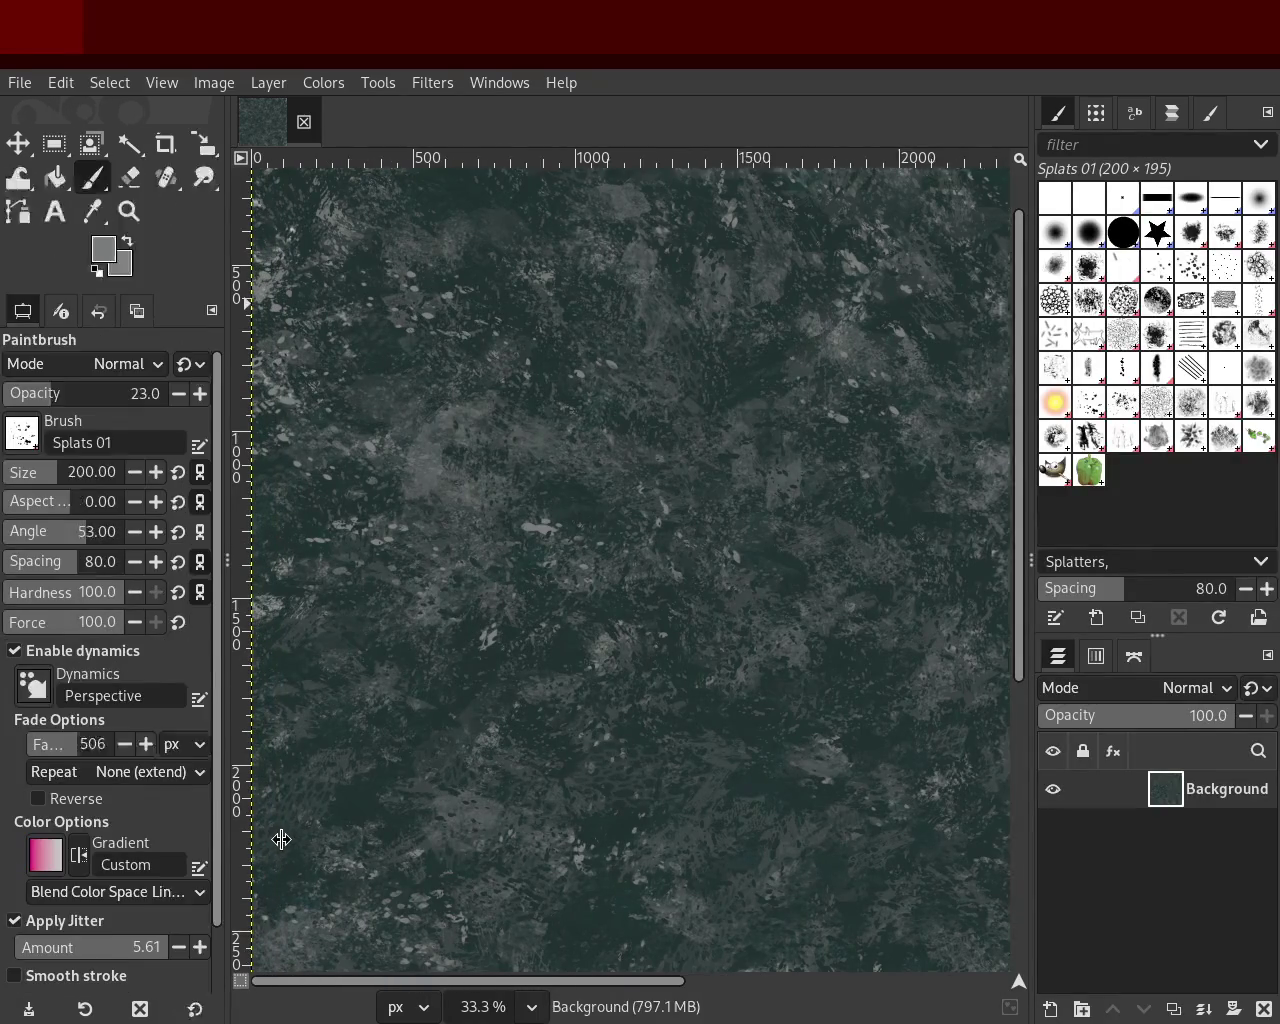
pyautogui.click(942, 605)
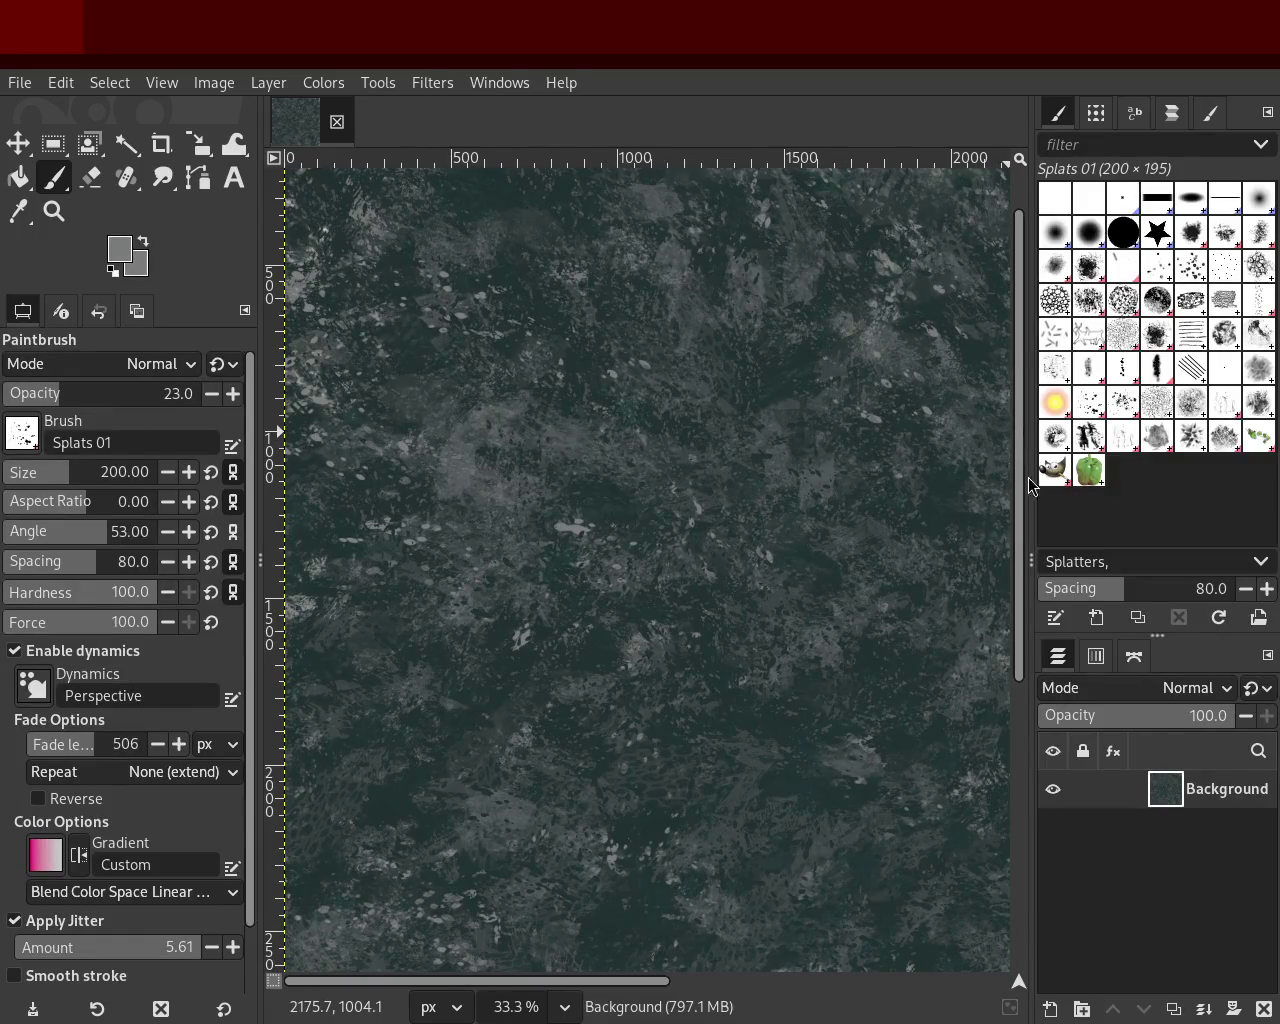
pyautogui.scroll(-5, 990, 880)
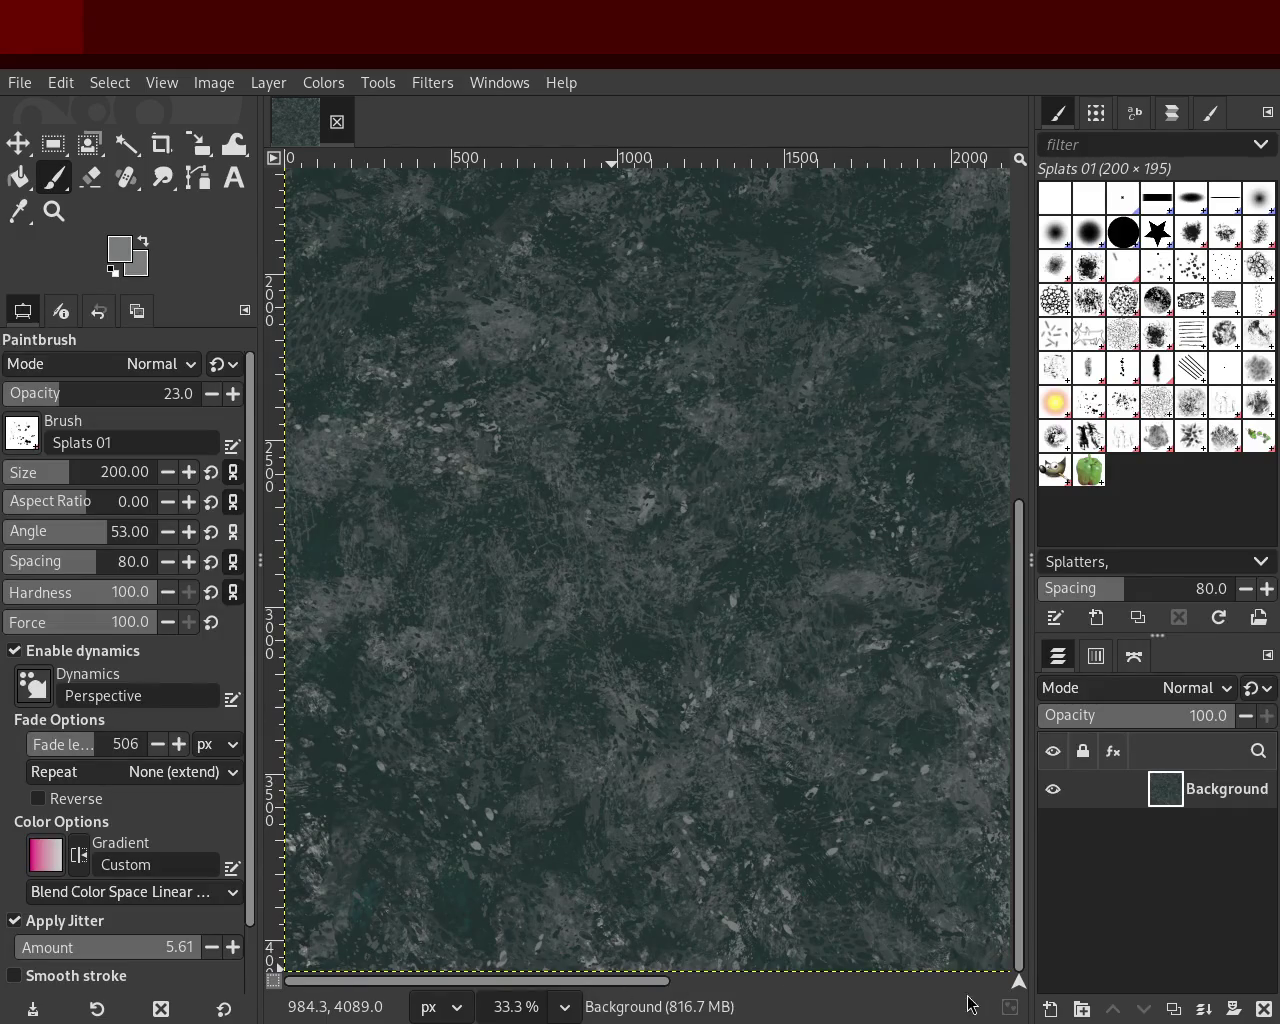
pyautogui.moveTo(636, 987); pyautogui.dragTo(1137, 1005)
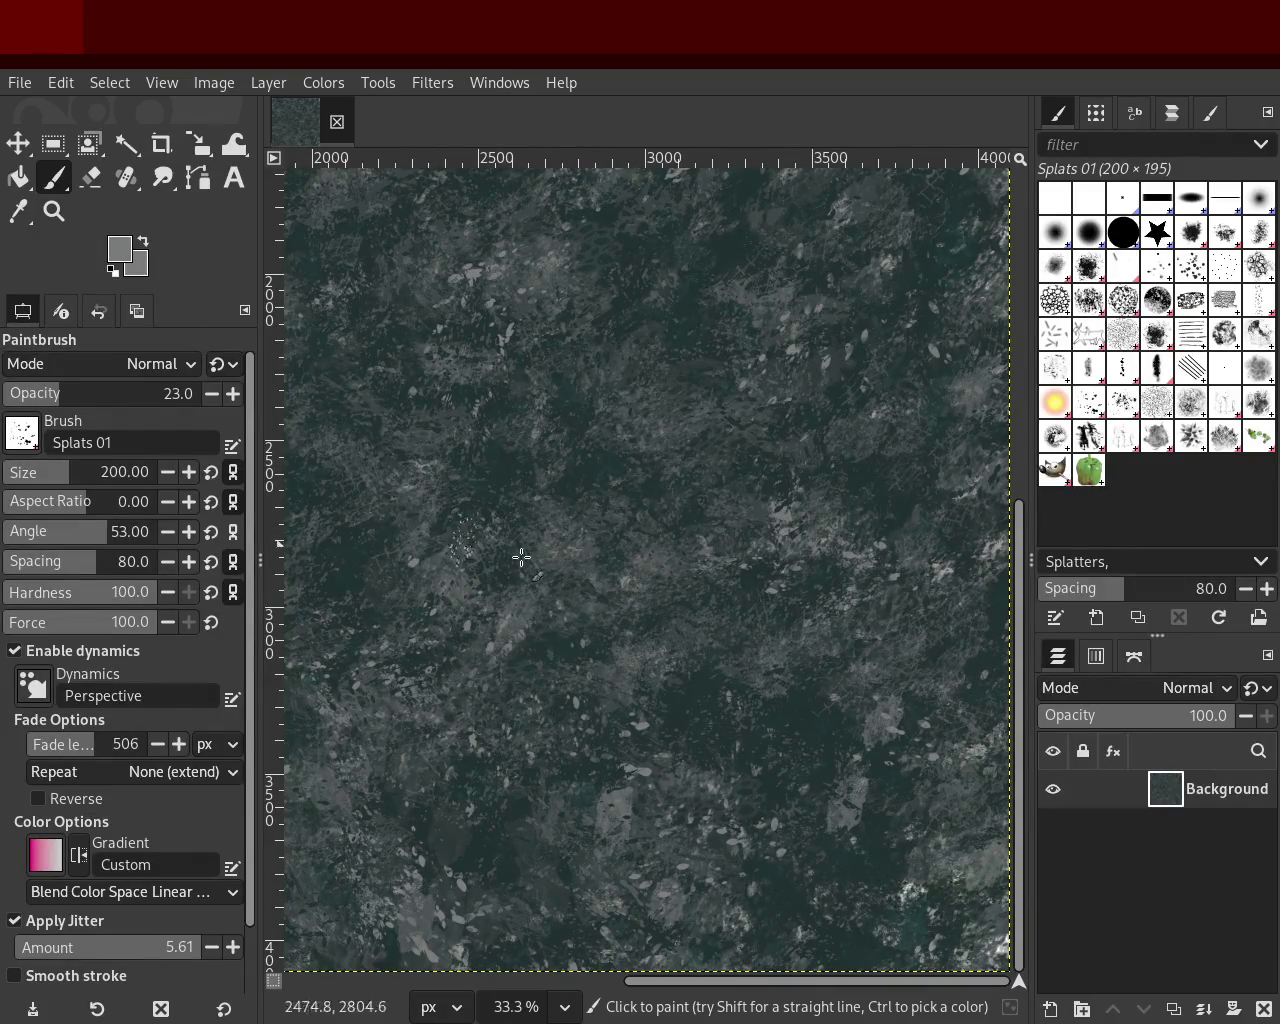
pyautogui.keyDown('ctrl'); pyautogui.click(765, 748); pyautogui.keyUp('ctrl')
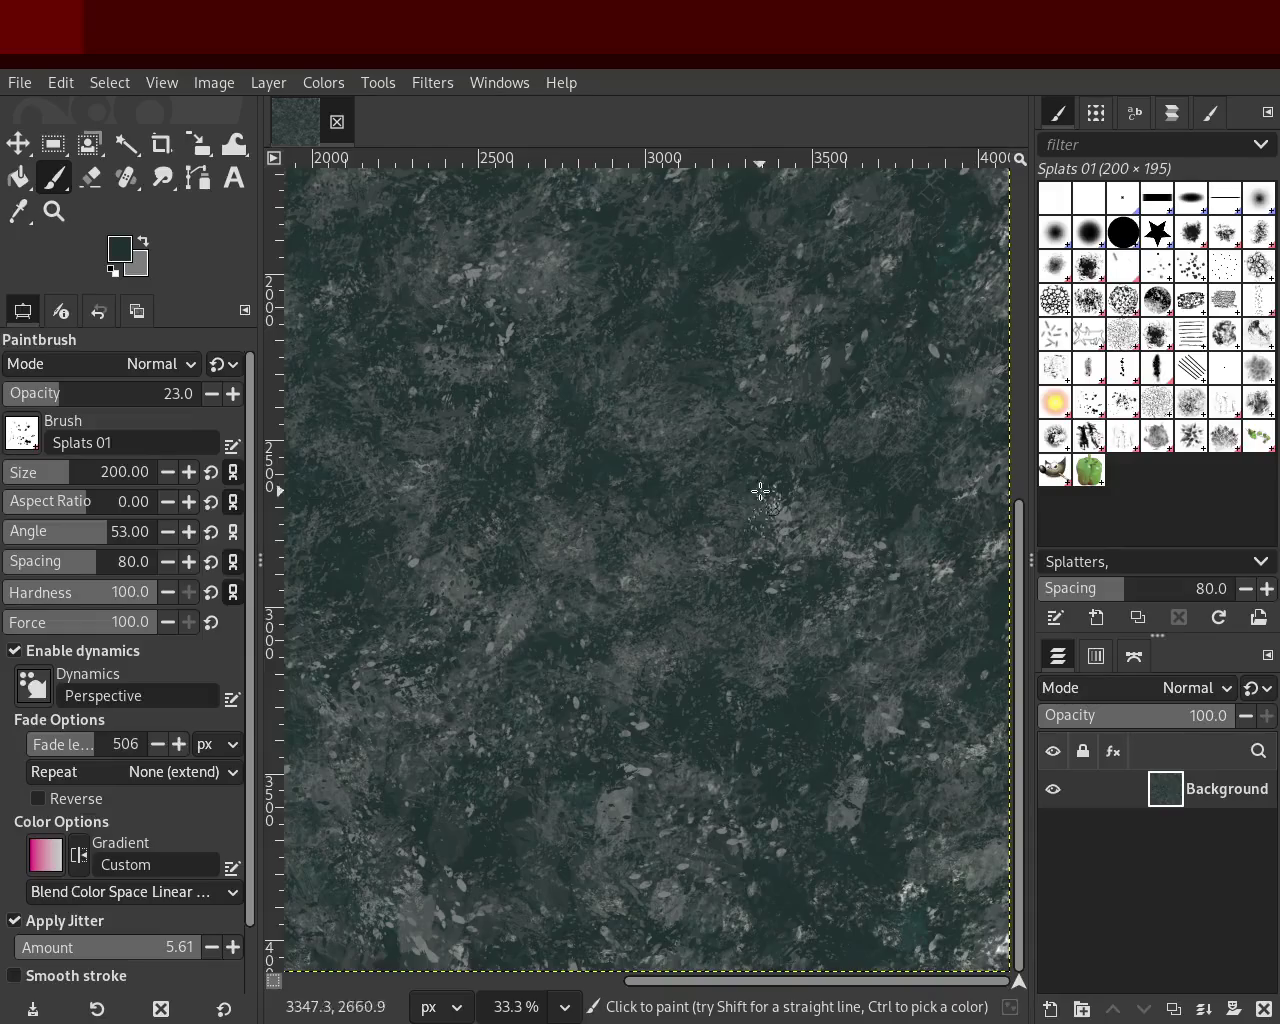
pyautogui.hotkey('ctrl', 's')
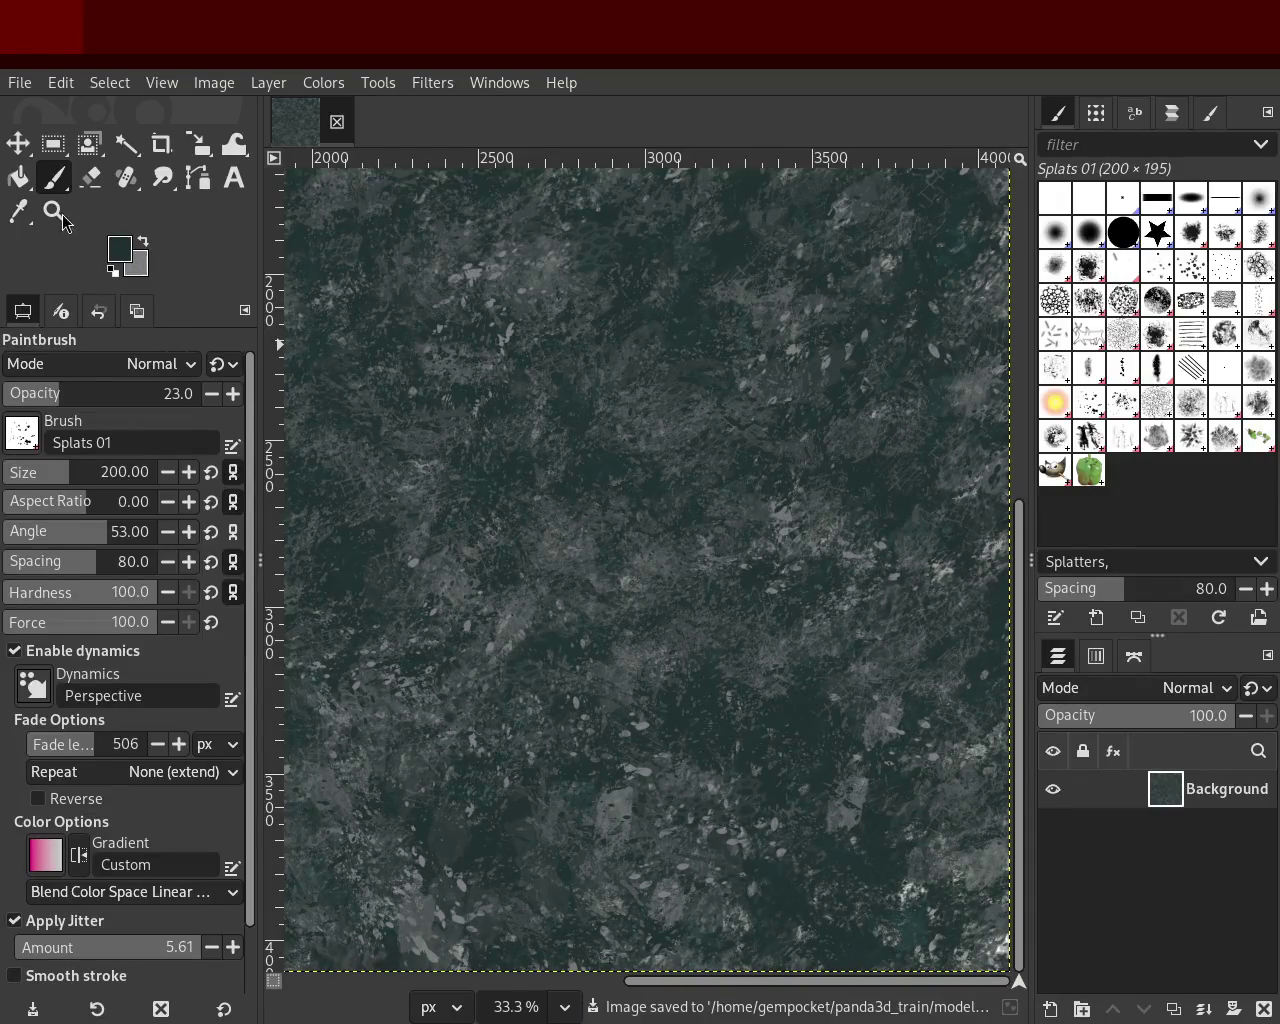
pyautogui.click(54, 211)
pyautogui.click(629, 426)
pyautogui.keyDown('ctrl'); pyautogui.click(629, 426); pyautogui.keyUp('ctrl')
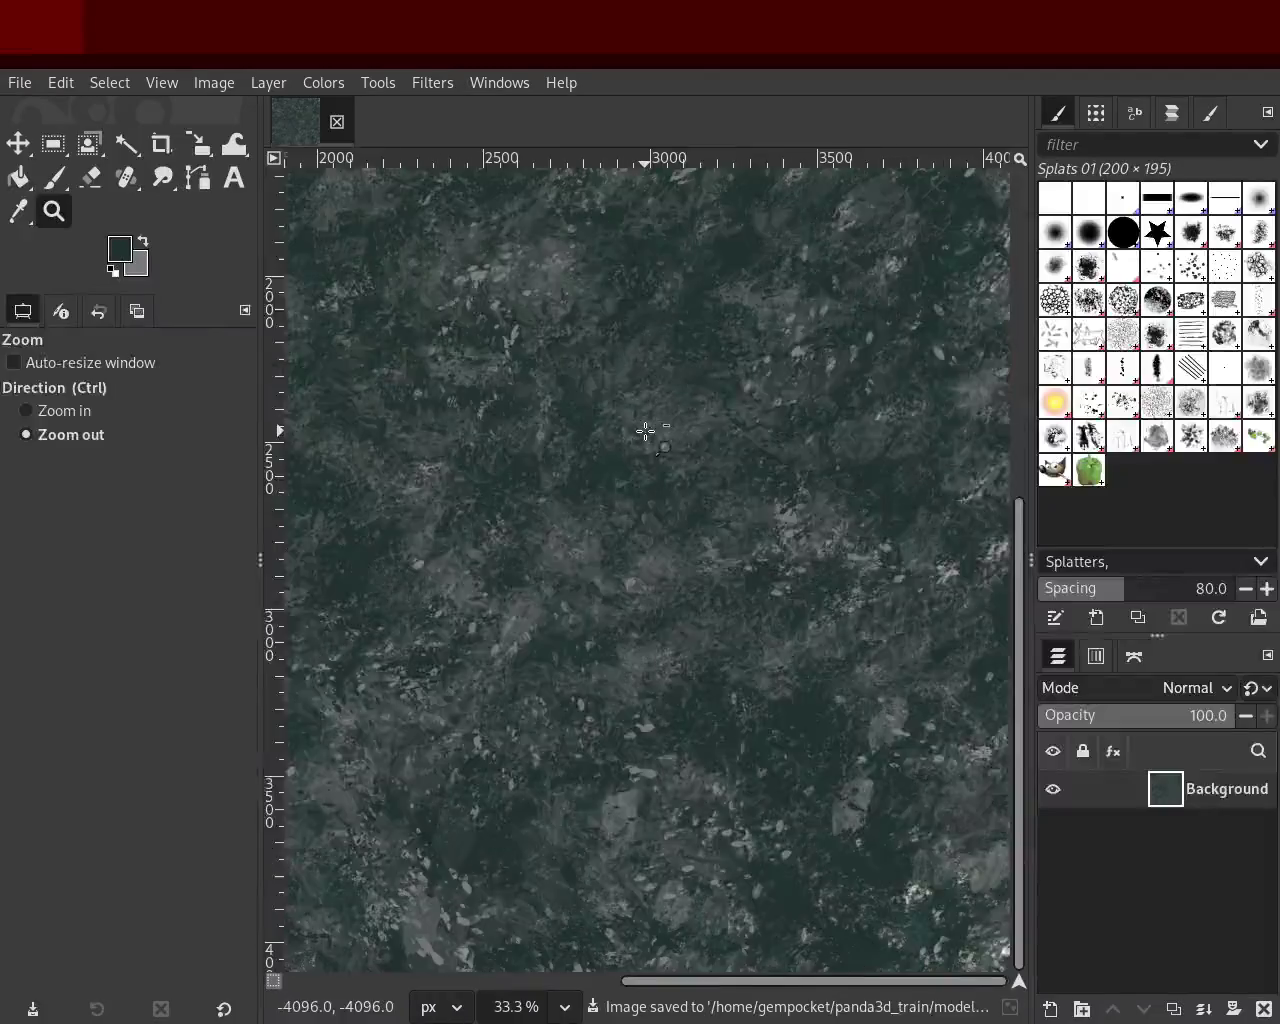
pyautogui.keyDown('ctrl'); pyautogui.click(649, 429); pyautogui.keyUp('ctrl')
pyautogui.keyDown('ctrl'); pyautogui.click(649, 429); pyautogui.keyUp('ctrl')
pyautogui.click(549, 313)
pyautogui.keyDown('ctrl'); pyautogui.click(700, 486); pyautogui.keyUp('ctrl')
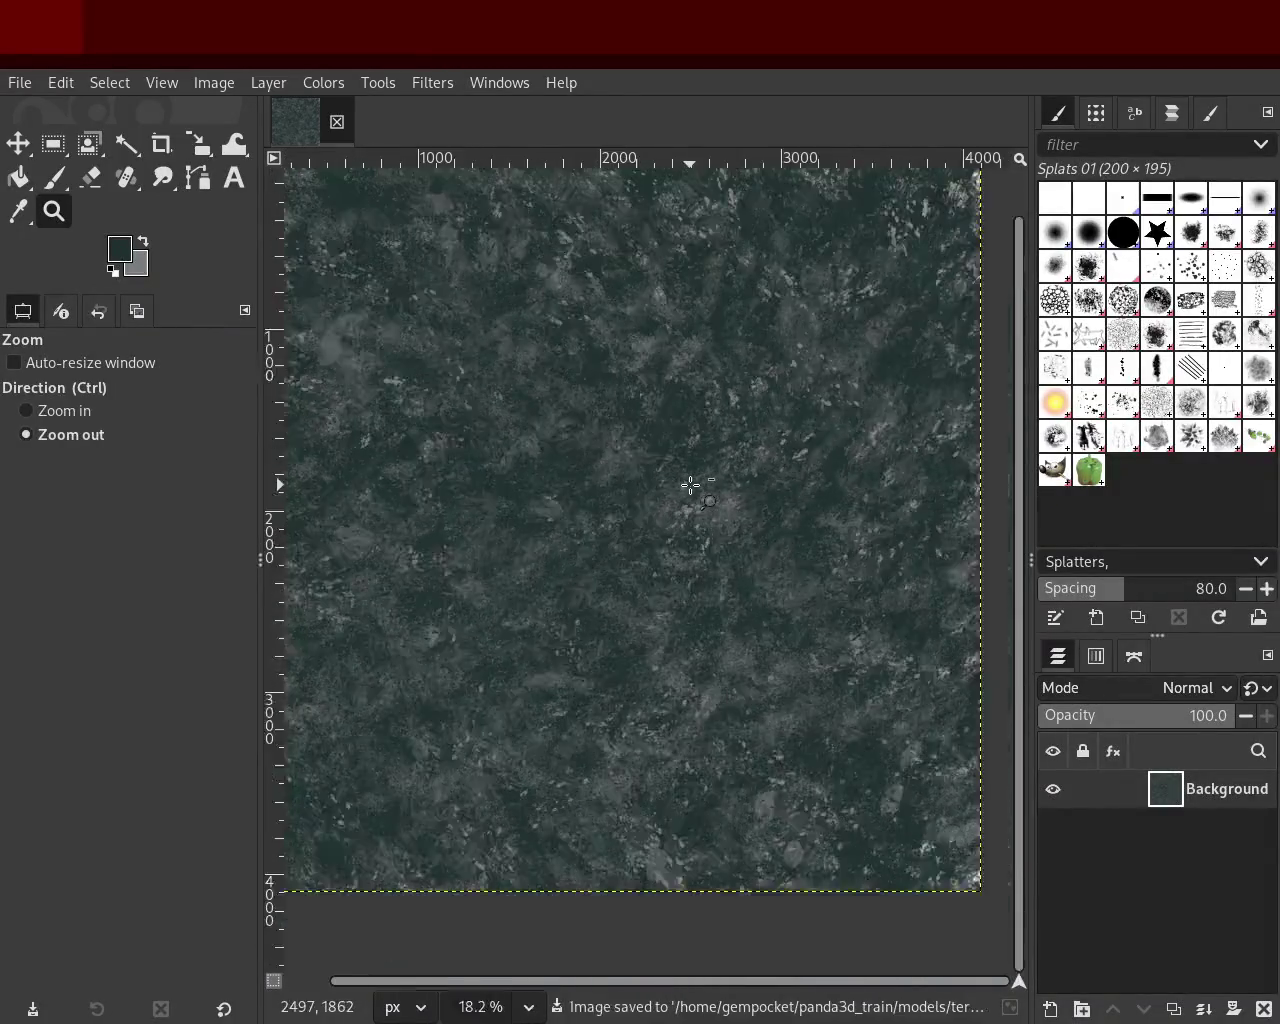
pyautogui.keyDown('ctrl'); pyautogui.click(688, 468); pyautogui.keyUp('ctrl')
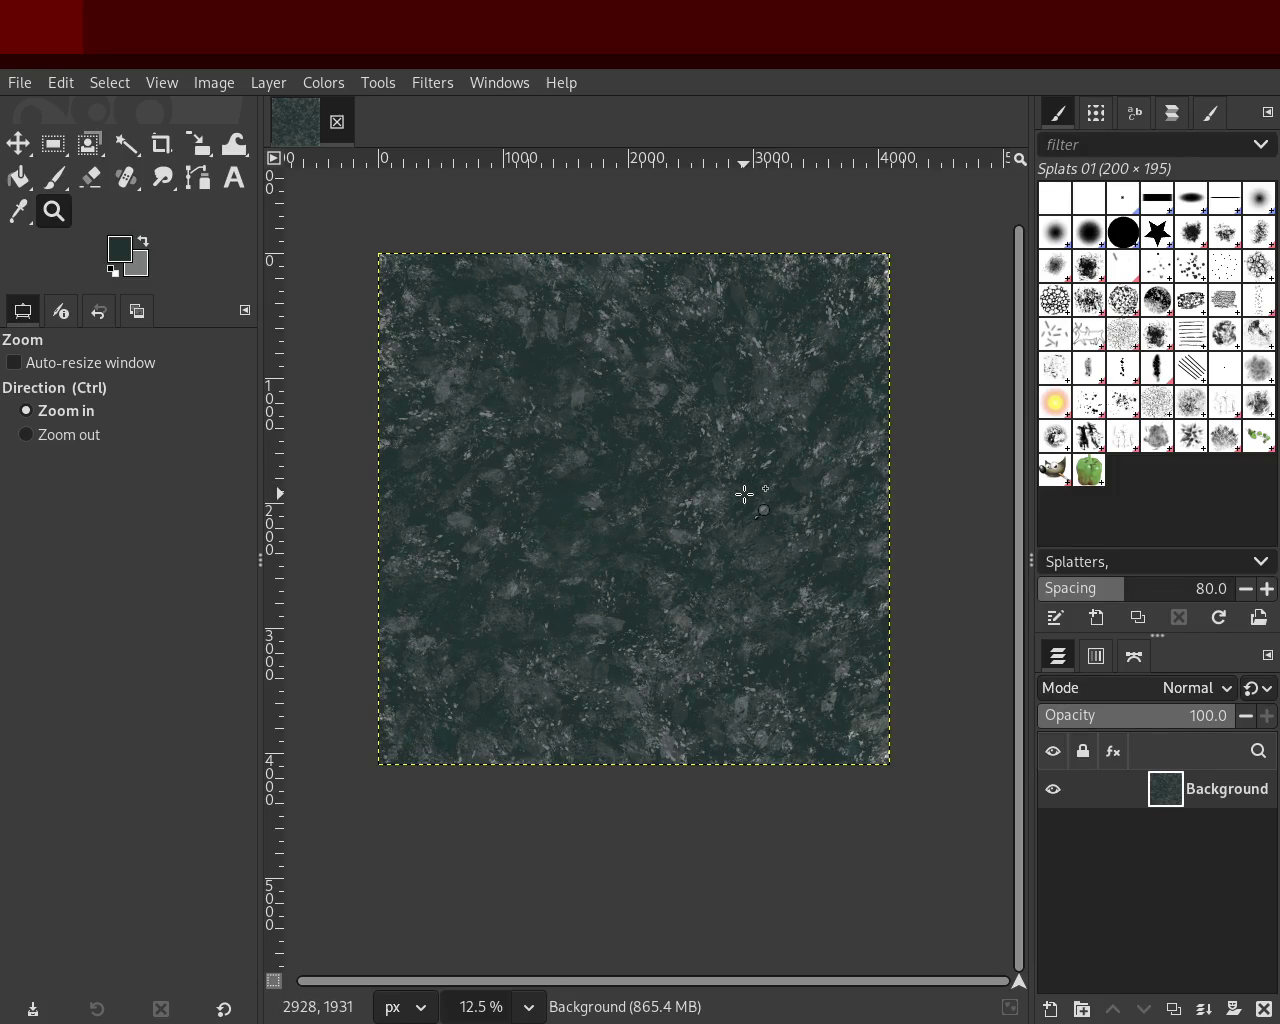
pyautogui.hotkey('ctrl', 's')
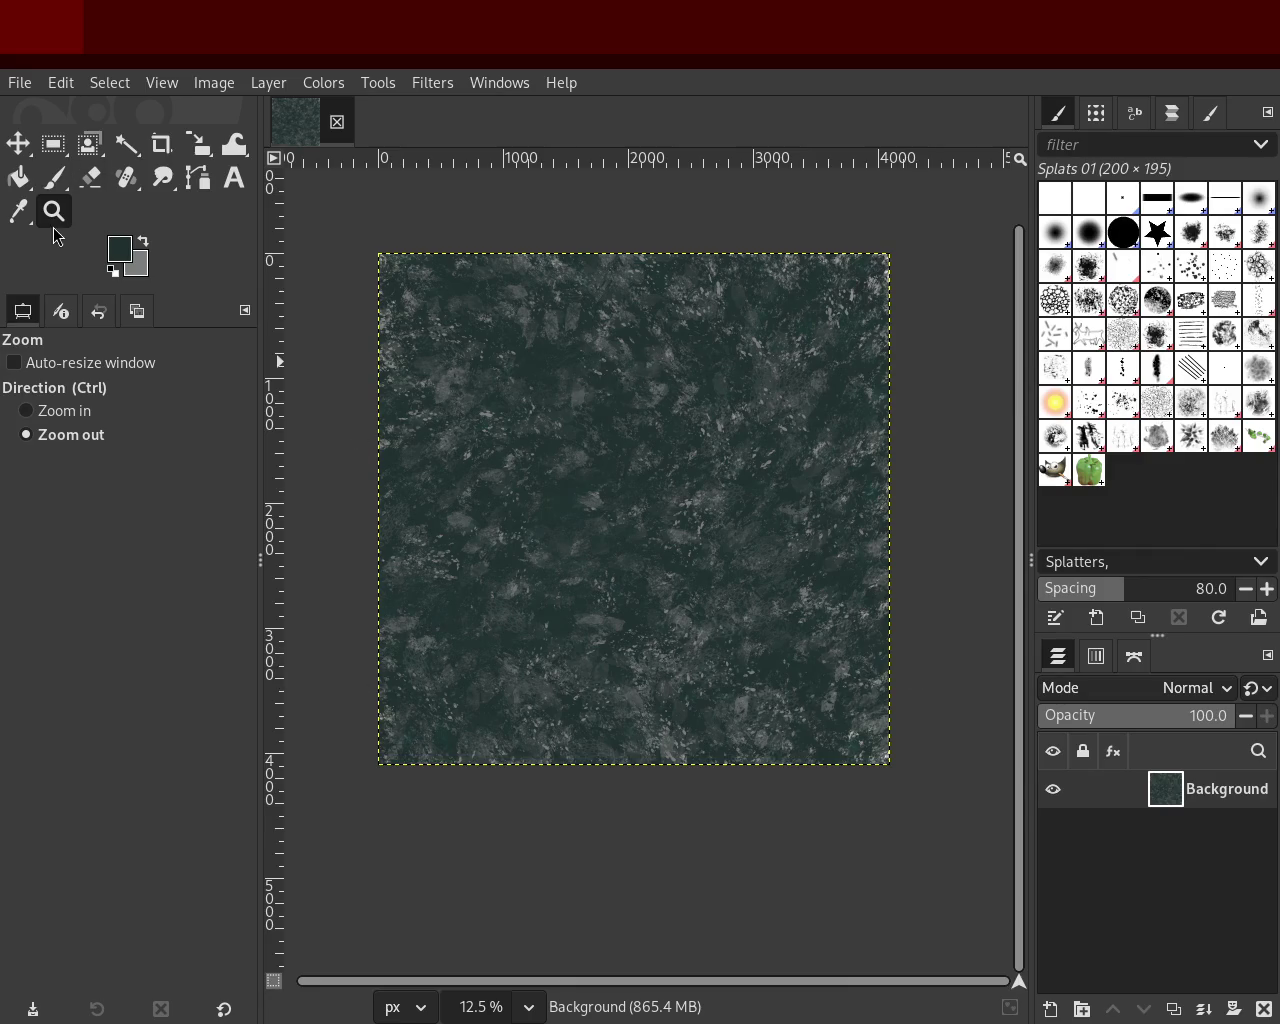
# Step: Sample a mid grey from the stone texture and enlarge the paintbrush to 329
pyautogui.click(537, 557)
pyautogui.scroll(3, 537, 557)
pyautogui.scroll(-3, 537, 557)
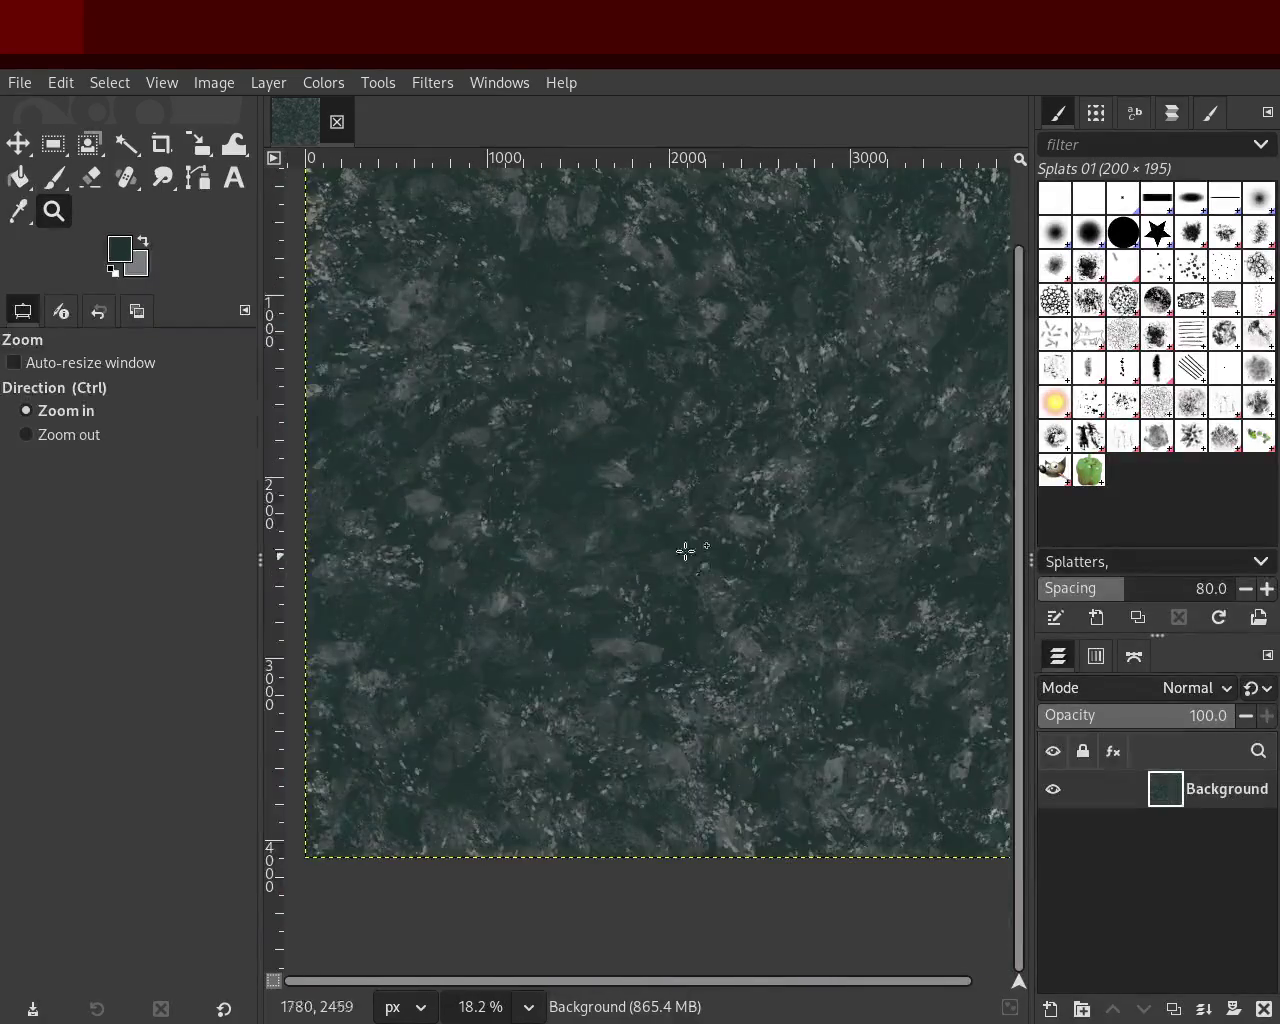
pyautogui.scroll(2, 655, 556)
pyautogui.scroll(-1, 774, 509)
pyautogui.scroll(-1, 800, 495)
pyautogui.scroll(1, 820, 481)
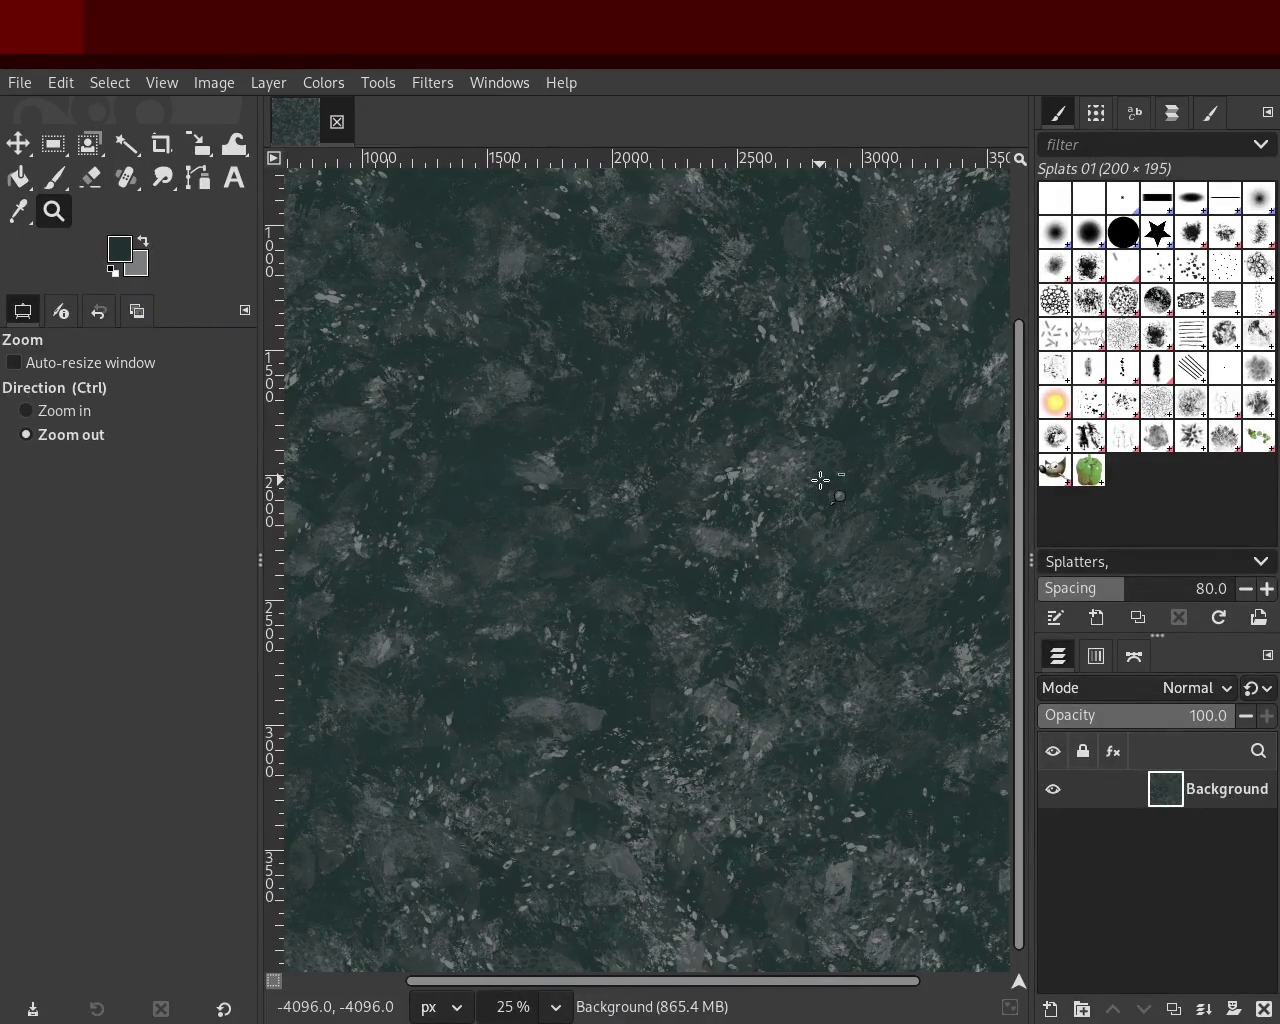
pyautogui.click(55, 178)
pyautogui.keyDown('ctrl'); pyautogui.click(735, 487); pyautogui.keyUp('ctrl')
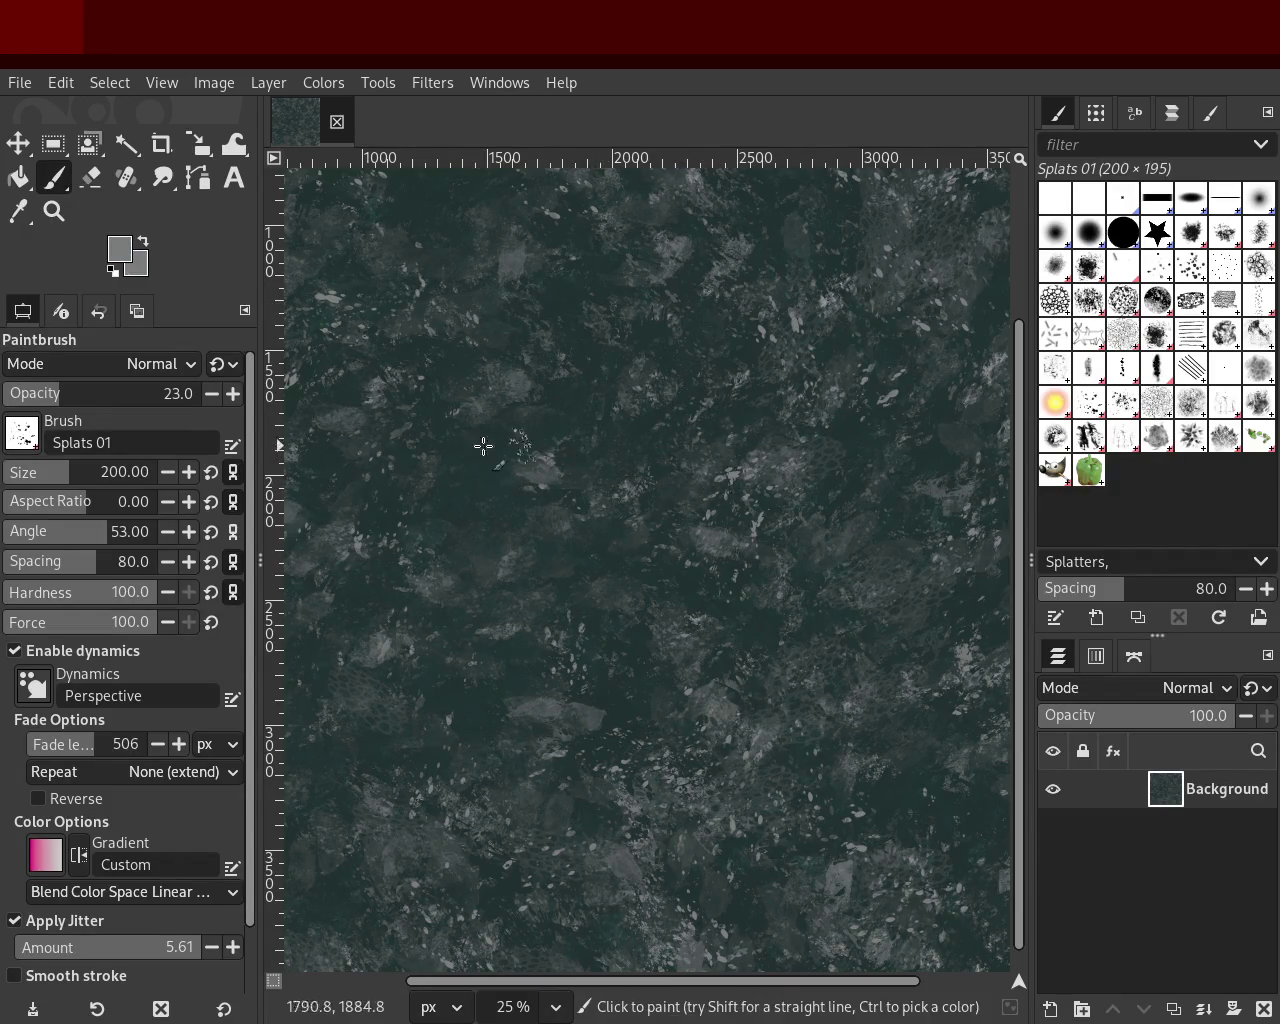
pyautogui.moveTo(62, 474); pyautogui.dragTo(112, 472)
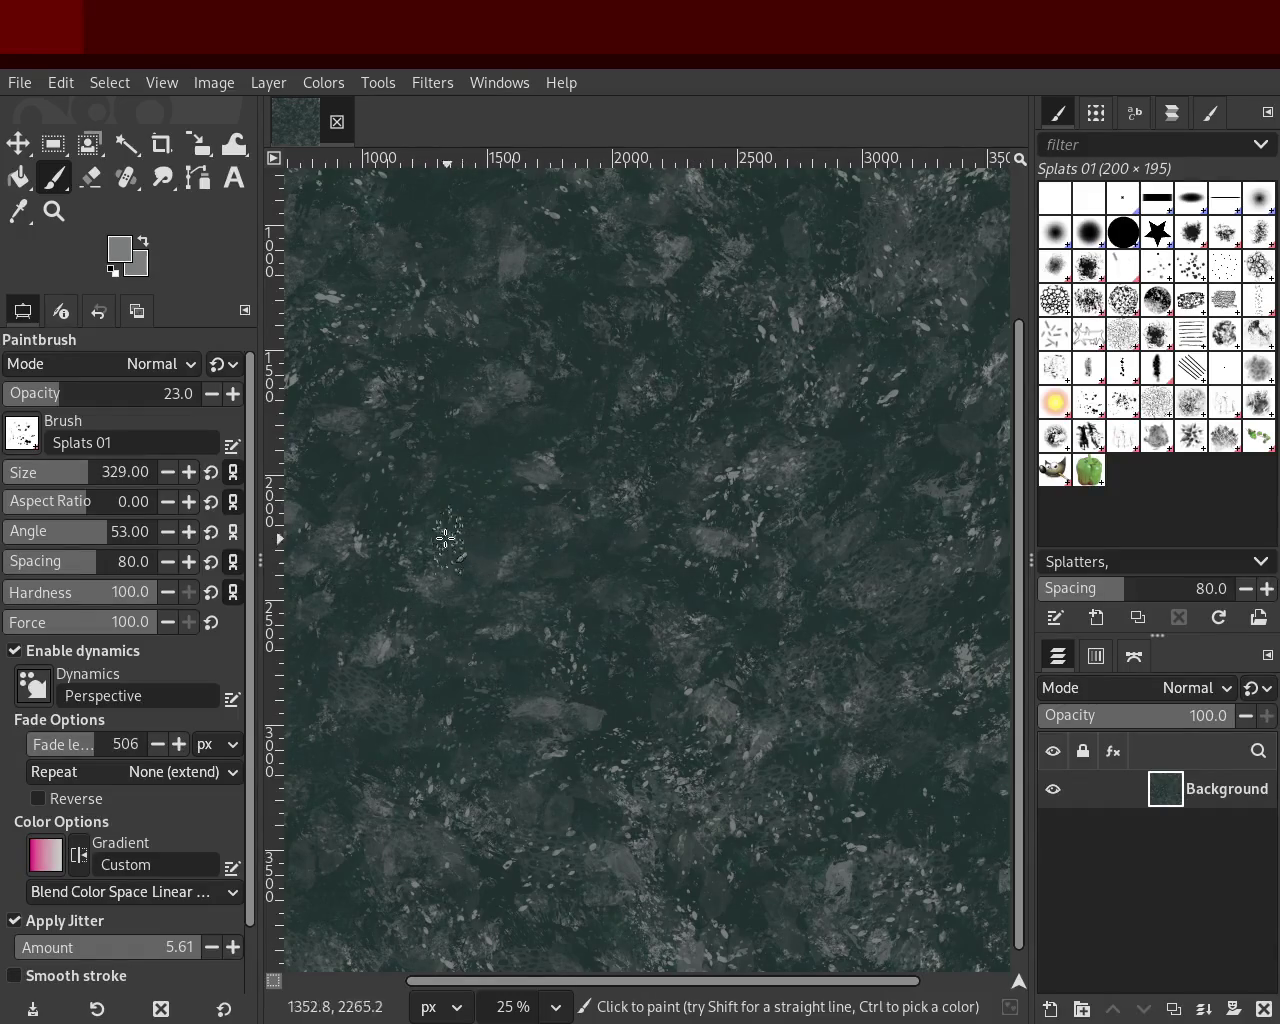
# Step: Zoom out to 6.25%, then back in until the image fills the view
pyautogui.click(54, 211)
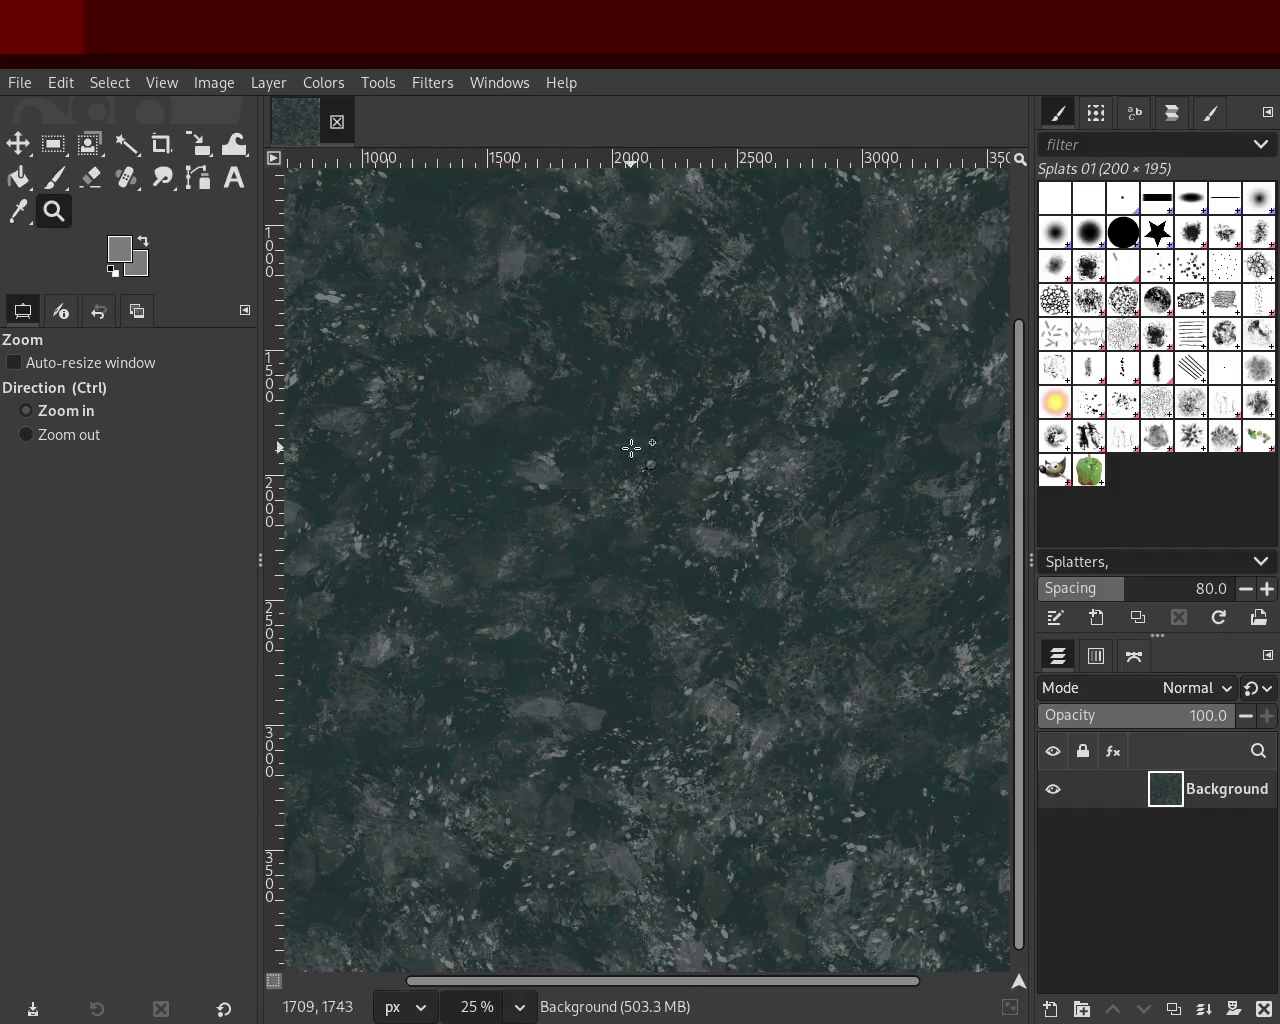
pyautogui.keyDown('ctrl'); pyautogui.click(564, 422); pyautogui.keyUp('ctrl')
pyautogui.keyDown('ctrl'); pyautogui.click(650, 428); pyautogui.keyUp('ctrl')
pyautogui.keyDown('ctrl'); pyautogui.click(740, 430); pyautogui.keyUp('ctrl')
pyautogui.keyDown('ctrl'); pyautogui.click(745, 429); pyautogui.keyUp('ctrl')
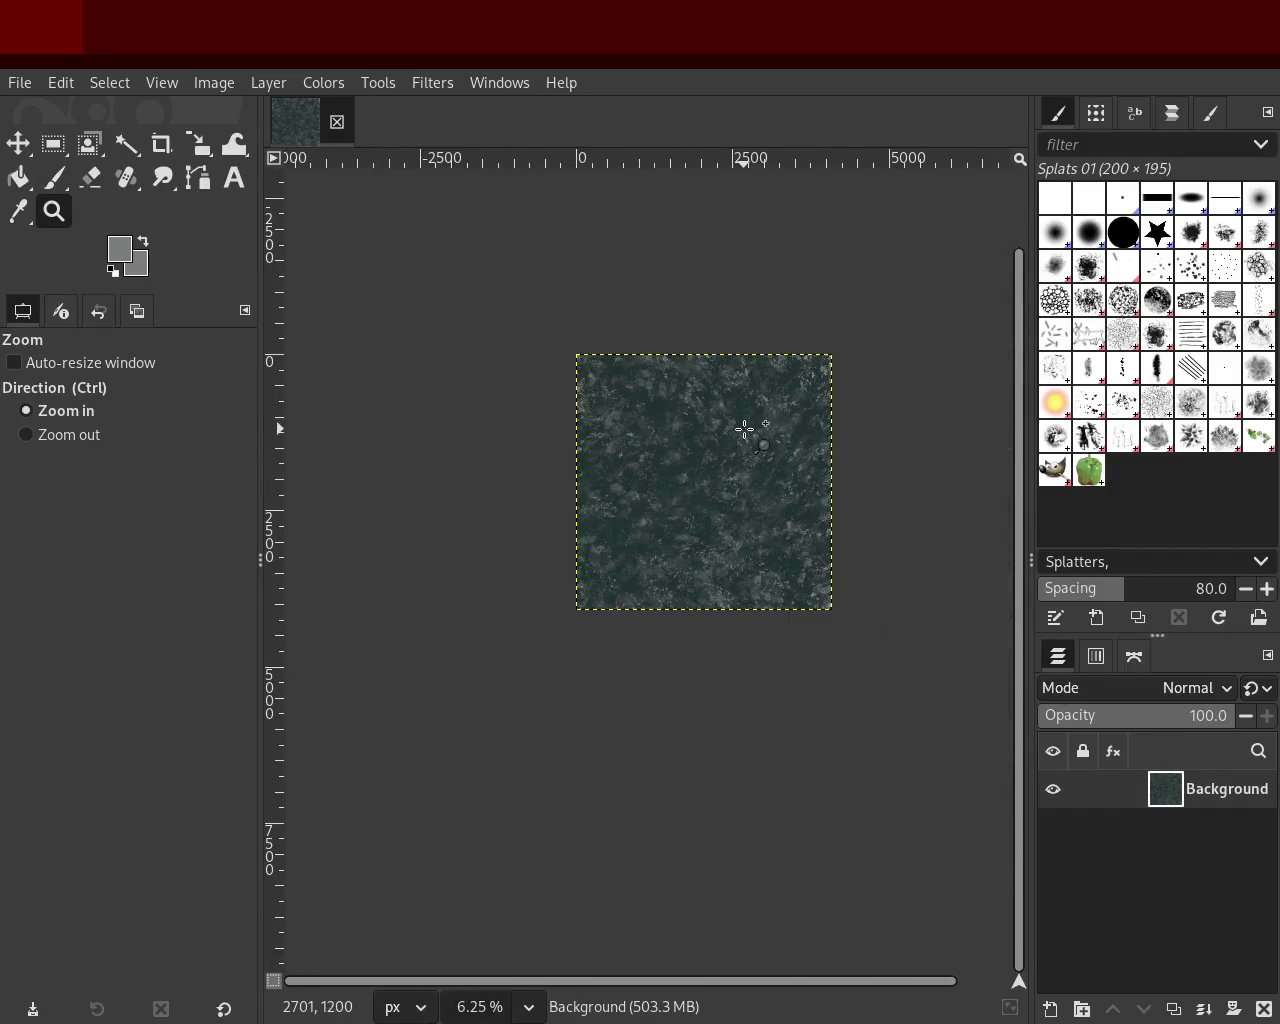
pyautogui.click(745, 429)
pyautogui.click(745, 429)
pyautogui.click(745, 429)
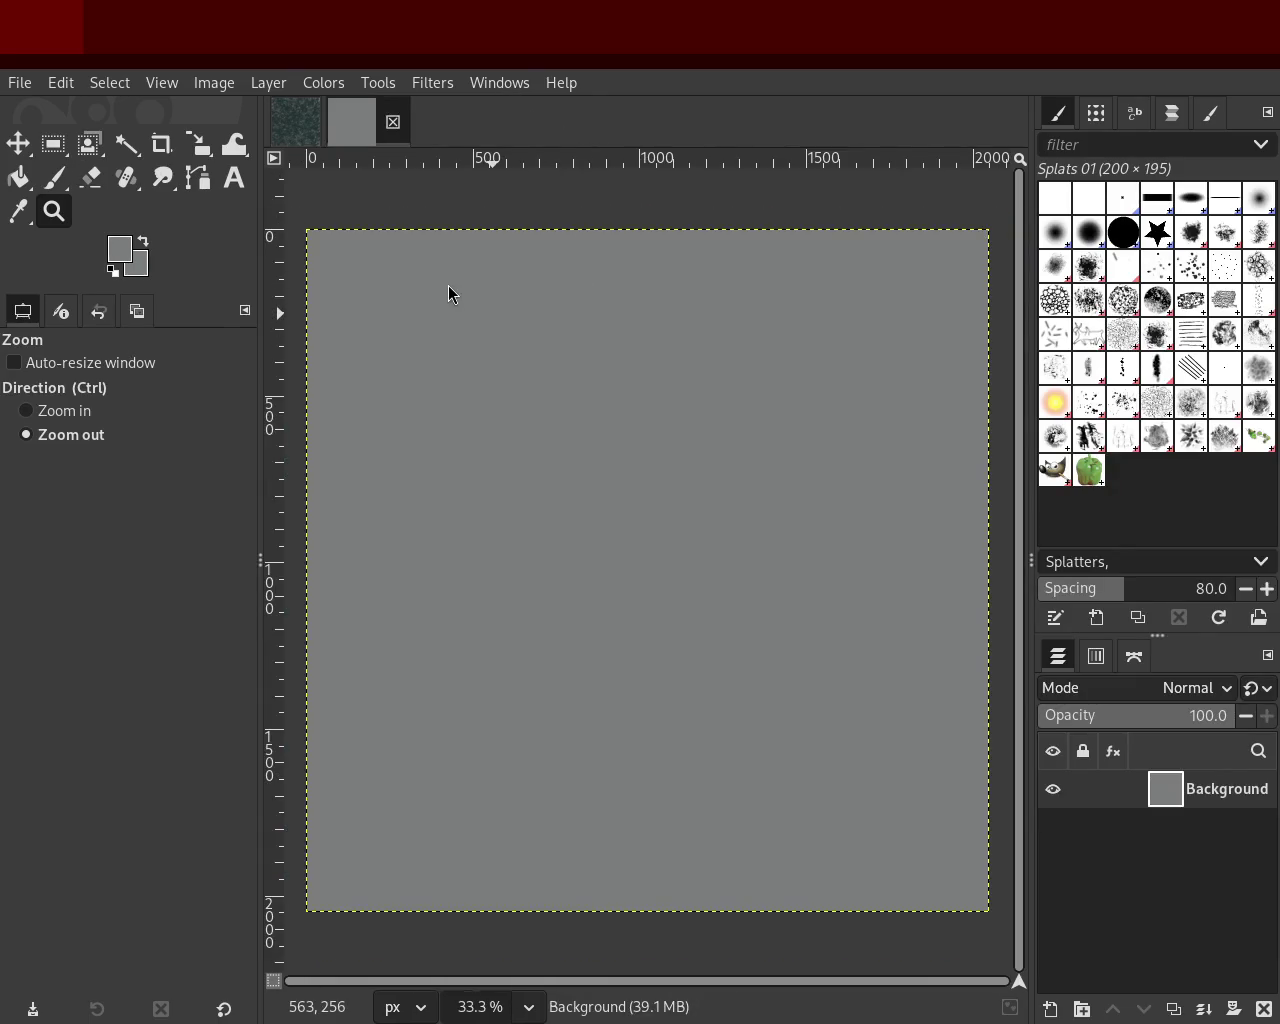
# Step: Close the stone texture image, then test a splat on the new grey canvas and undo it
pyautogui.click(316, 125)
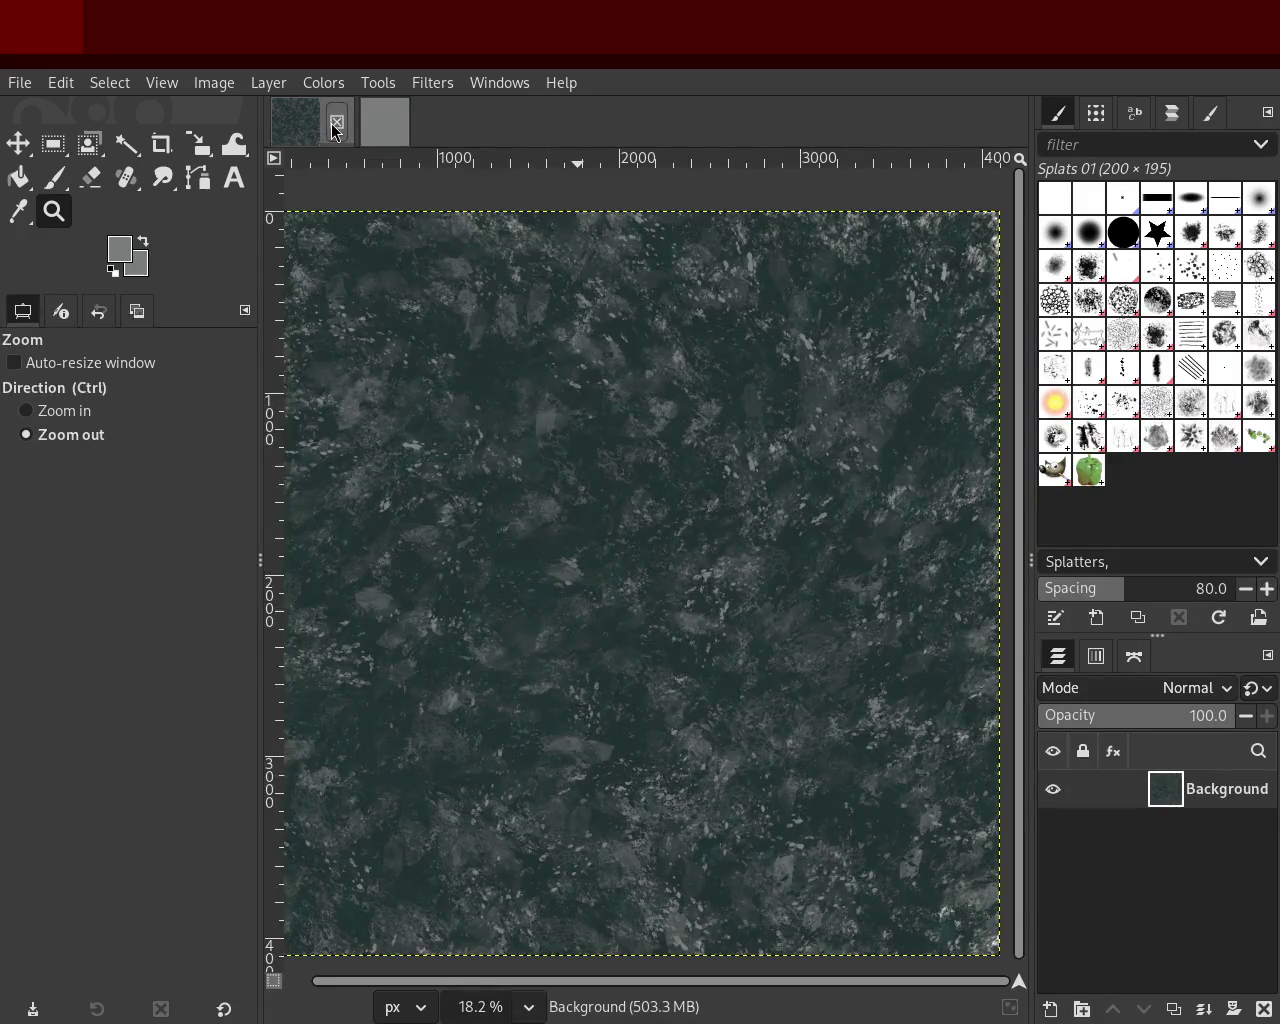
pyautogui.hotkey('ctrl', 'w')
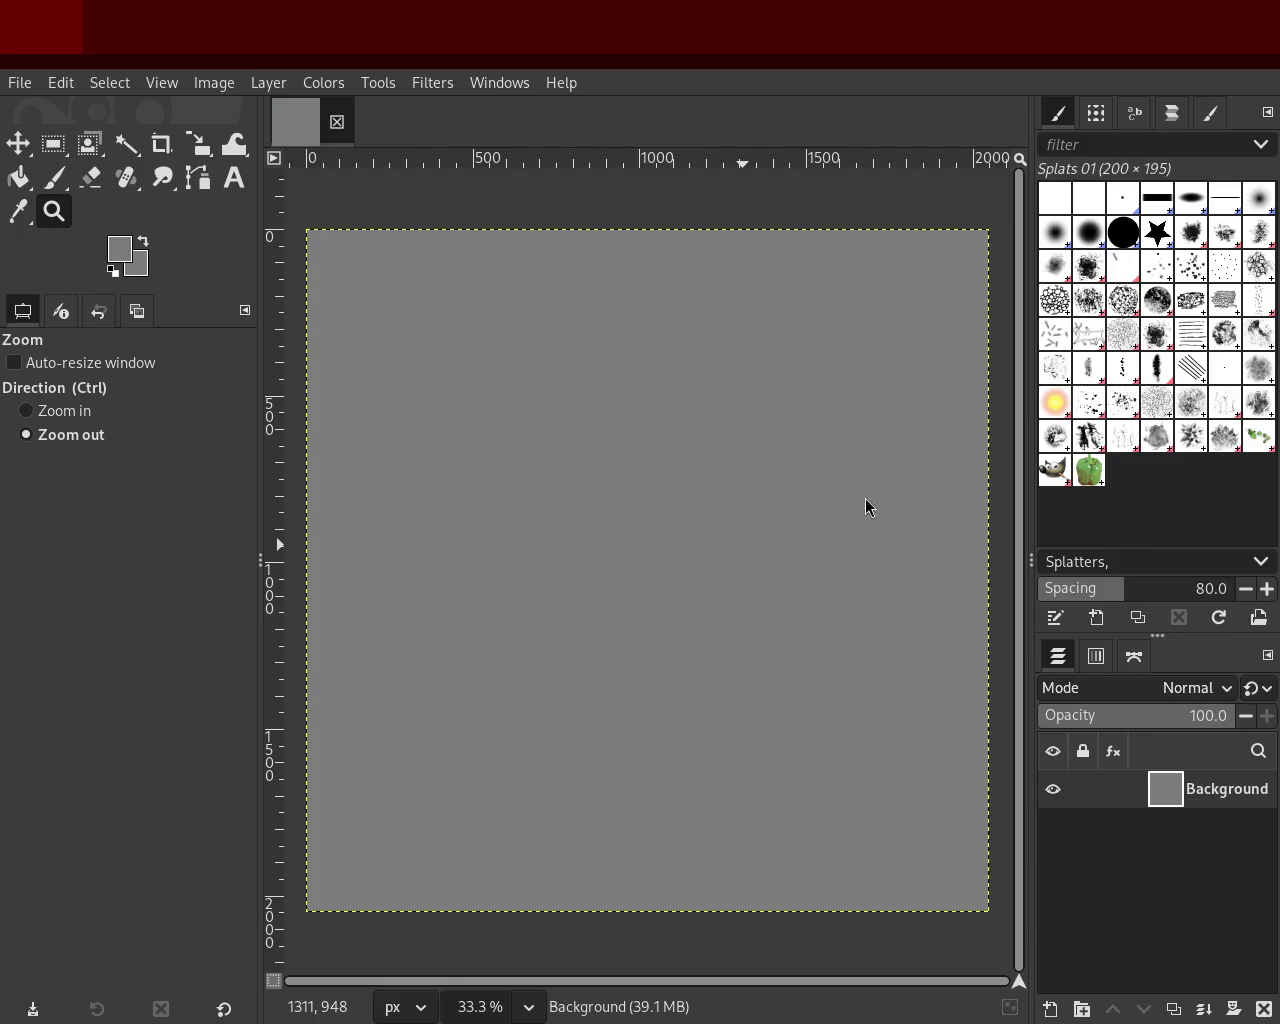
pyautogui.click(54, 177)
pyautogui.click(565, 418)
pyautogui.hotkey('ctrl', 'z')
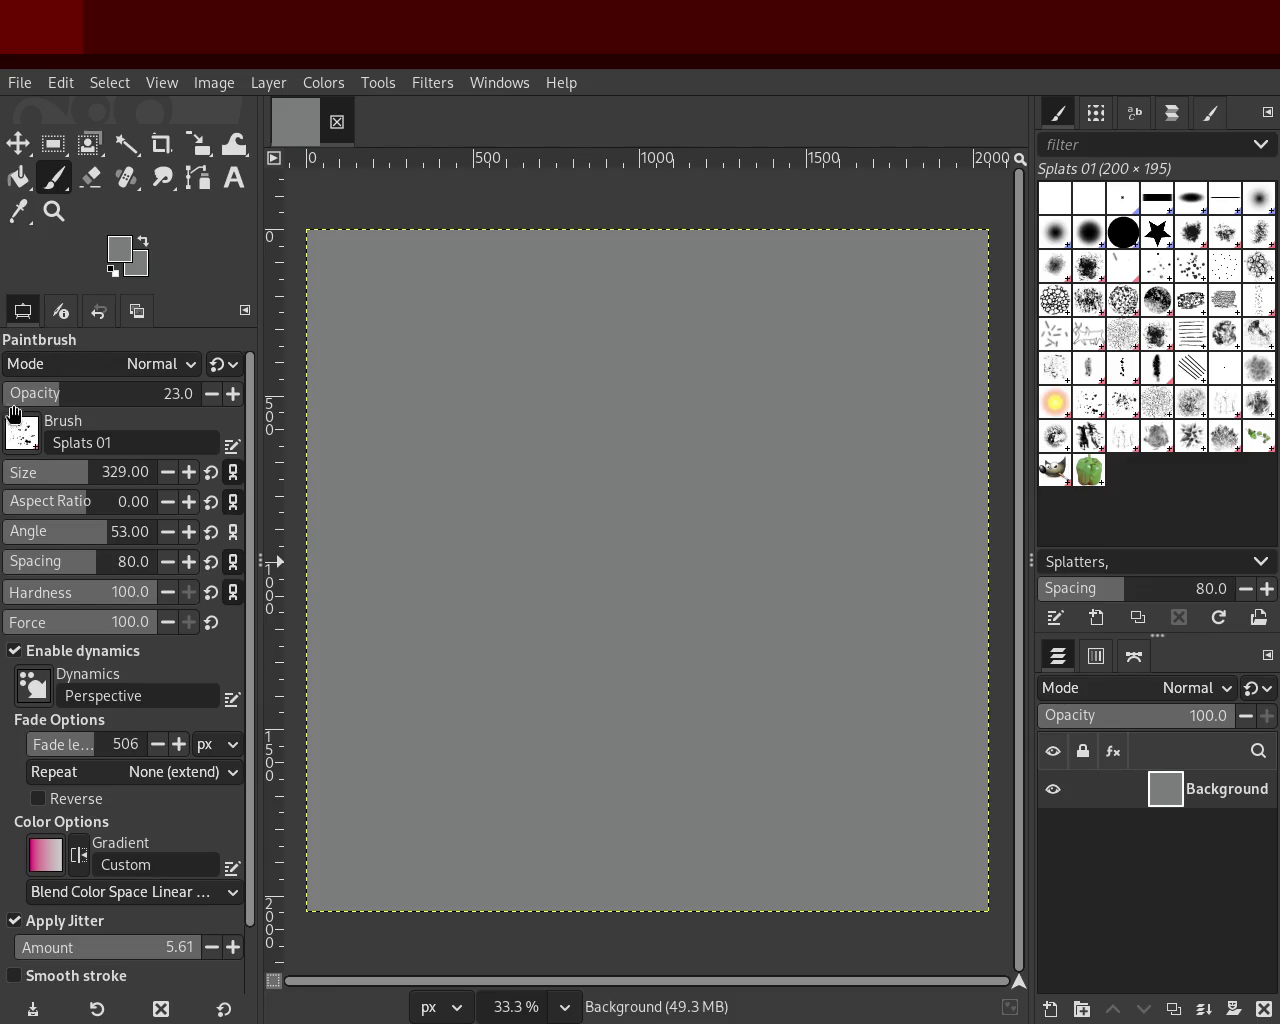
# Step: Scatter light grey Texture Hose 01 dabs across the grey square, then reselect Splats 01
pyautogui.click(1122, 436)
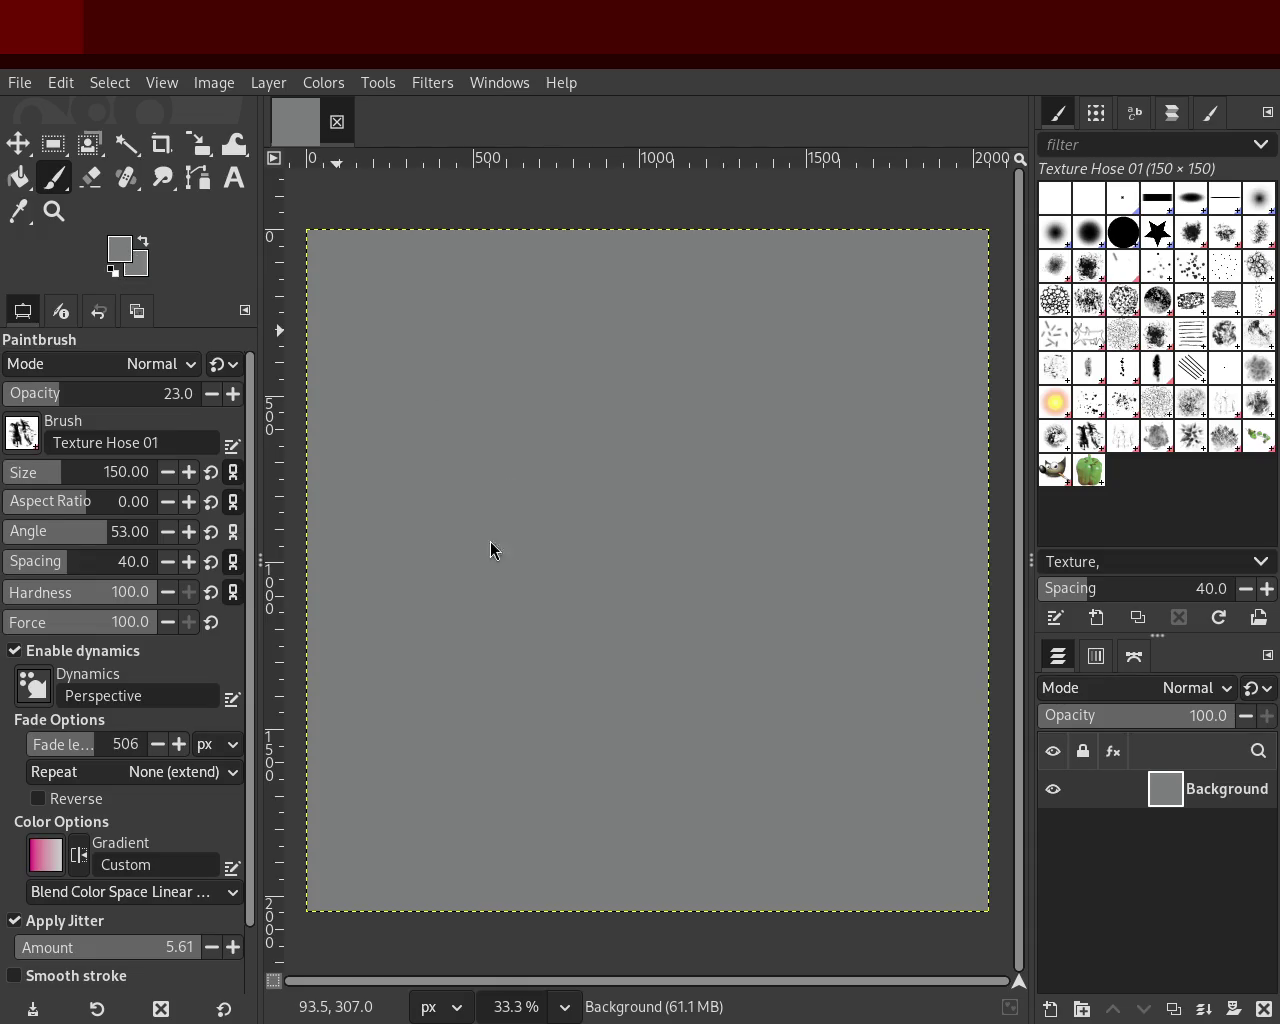
pyautogui.moveTo(955, 352)
pyautogui.mouseDown()
pyautogui.moveTo(808, 480)
pyautogui.moveTo(923, 471)
pyautogui.moveTo(463, 694)
pyautogui.moveTo(397, 497)
pyautogui.moveTo(290, 700)
pyautogui.moveTo(470, 330)
pyautogui.moveTo(650, 448)
pyautogui.moveTo(930, 394)
pyautogui.moveTo(862, 371)
pyautogui.moveTo(818, 283)
pyautogui.moveTo(394, 820)
pyautogui.moveTo(490, 913)
pyautogui.moveTo(420, 894)
pyautogui.moveTo(777, 834)
pyautogui.moveTo(540, 654)
pyautogui.moveTo(627, 425)
pyautogui.mouseUp()
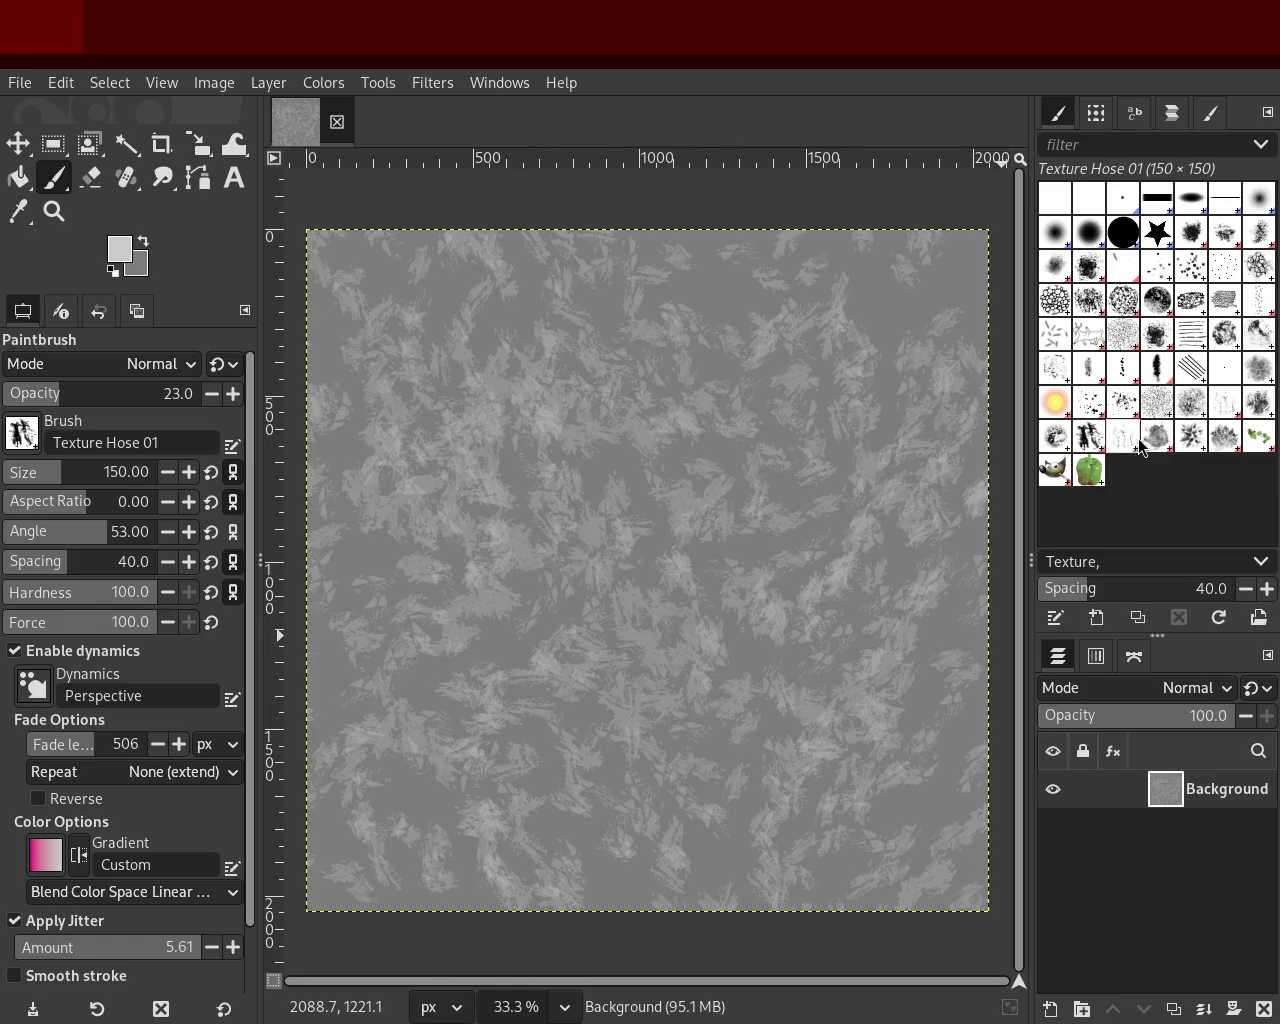
pyautogui.click(1122, 402)
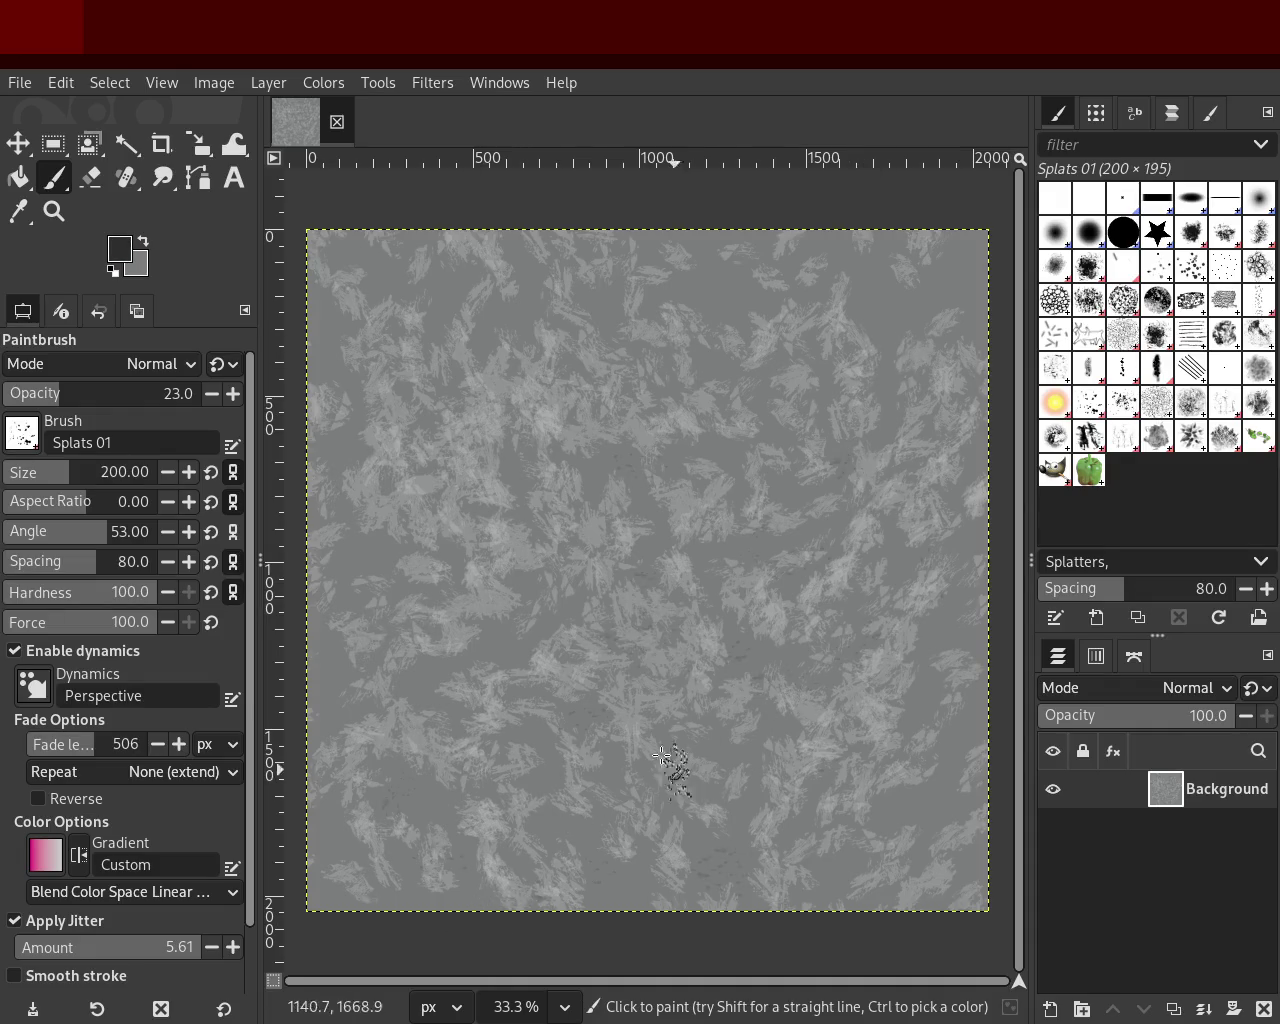
# Step: Enlarge the Splats 01 brush to 479 and paint dark splats from upper middle to lower left
pyautogui.moveTo(79, 475); pyautogui.dragTo(101, 474)
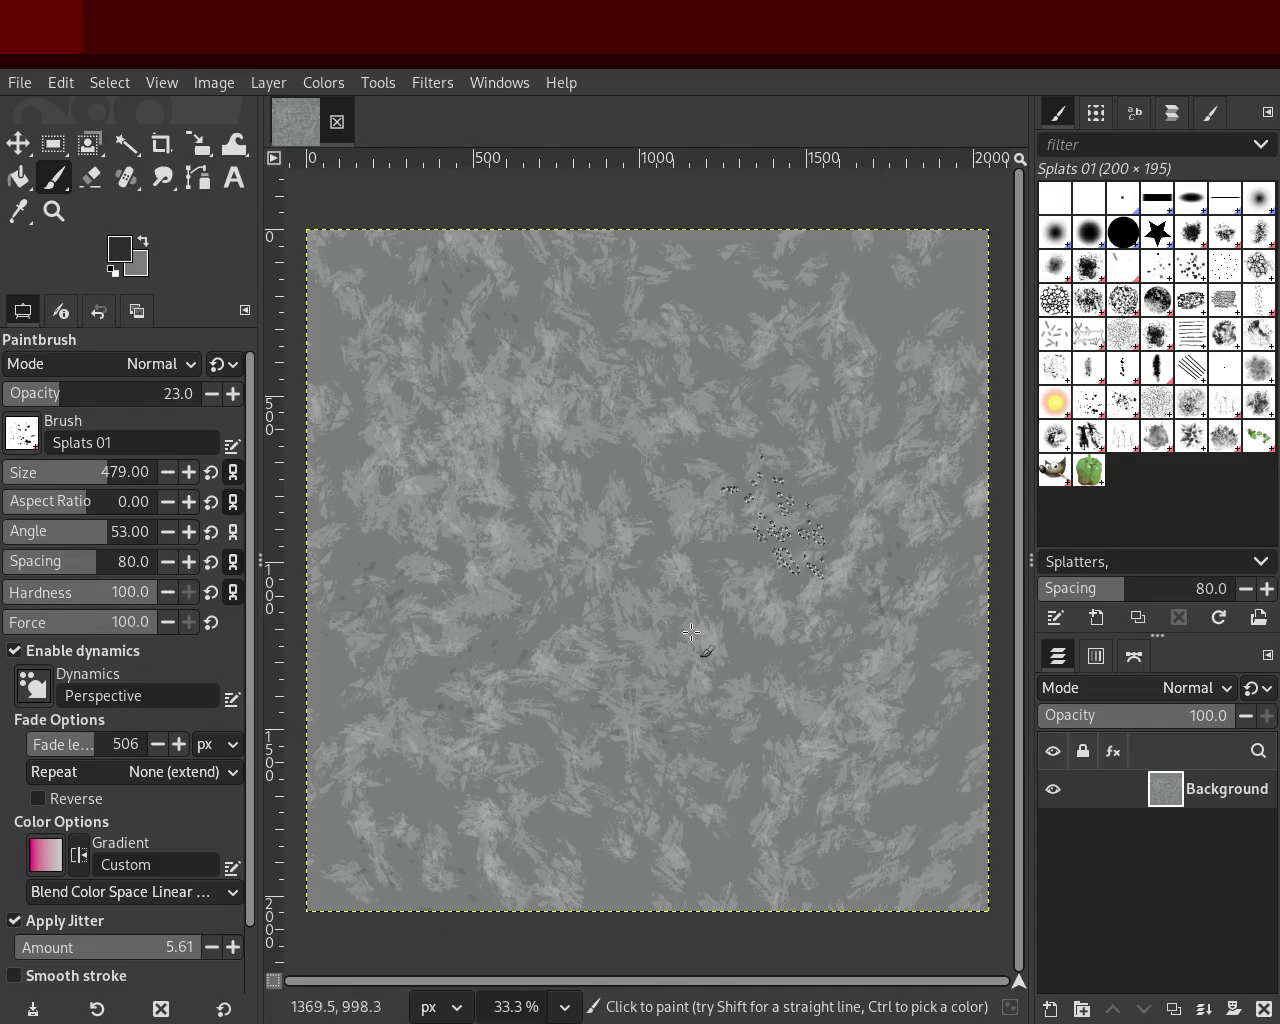
pyautogui.click(1089, 437)
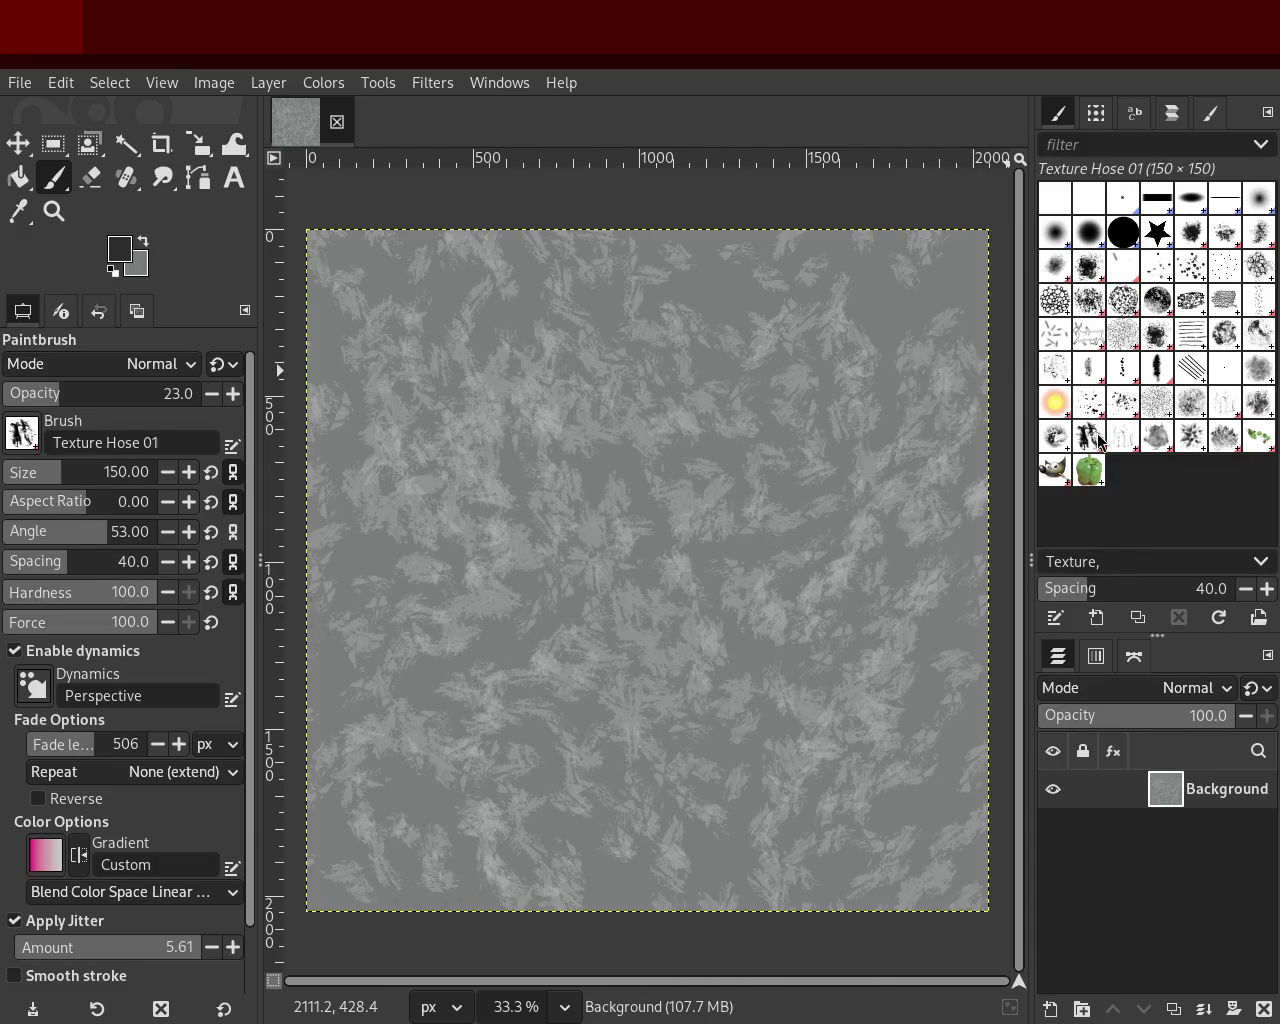
pyautogui.click(1091, 410)
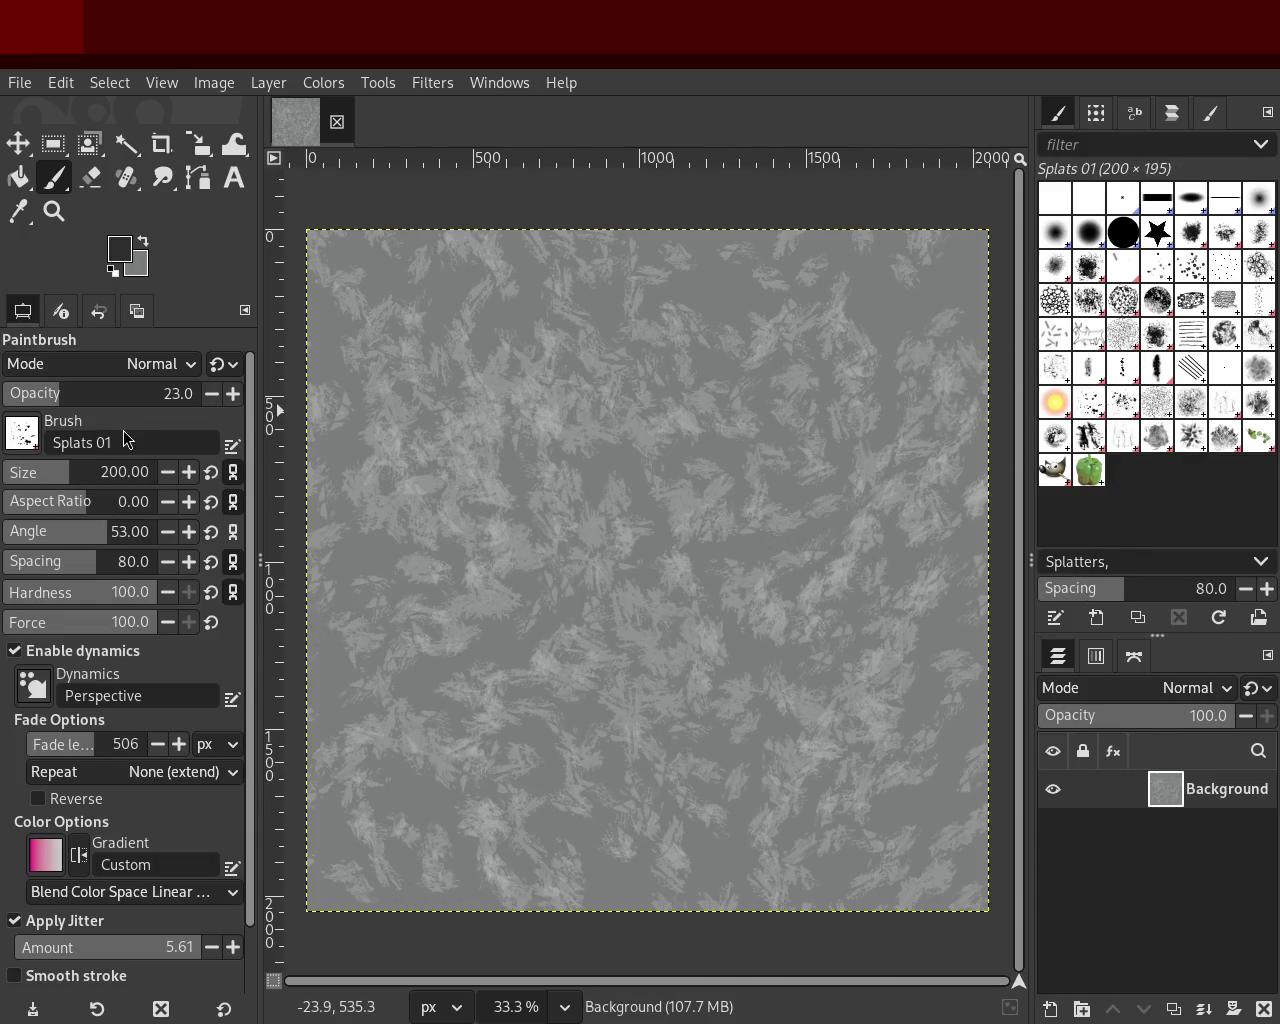
pyautogui.moveTo(640, 345); pyautogui.dragTo(428, 814)
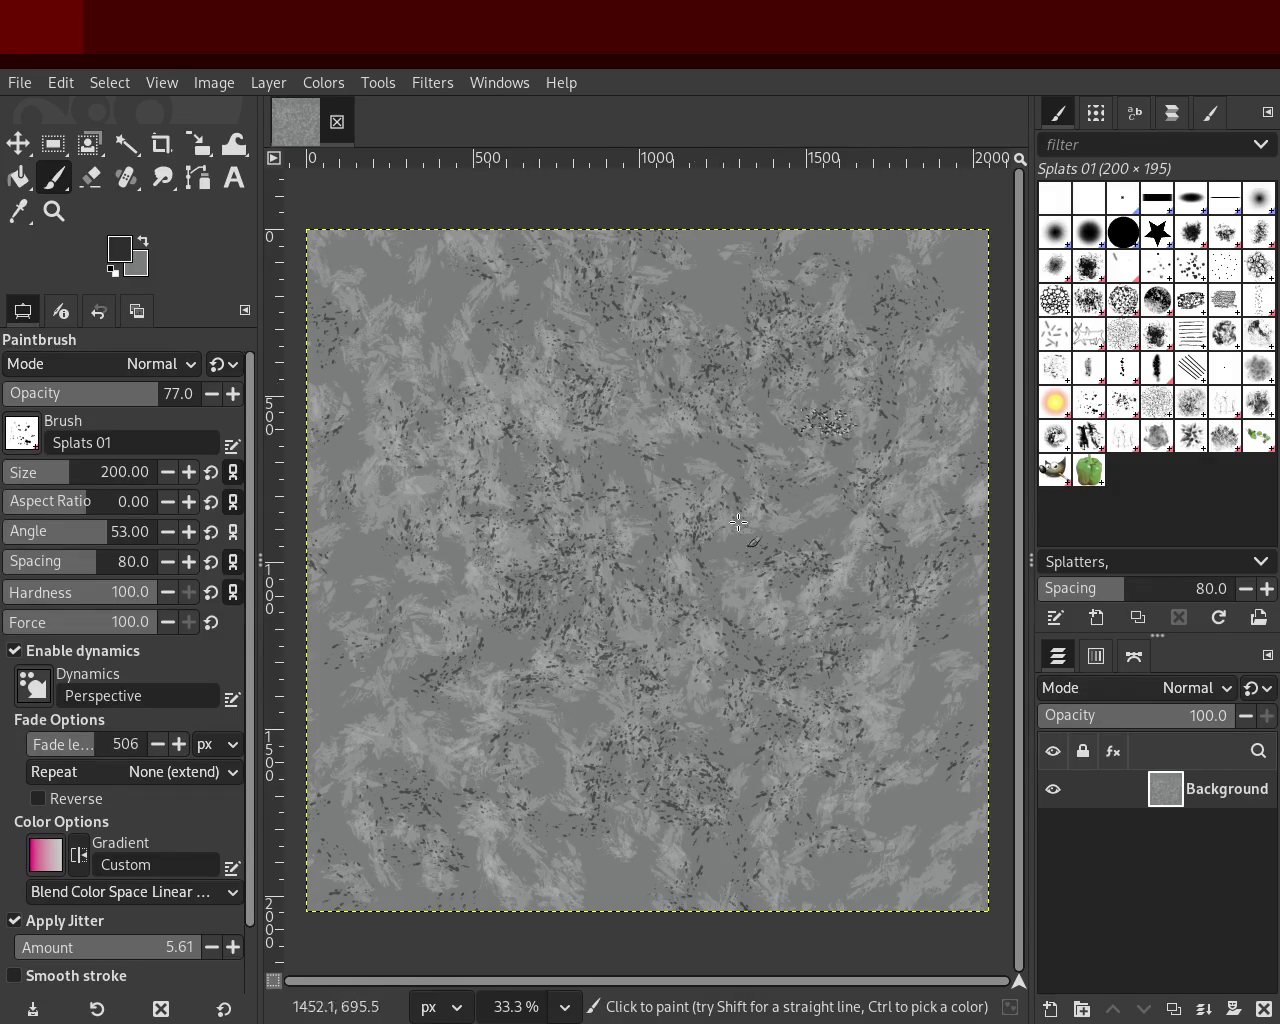
# Step: Sample a light grey and scatter more dark and light splatters across the whole canvas
pyautogui.press('ctrl')
pyautogui.keyDown('ctrl'); pyautogui.click(777, 622); pyautogui.keyUp('ctrl')
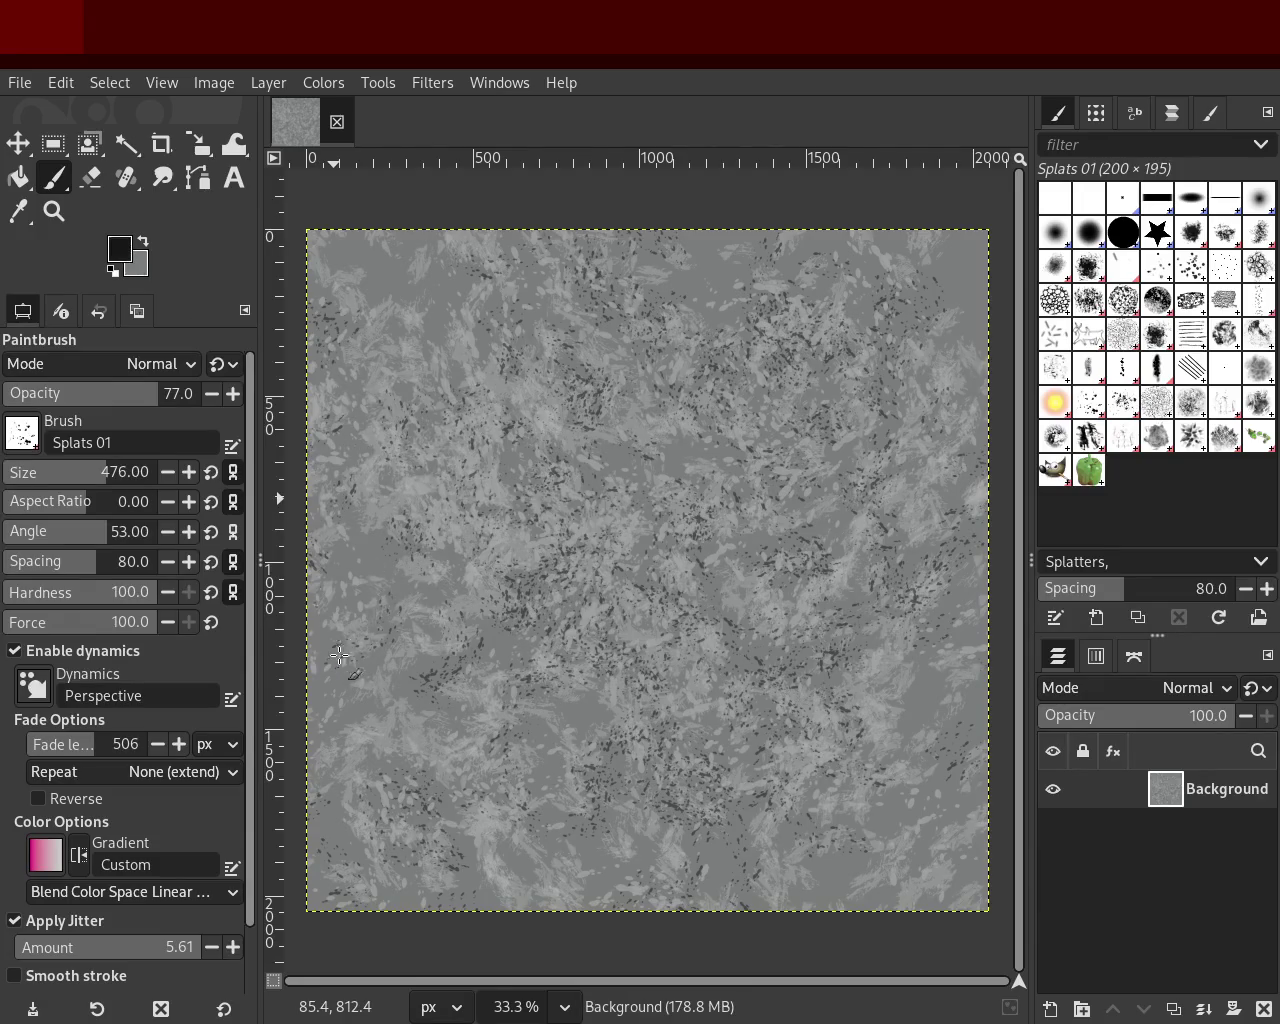
pyautogui.moveTo(820, 770)
pyautogui.mouseDown()
pyautogui.moveTo(907, 766)
pyautogui.moveTo(665, 565)
pyautogui.moveTo(643, 304)
pyautogui.moveTo(699, 246)
pyautogui.moveTo(656, 648)
pyautogui.moveTo(565, 585)
pyautogui.moveTo(574, 781)
pyautogui.moveTo(650, 657)
pyautogui.moveTo(635, 787)
pyautogui.moveTo(663, 755)
pyautogui.mouseUp()
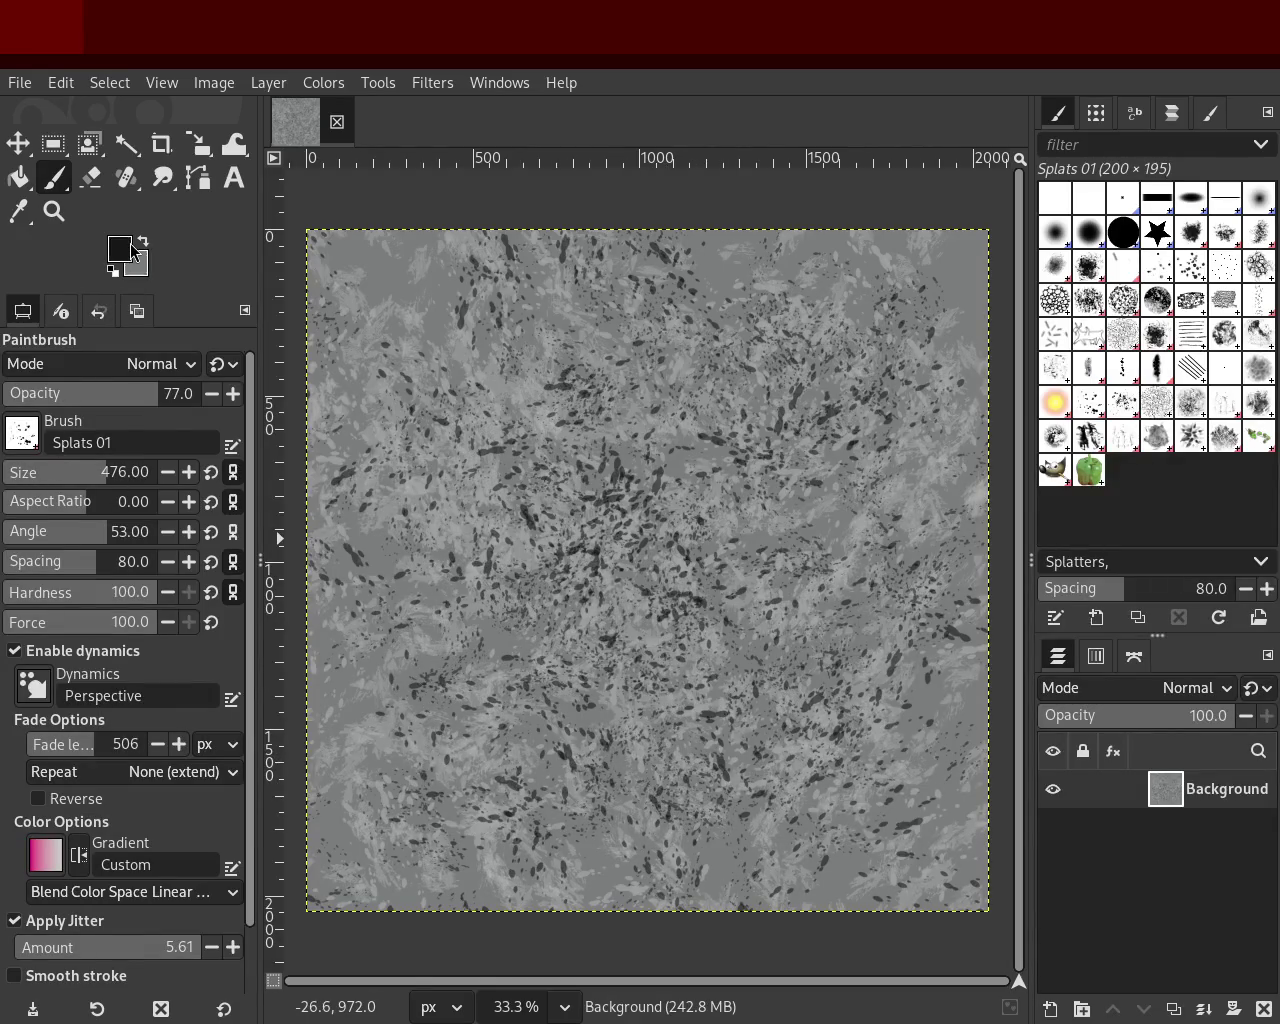
pyautogui.moveTo(870, 365)
pyautogui.mouseDown()
pyautogui.moveTo(684, 676)
pyautogui.moveTo(755, 766)
pyautogui.moveTo(558, 501)
pyautogui.moveTo(381, 716)
pyautogui.moveTo(446, 657)
pyautogui.moveTo(435, 433)
pyautogui.moveTo(673, 395)
pyautogui.moveTo(666, 367)
pyautogui.moveTo(850, 360)
pyautogui.moveTo(836, 490)
pyautogui.moveTo(555, 690)
pyautogui.moveTo(509, 436)
pyautogui.moveTo(726, 817)
pyautogui.moveTo(422, 809)
pyautogui.moveTo(336, 499)
pyautogui.moveTo(676, 608)
pyautogui.mouseUp()
pyautogui.write('86')
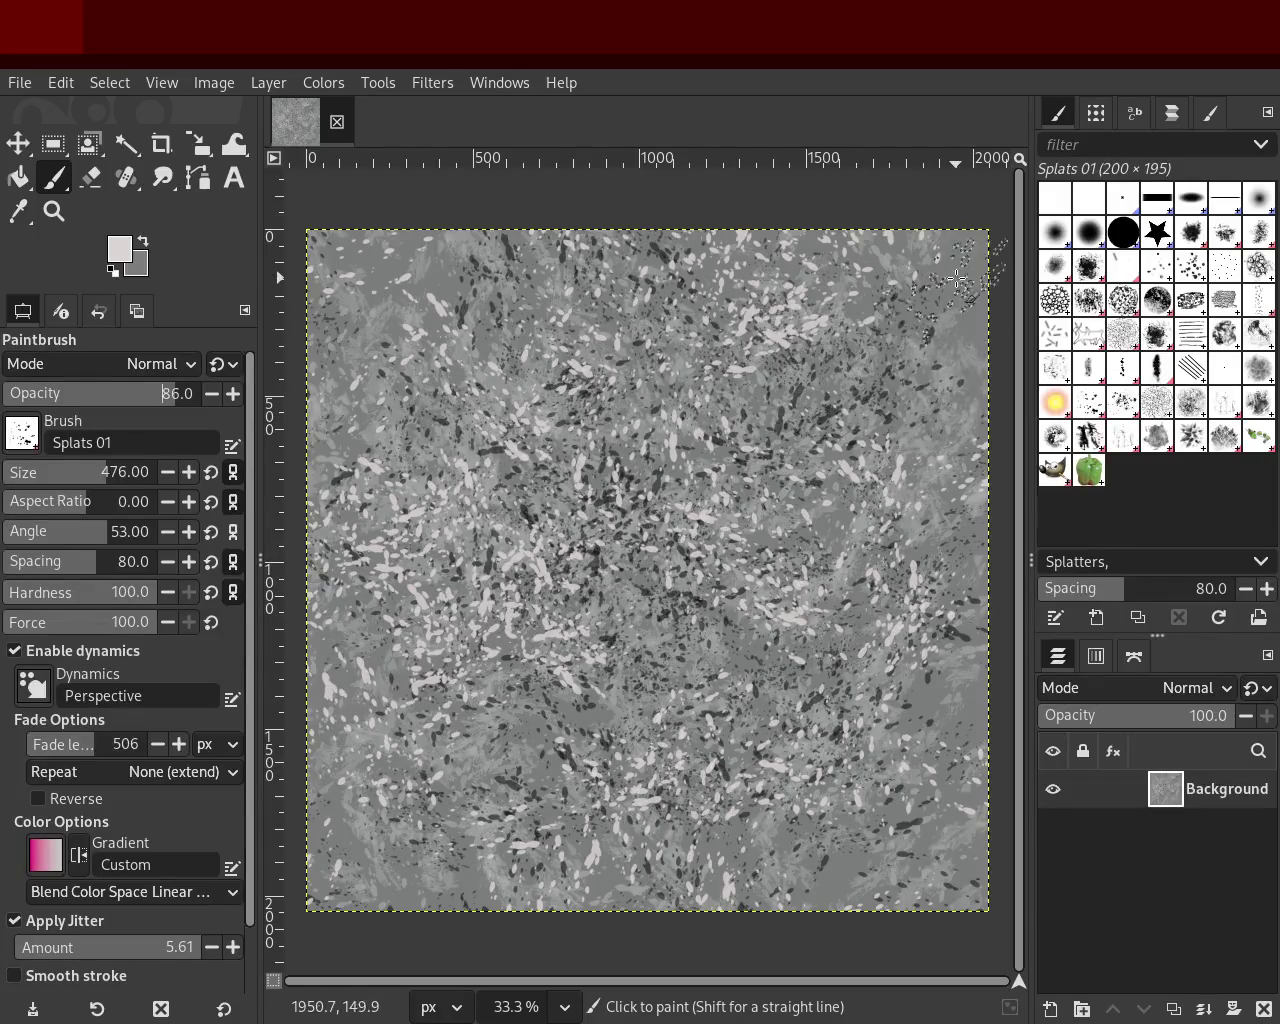
pyautogui.keyDown('ctrl'); pyautogui.click(886, 433); pyautogui.keyUp('ctrl')
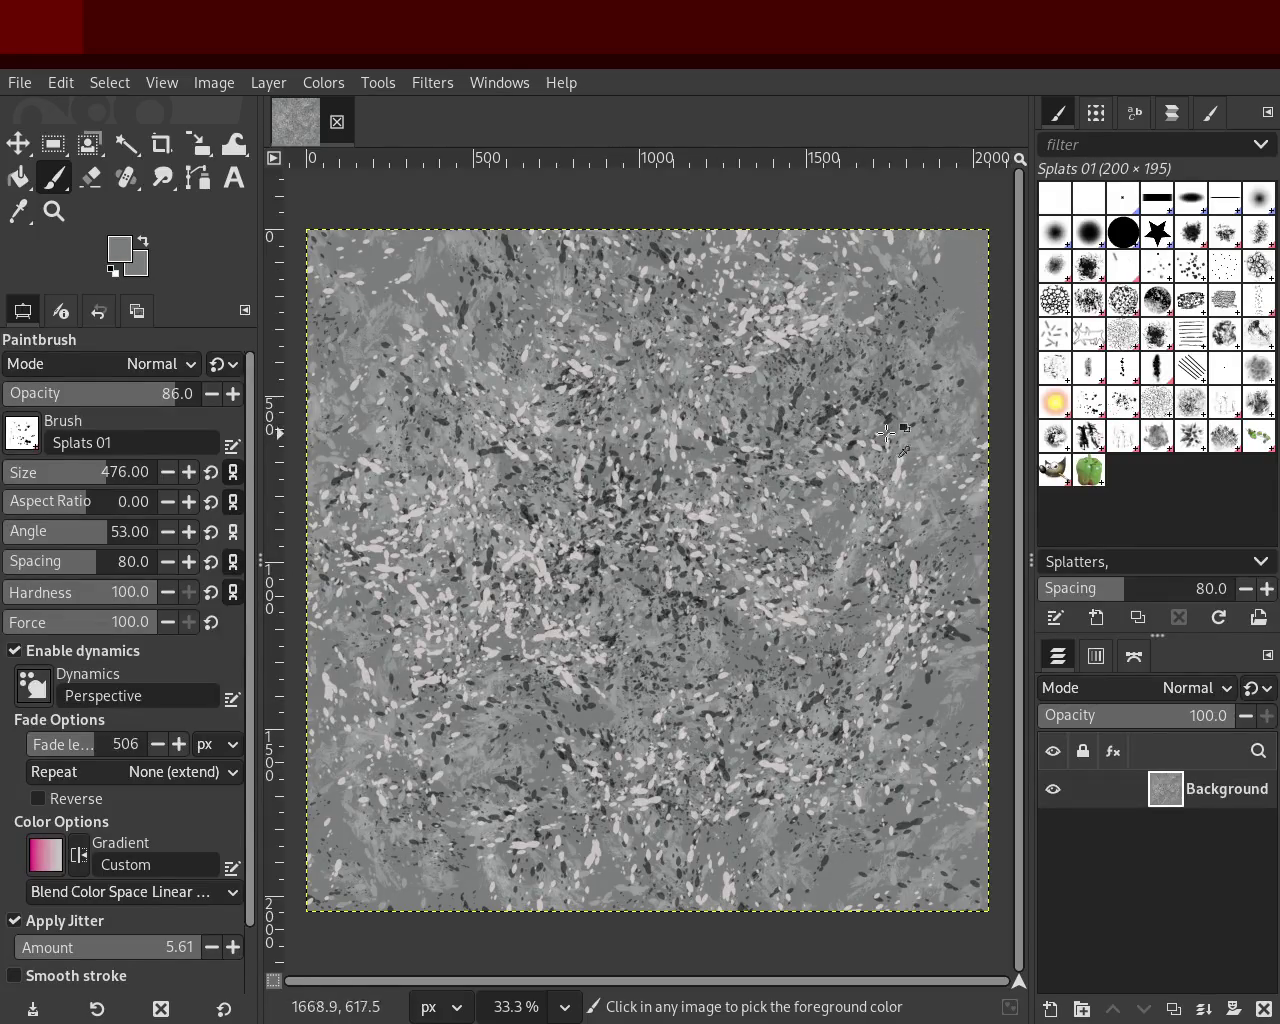
pyautogui.click(1157, 404)
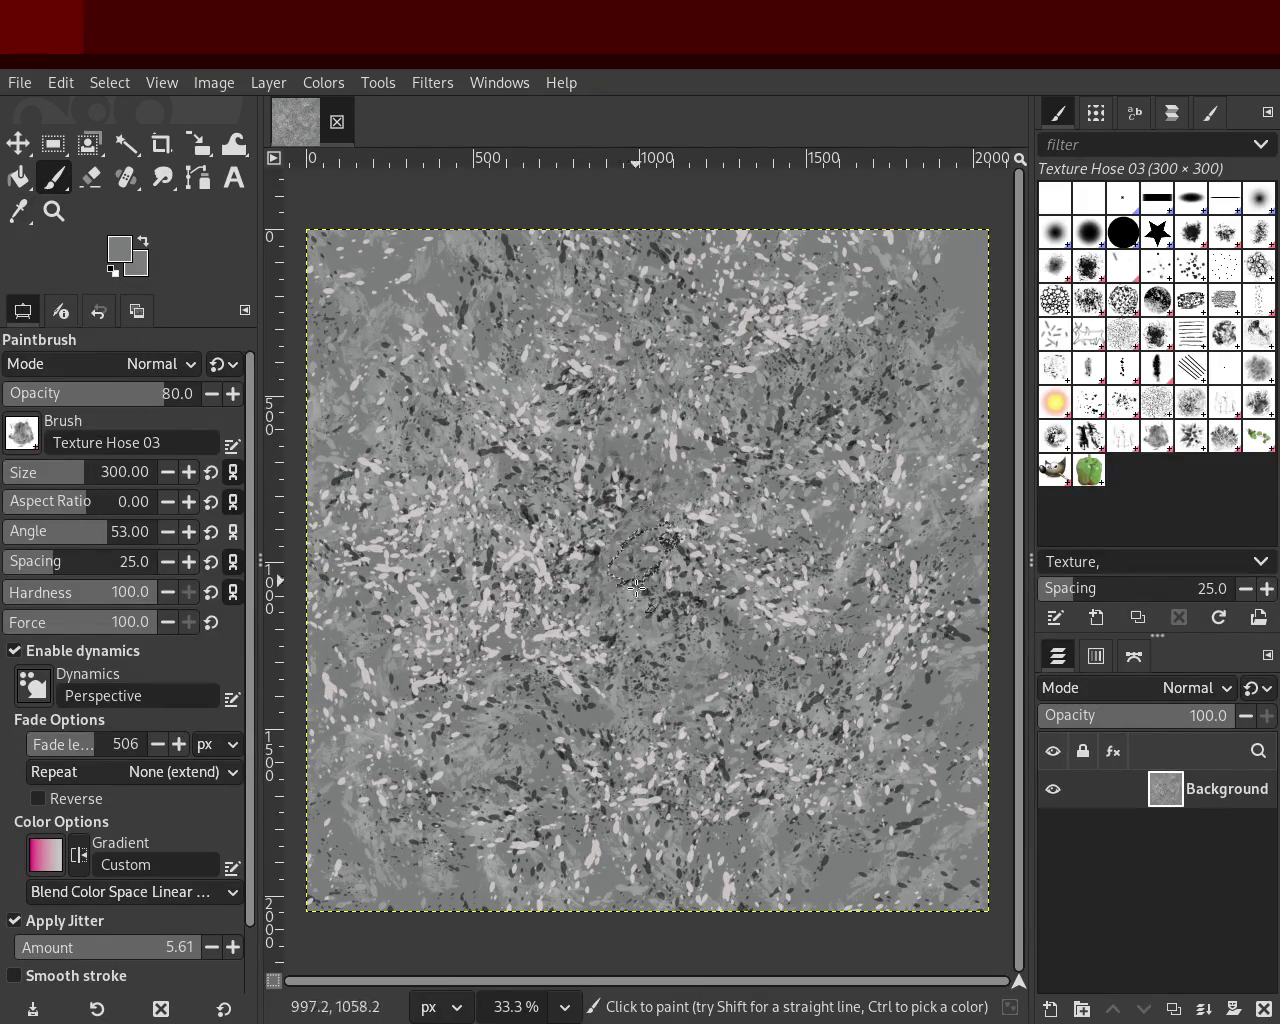
# Step: Paint large near-white, then mid-grey Texture Hose 03 patches across the whole canvas
pyautogui.keyDown('ctrl'); pyautogui.click(780, 338); pyautogui.keyUp('ctrl')
pyautogui.moveTo(780, 338)
pyautogui.mouseDown()
pyautogui.moveTo(553, 843)
pyautogui.moveTo(406, 628)
pyautogui.moveTo(748, 935)
pyautogui.moveTo(630, 720)
pyautogui.moveTo(758, 821)
pyautogui.moveTo(670, 763)
pyautogui.mouseUp()
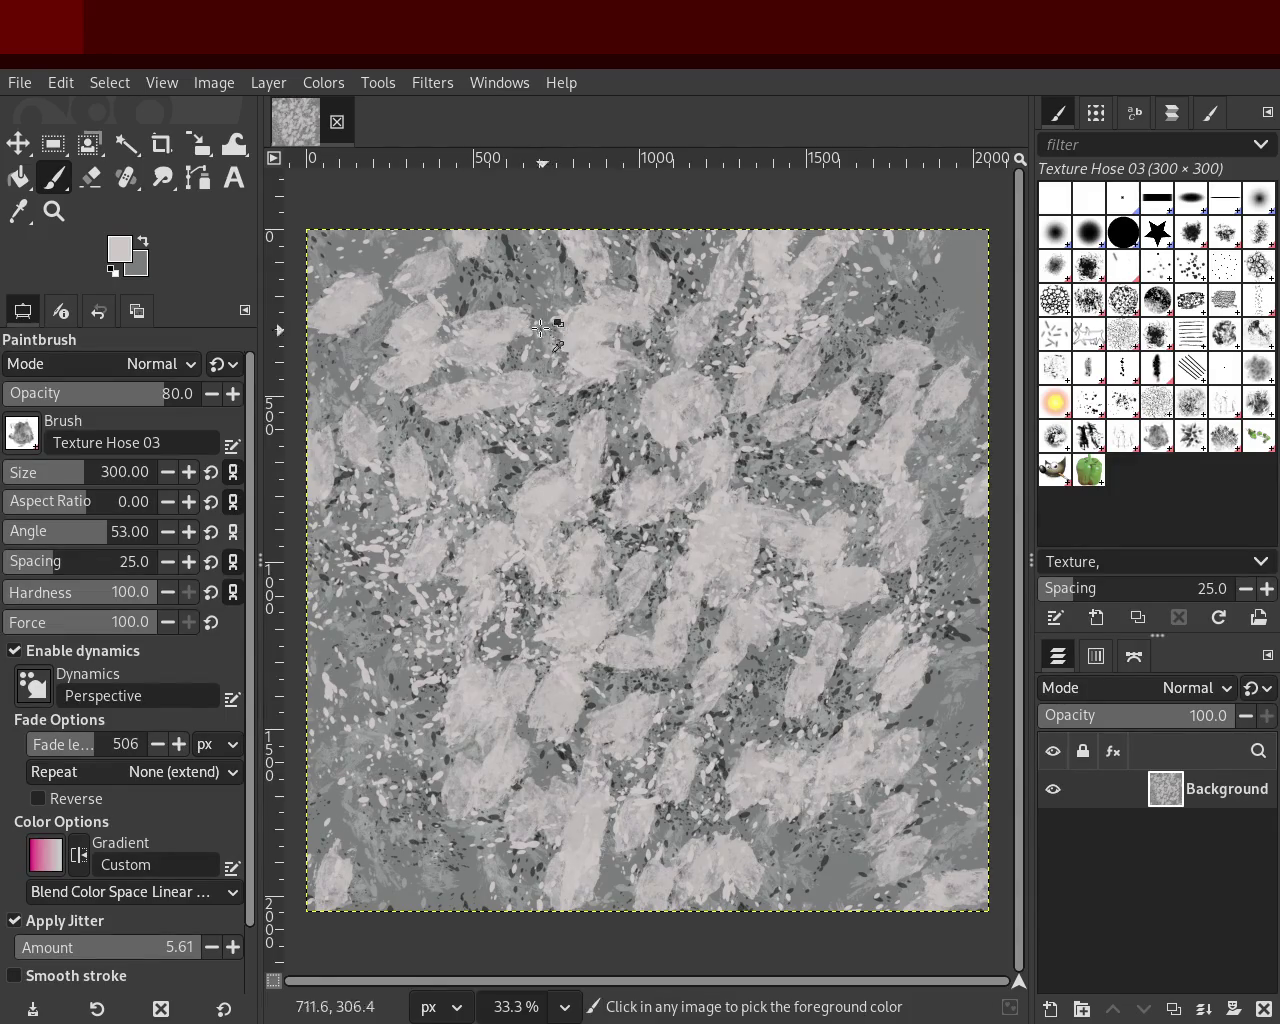
pyautogui.keyDown('ctrl'); pyautogui.click(511, 246); pyautogui.keyUp('ctrl')
pyautogui.moveTo(503, 277)
pyautogui.mouseDown()
pyautogui.moveTo(510, 379)
pyautogui.moveTo(687, 713)
pyautogui.mouseUp()
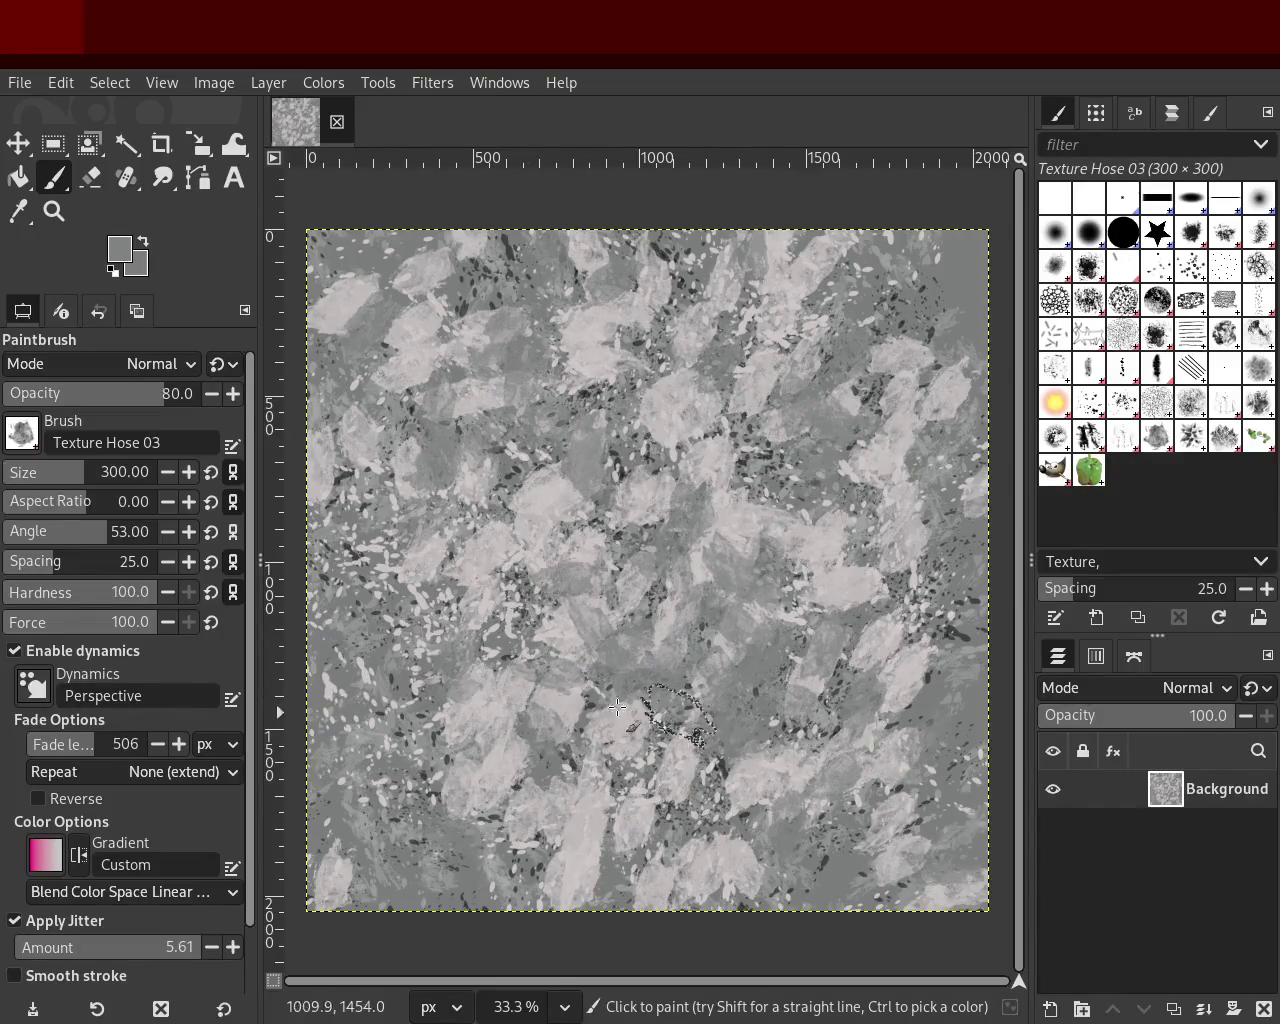
pyautogui.moveTo(687, 713)
pyautogui.mouseDown()
pyautogui.moveTo(894, 449)
pyautogui.moveTo(506, 423)
pyautogui.moveTo(495, 524)
pyautogui.moveTo(478, 462)
pyautogui.mouseUp()
pyautogui.keyDown('ctrl'); pyautogui.click(894, 449); pyautogui.keyUp('ctrl')
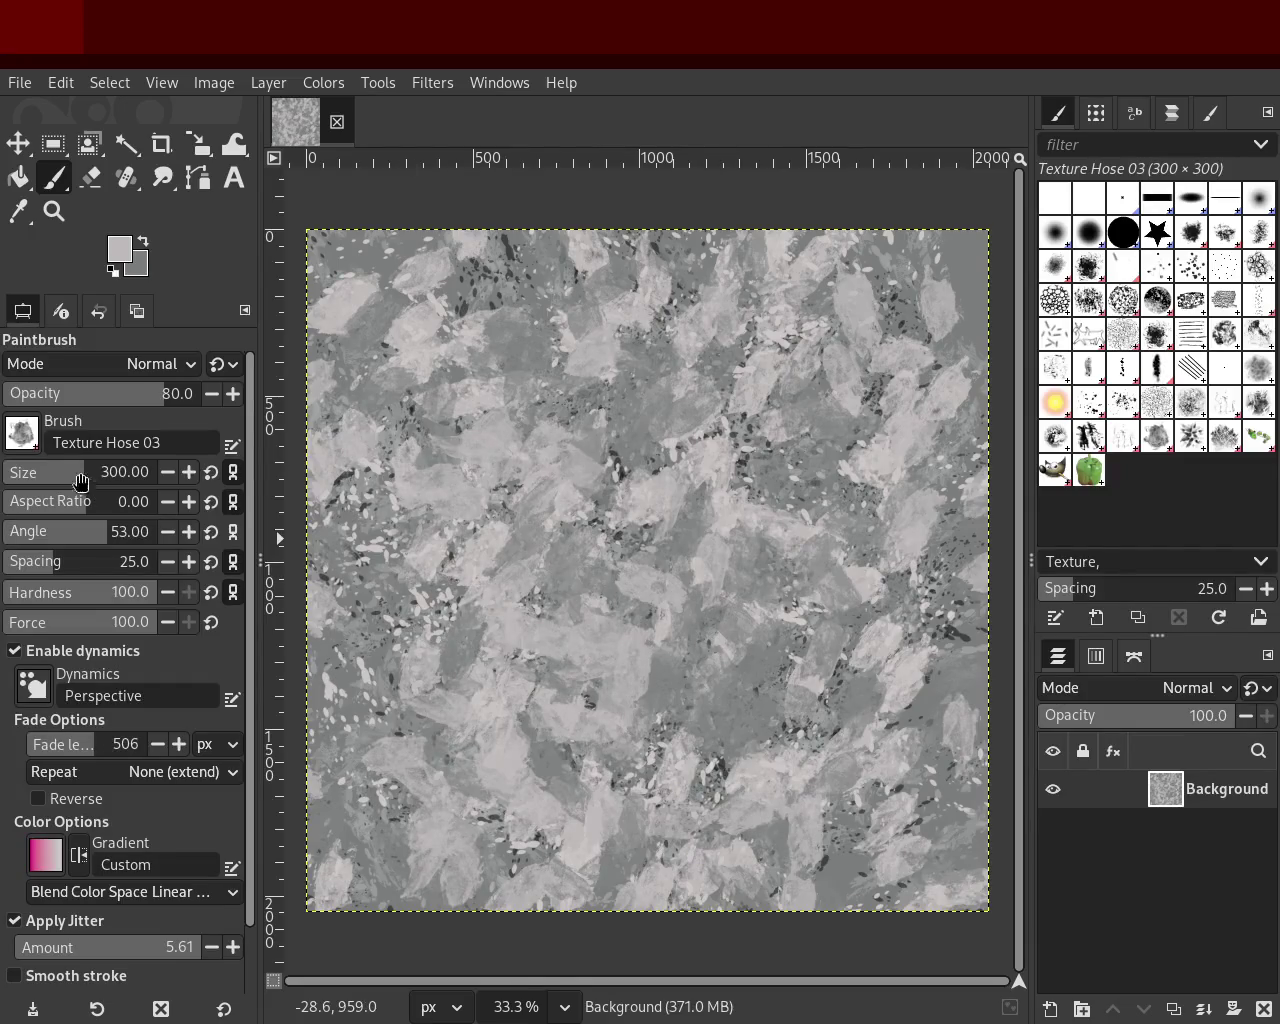
# Step: Try a few Cell 02 brush strokes on the canvas and undo them
pyautogui.click(1076, 313)
pyautogui.moveTo(610, 744); pyautogui.dragTo(645, 707)
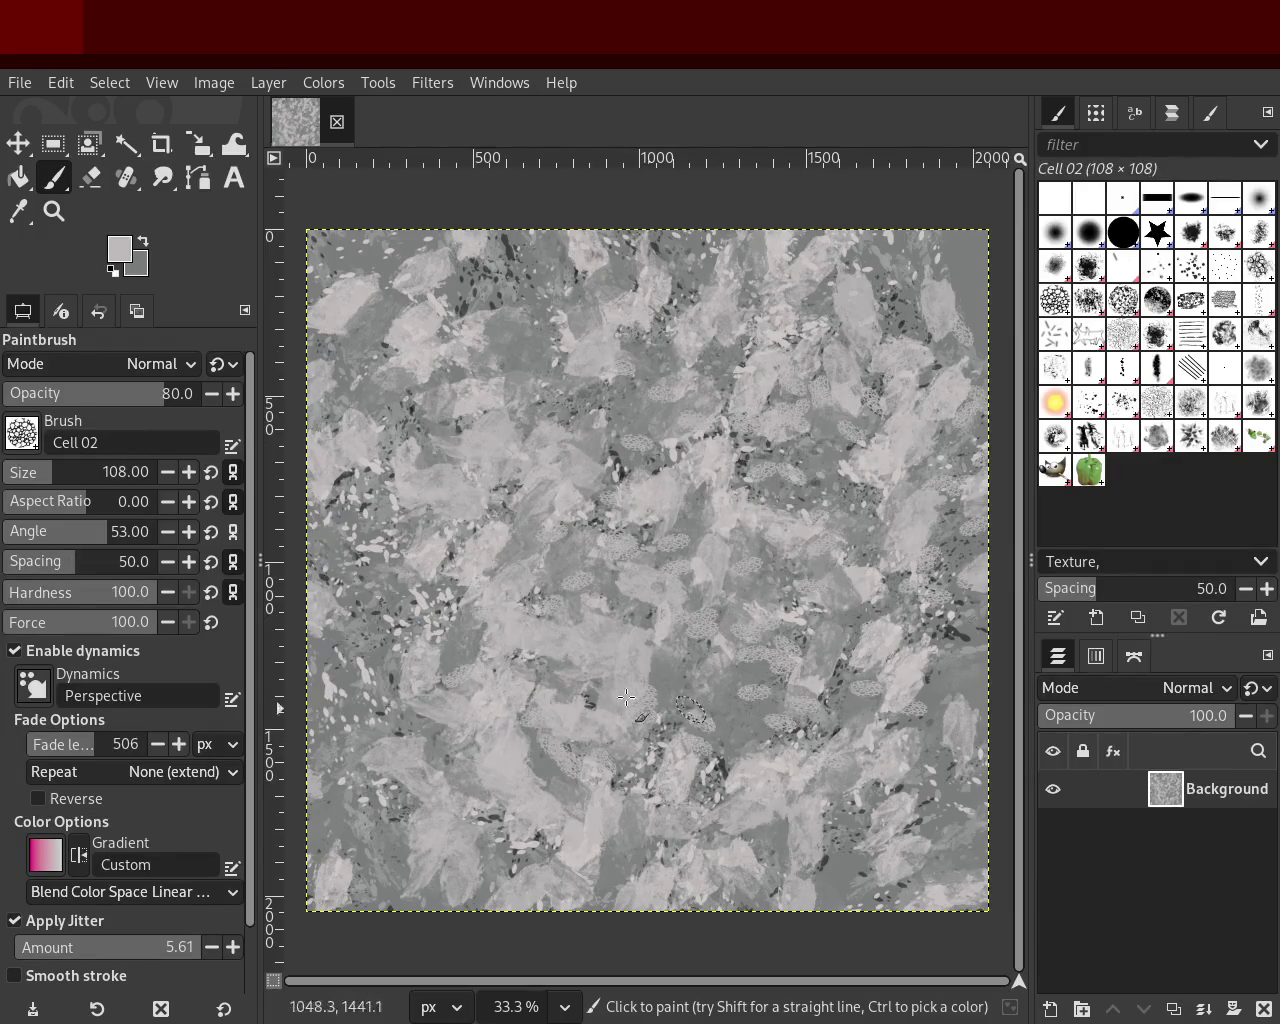
pyautogui.hotkey('ctrl', 'z')
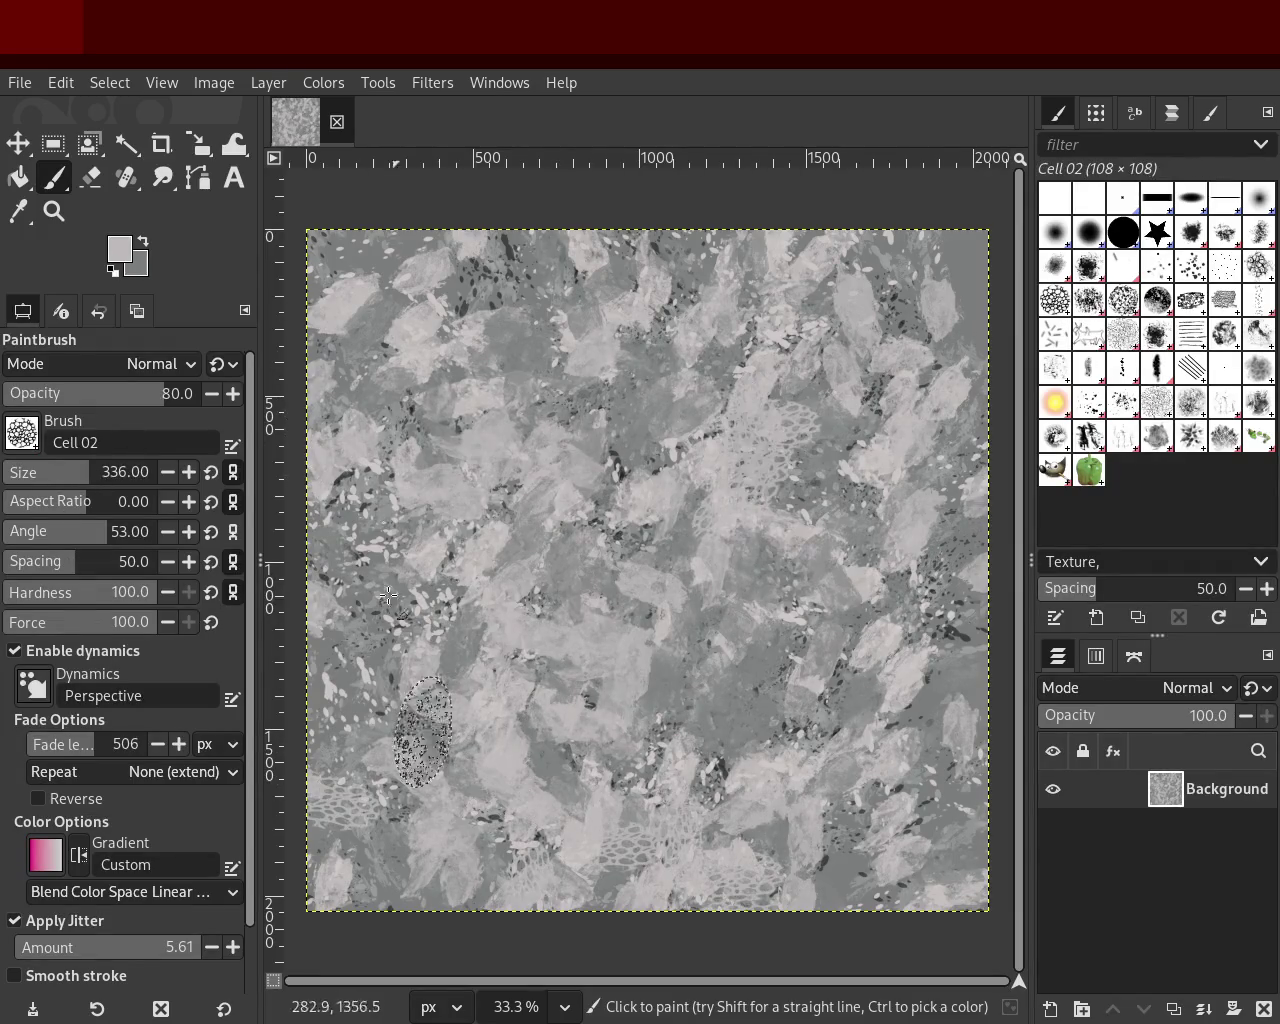
pyautogui.moveTo(428, 745); pyautogui.dragTo(383, 672)
pyautogui.hotkey('ctrl', 'z')
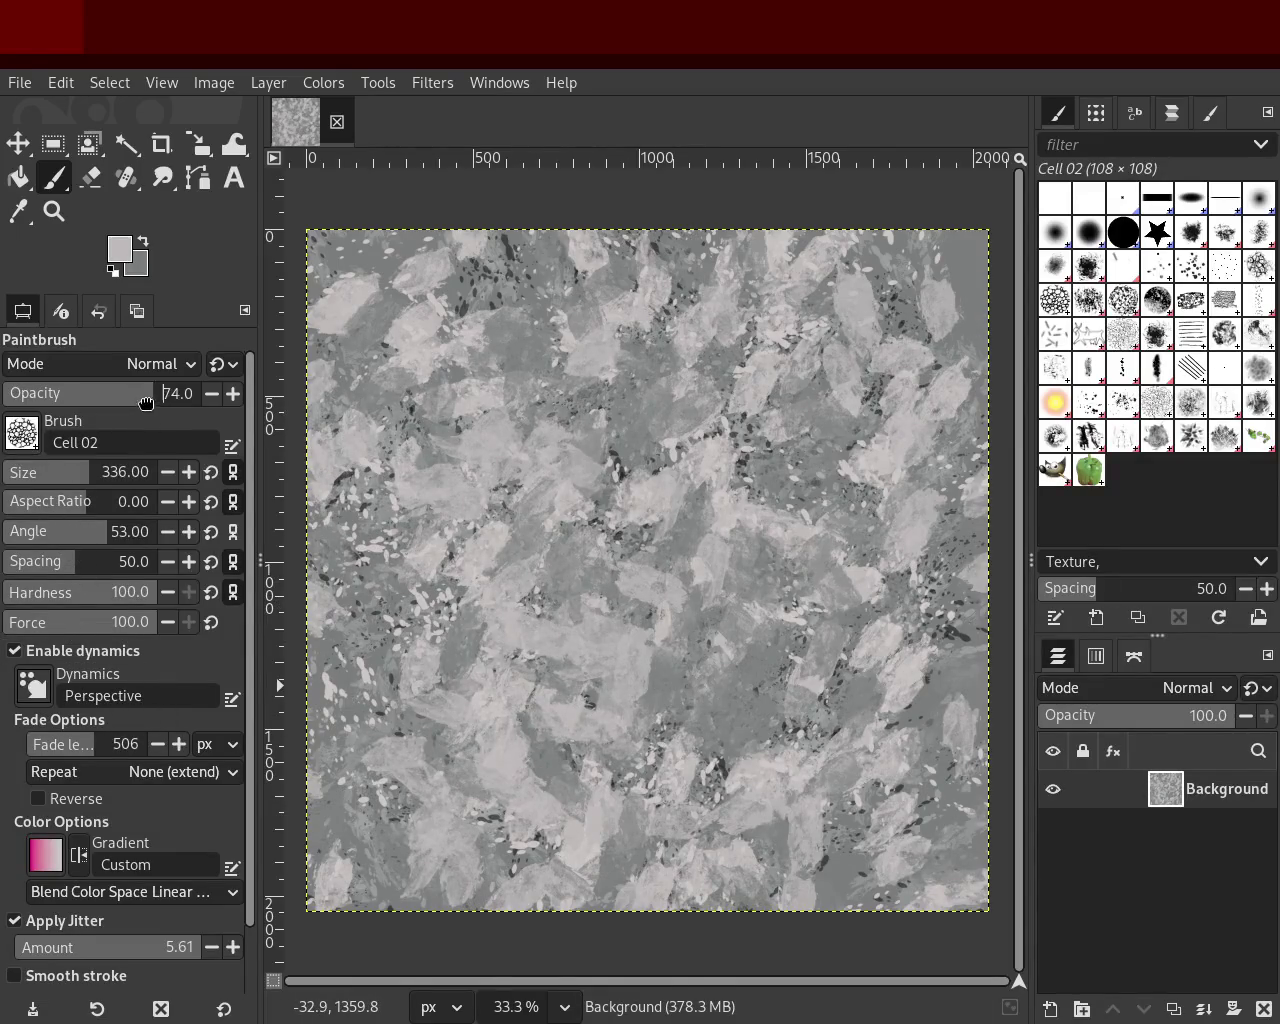
# Step: Set opacity to 50 and cover the canvas with dark grey Cell 02 netting
pyautogui.write('50')
pyautogui.press('Return')
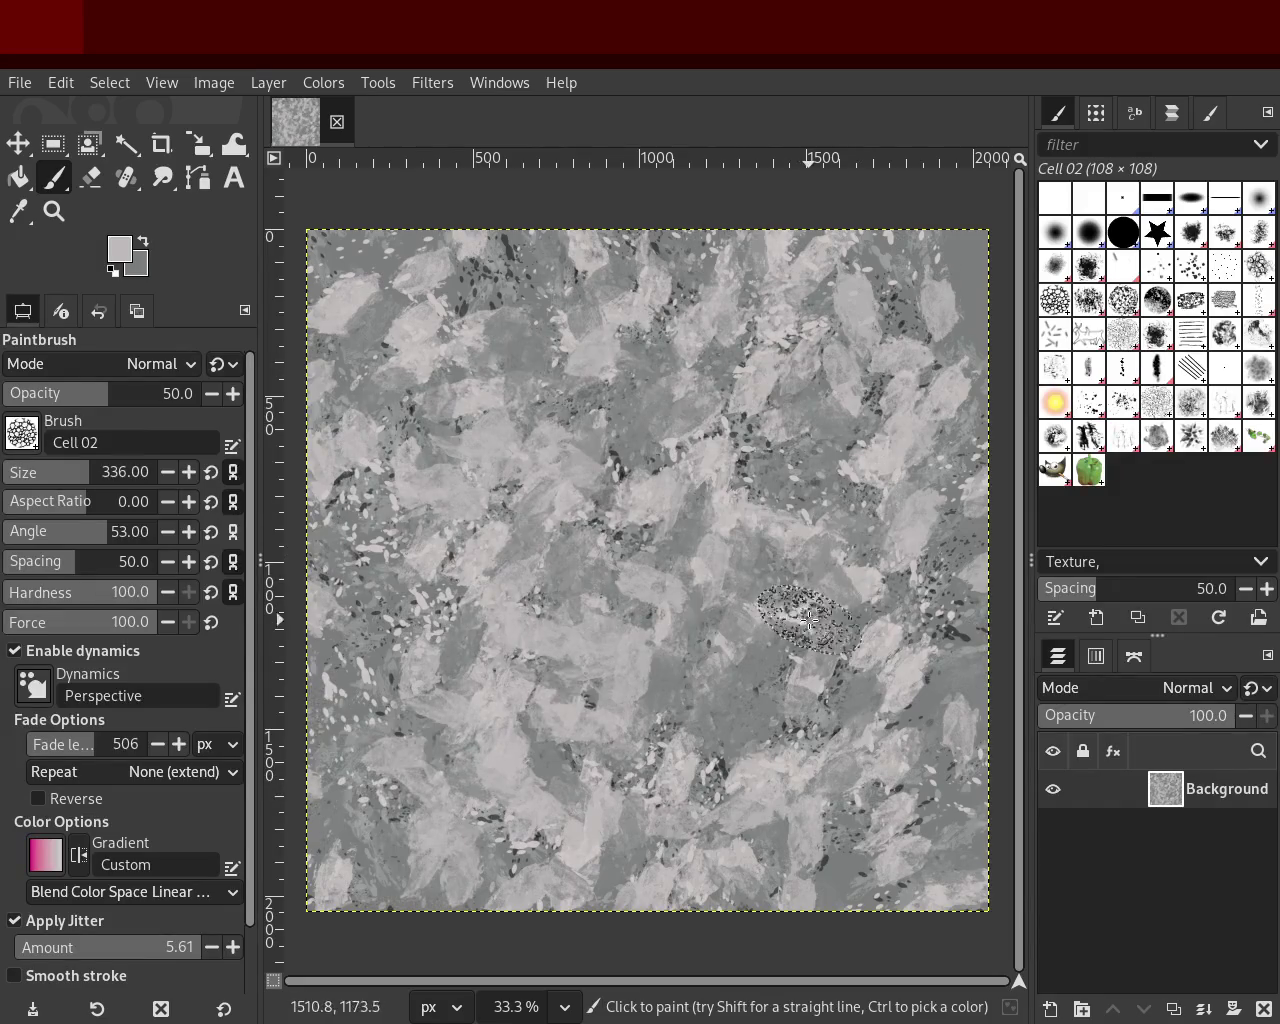
pyautogui.moveTo(808, 618); pyautogui.dragTo(765, 625)
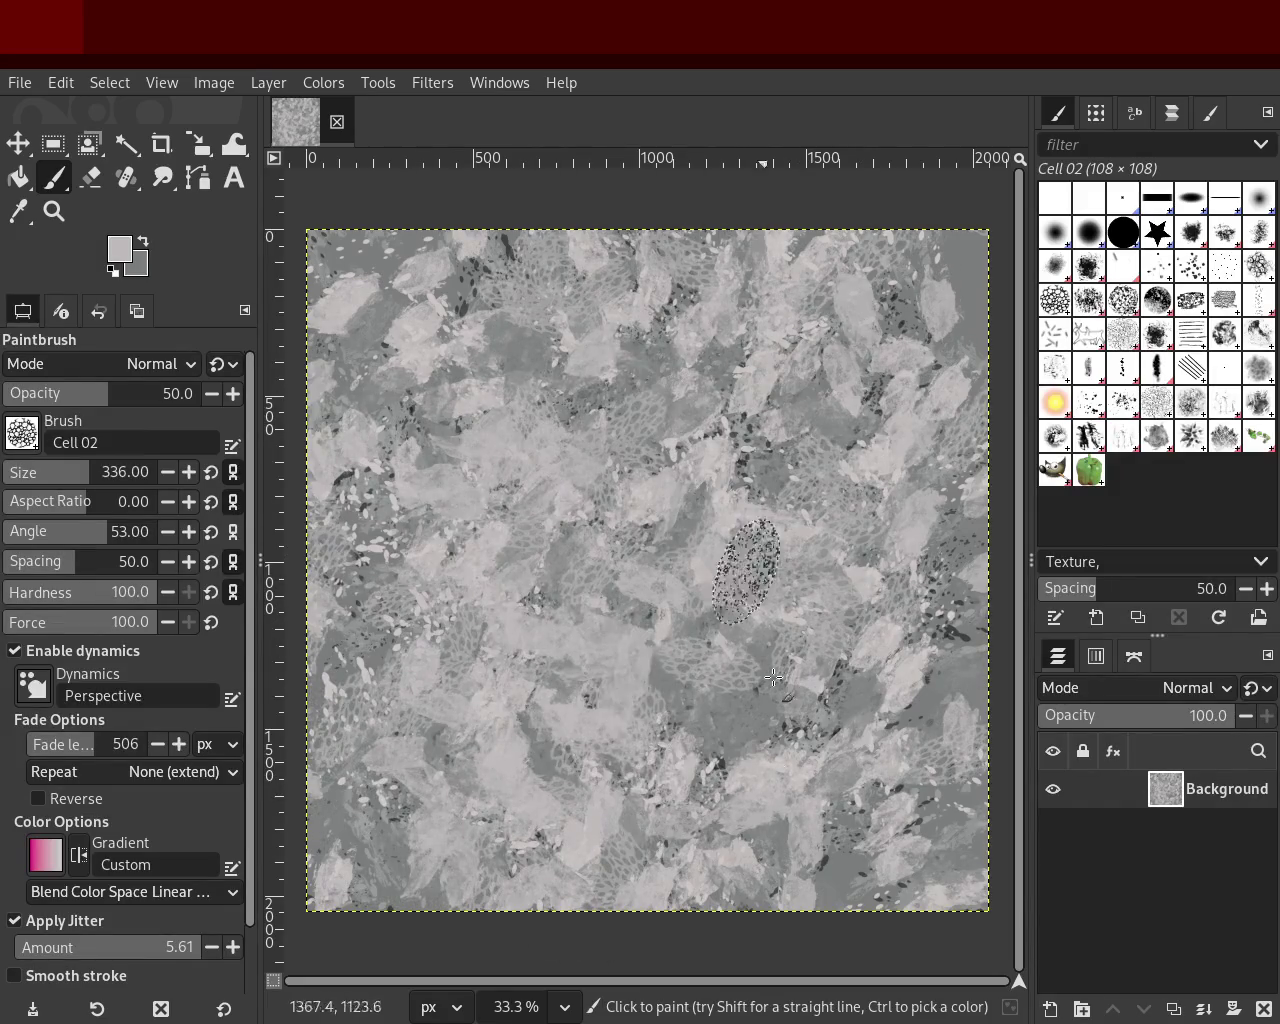
pyautogui.keyDown('ctrl'); pyautogui.click(740, 750); pyautogui.keyUp('ctrl')
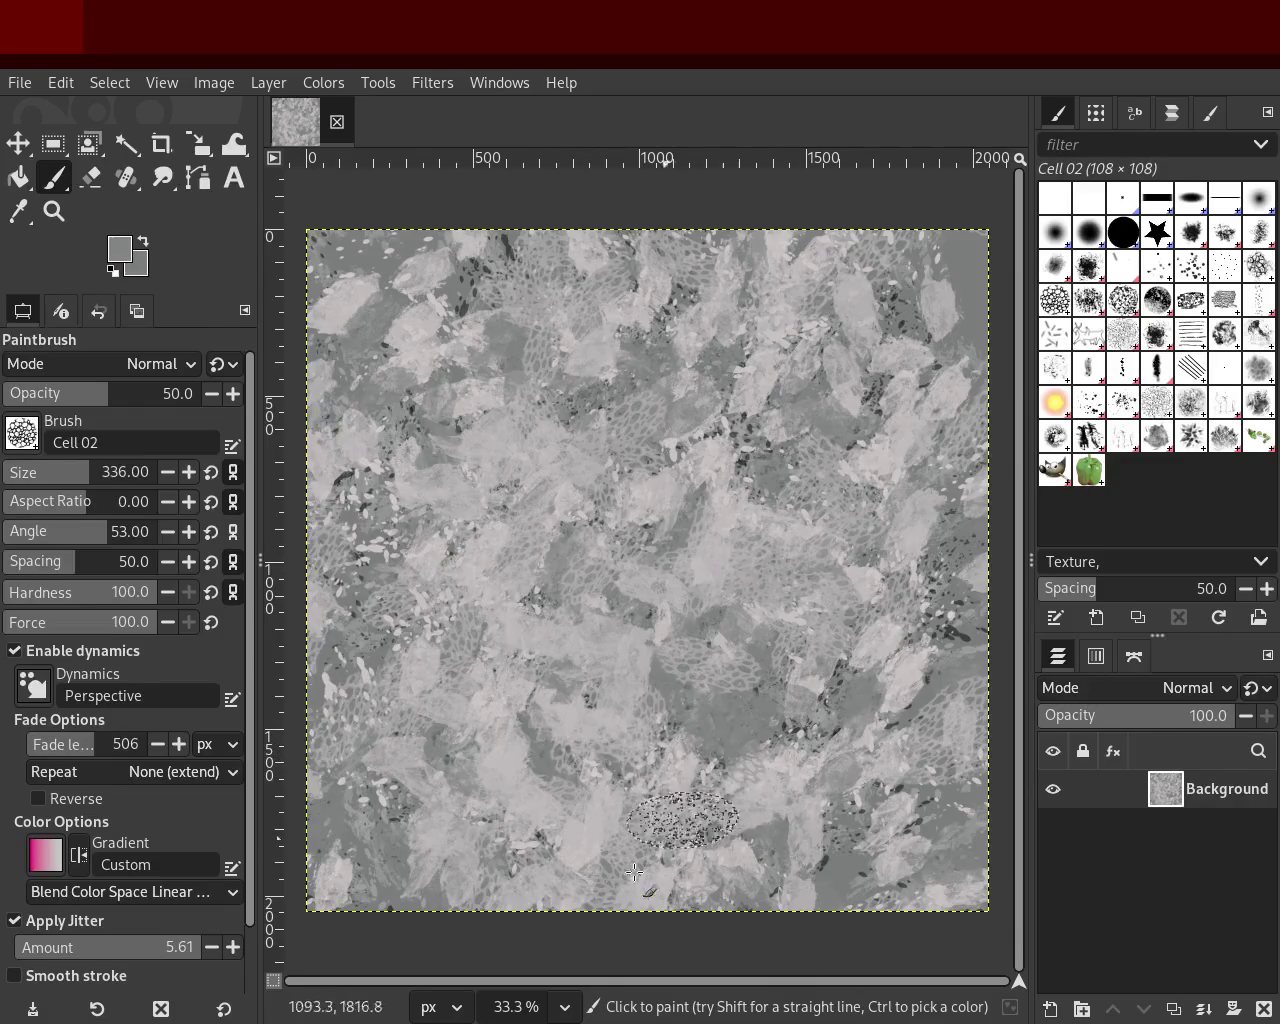
pyautogui.click(908, 612)
pyautogui.keyDown('ctrl'); pyautogui.click(958, 633); pyautogui.keyUp('ctrl')
pyautogui.moveTo(958, 633)
pyautogui.mouseDown()
pyautogui.moveTo(733, 812)
pyautogui.moveTo(548, 527)
pyautogui.moveTo(899, 913)
pyautogui.moveTo(820, 711)
pyautogui.moveTo(500, 873)
pyautogui.moveTo(501, 676)
pyautogui.moveTo(469, 390)
pyautogui.moveTo(833, 293)
pyautogui.moveTo(934, 210)
pyautogui.moveTo(717, 478)
pyautogui.mouseUp()
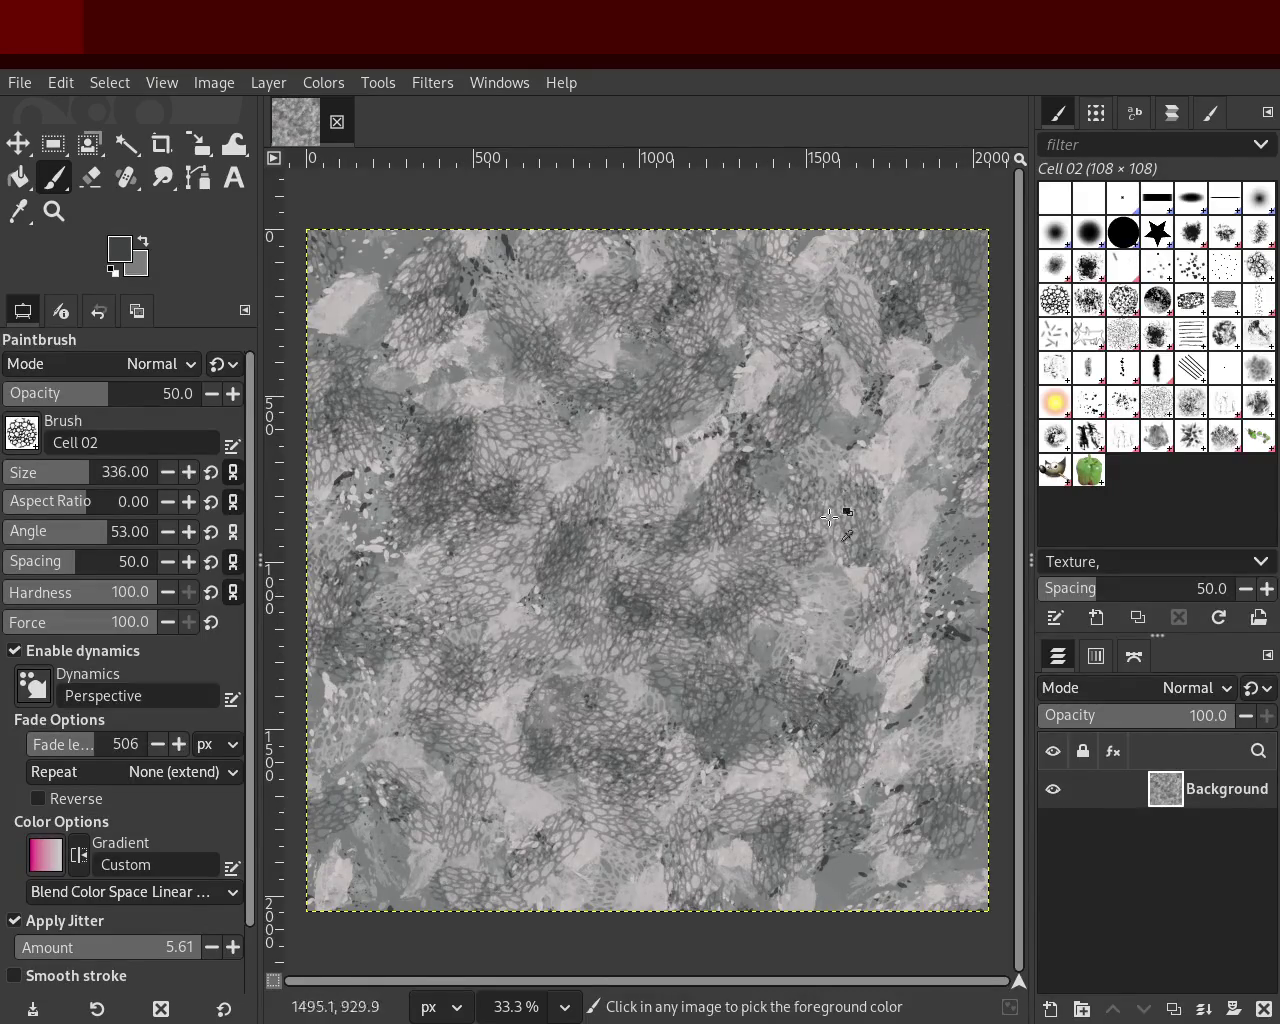
pyautogui.click(1104, 432)
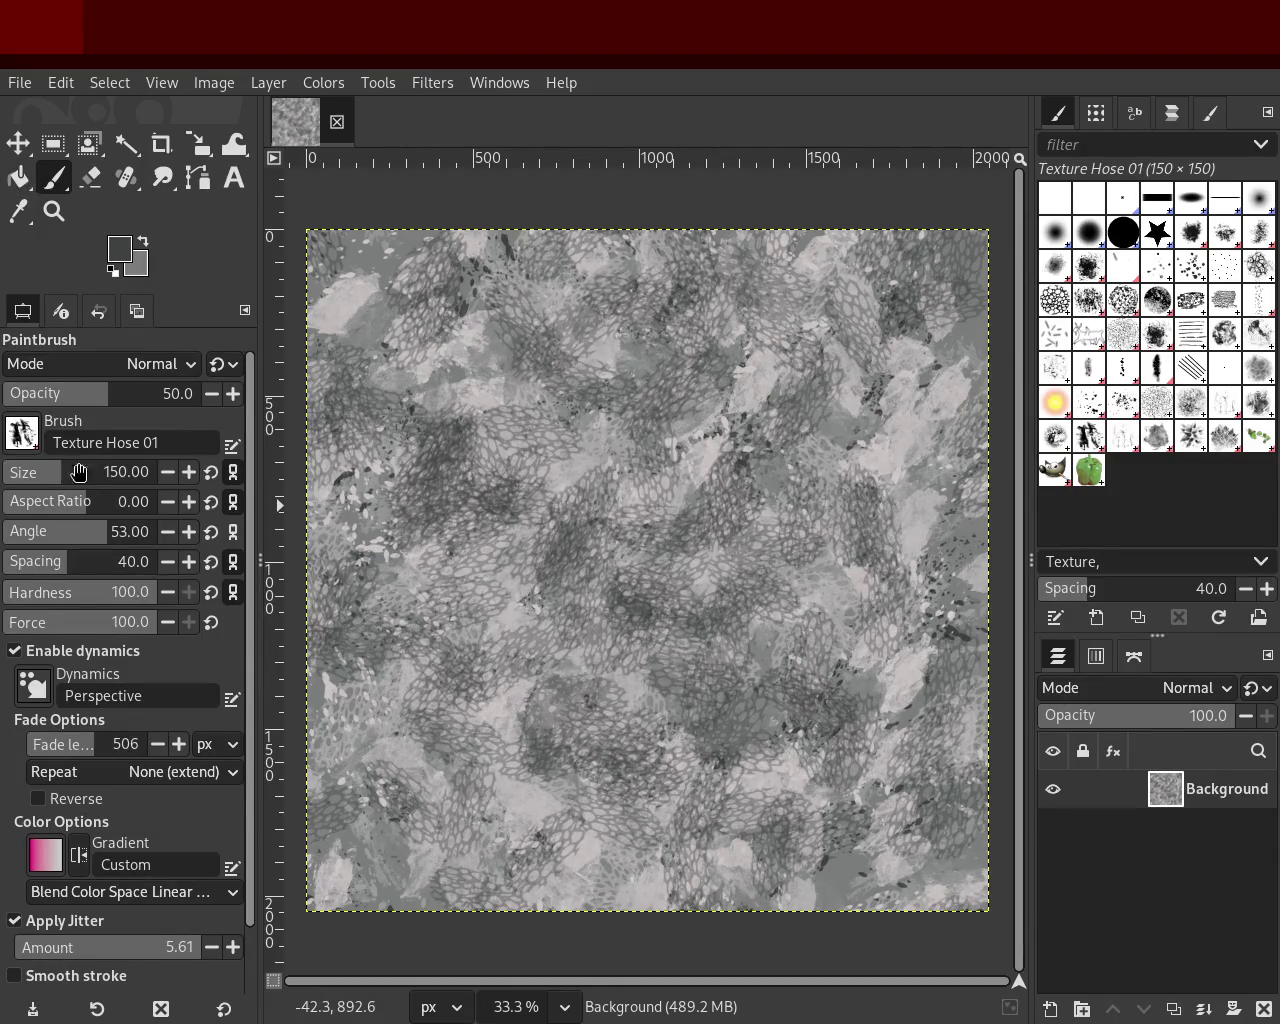
# Step: Paint dark, then light grey Texture Hose 01 strokes at size 380 over the netting
pyautogui.moveTo(78, 480); pyautogui.dragTo(95, 478)
pyautogui.moveTo(560, 400)
pyautogui.mouseDown()
pyautogui.moveTo(720, 878)
pyautogui.moveTo(879, 755)
pyautogui.moveTo(481, 671)
pyautogui.moveTo(614, 730)
pyautogui.moveTo(742, 615)
pyautogui.mouseUp()
pyautogui.keyDown('ctrl'); pyautogui.click(927, 525); pyautogui.keyUp('ctrl')
pyautogui.moveTo(927, 525)
pyautogui.mouseDown()
pyautogui.moveTo(410, 686)
pyautogui.moveTo(436, 813)
pyautogui.moveTo(692, 452)
pyautogui.moveTo(492, 447)
pyautogui.moveTo(637, 782)
pyautogui.moveTo(715, 557)
pyautogui.moveTo(814, 646)
pyautogui.moveTo(840, 717)
pyautogui.moveTo(710, 872)
pyautogui.moveTo(735, 580)
pyautogui.moveTo(805, 608)
pyautogui.moveTo(855, 422)
pyautogui.moveTo(835, 592)
pyautogui.moveTo(434, 833)
pyautogui.mouseUp()
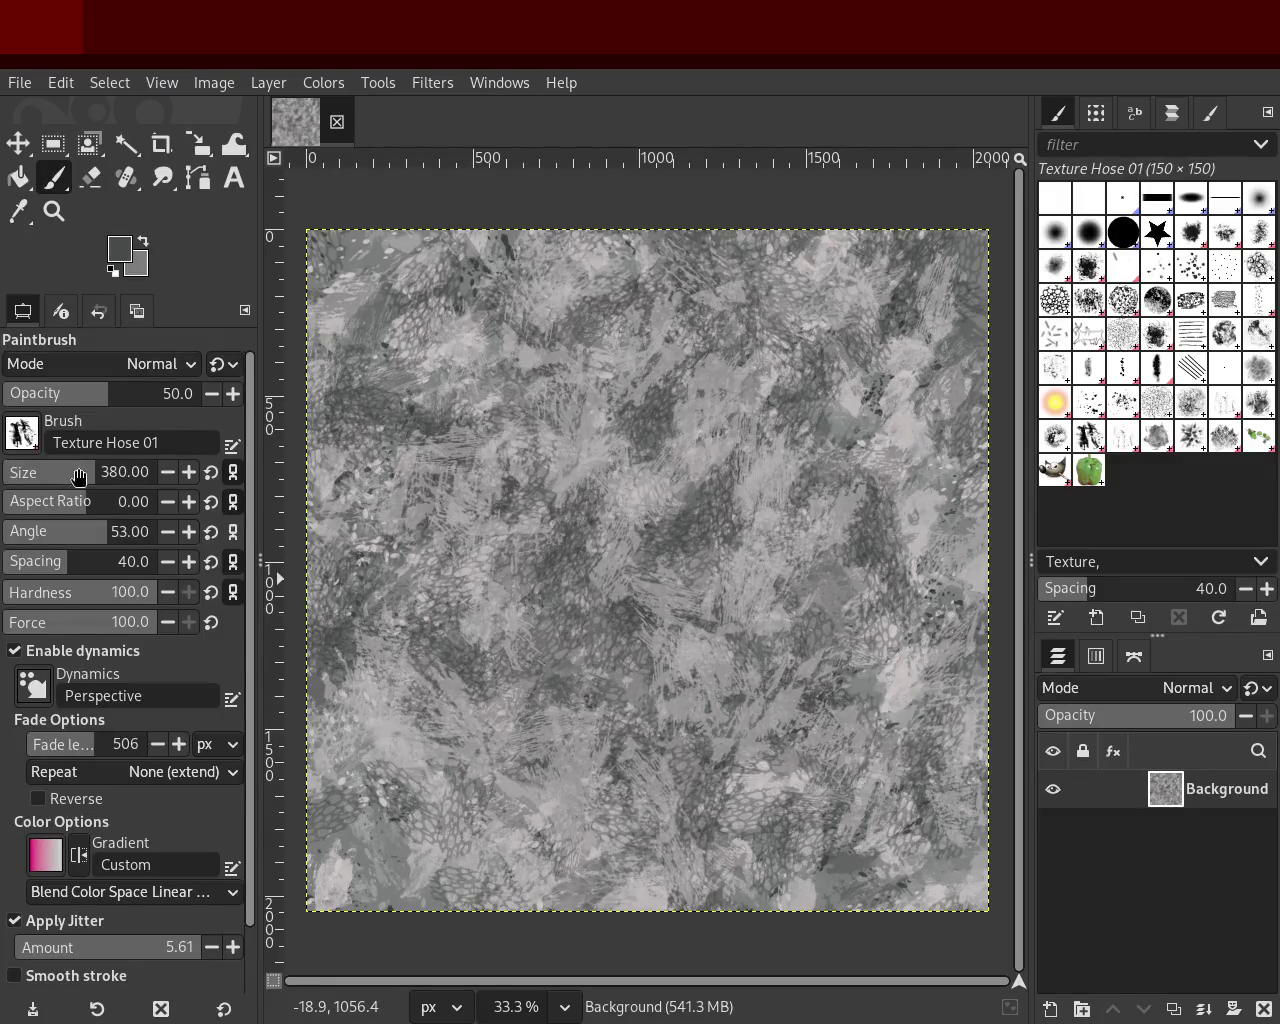
pyautogui.click(1131, 309)
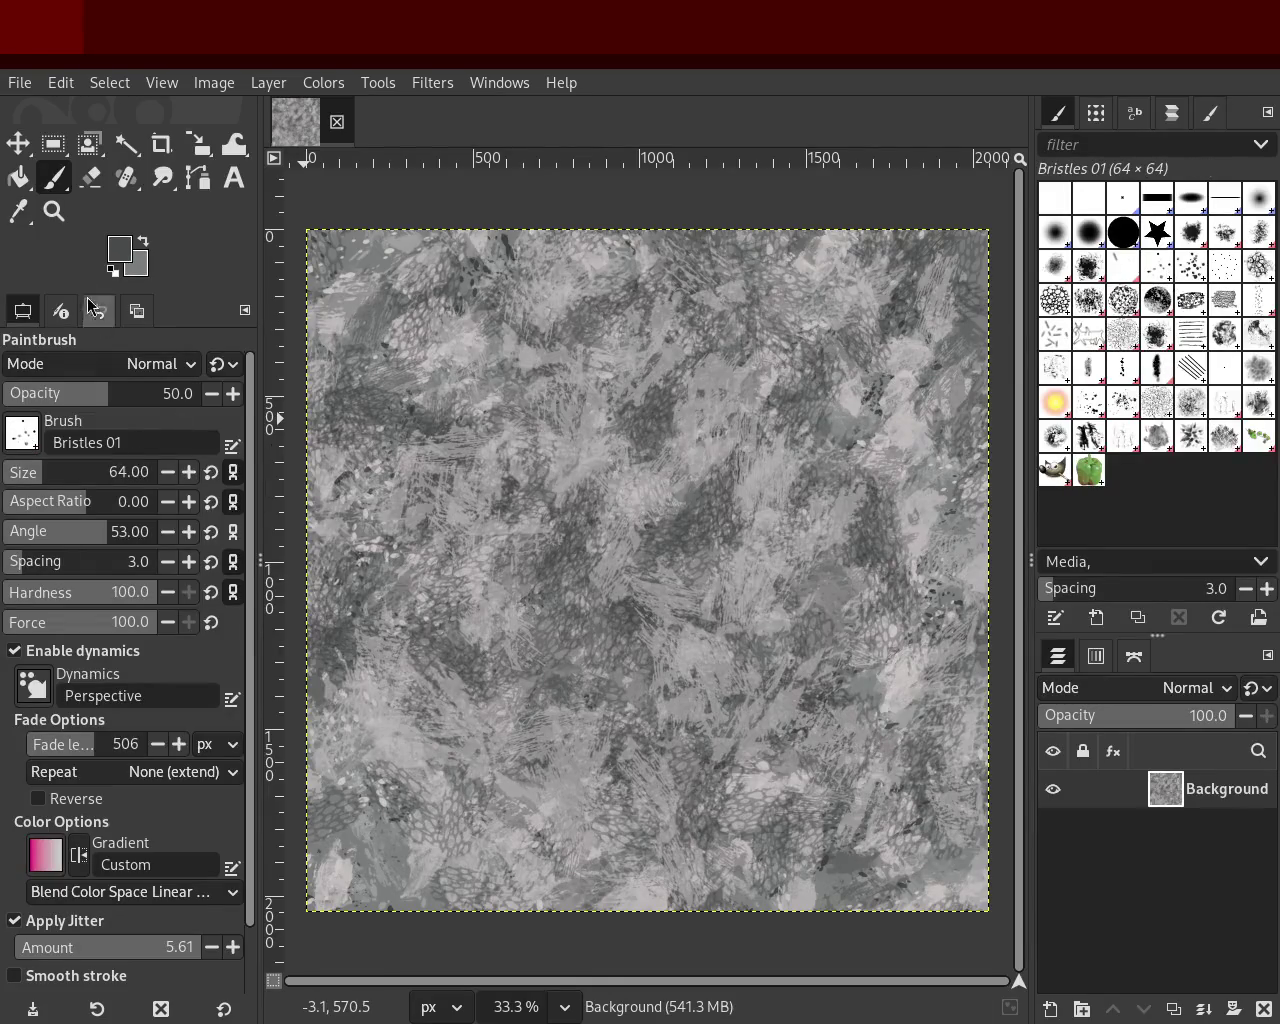
# Step: Paint dark Bristles 01 dabs at size 289 across the lower canvas
pyautogui.moveTo(76, 472); pyautogui.dragTo(84, 472)
pyautogui.moveTo(635, 654)
pyautogui.mouseDown()
pyautogui.moveTo(781, 383)
pyautogui.moveTo(881, 912)
pyautogui.moveTo(476, 920)
pyautogui.moveTo(501, 332)
pyautogui.moveTo(648, 284)
pyautogui.moveTo(765, 352)
pyautogui.moveTo(816, 322)
pyautogui.moveTo(822, 820)
pyautogui.mouseUp()
pyautogui.moveTo(911, 874); pyautogui.dragTo(913, 927)
pyautogui.moveTo(624, 850); pyautogui.dragTo(385, 663)
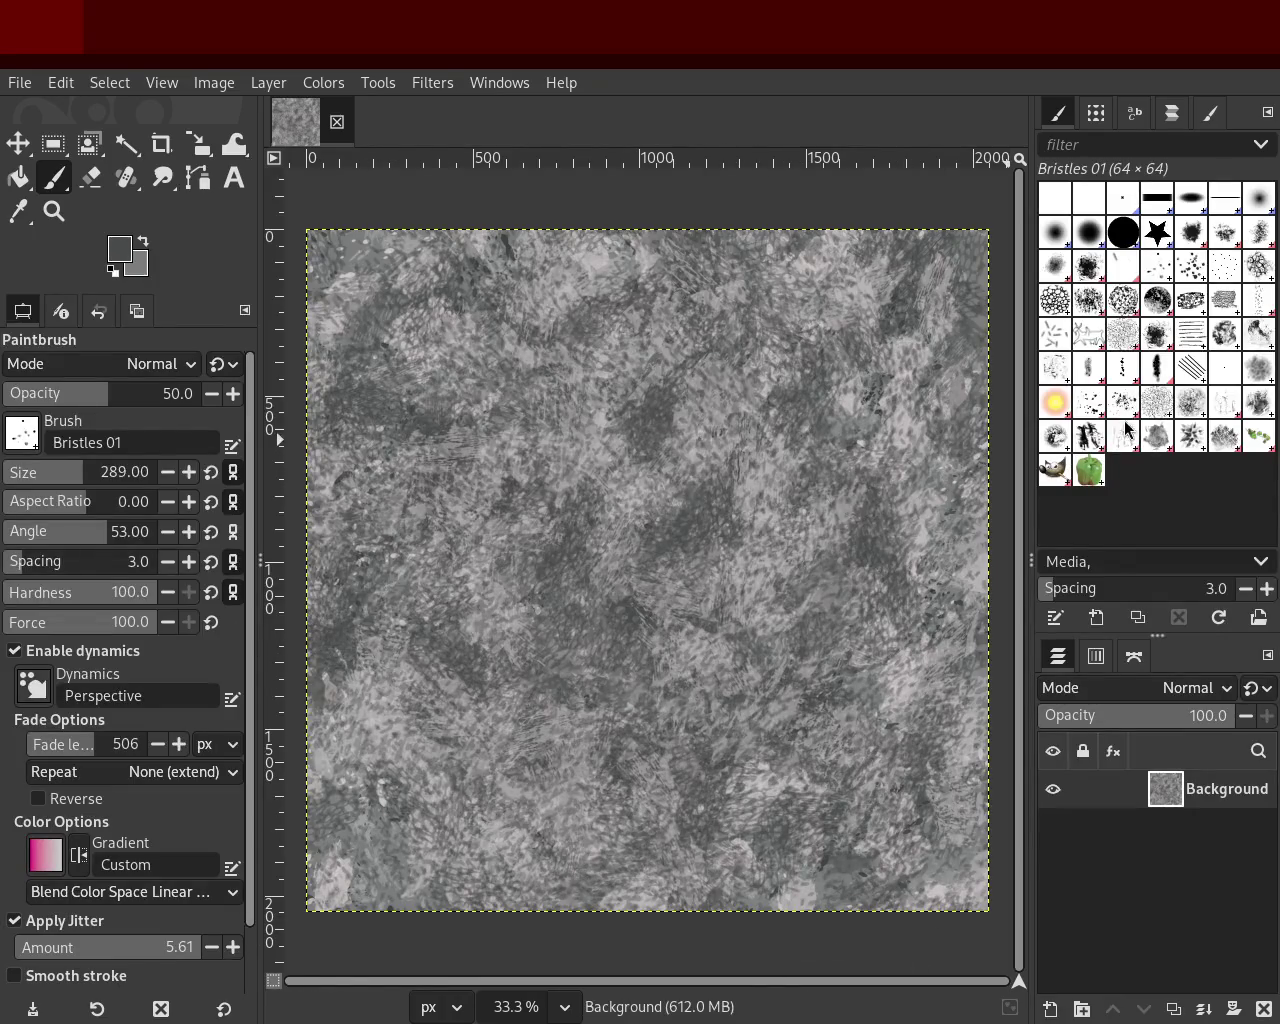
# Step: Scatter Splats 01 dabs at size 467 diagonally across the canvas
pyautogui.click(1088, 402)
pyautogui.moveTo(100, 477); pyautogui.dragTo(104, 477)
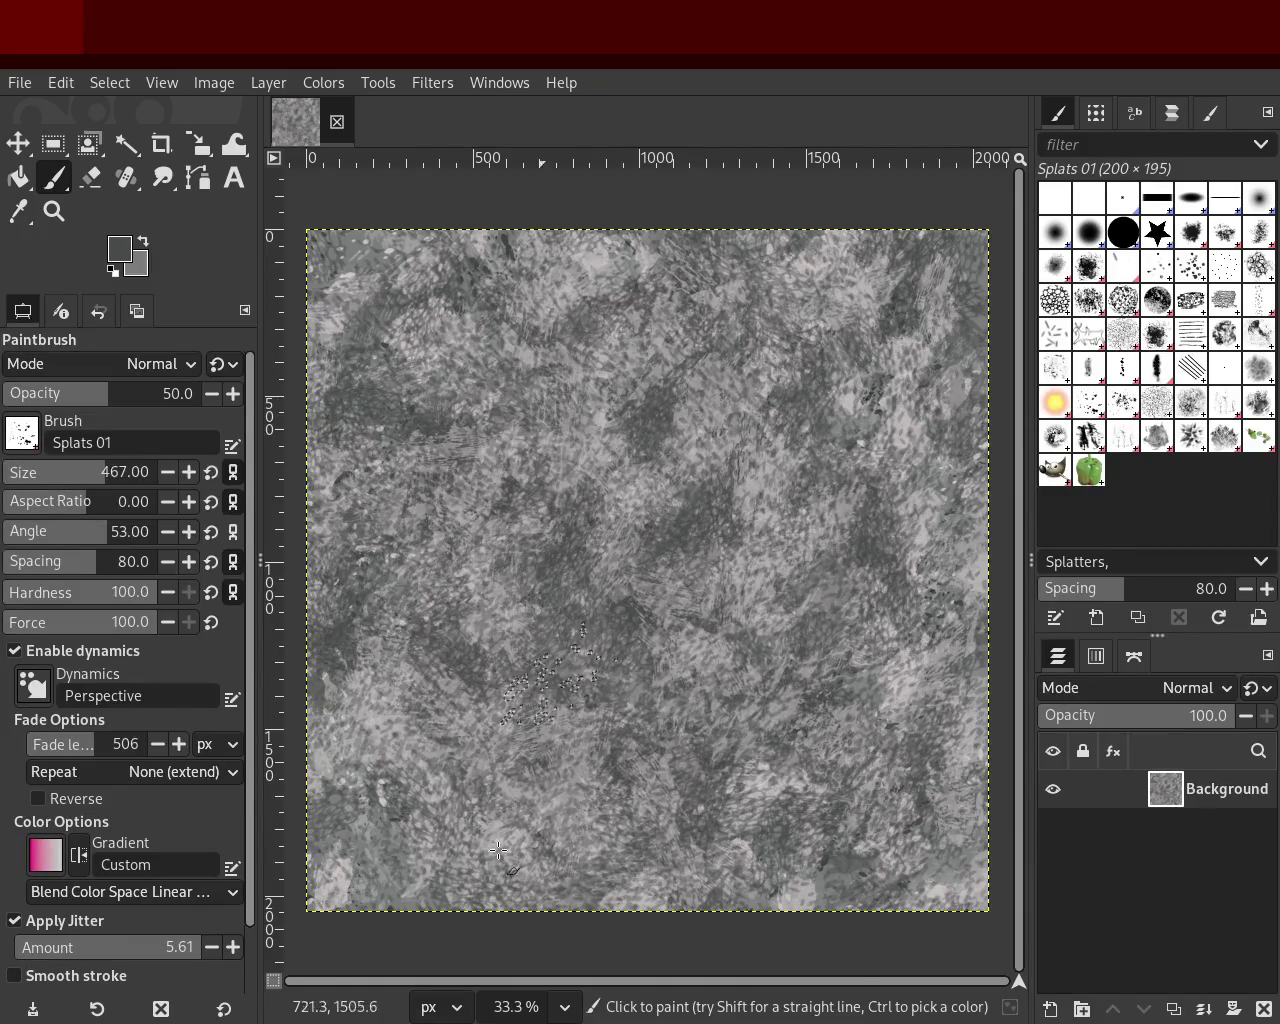
pyautogui.moveTo(795, 270); pyautogui.dragTo(551, 776)
pyautogui.moveTo(640, 872)
pyautogui.mouseDown()
pyautogui.moveTo(584, 733)
pyautogui.moveTo(610, 659)
pyautogui.moveTo(721, 653)
pyautogui.moveTo(884, 587)
pyautogui.mouseUp()
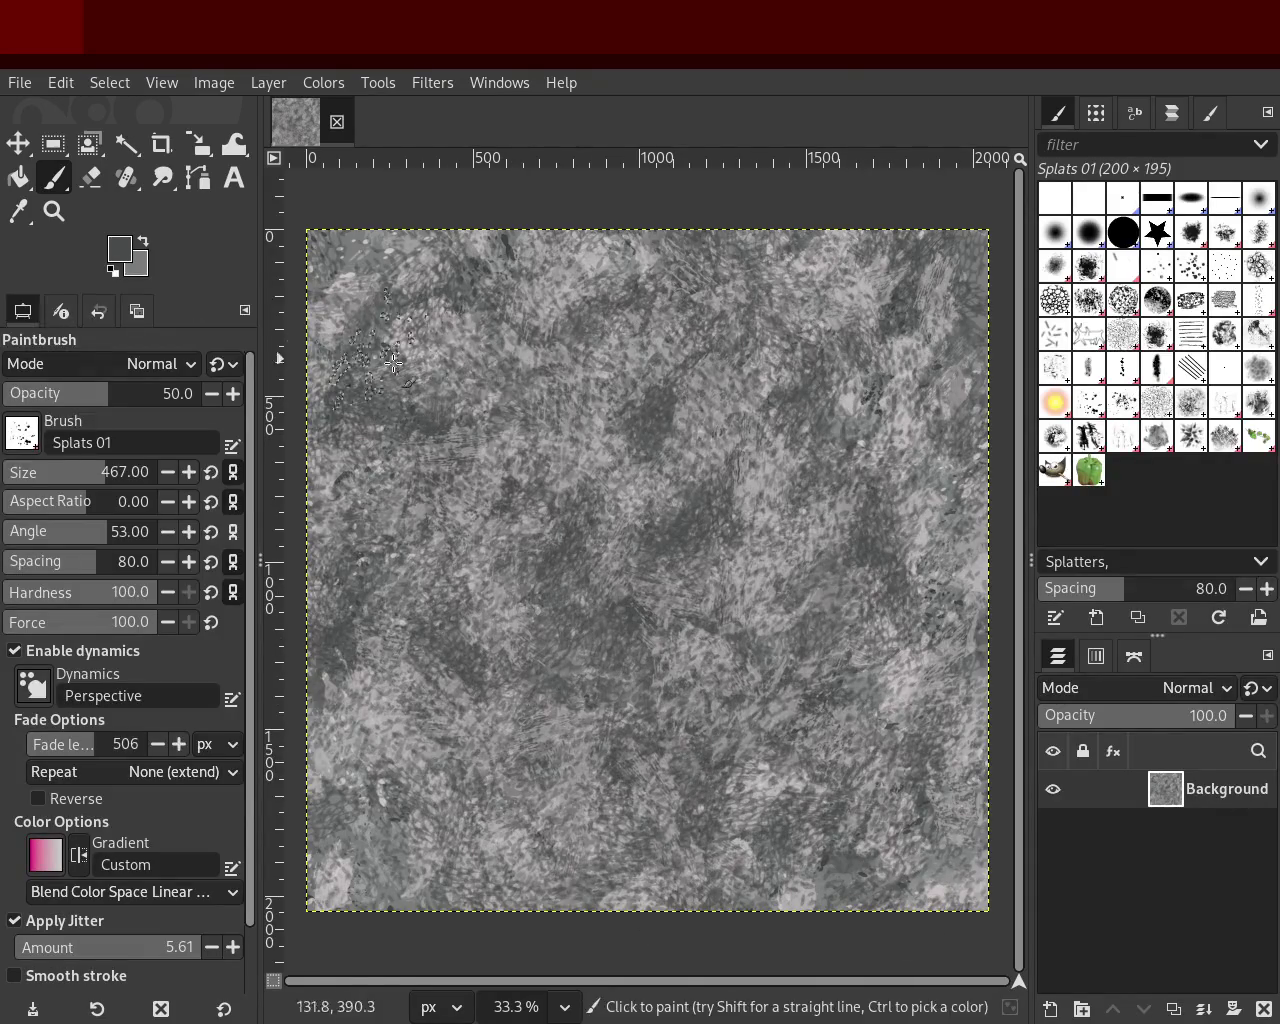
# Step: Zoom in and out to inspect the texture, then return to the Bristles 01 paintbrush
pyautogui.click(54, 211)
pyautogui.keyDown('ctrl'); pyautogui.scroll(2, 594, 408); pyautogui.keyUp('ctrl')
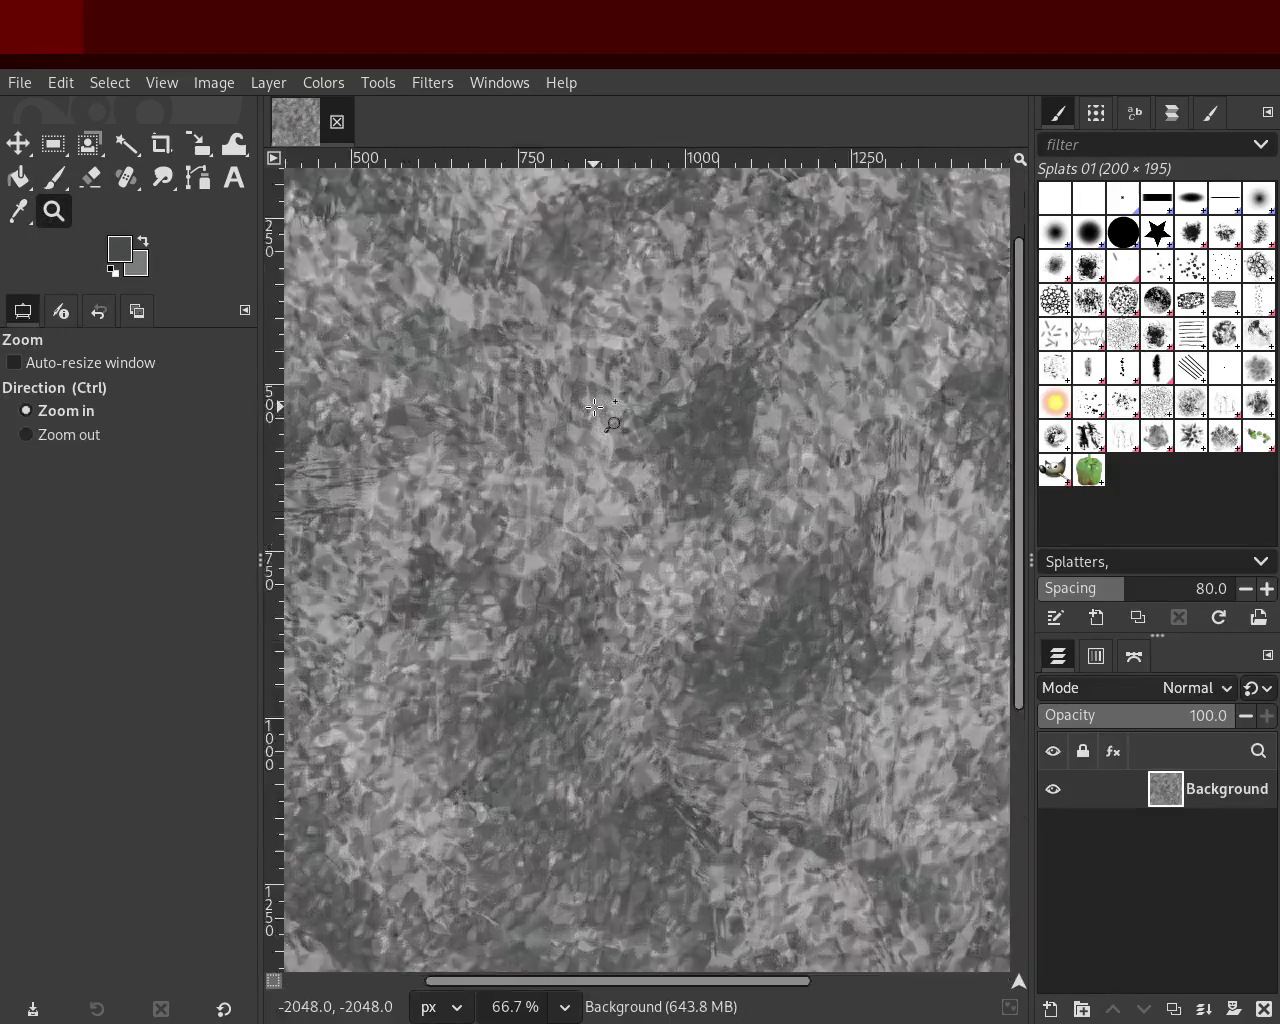
pyautogui.keyDown('ctrl'); pyautogui.scroll(4, 594, 408); pyautogui.keyUp('ctrl')
pyautogui.keyDown('ctrl'); pyautogui.scroll(3, 594, 408); pyautogui.keyUp('ctrl')
pyautogui.keyDown('ctrl'); pyautogui.scroll(-3, 594, 408); pyautogui.keyUp('ctrl')
pyautogui.keyDown('ctrl'); pyautogui.scroll(-5, 594, 408); pyautogui.keyUp('ctrl')
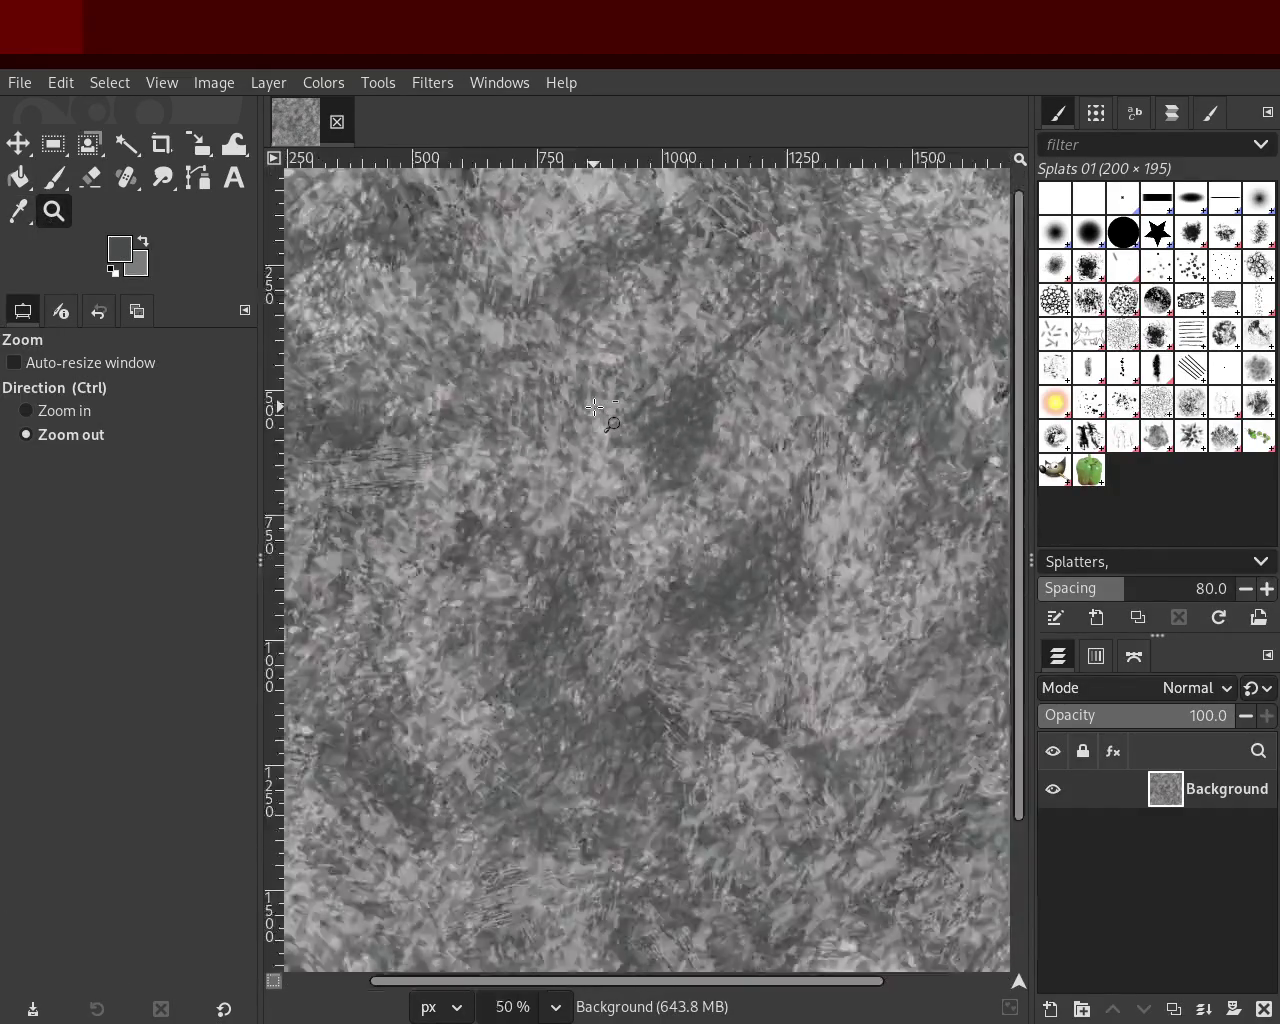
pyautogui.keyDown('ctrl'); pyautogui.scroll(-3, 580, 415); pyautogui.keyUp('ctrl')
pyautogui.keyDown('ctrl'); pyautogui.scroll(2, 573, 418); pyautogui.keyUp('ctrl')
pyautogui.keyDown('ctrl'); pyautogui.scroll(1, 573, 418); pyautogui.keyUp('ctrl')
pyautogui.keyDown('ctrl'); pyautogui.scroll(-2, 580, 422); pyautogui.keyUp('ctrl')
pyautogui.keyDown('ctrl'); pyautogui.scroll(1, 590, 432); pyautogui.keyUp('ctrl')
pyautogui.keyDown('ctrl'); pyautogui.scroll(-1, 644, 485); pyautogui.keyUp('ctrl')
pyautogui.keyDown('ctrl'); pyautogui.scroll(1, 644, 485); pyautogui.keyUp('ctrl')
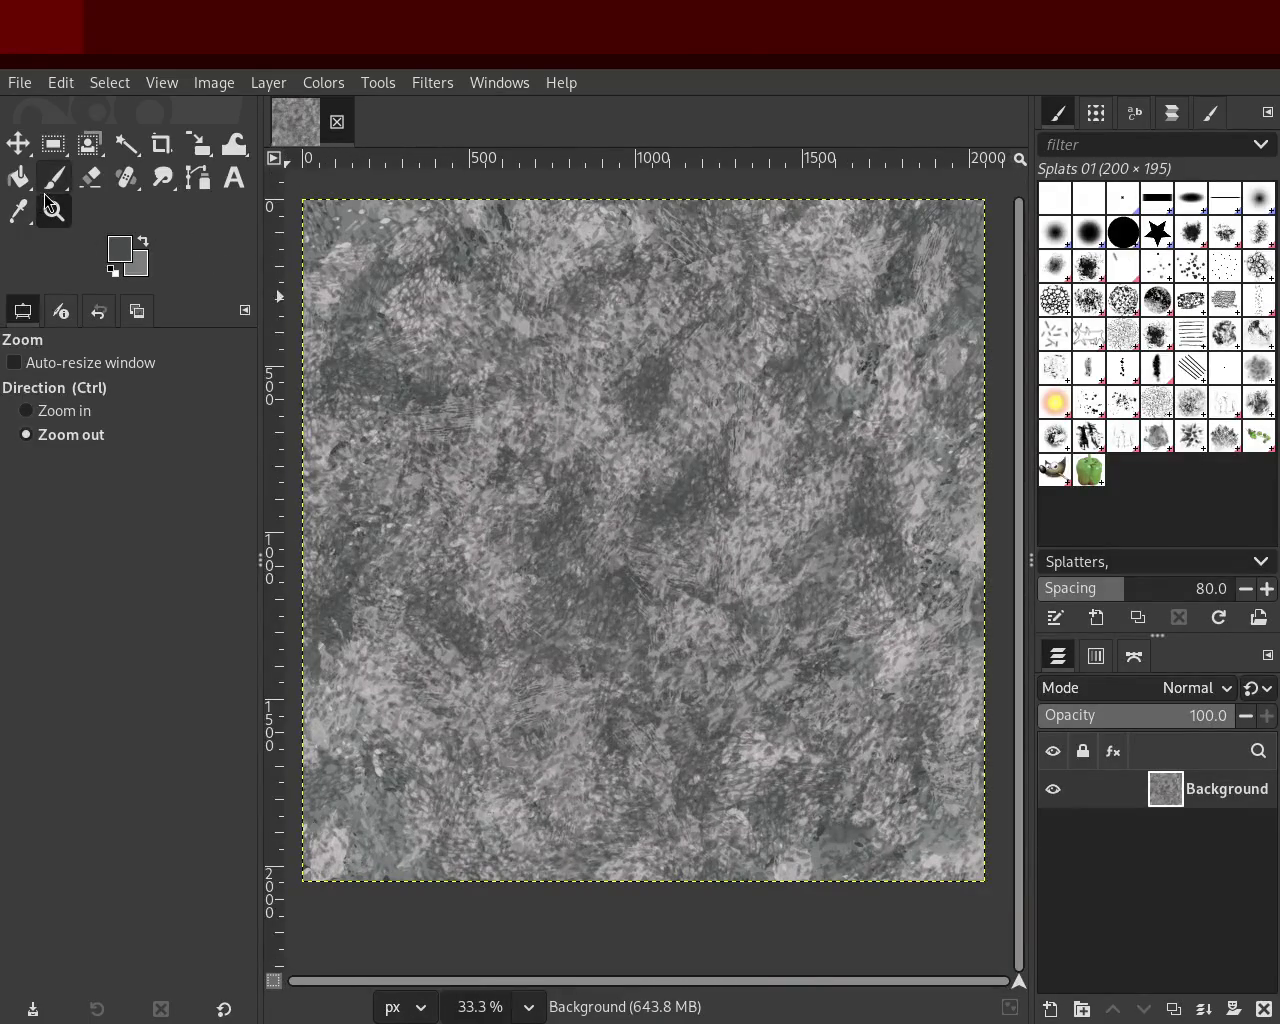
pyautogui.click(47, 189)
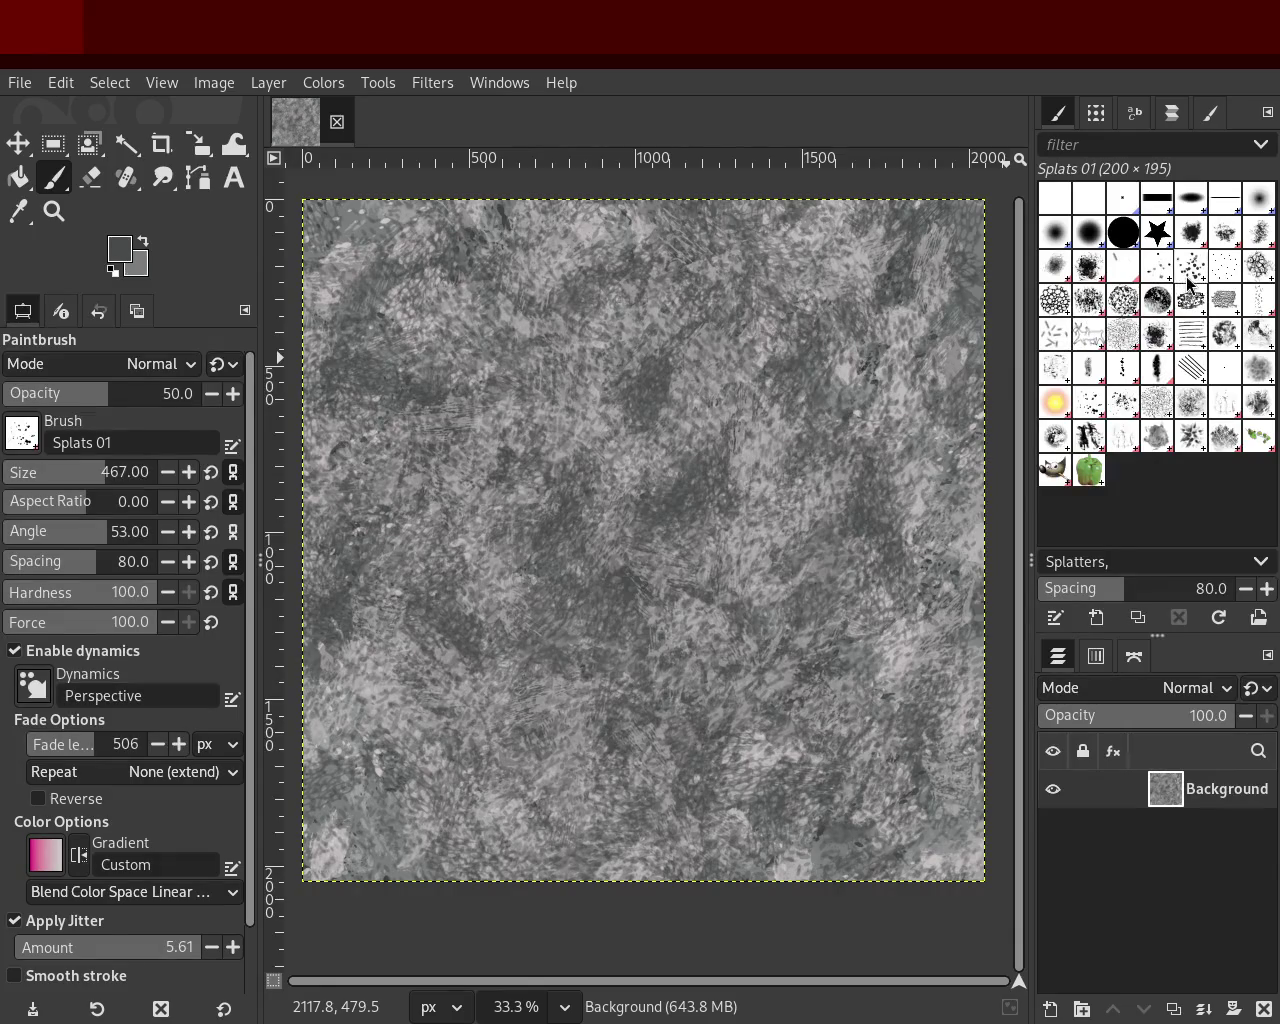
pyautogui.click(1160, 275)
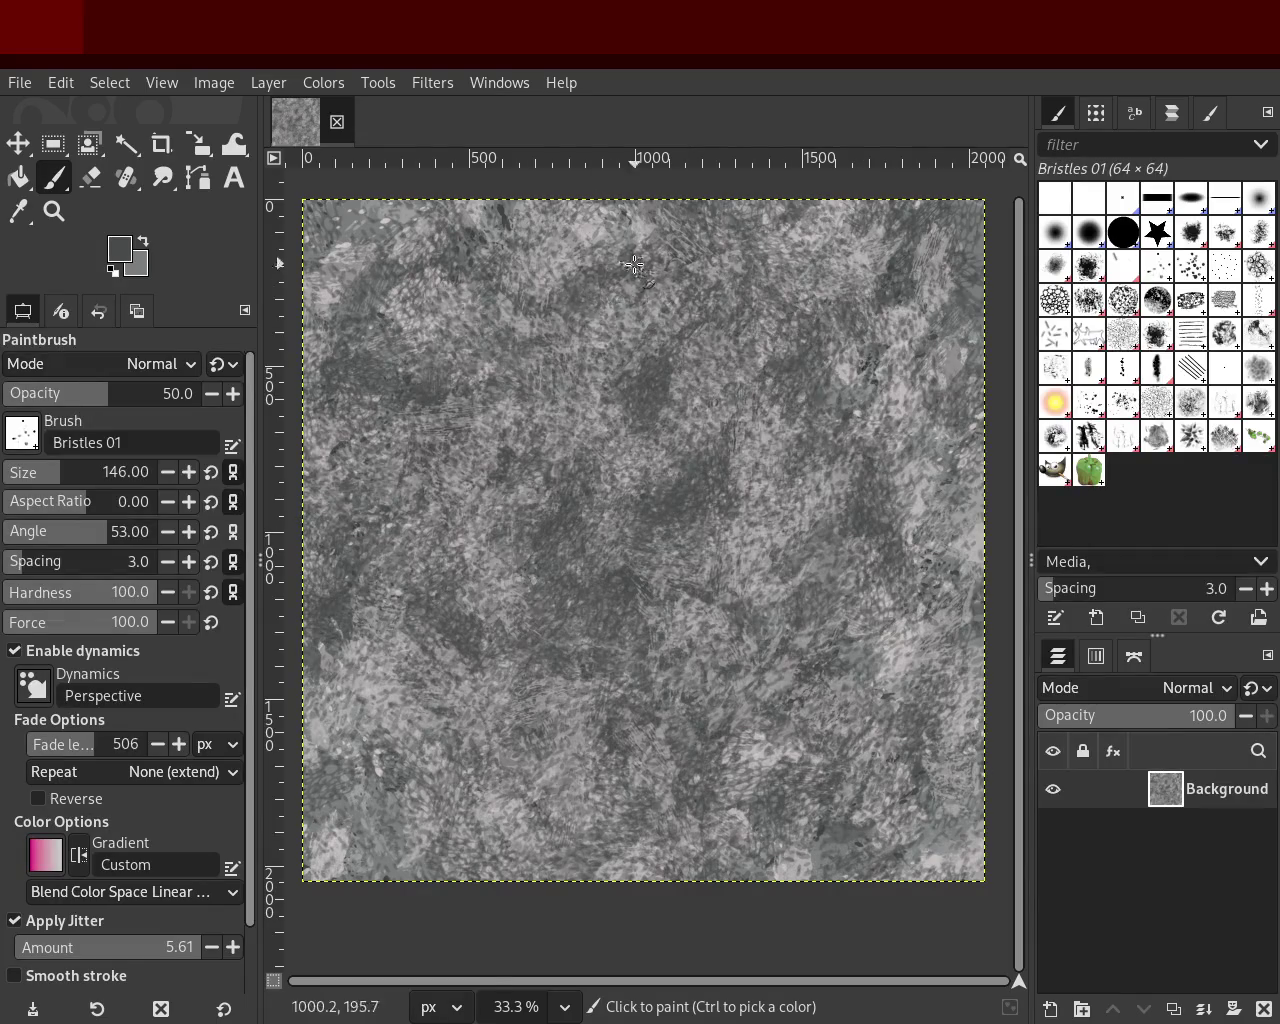
# Step: Add one last bristle stroke, then paint Splats 01 marks at size 615 across the upper canvas
pyautogui.moveTo(712, 765); pyautogui.dragTo(547, 548)
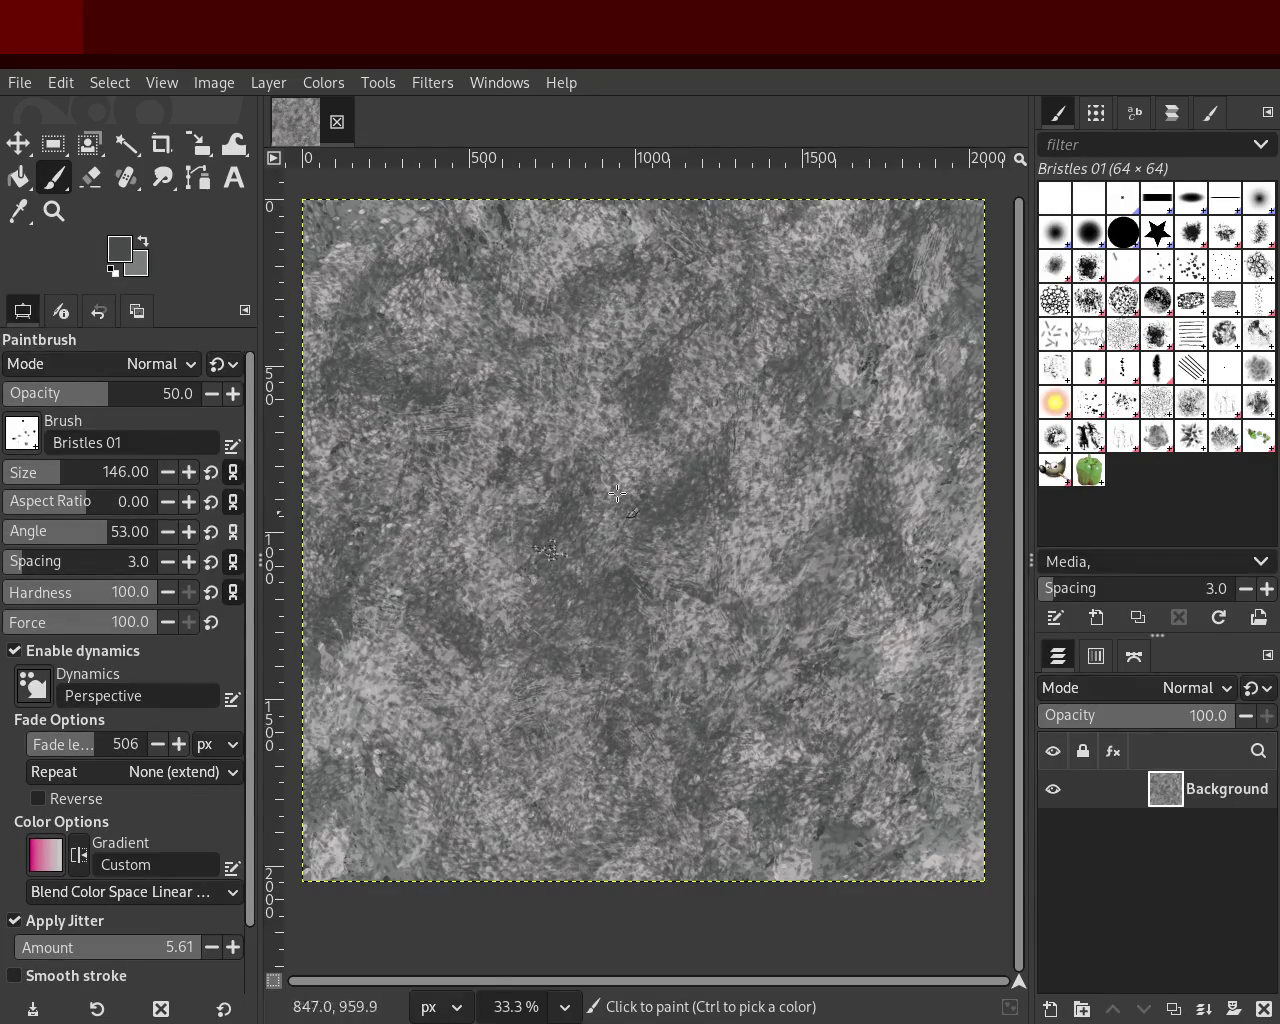
pyautogui.click(1078, 400)
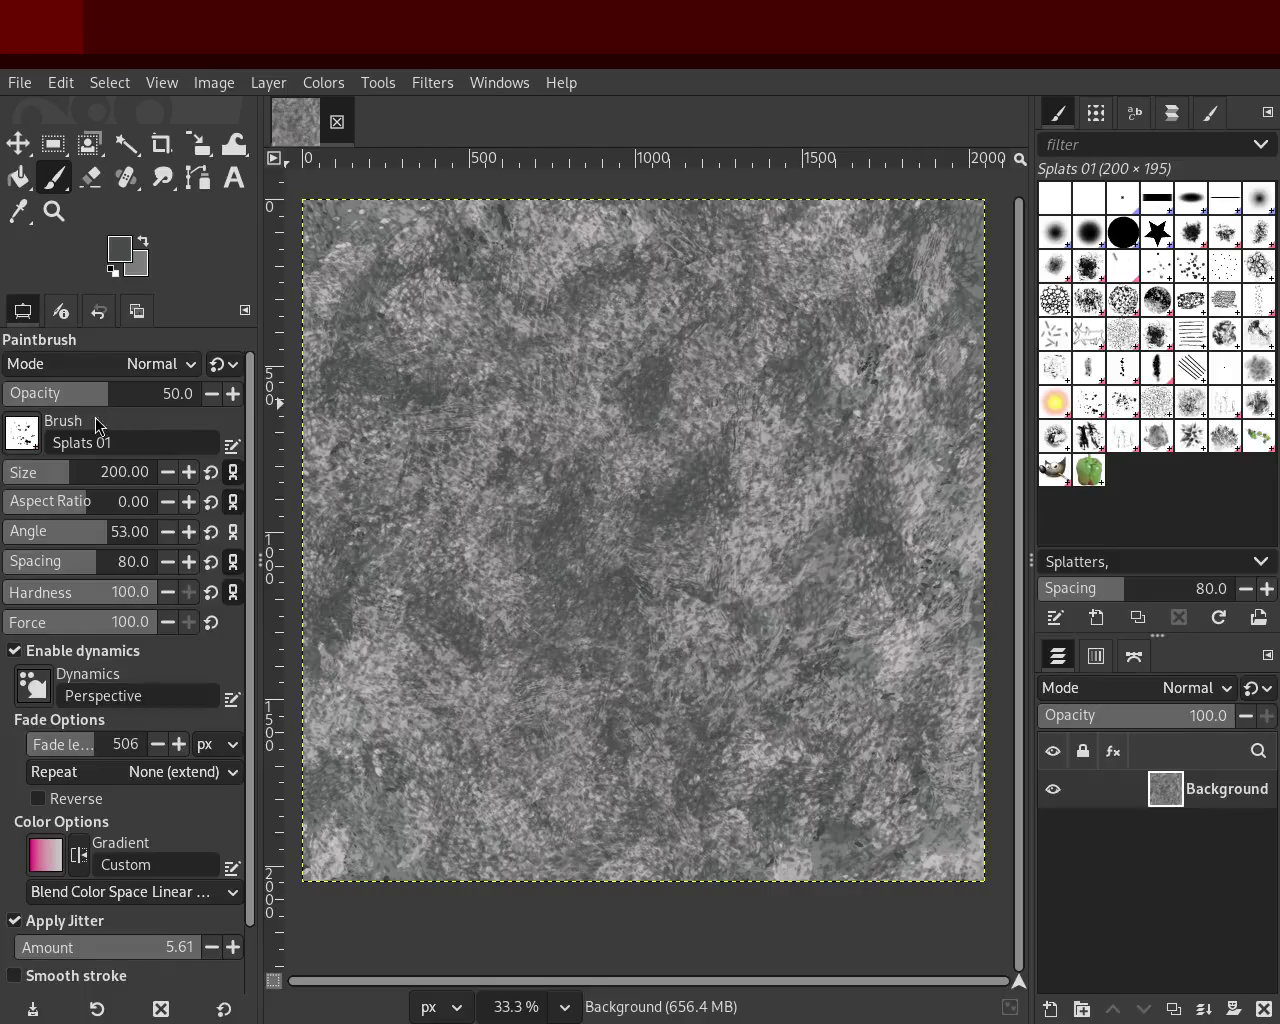
pyautogui.moveTo(82, 473); pyautogui.dragTo(85, 473)
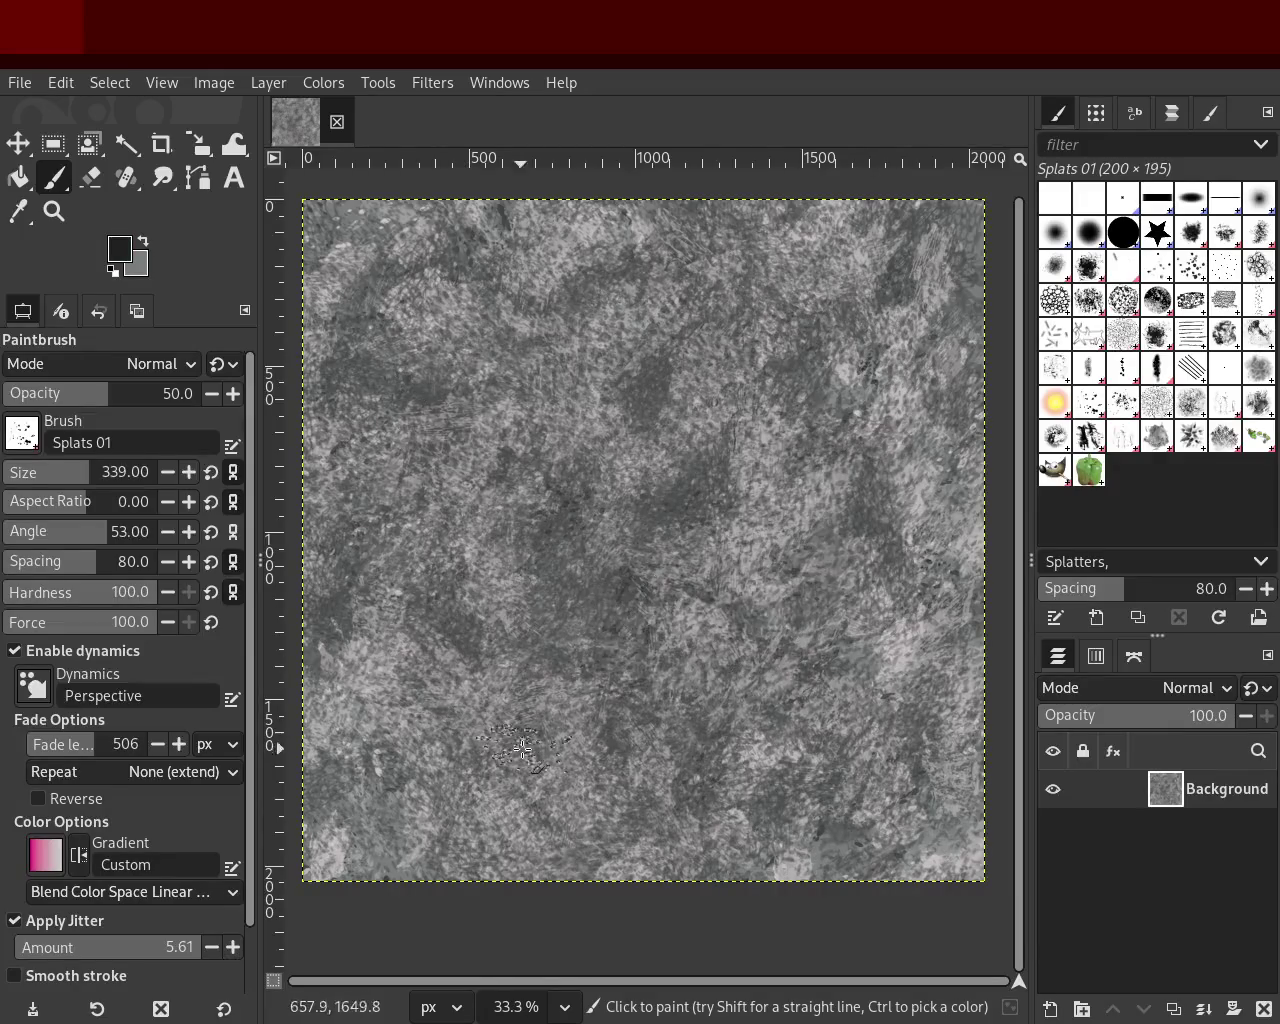
pyautogui.moveTo(113, 487); pyautogui.dragTo(128, 487)
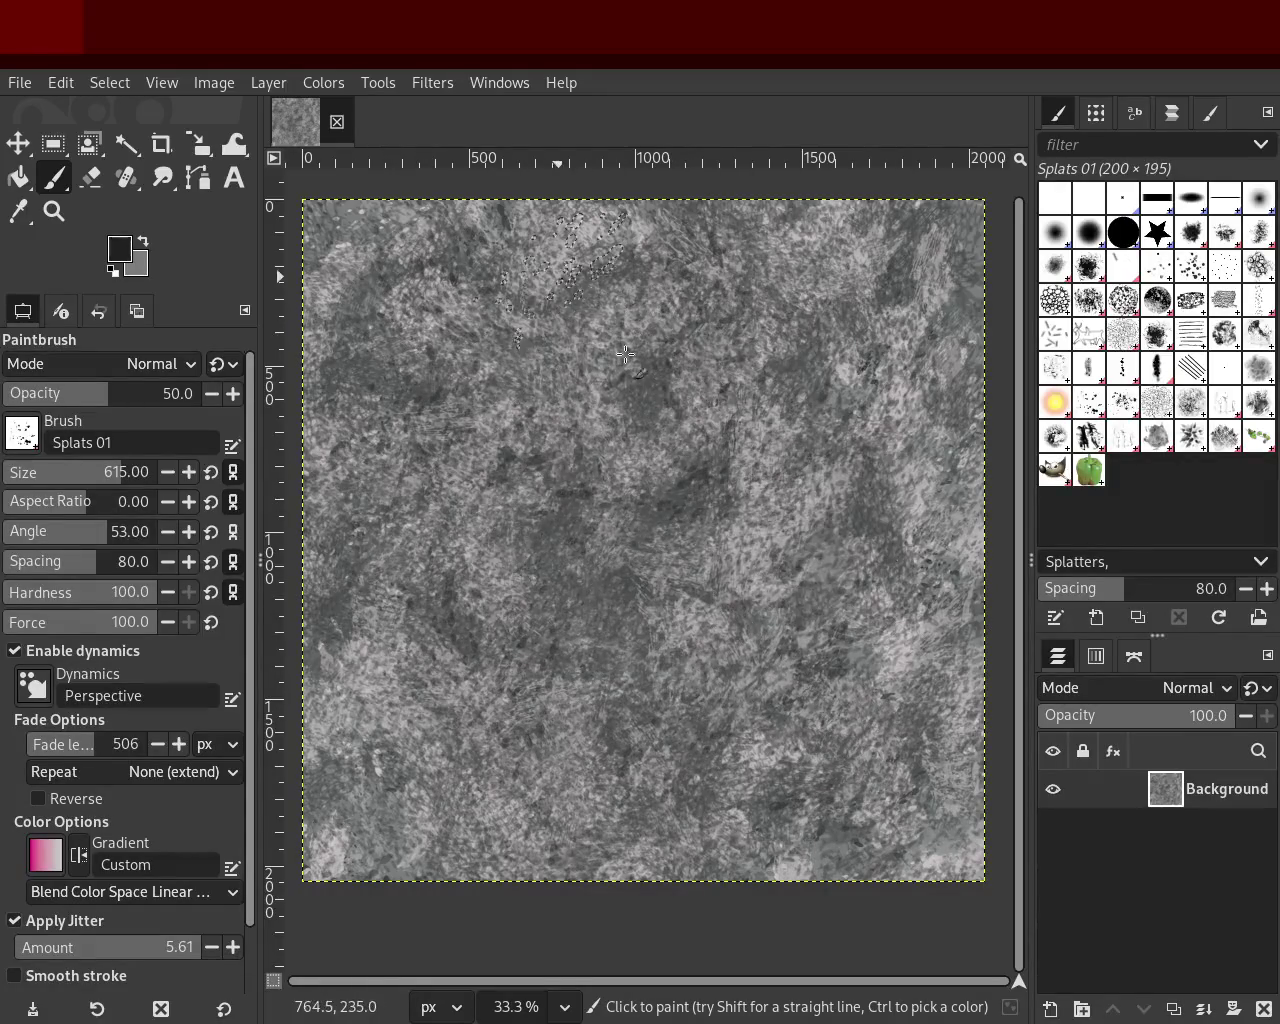
pyautogui.moveTo(612, 660); pyautogui.dragTo(874, 381)
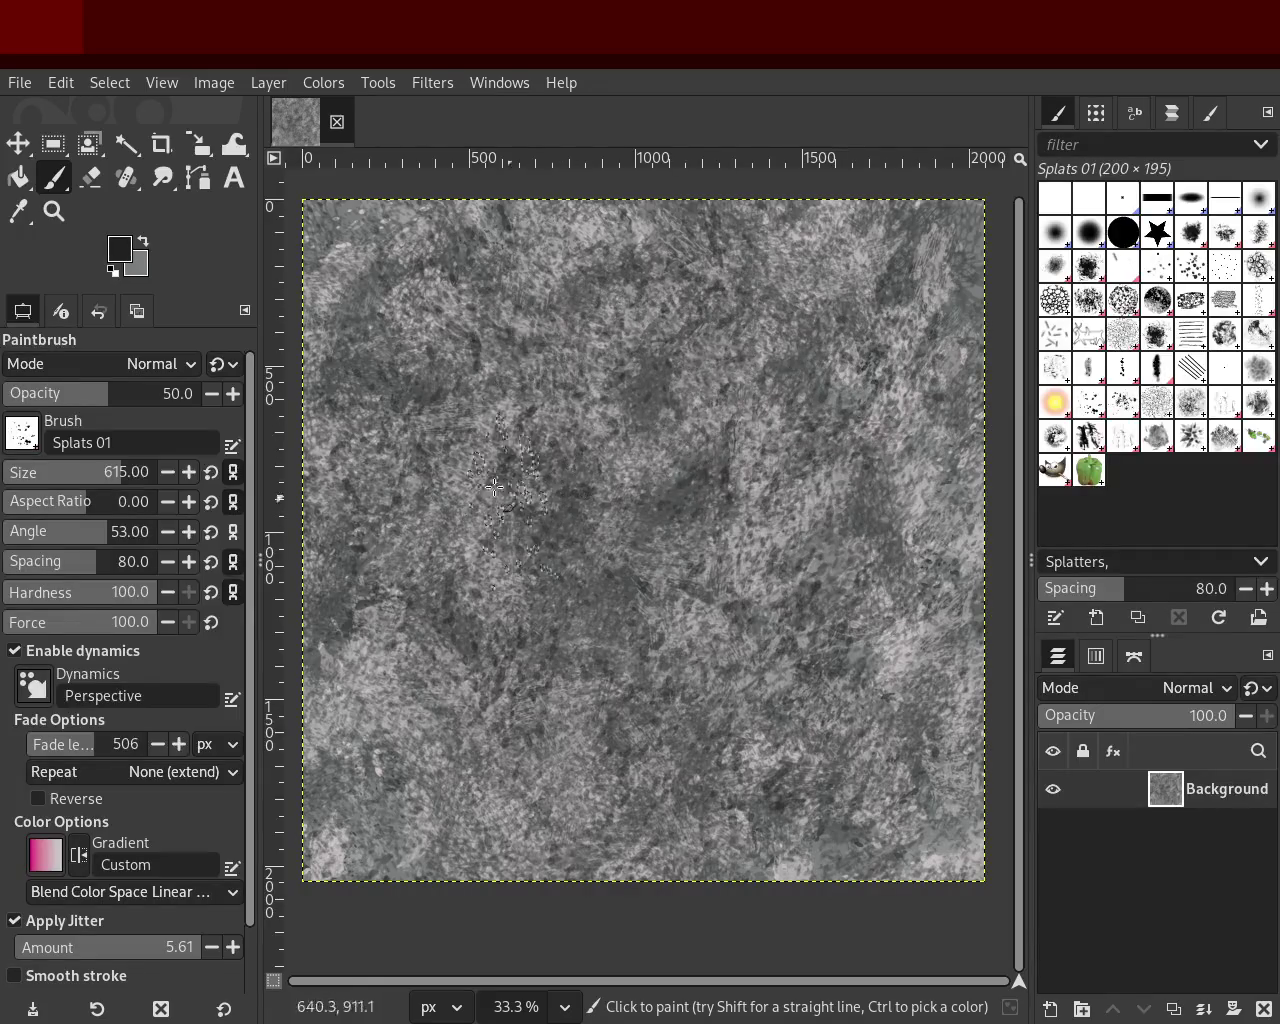
# Step: Raise opacity to 74, scatter dark splats everywhere, and set jitter amount to 3.52
pyautogui.moveTo(108, 393); pyautogui.dragTo(150, 393)
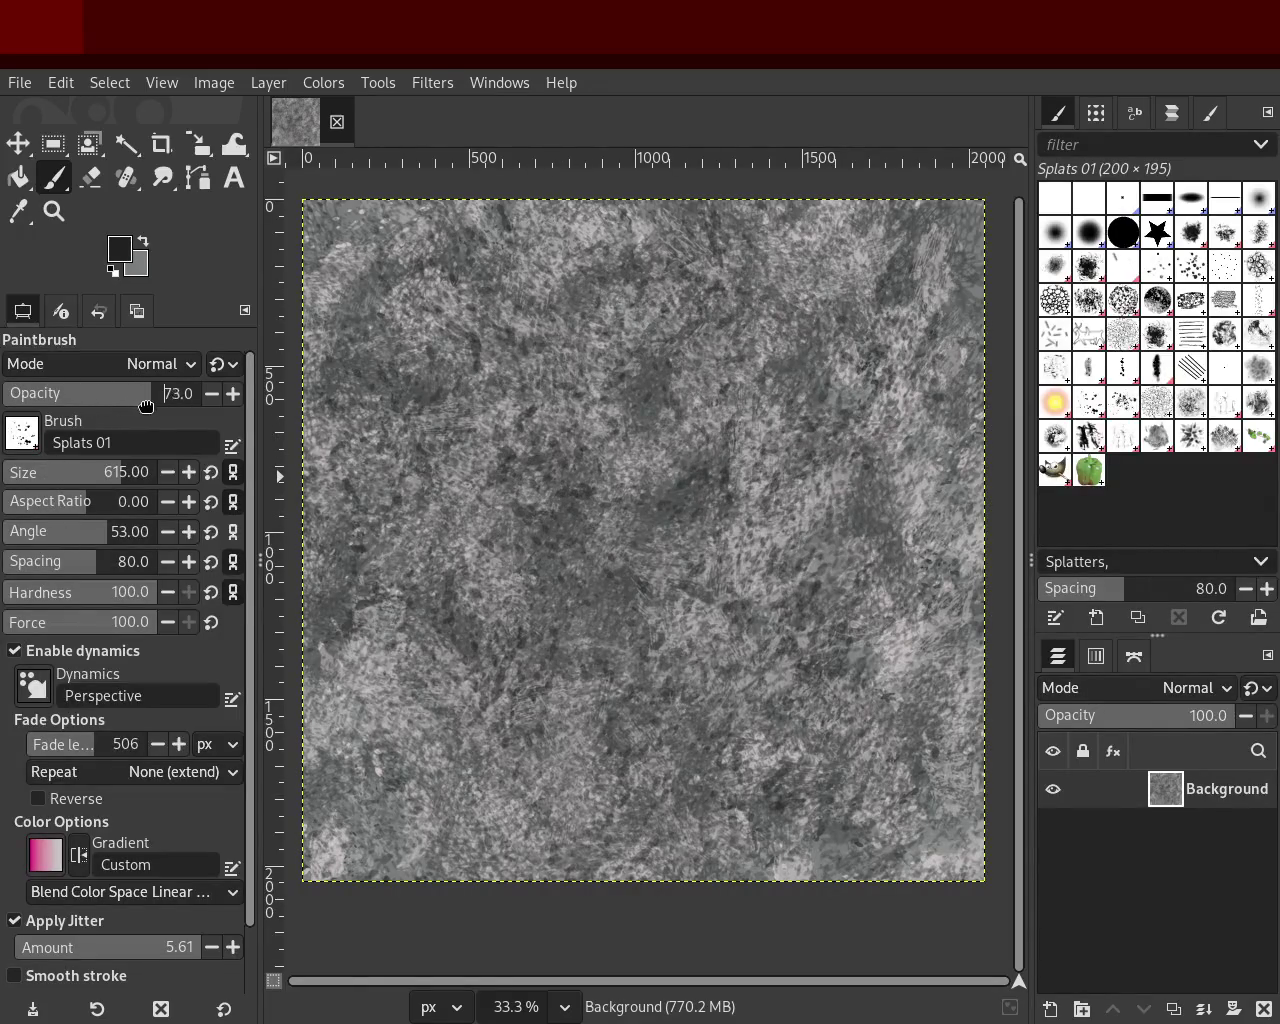
pyautogui.moveTo(619, 527)
pyautogui.mouseDown()
pyautogui.moveTo(364, 521)
pyautogui.moveTo(421, 525)
pyautogui.moveTo(483, 673)
pyautogui.moveTo(413, 847)
pyautogui.moveTo(614, 701)
pyautogui.moveTo(508, 569)
pyautogui.moveTo(787, 385)
pyautogui.moveTo(516, 475)
pyautogui.moveTo(407, 285)
pyautogui.moveTo(334, 450)
pyautogui.moveTo(503, 380)
pyautogui.moveTo(511, 804)
pyautogui.moveTo(403, 771)
pyautogui.mouseUp()
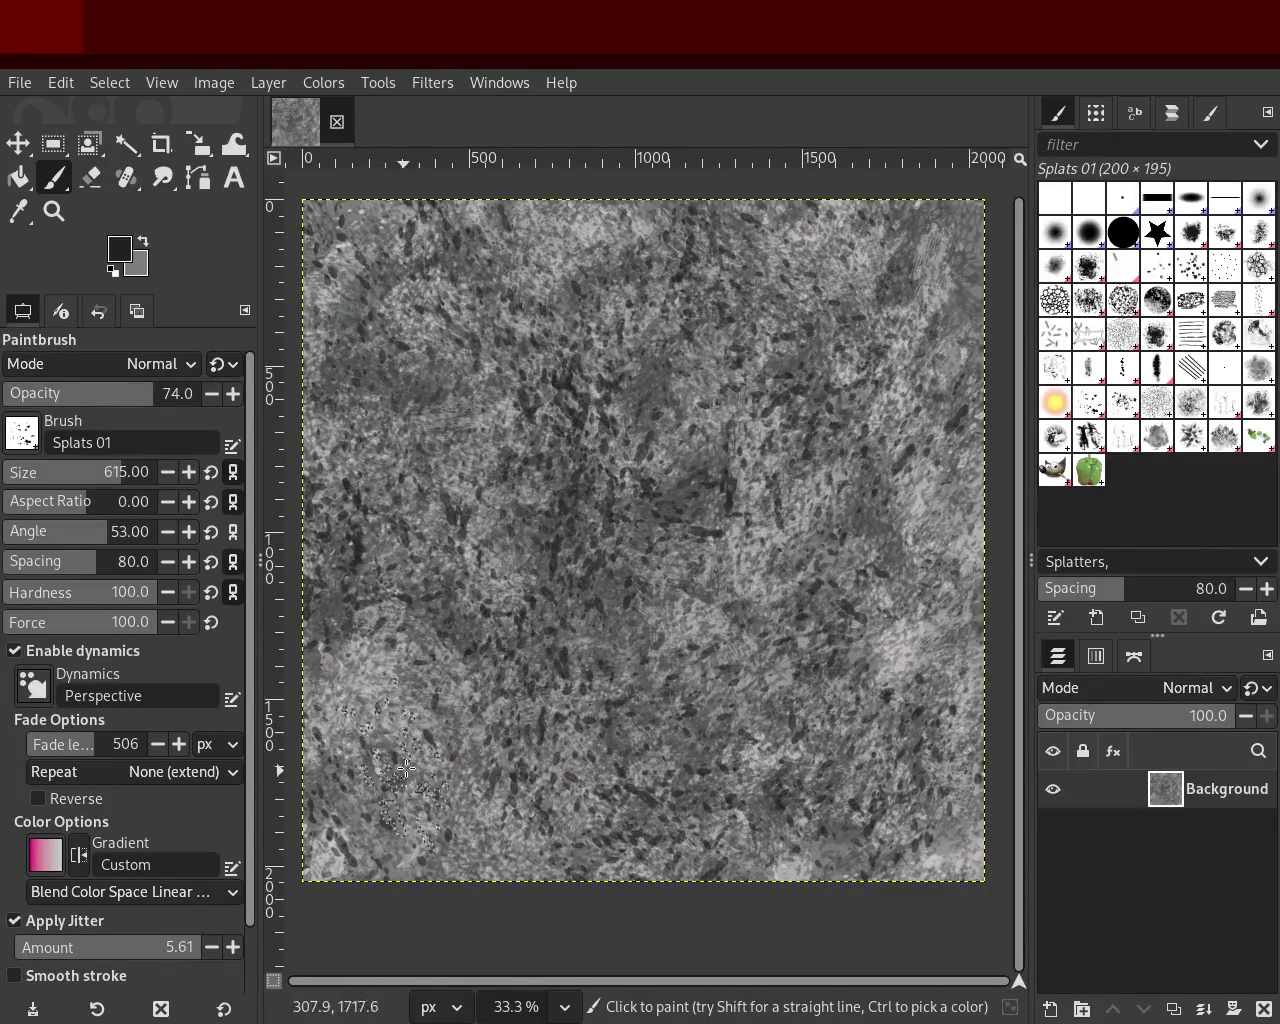
pyautogui.moveTo(342, 484)
pyautogui.mouseDown()
pyautogui.moveTo(468, 458)
pyautogui.moveTo(678, 502)
pyautogui.moveTo(763, 279)
pyautogui.moveTo(671, 502)
pyautogui.moveTo(475, 519)
pyautogui.mouseUp()
pyautogui.moveTo(386, 806)
pyautogui.mouseDown()
pyautogui.moveTo(675, 510)
pyautogui.moveTo(551, 813)
pyautogui.moveTo(448, 816)
pyautogui.moveTo(435, 790)
pyautogui.mouseUp()
pyautogui.scroll(-3, 250, 402)
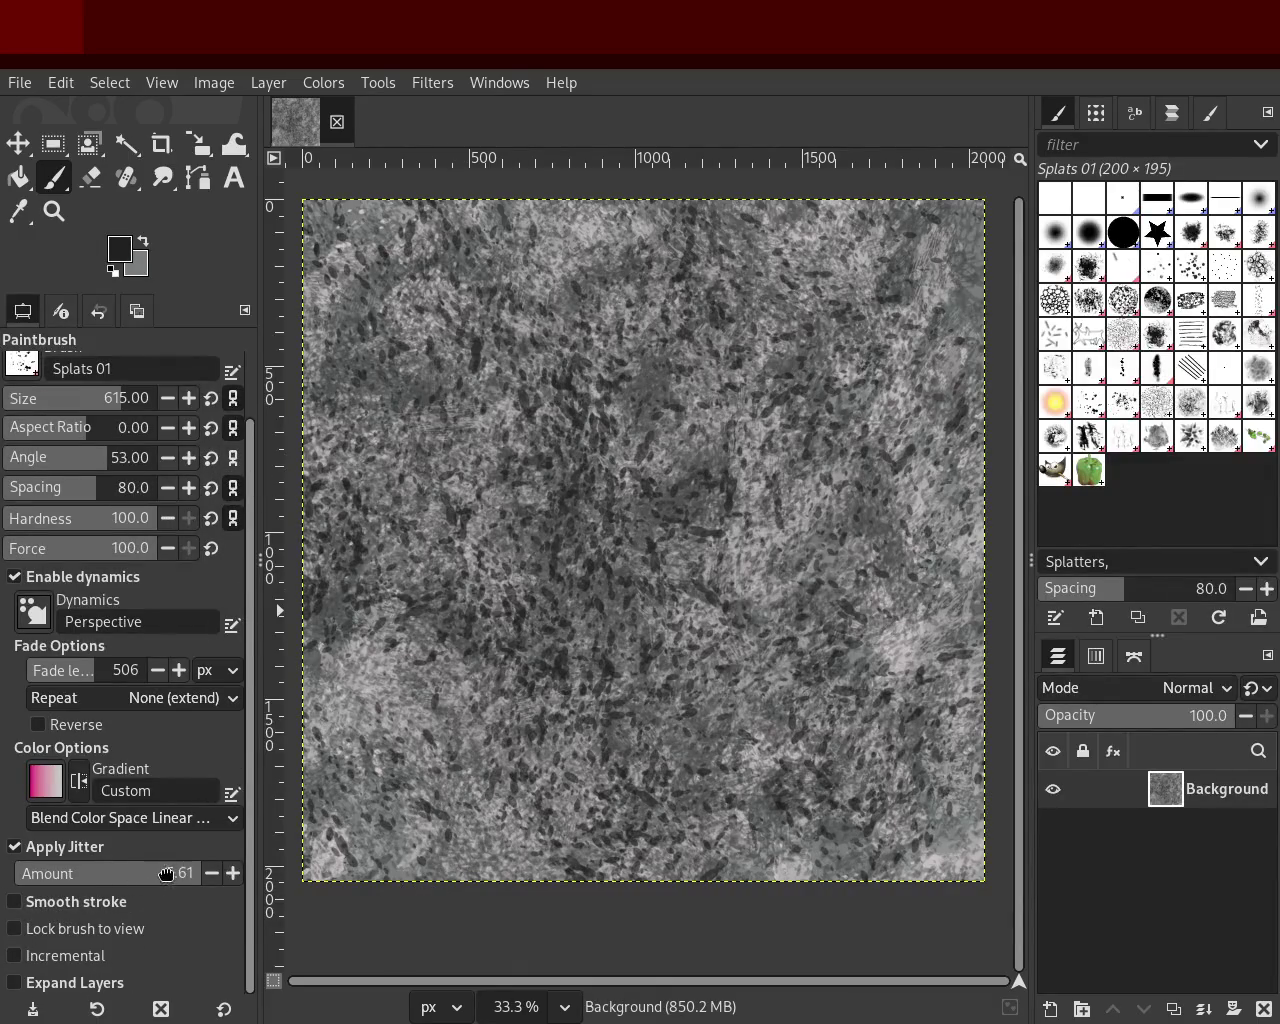
pyautogui.moveTo(143, 888); pyautogui.dragTo(147, 888)
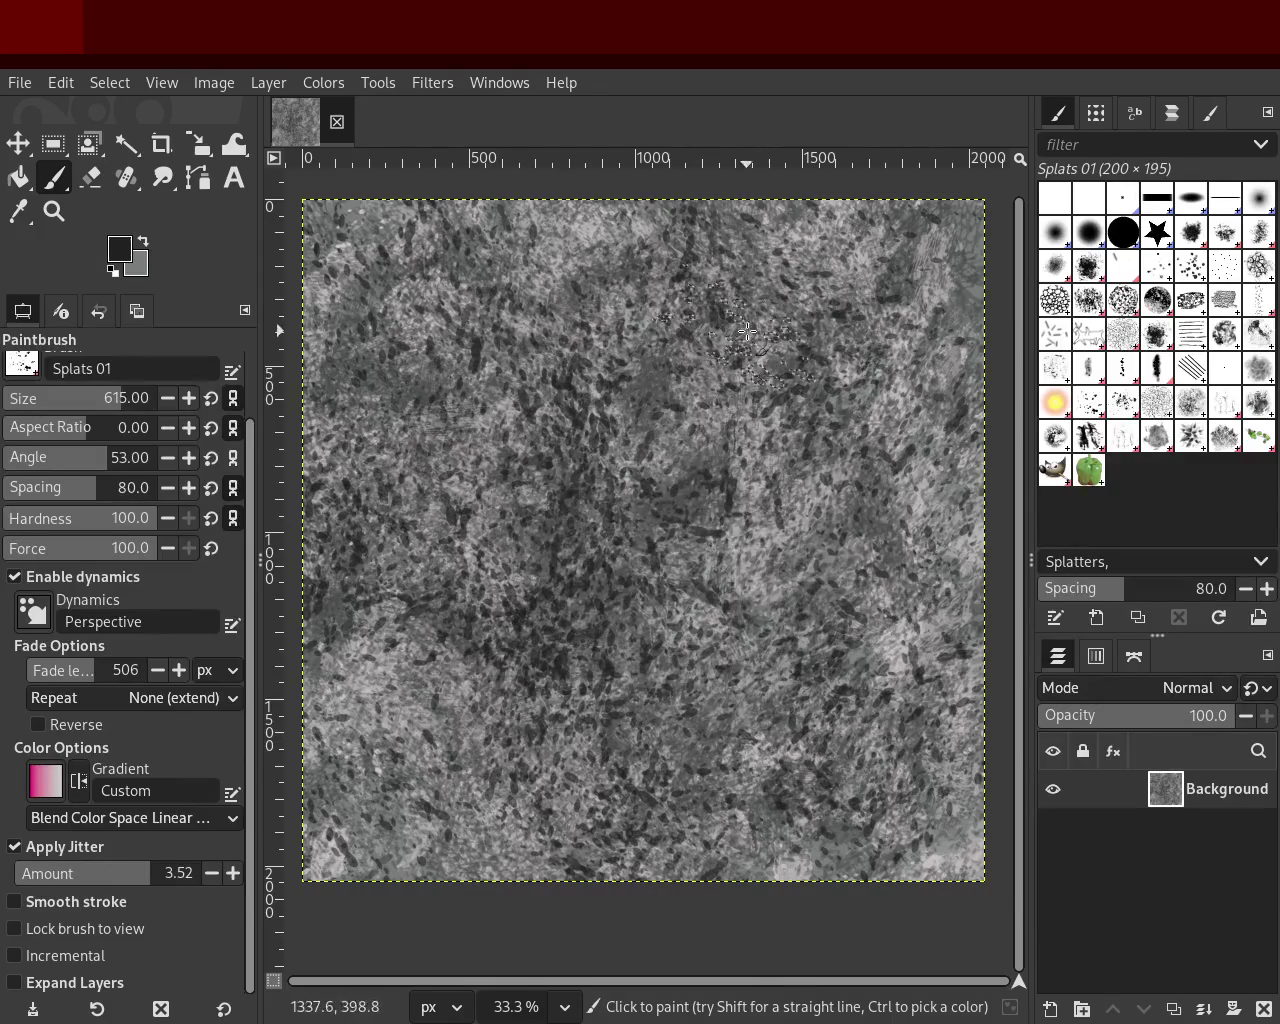
pyautogui.click(1112, 408)
pyautogui.click(676, 382)
# Step: Undo the test dabs, enlarge Splats 02 to 292 px and scatter large dark splats
pyautogui.hotkey('ctrl', 'z')
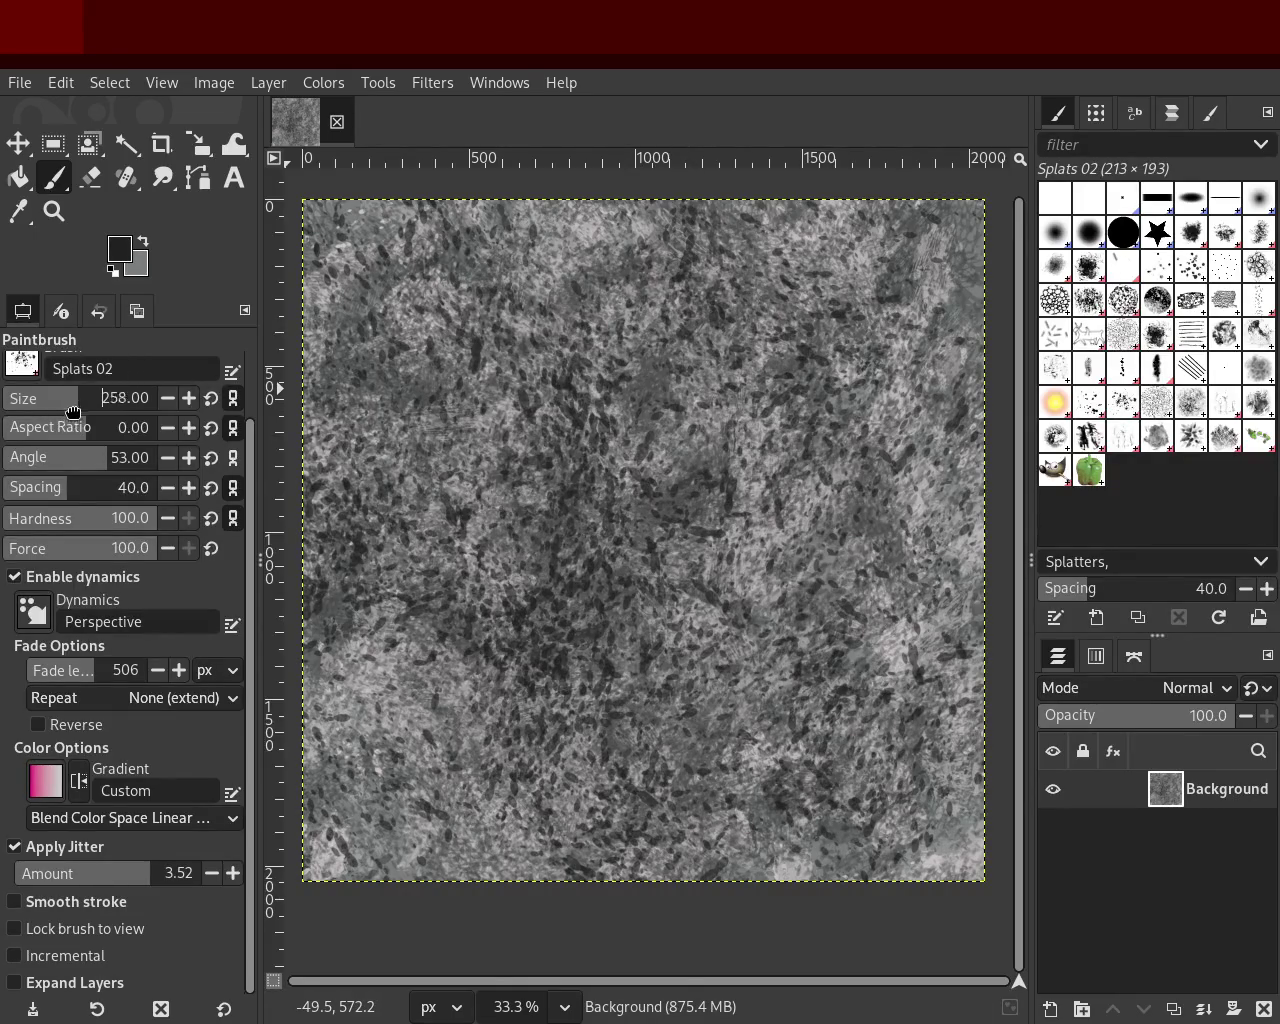
pyautogui.moveTo(71, 411); pyautogui.dragTo(88, 411)
pyautogui.click(588, 665)
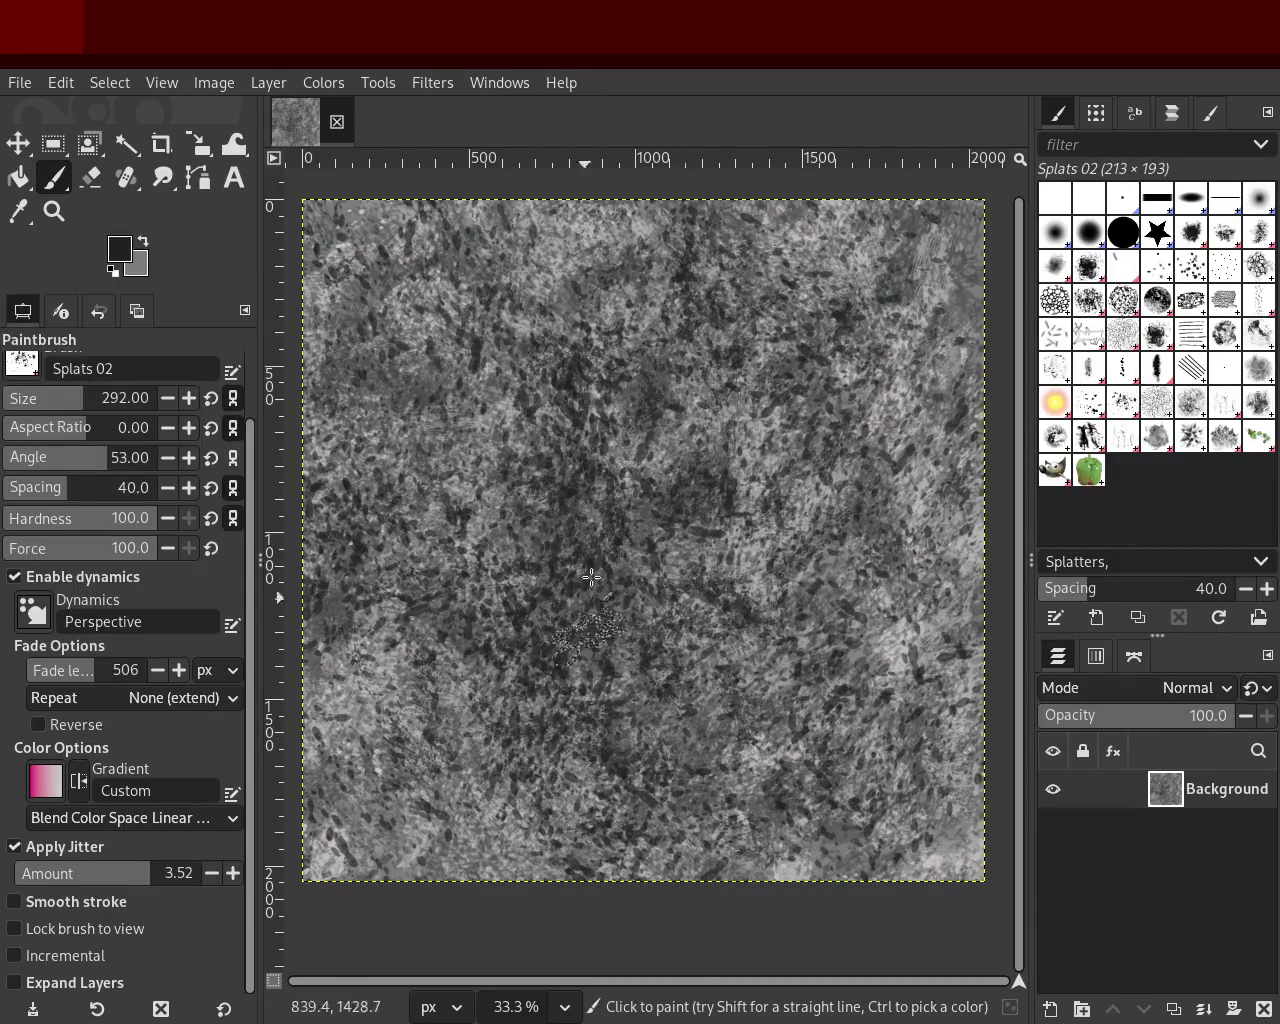
pyautogui.hotkey('ctrl', 'z')
pyautogui.moveTo(711, 369)
pyautogui.mouseDown()
pyautogui.moveTo(571, 808)
pyautogui.moveTo(488, 481)
pyautogui.moveTo(497, 568)
pyautogui.moveTo(610, 365)
pyautogui.moveTo(828, 354)
pyautogui.moveTo(898, 508)
pyautogui.moveTo(870, 930)
pyautogui.moveTo(748, 750)
pyautogui.moveTo(738, 467)
pyautogui.moveTo(482, 559)
pyautogui.moveTo(718, 441)
pyautogui.moveTo(753, 495)
pyautogui.moveTo(610, 442)
pyautogui.moveTo(833, 553)
pyautogui.moveTo(569, 513)
pyautogui.moveTo(623, 724)
pyautogui.moveTo(579, 470)
pyautogui.moveTo(784, 708)
pyautogui.moveTo(412, 257)
pyautogui.moveTo(784, 813)
pyautogui.moveTo(794, 415)
pyautogui.moveTo(383, 759)
pyautogui.moveTo(412, 275)
pyautogui.moveTo(626, 444)
pyautogui.moveTo(699, 293)
pyautogui.moveTo(728, 661)
pyautogui.moveTo(557, 713)
pyautogui.moveTo(605, 525)
pyautogui.moveTo(549, 568)
pyautogui.moveTo(691, 905)
pyautogui.mouseUp()
# Step: Sample lighter and darker greys from the texture and paint more splats across the square
pyautogui.keyDown('ctrl'); pyautogui.click(750, 484); pyautogui.keyUp('ctrl')
pyautogui.keyDown('ctrl'); pyautogui.click(615, 525); pyautogui.keyUp('ctrl')
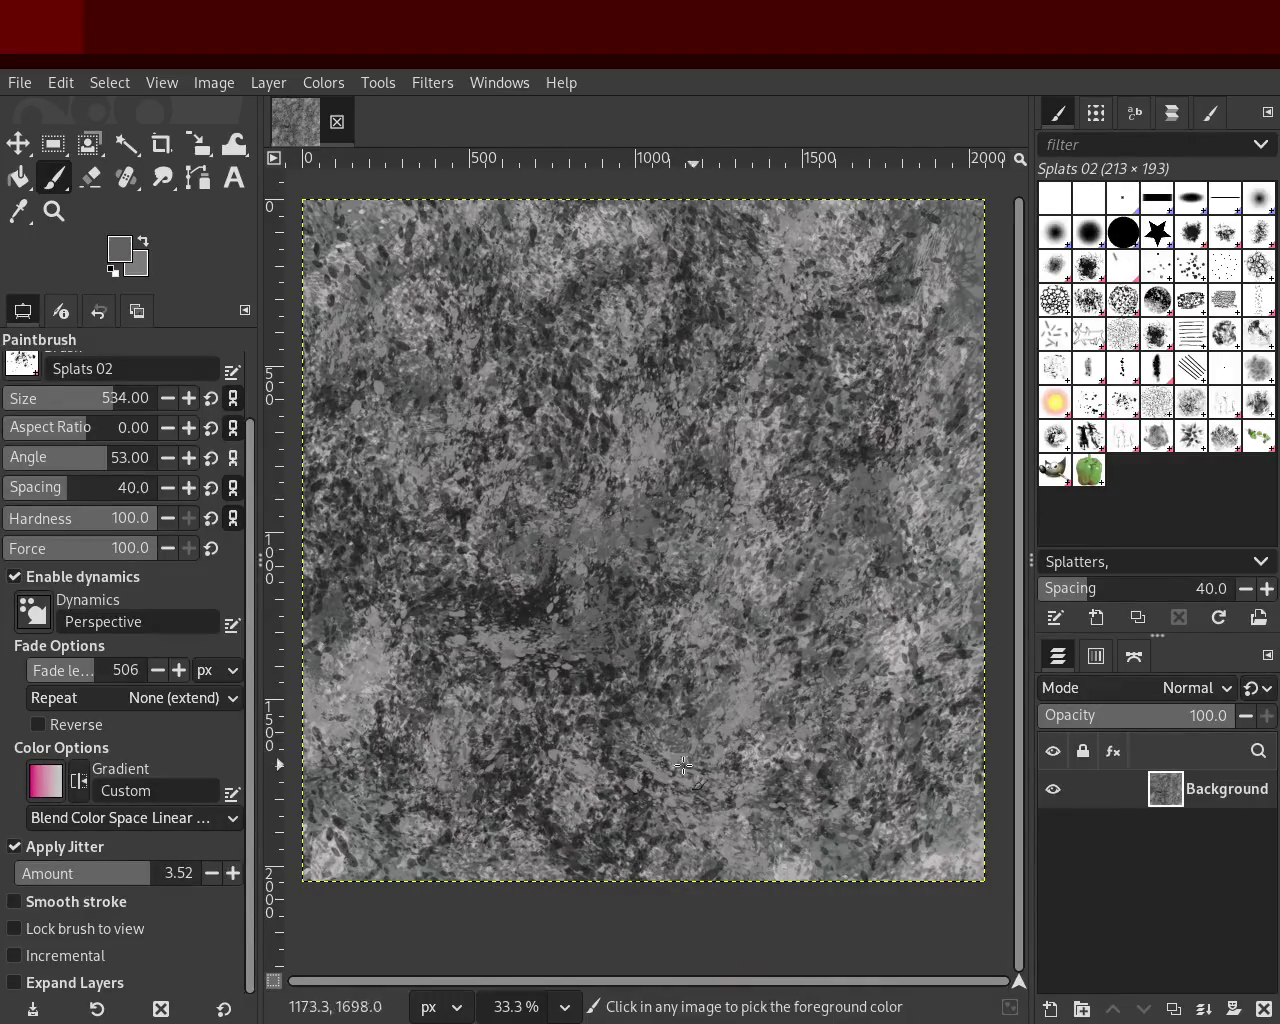
pyautogui.click(590, 275)
pyautogui.moveTo(793, 309)
pyautogui.mouseDown()
pyautogui.moveTo(954, 559)
pyautogui.moveTo(557, 900)
pyautogui.moveTo(409, 747)
pyautogui.moveTo(466, 708)
pyautogui.mouseUp()
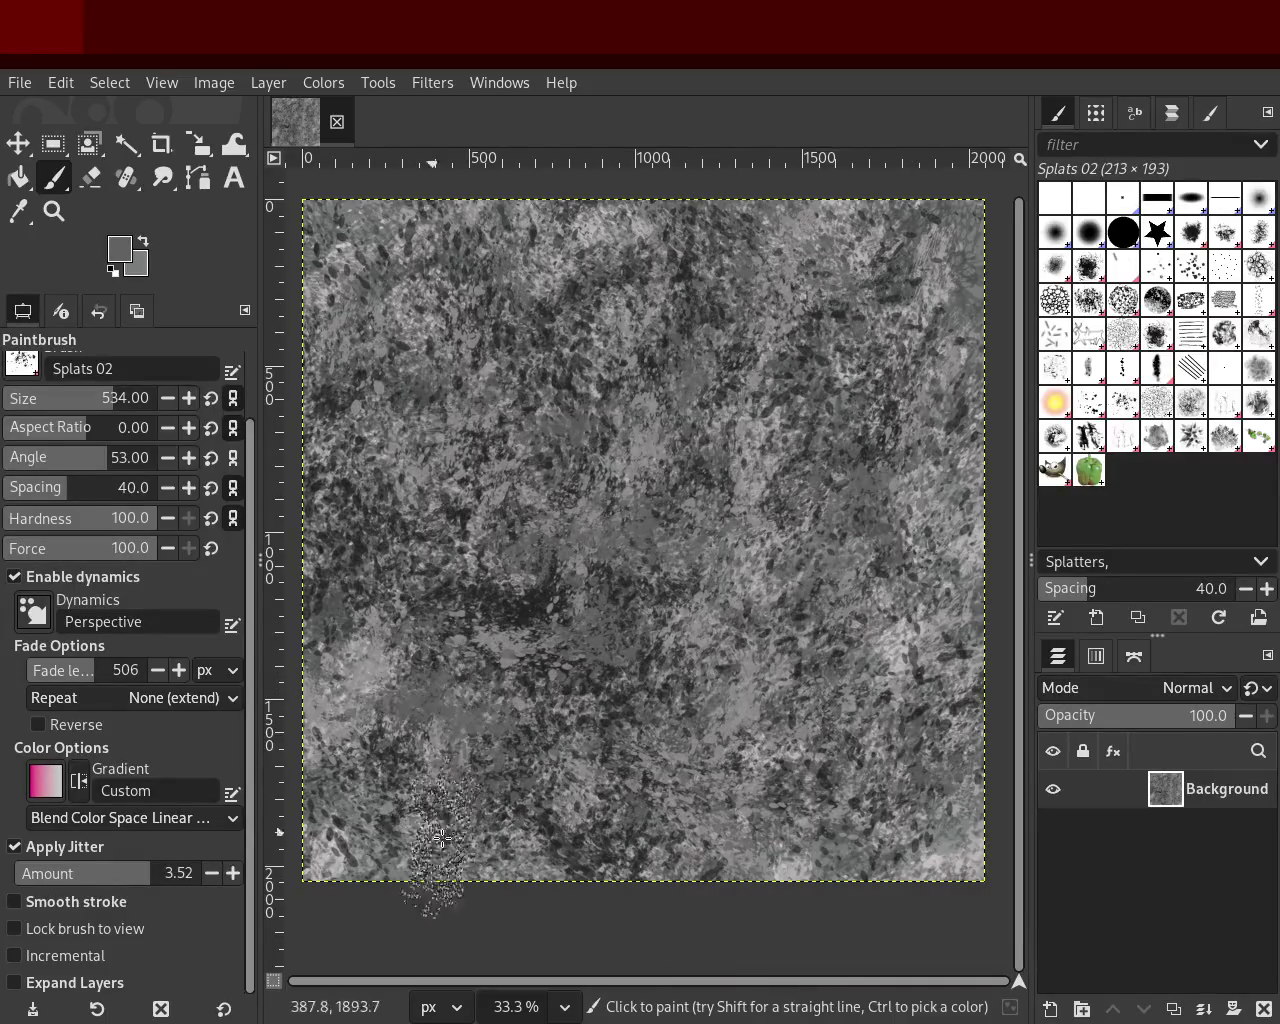
pyautogui.keyDown('ctrl'); pyautogui.click(533, 610); pyautogui.keyUp('ctrl')
pyautogui.click(600, 735)
pyautogui.moveTo(456, 757)
pyautogui.mouseDown()
pyautogui.moveTo(440, 480)
pyautogui.moveTo(405, 430)
pyautogui.moveTo(380, 290)
pyautogui.moveTo(793, 420)
pyautogui.mouseUp()
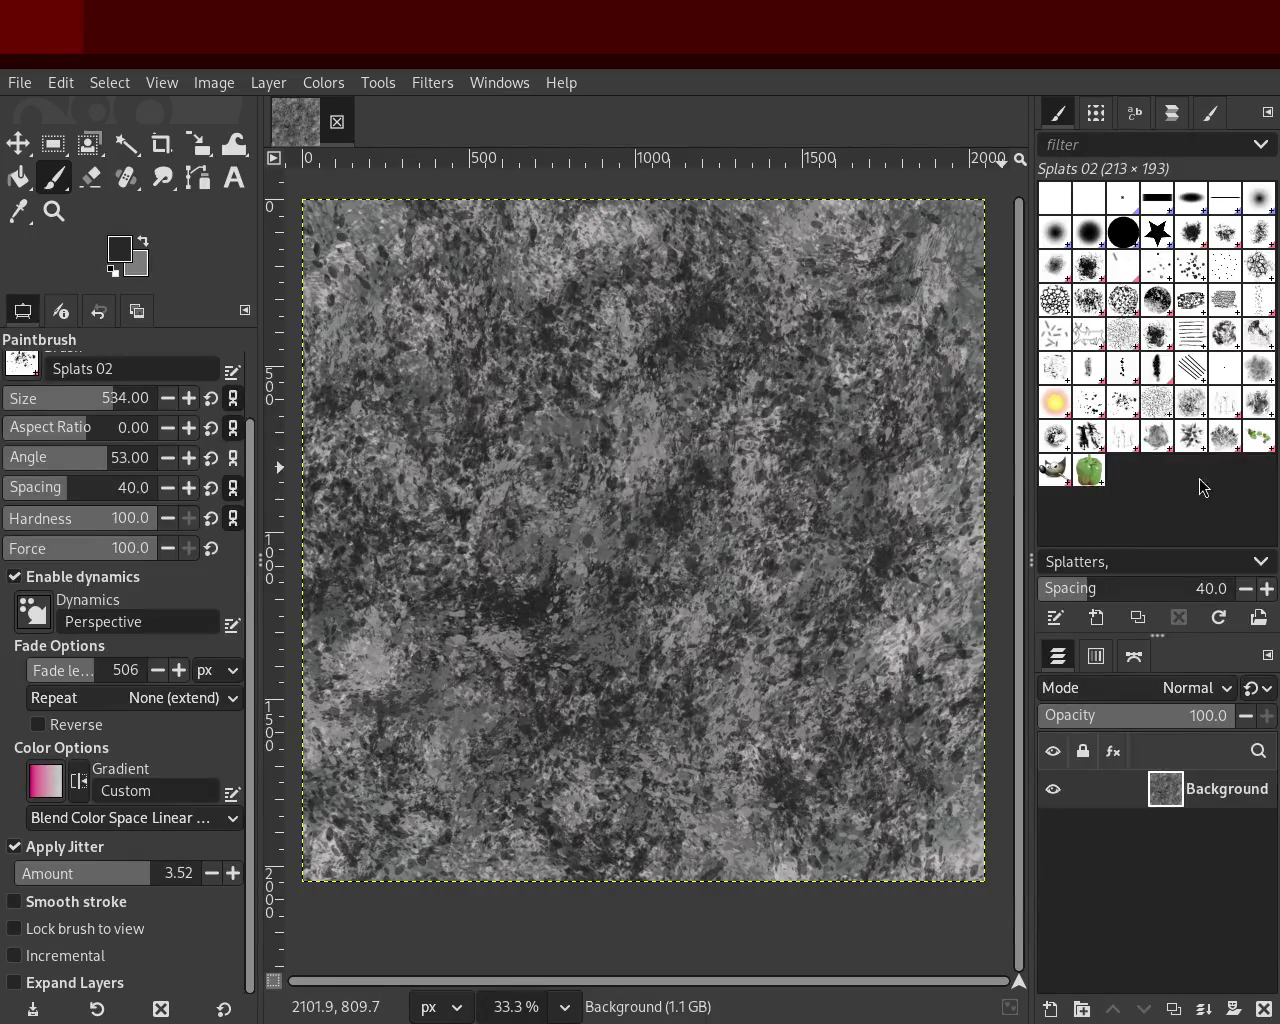
# Step: Paint Texture Hose 03 marks over the canvas, then undo the light-grey leaf dabs
pyautogui.click(1173, 437)
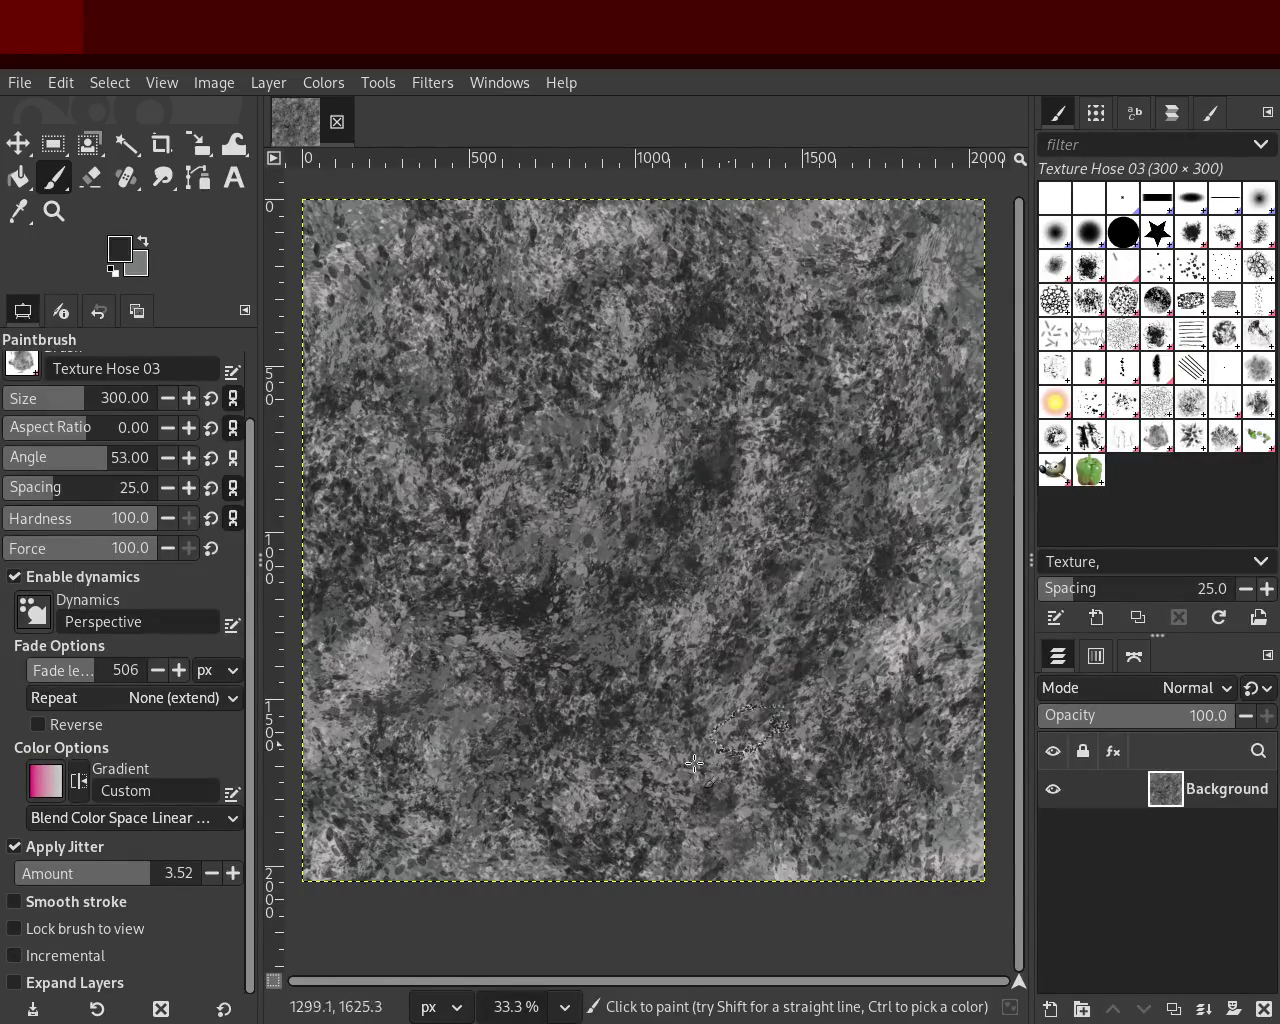
pyautogui.moveTo(349, 517)
pyautogui.mouseDown()
pyautogui.moveTo(646, 663)
pyautogui.moveTo(707, 737)
pyautogui.moveTo(545, 437)
pyautogui.moveTo(660, 465)
pyautogui.mouseUp()
pyautogui.moveTo(838, 284); pyautogui.dragTo(887, 283)
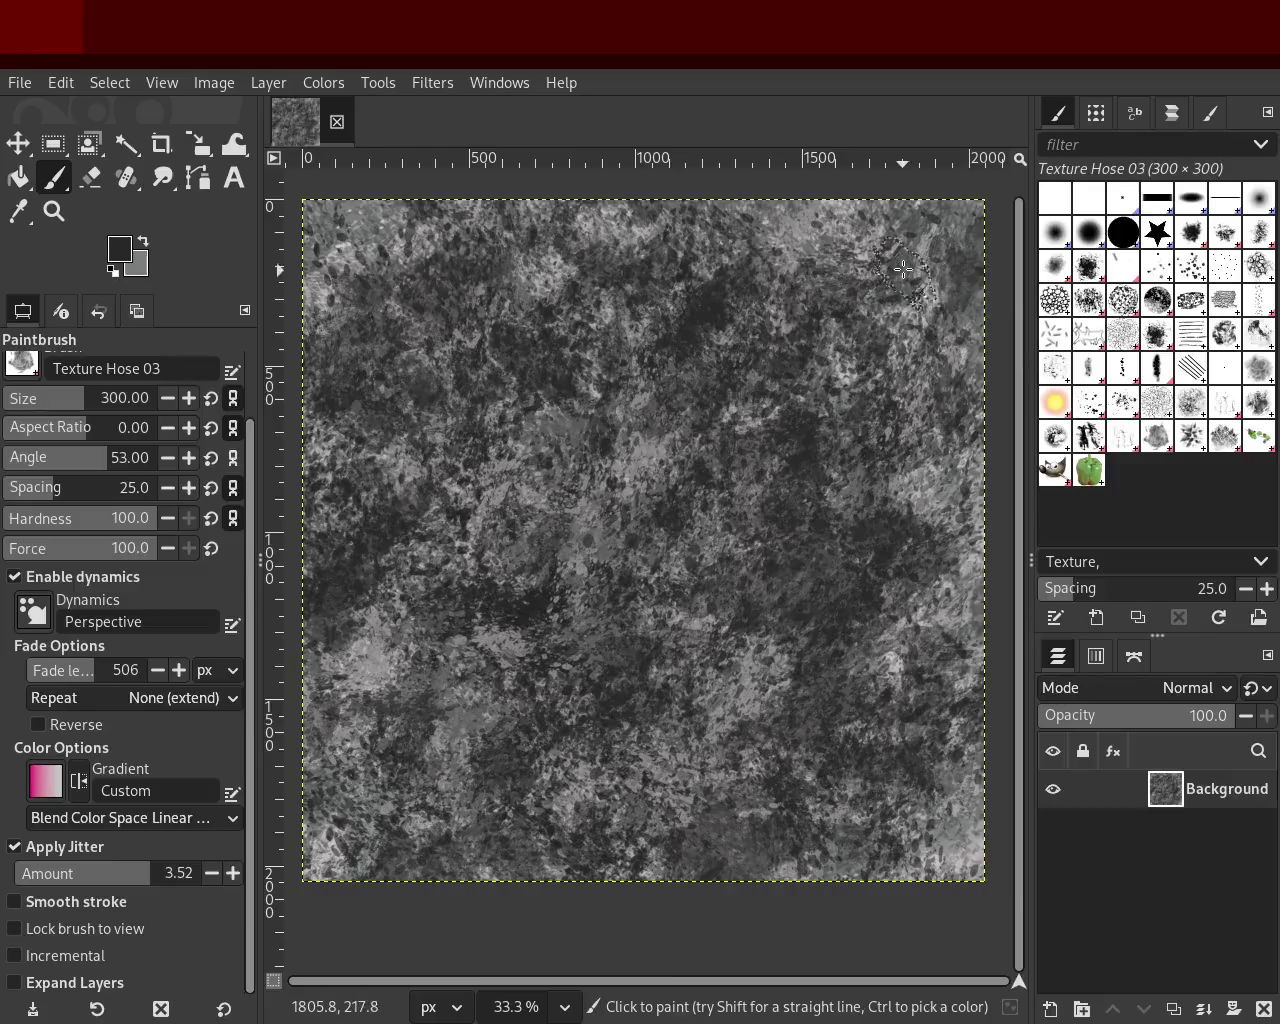
pyautogui.keyDown('ctrl'); pyautogui.click(919, 505); pyautogui.keyUp('ctrl')
pyautogui.moveTo(907, 384); pyautogui.dragTo(824, 678)
pyautogui.hotkey('ctrl', 'z')
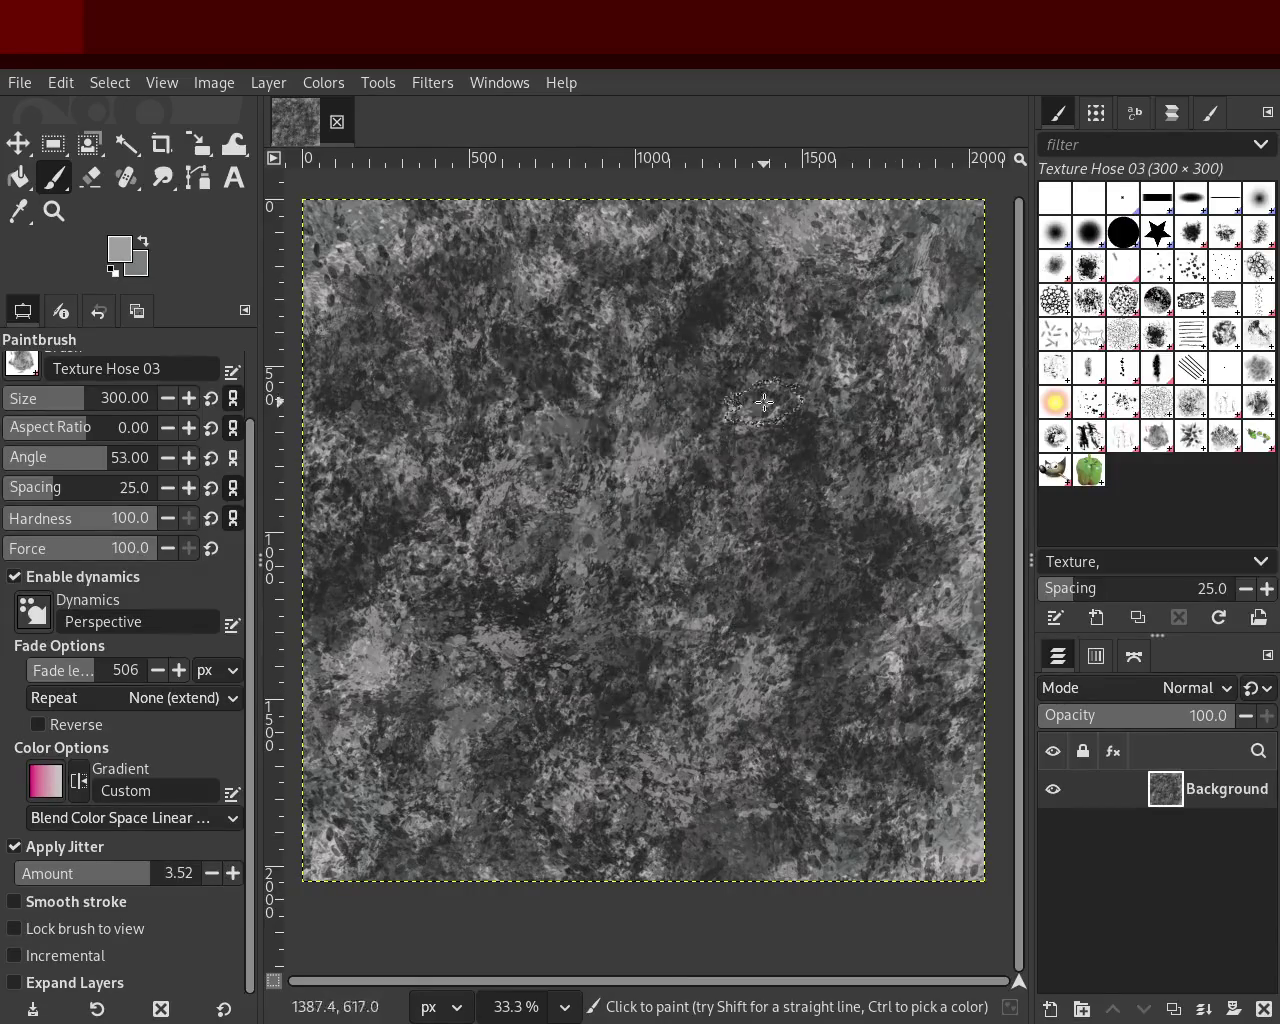
pyautogui.hotkey('ctrl', 'z')
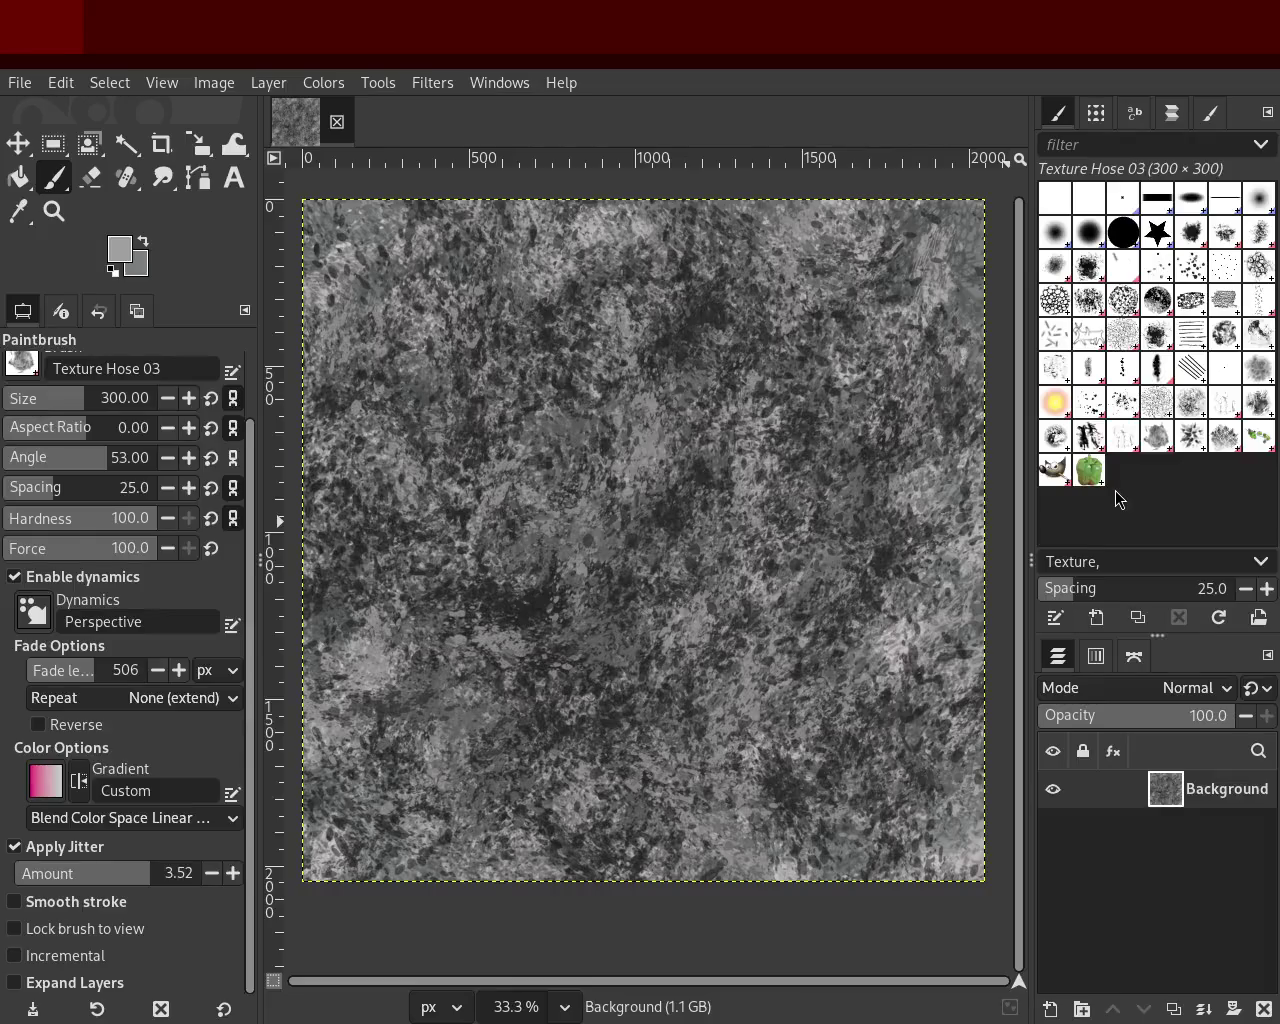
# Step: Zoom in on the texture to 100%, then return the view to 33.3%
pyautogui.click(52, 211)
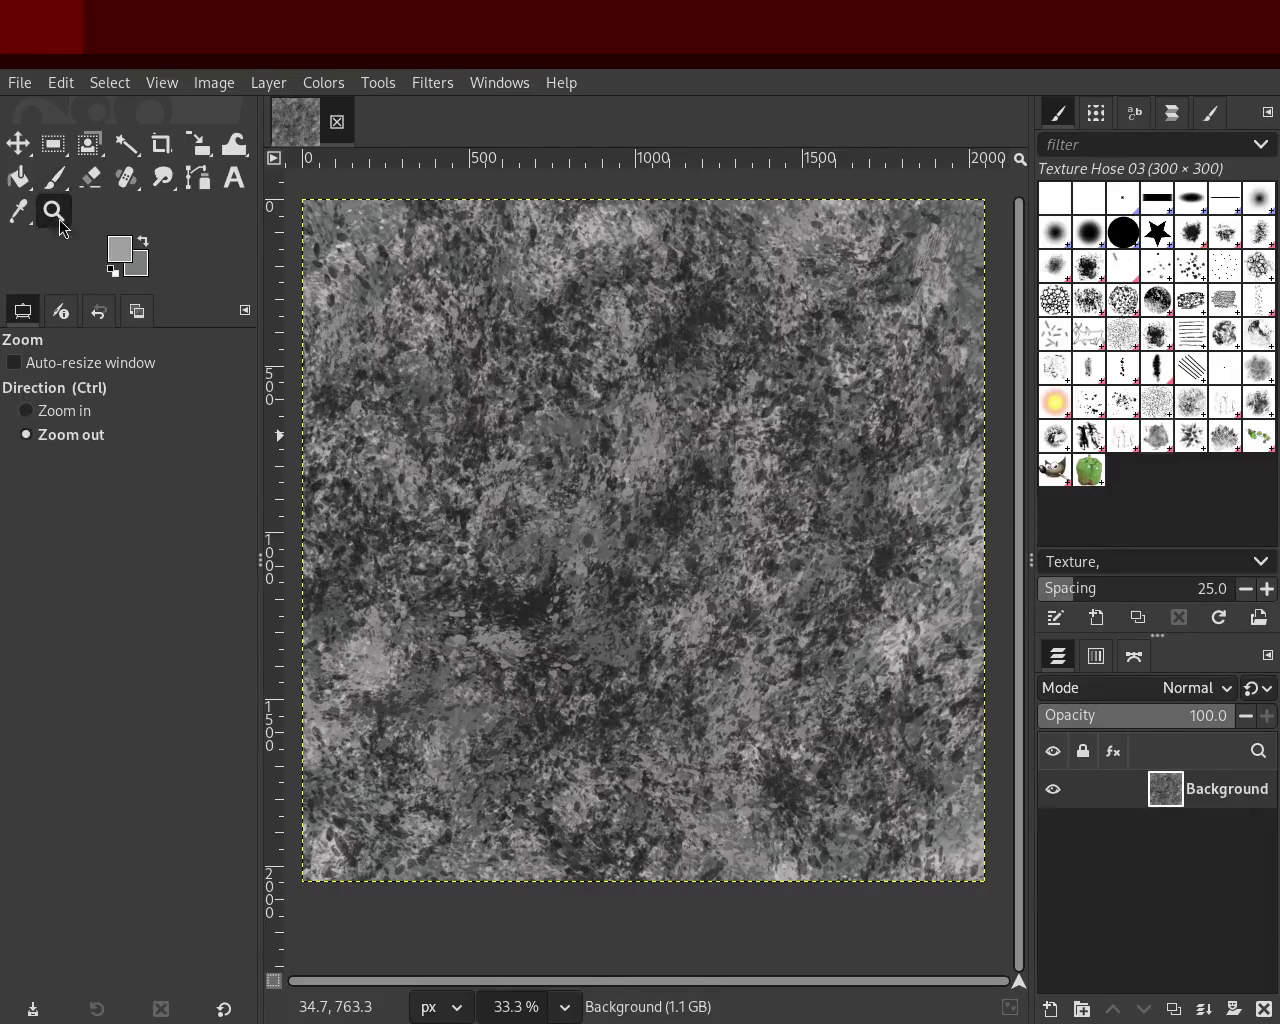
pyautogui.keyDown('ctrl'); pyautogui.click(479, 385); pyautogui.keyUp('ctrl')
pyautogui.keyDown('ctrl'); pyautogui.click(479, 385); pyautogui.keyUp('ctrl')
pyautogui.keyDown('ctrl'); pyautogui.click(479, 385); pyautogui.keyUp('ctrl')
pyautogui.keyDown('ctrl'); pyautogui.click(479, 385); pyautogui.keyUp('ctrl')
pyautogui.keyDown('ctrl'); pyautogui.click(600, 450); pyautogui.keyUp('ctrl')
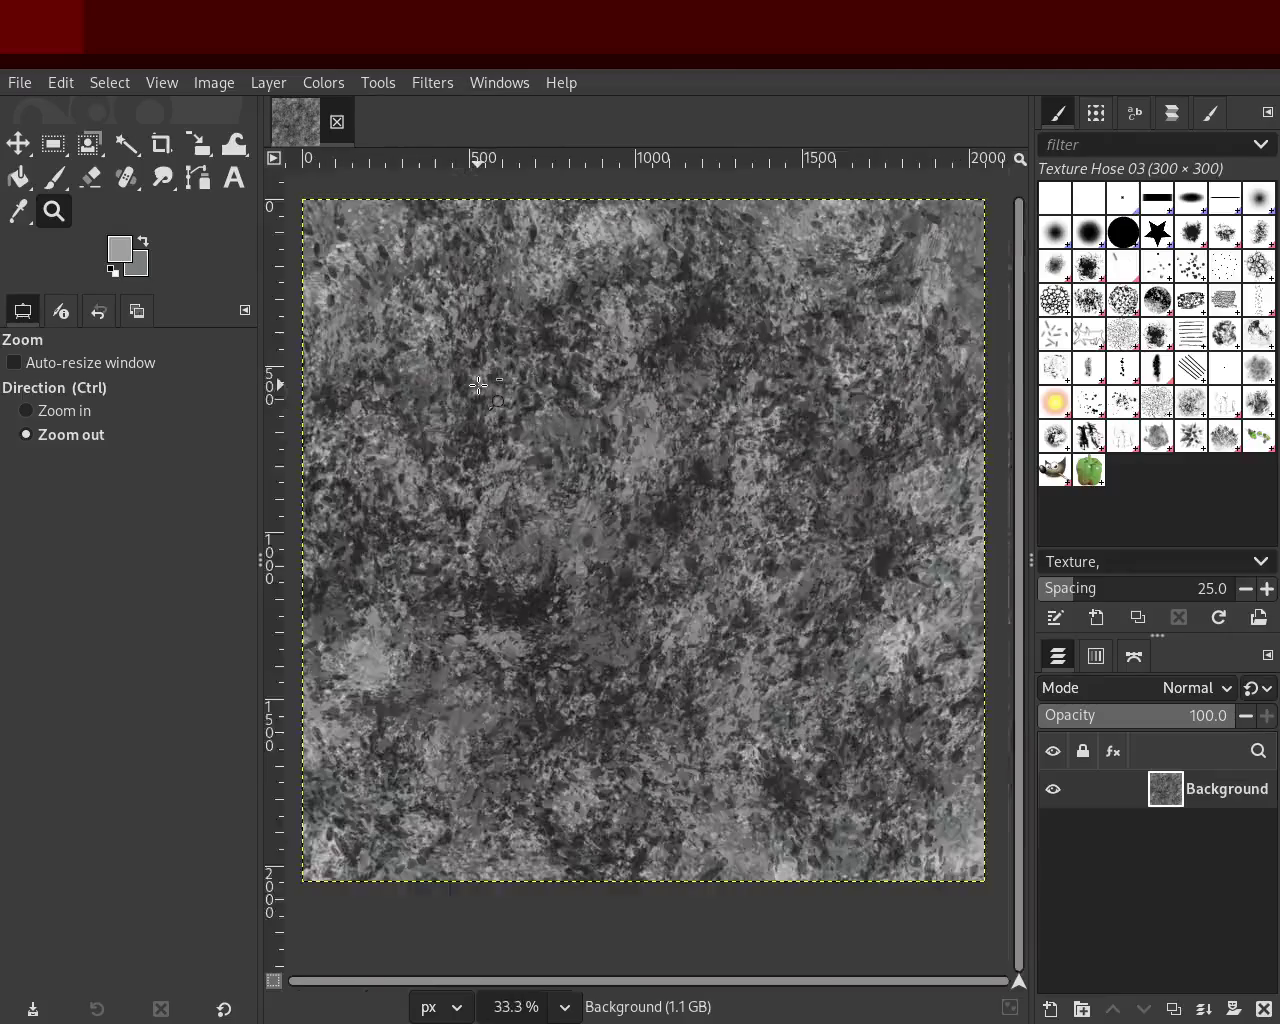
pyautogui.keyDown('ctrl'); pyautogui.click(664, 493); pyautogui.keyUp('ctrl')
pyautogui.keyDown('ctrl'); pyautogui.click(664, 493); pyautogui.keyUp('ctrl')
pyautogui.click(664, 493)
pyautogui.click(664, 493)
pyautogui.keyDown('ctrl'); pyautogui.click(650, 490); pyautogui.keyUp('ctrl')
pyautogui.click(650, 490)
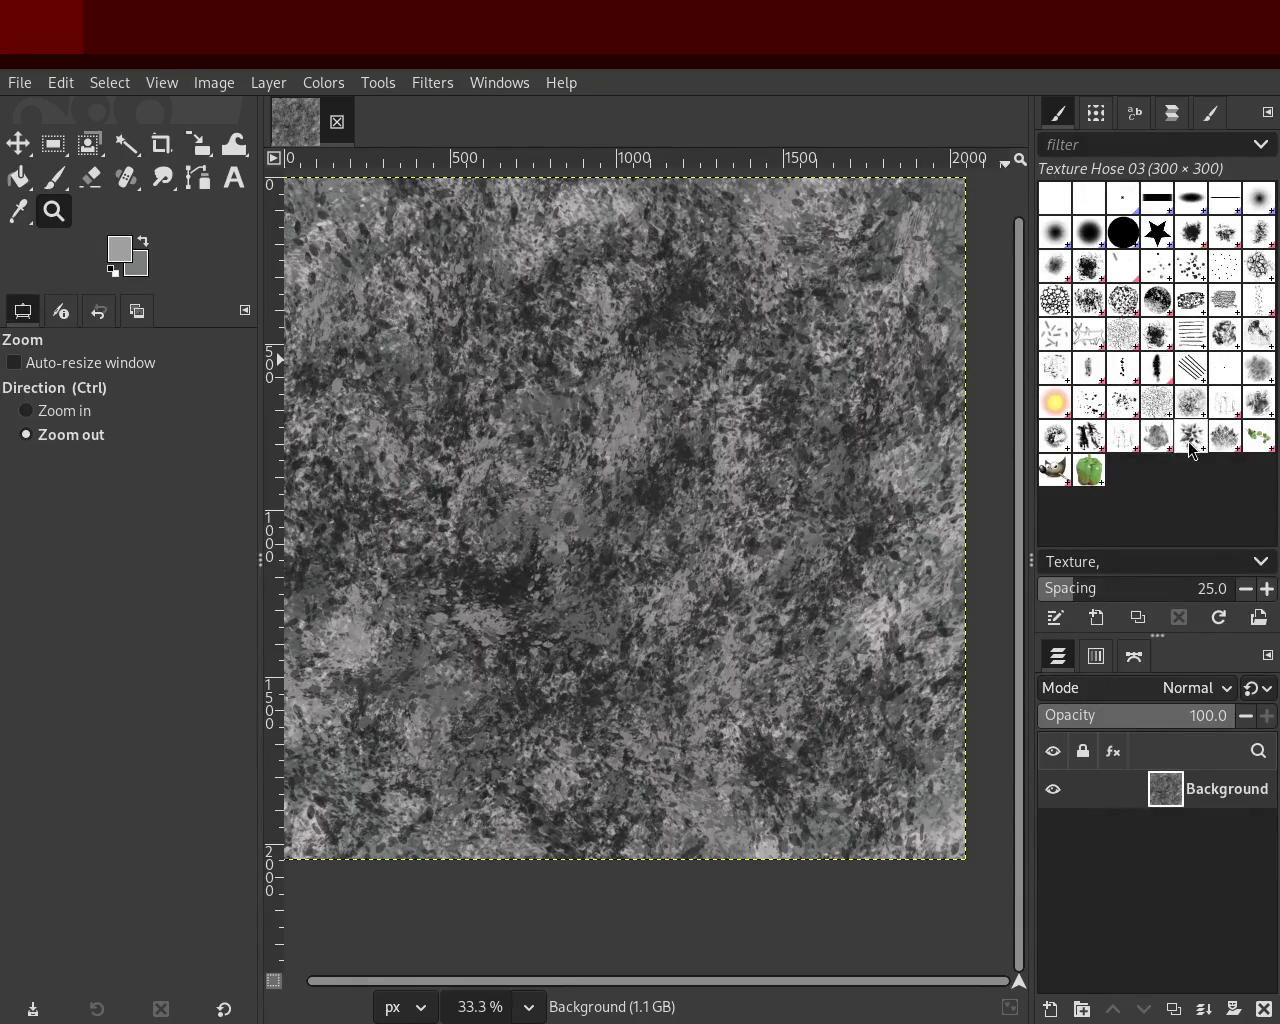
# Step: Set the paintbrush to 67% opacity and size 378, and scatter Vegetation 01 dabs across the canvas
pyautogui.click(56, 180)
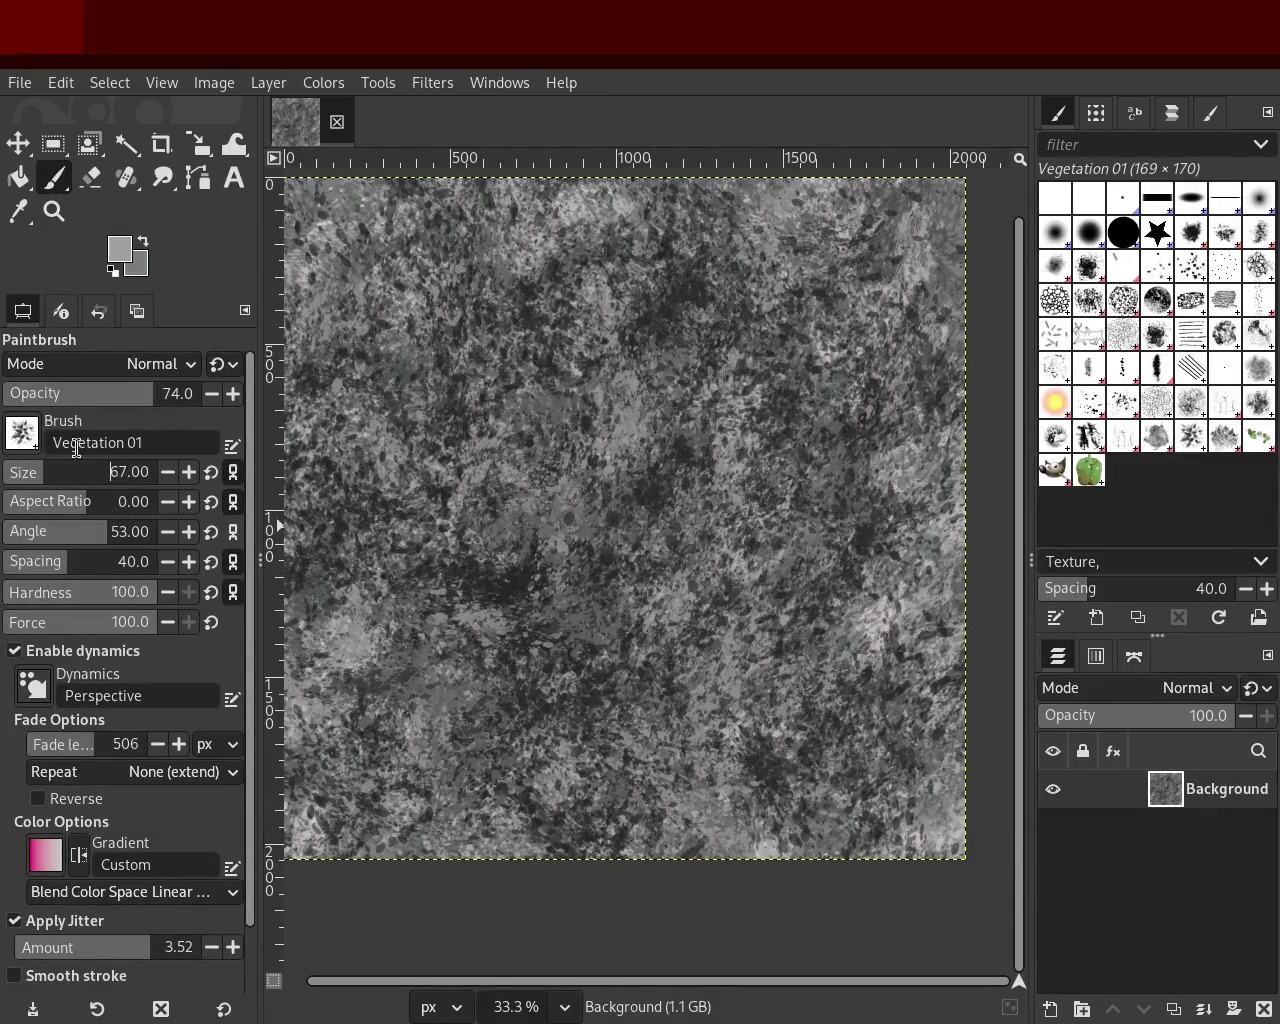
pyautogui.click(139, 395)
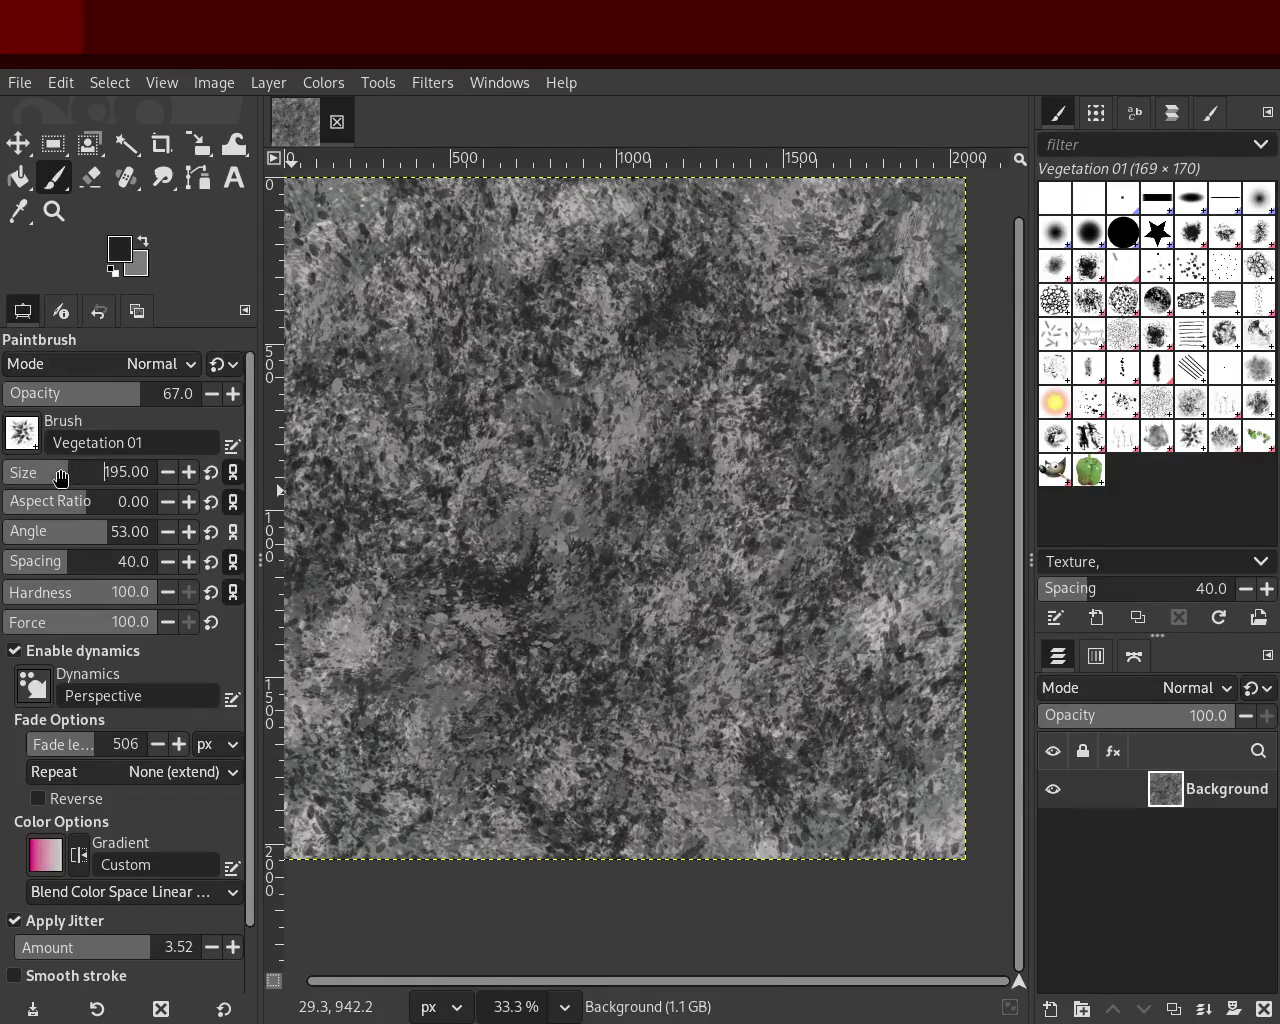
pyautogui.moveTo(86, 486); pyautogui.dragTo(95, 486)
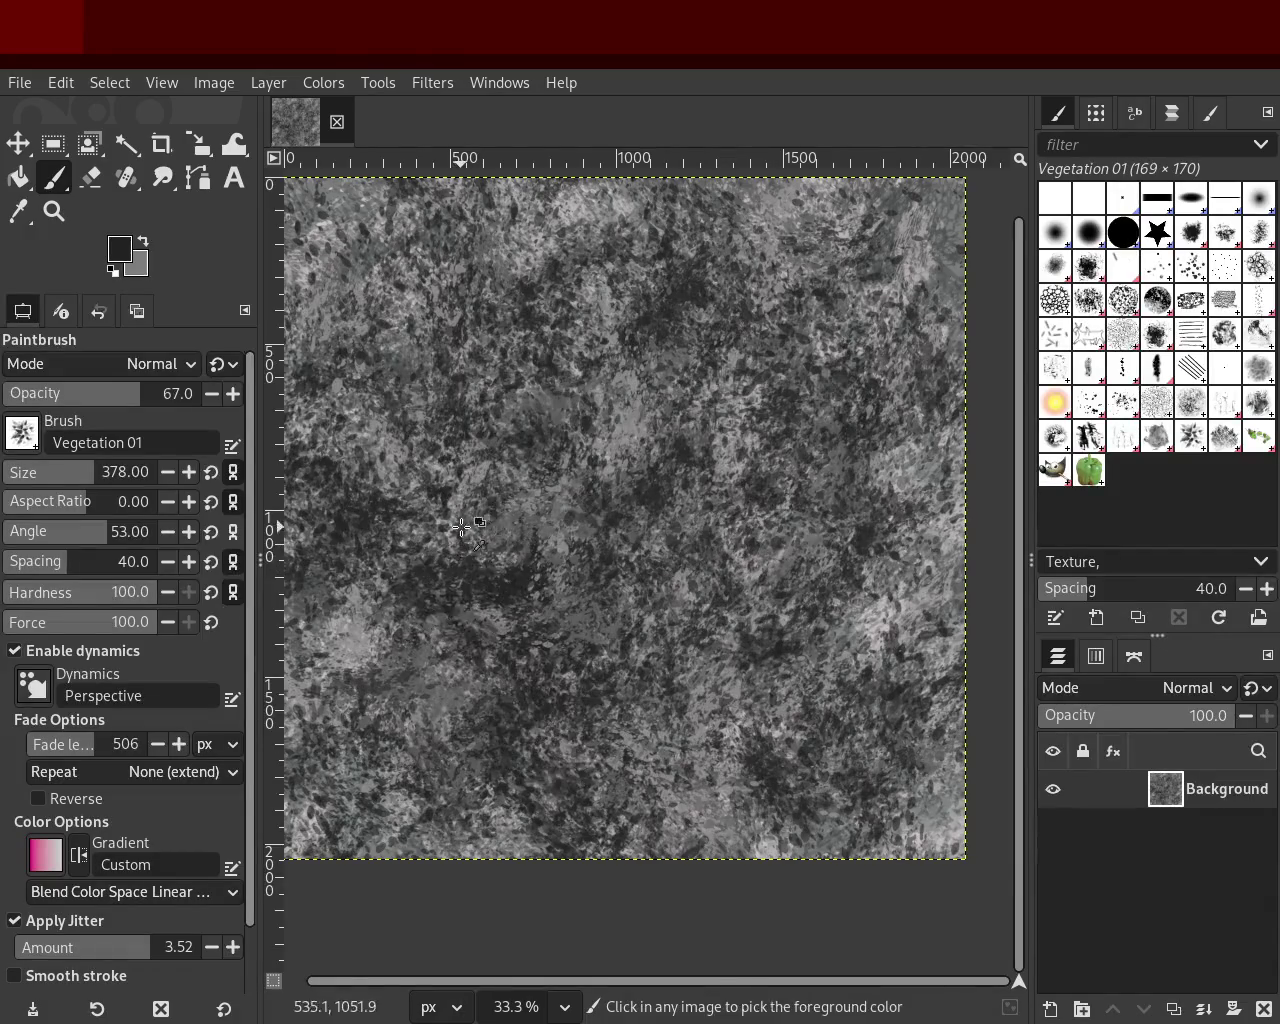
pyautogui.moveTo(461, 527); pyautogui.dragTo(796, 314)
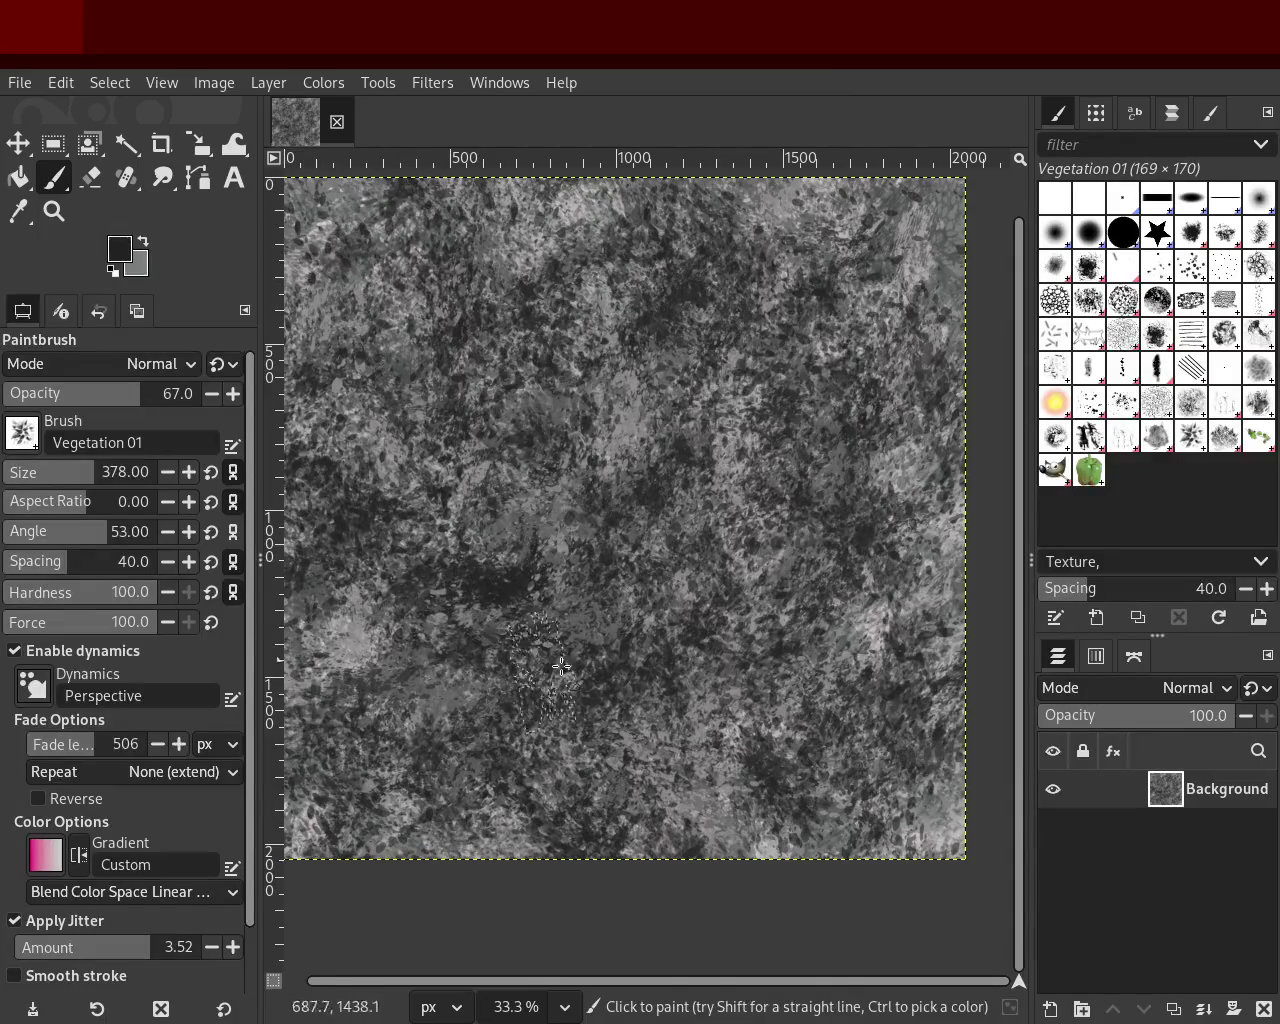
pyautogui.moveTo(904, 325); pyautogui.dragTo(828, 138)
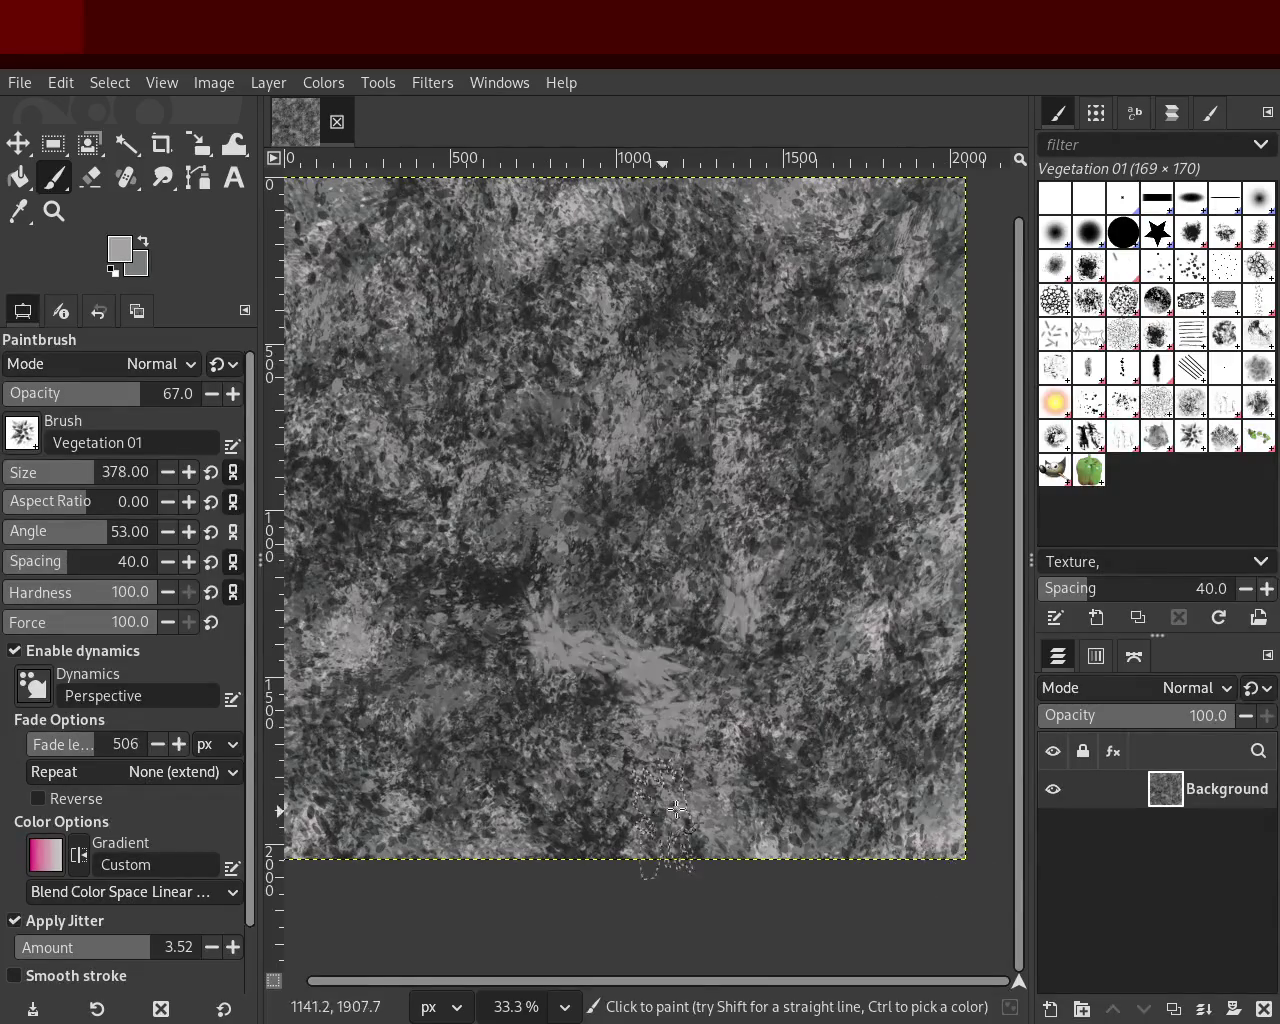
pyautogui.click(857, 779)
pyautogui.moveTo(700, 818)
pyautogui.mouseDown()
pyautogui.moveTo(427, 838)
pyautogui.moveTo(407, 826)
pyautogui.moveTo(825, 592)
pyautogui.moveTo(652, 592)
pyautogui.moveTo(882, 569)
pyautogui.moveTo(534, 422)
pyautogui.moveTo(819, 945)
pyautogui.moveTo(601, 562)
pyautogui.moveTo(768, 939)
pyautogui.moveTo(488, 624)
pyautogui.mouseUp()
# Step: Sample a dark grey from the texture and paint dark Vegetation dabs over patches
pyautogui.keyDown('ctrl'); pyautogui.click(488, 624); pyautogui.keyUp('ctrl')
pyautogui.moveTo(802, 787)
pyautogui.mouseDown()
pyautogui.moveTo(781, 708)
pyautogui.moveTo(640, 720)
pyautogui.moveTo(879, 855)
pyautogui.moveTo(830, 780)
pyautogui.moveTo(735, 512)
pyautogui.mouseUp()
pyautogui.moveTo(519, 489); pyautogui.dragTo(935, 653)
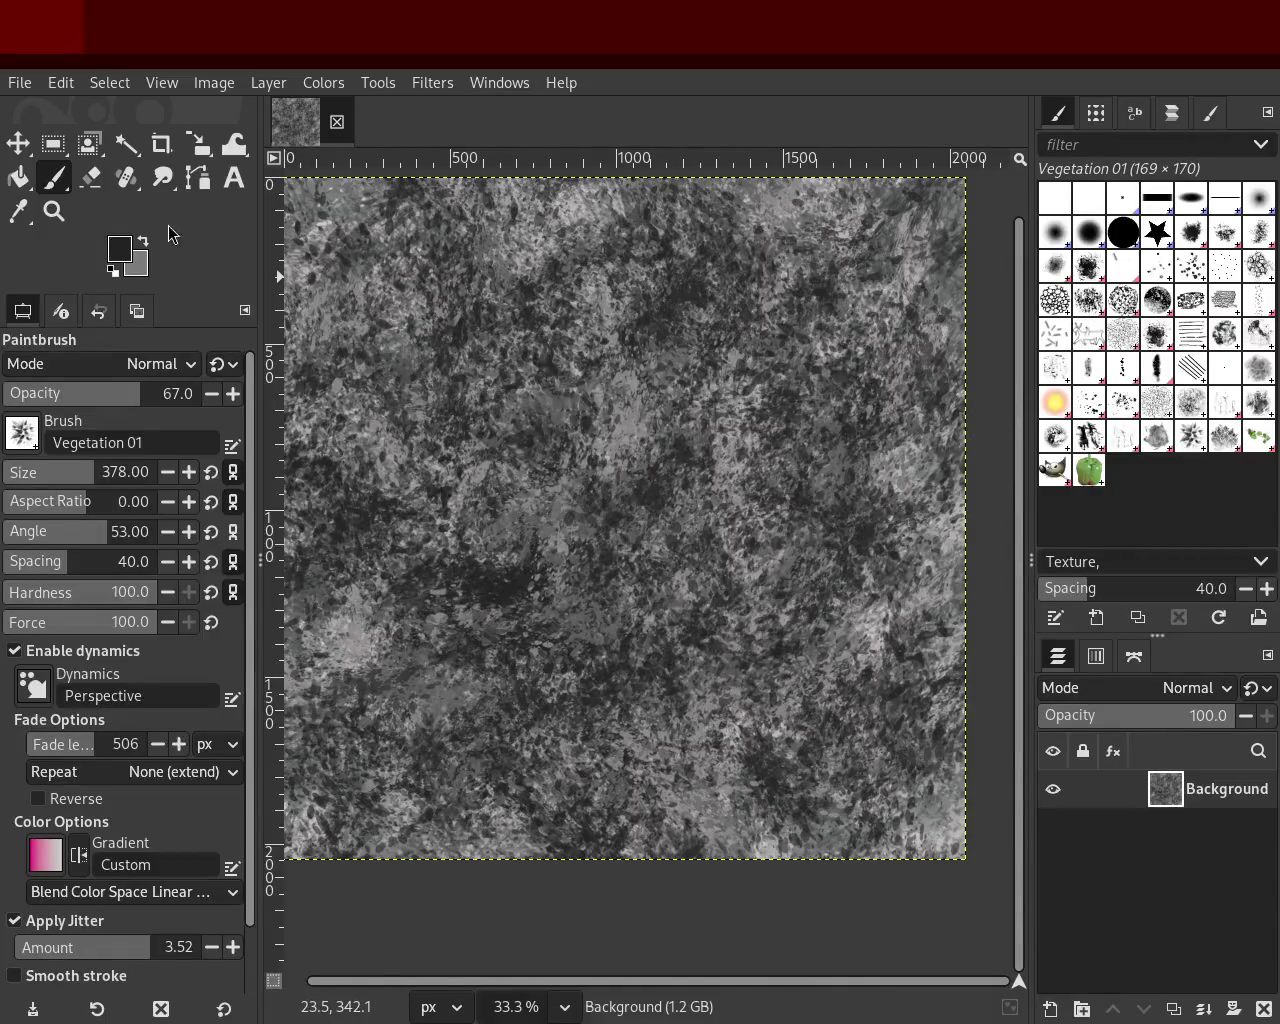
pyautogui.click(52, 211)
pyautogui.scroll(2, 624, 373)
pyautogui.scroll(1, 624, 373)
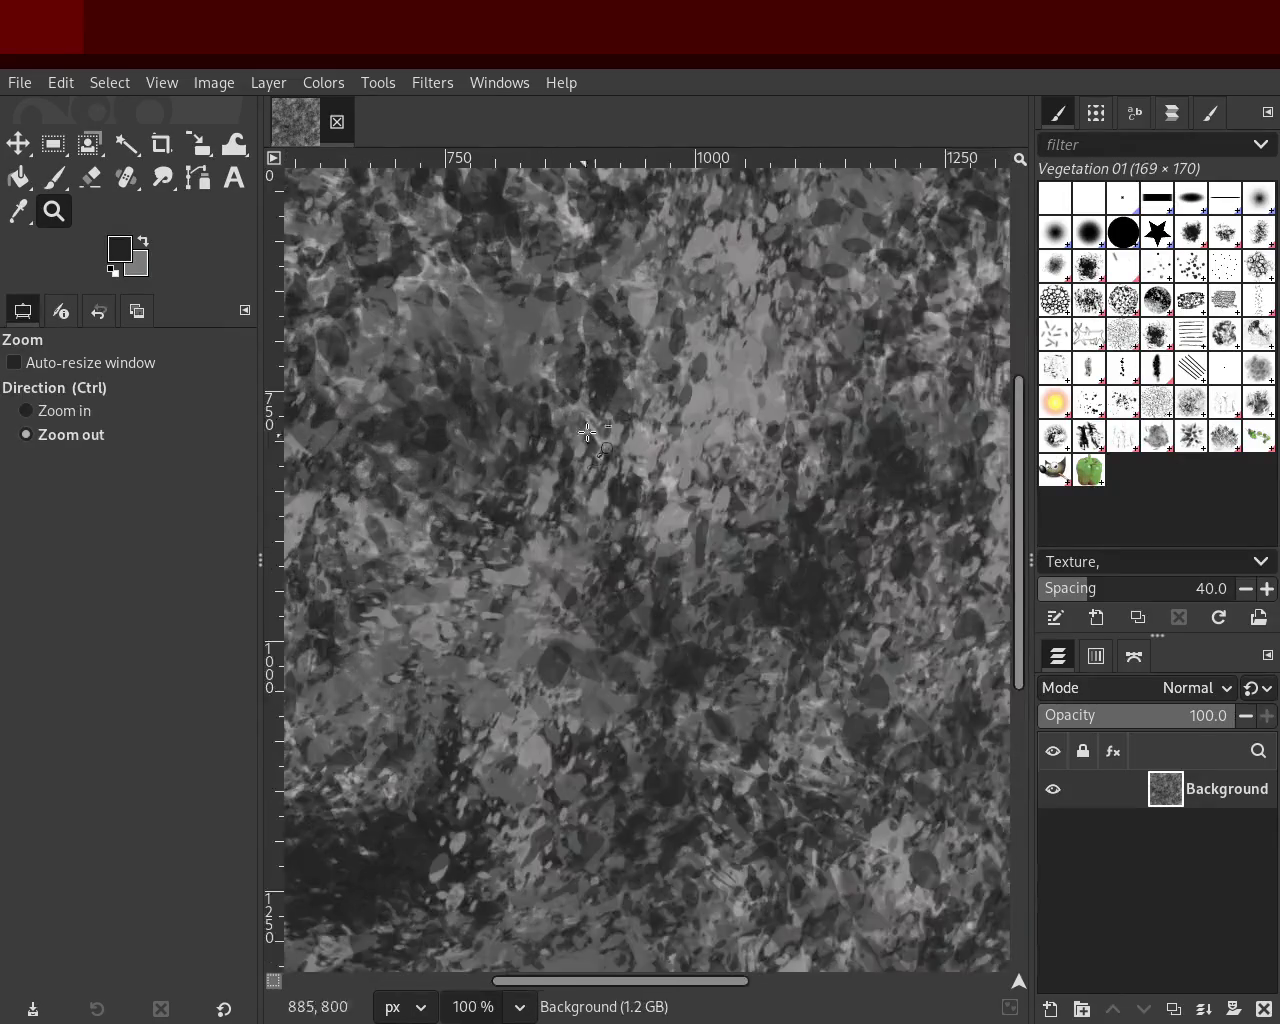
pyautogui.scroll(-2, 624, 373)
pyautogui.scroll(-3, 624, 373)
pyautogui.scroll(2, 698, 418)
pyautogui.scroll(-1, 698, 418)
pyautogui.scroll(1, 696, 330)
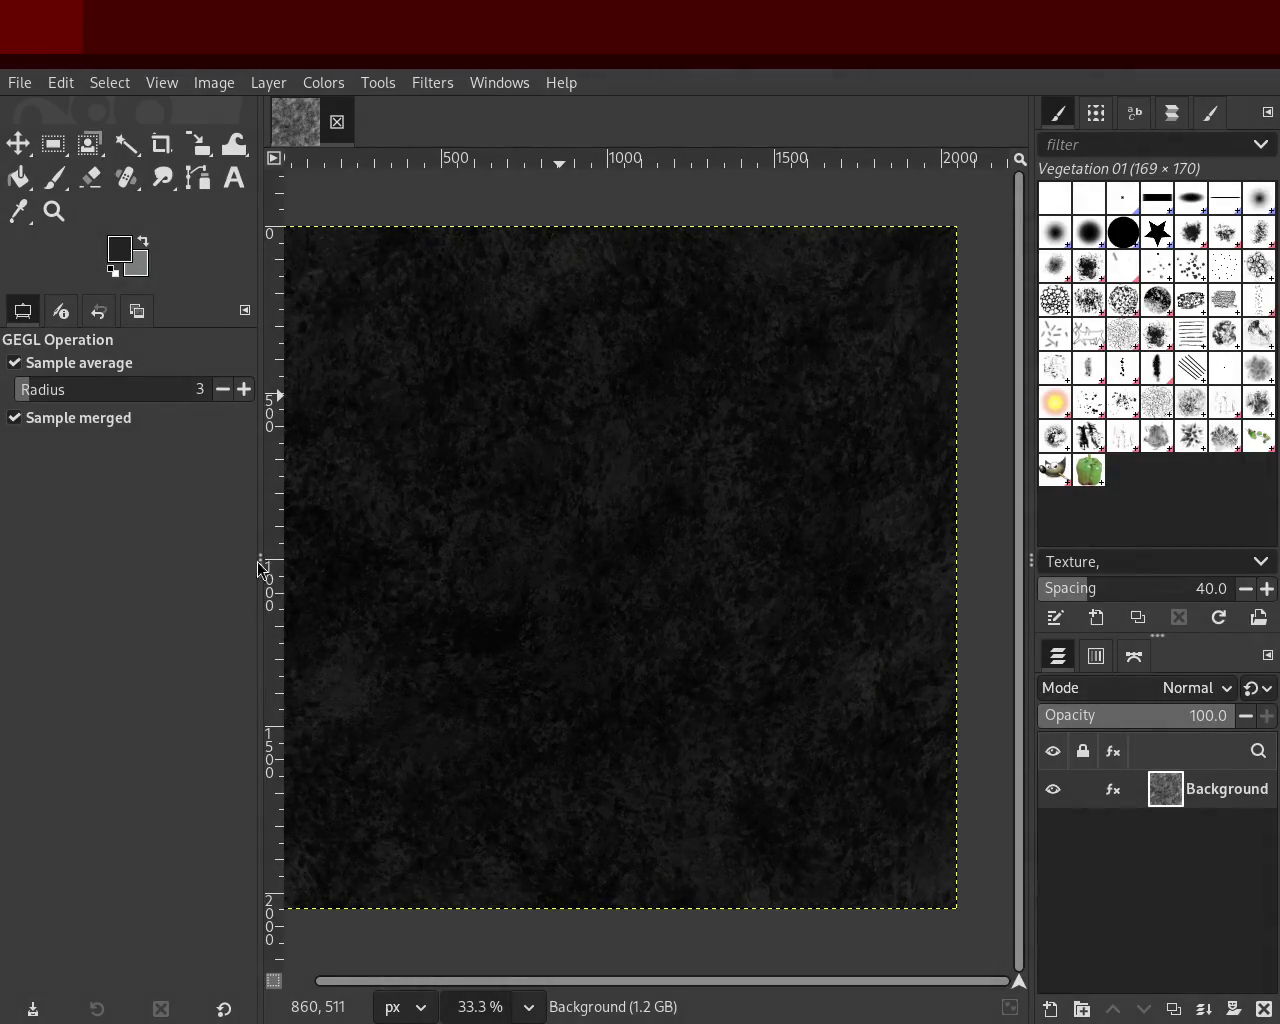
pyautogui.press('Escape')
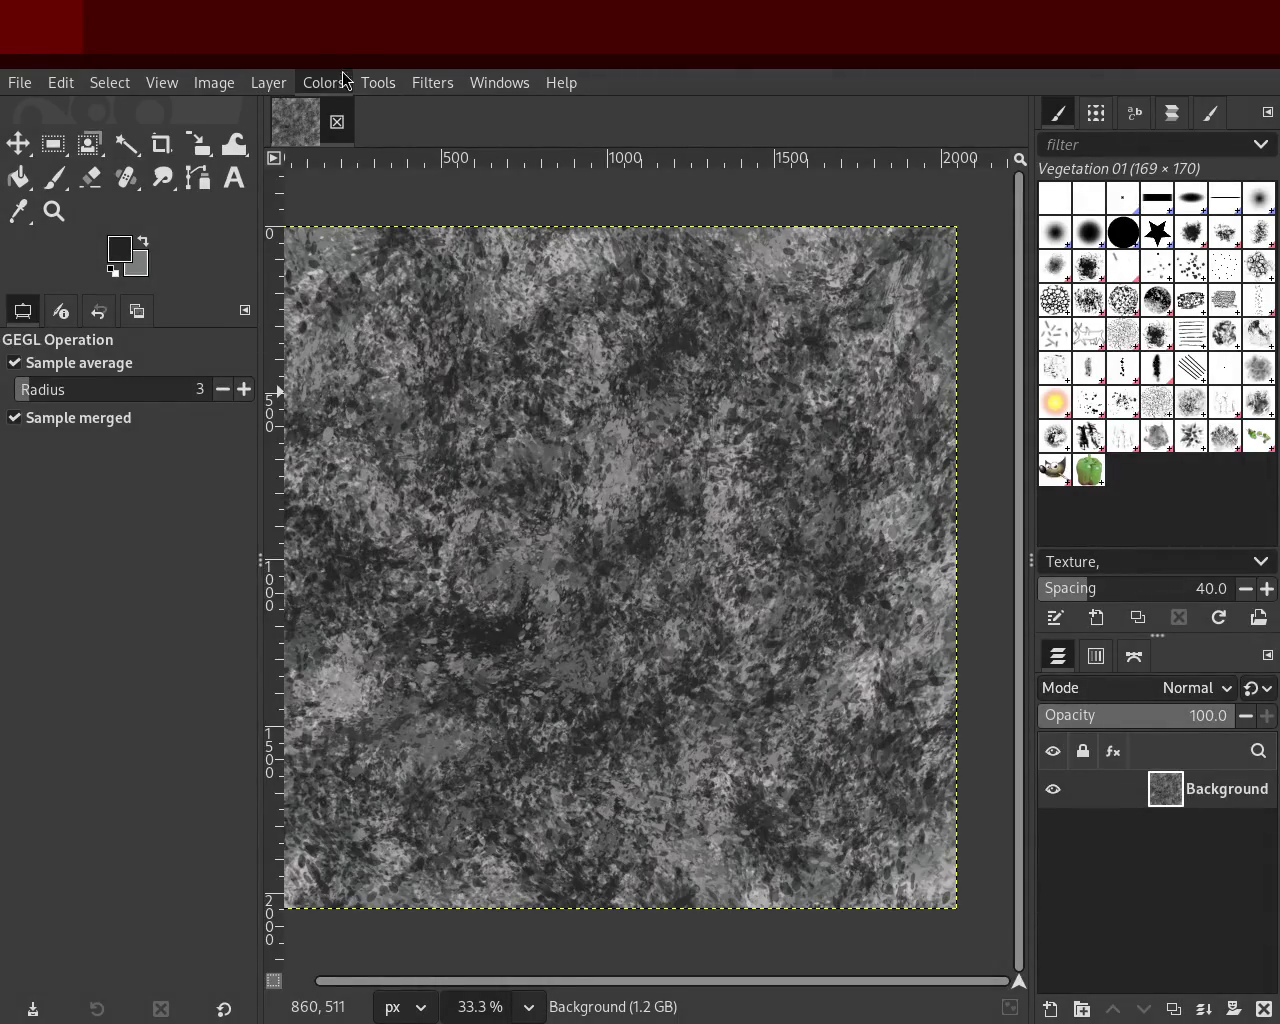
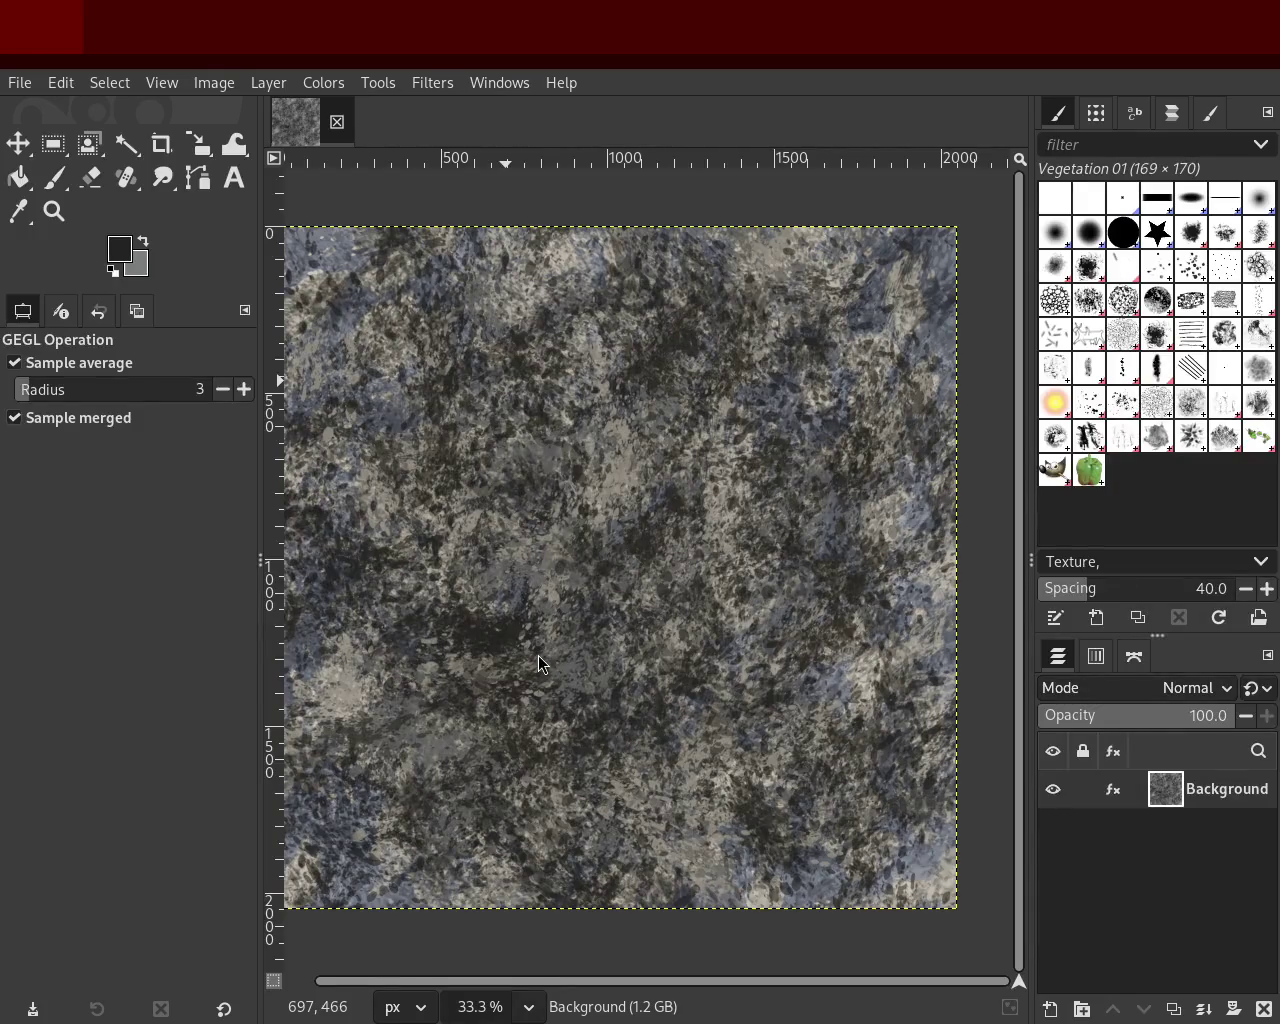
# Step: Undo the blue tint on the texture and reapply a stronger red tint preview
pyautogui.hotkey('ctrl', 'z')
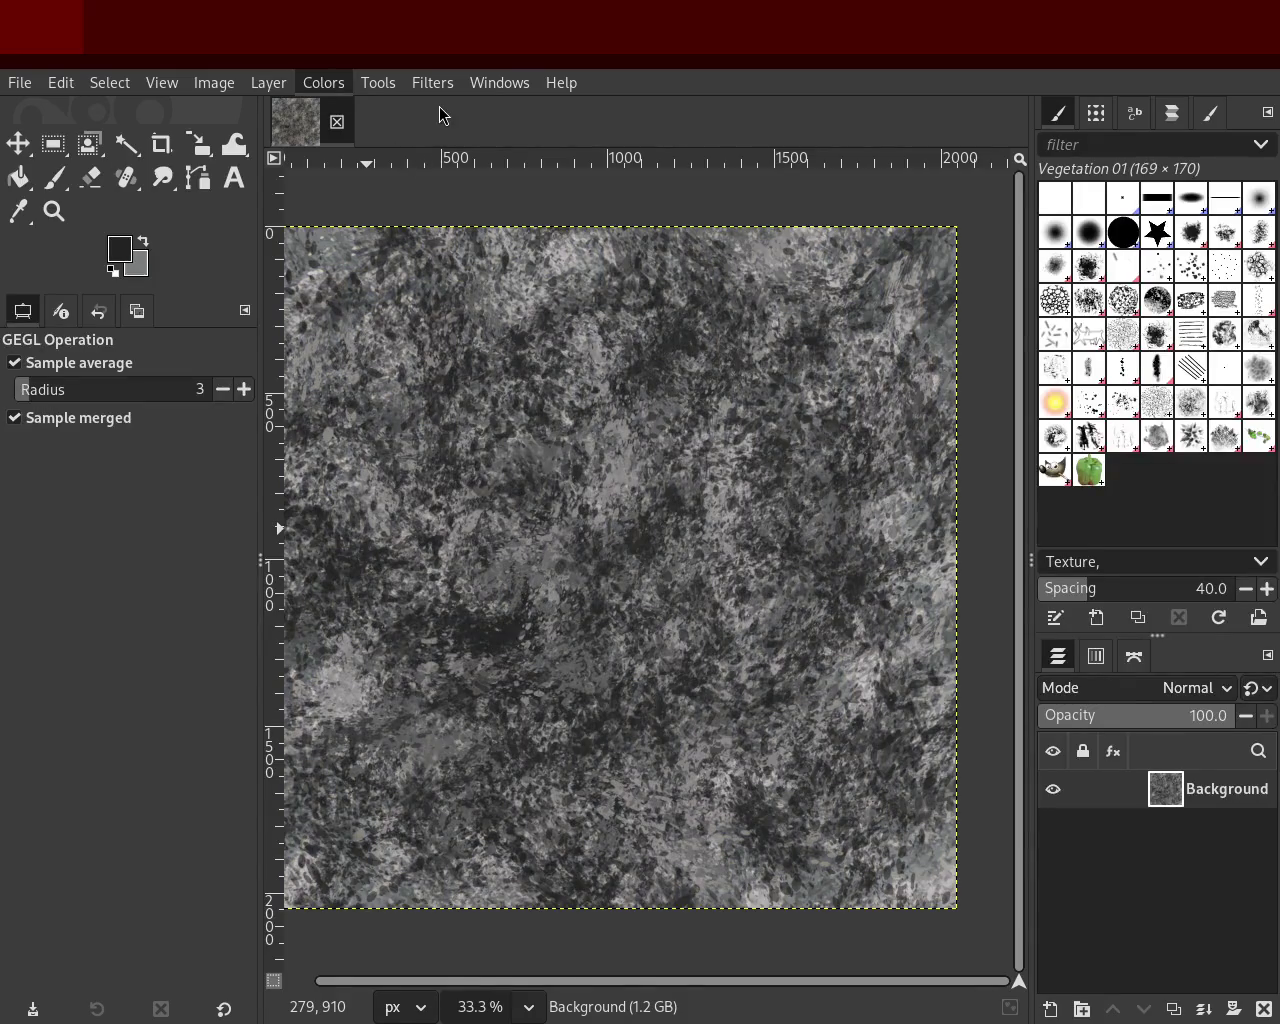
pyautogui.hotkey('ctrl', 'f')
pyautogui.hotkey('ctrl', 'z')
pyautogui.hotkey('ctrl', 'f')
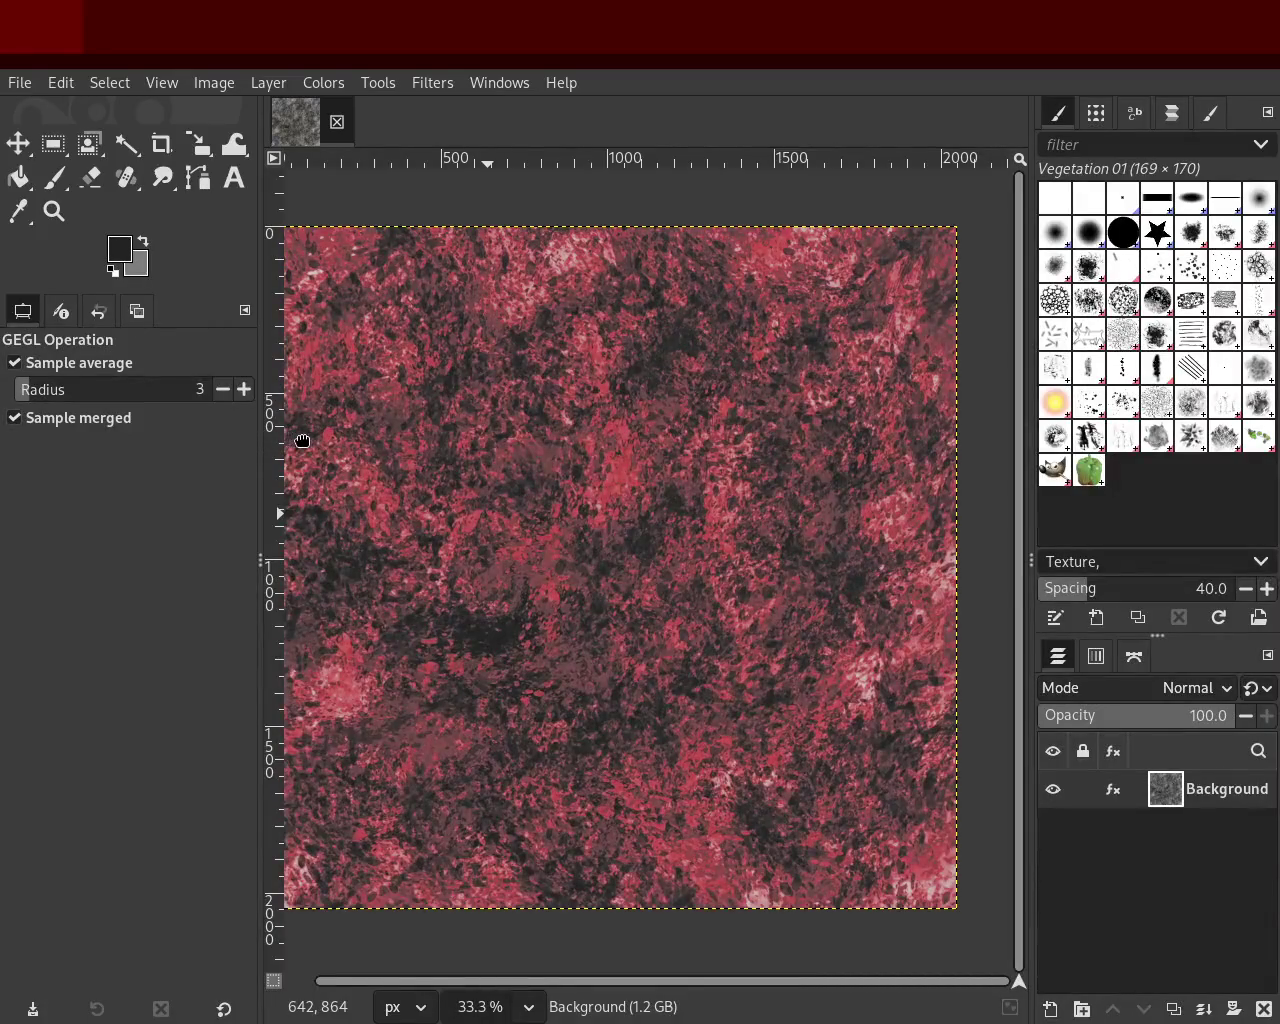
# Step: Compare muted and saturated red tints, then discard the green tint so the texture stays grey
pyautogui.hotkey('ctrl', 'z')
pyautogui.hotkey('ctrl', 'y')
pyautogui.hotkey('ctrl', 'z')
pyautogui.hotkey('ctrl', 'y')
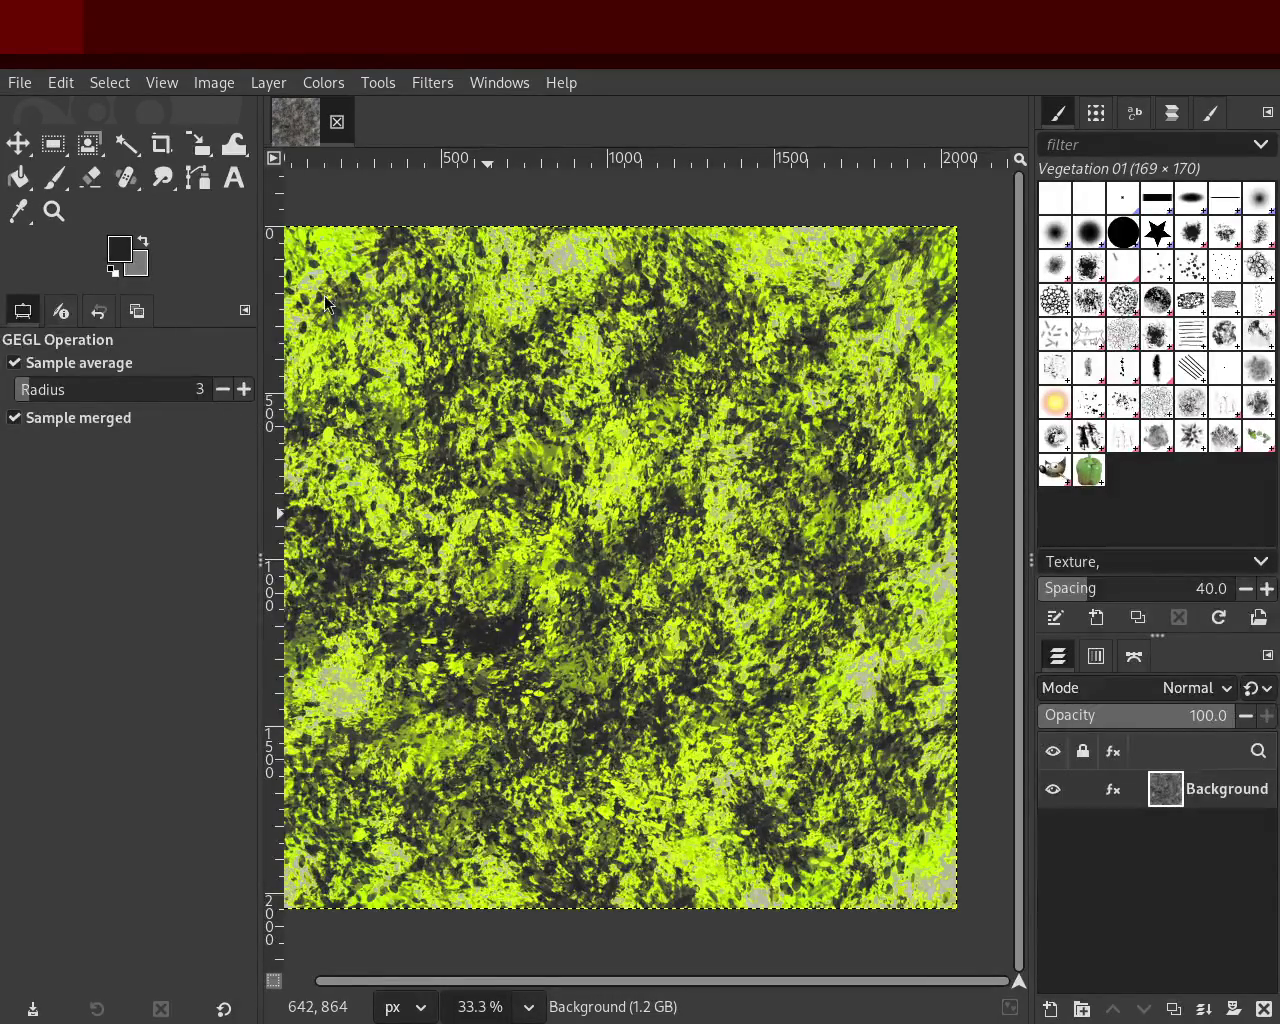
pyautogui.press('Escape')
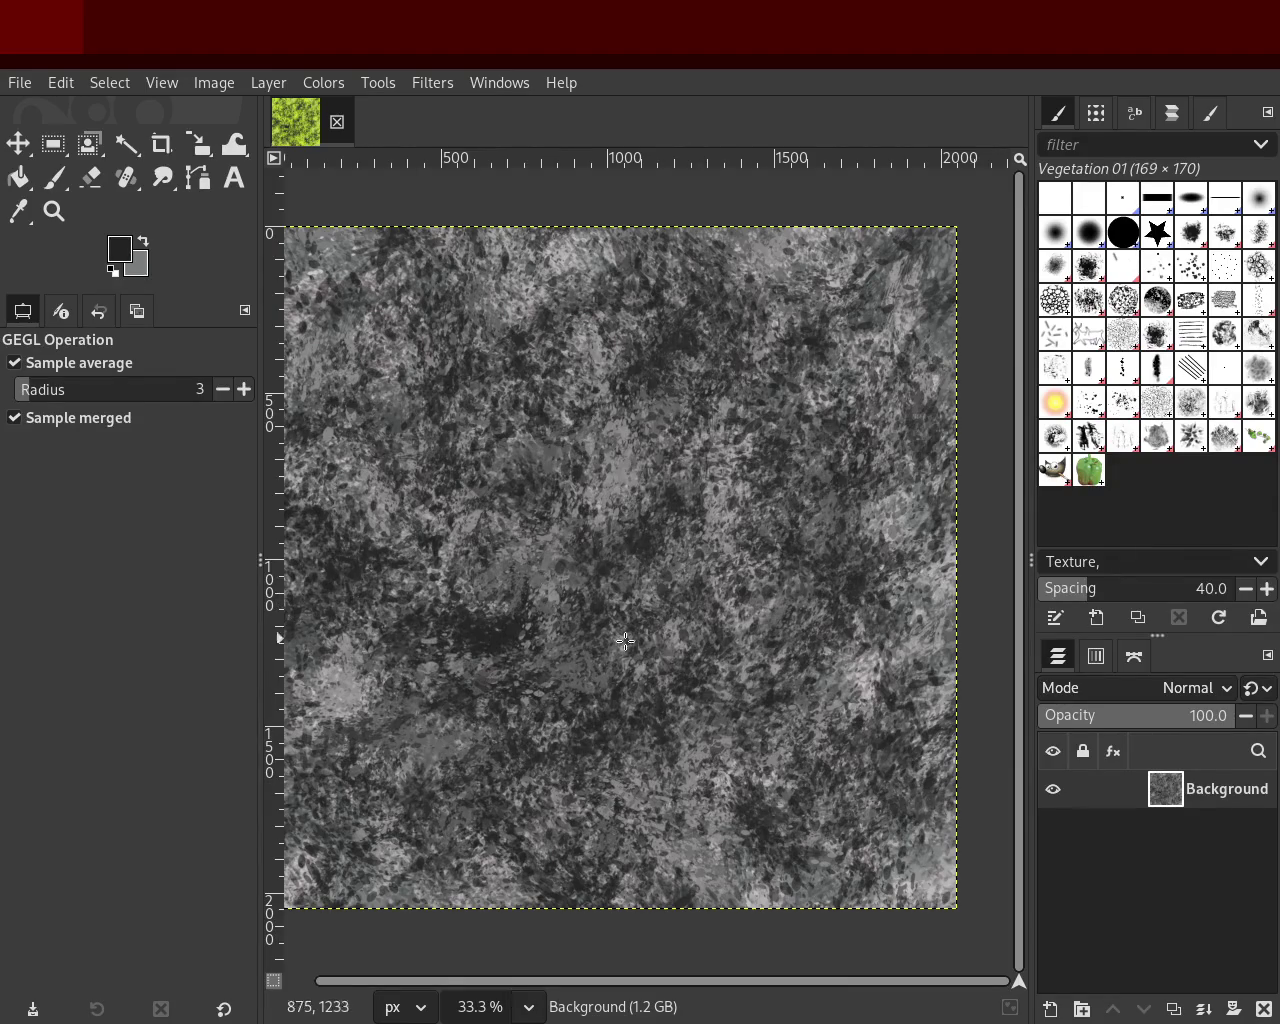
# Step: Zoom in and out on the texture with the Zoom tool, settling at 33.3%
pyautogui.click(54, 211)
pyautogui.click(730, 612)
pyautogui.click(730, 612)
pyautogui.keyDown('ctrl'); pyautogui.click(730, 612); pyautogui.keyUp('ctrl')
pyautogui.keyDown('ctrl'); pyautogui.click(730, 612); pyautogui.keyUp('ctrl')
pyautogui.keyDown('ctrl'); pyautogui.click(730, 612); pyautogui.keyUp('ctrl')
pyautogui.click(730, 612)
pyautogui.click(730, 612)
pyautogui.keyDown('ctrl'); pyautogui.click(710, 620); pyautogui.keyUp('ctrl')
pyautogui.keyDown('ctrl'); pyautogui.click(695, 630); pyautogui.keyUp('ctrl')
pyautogui.click(695, 630)
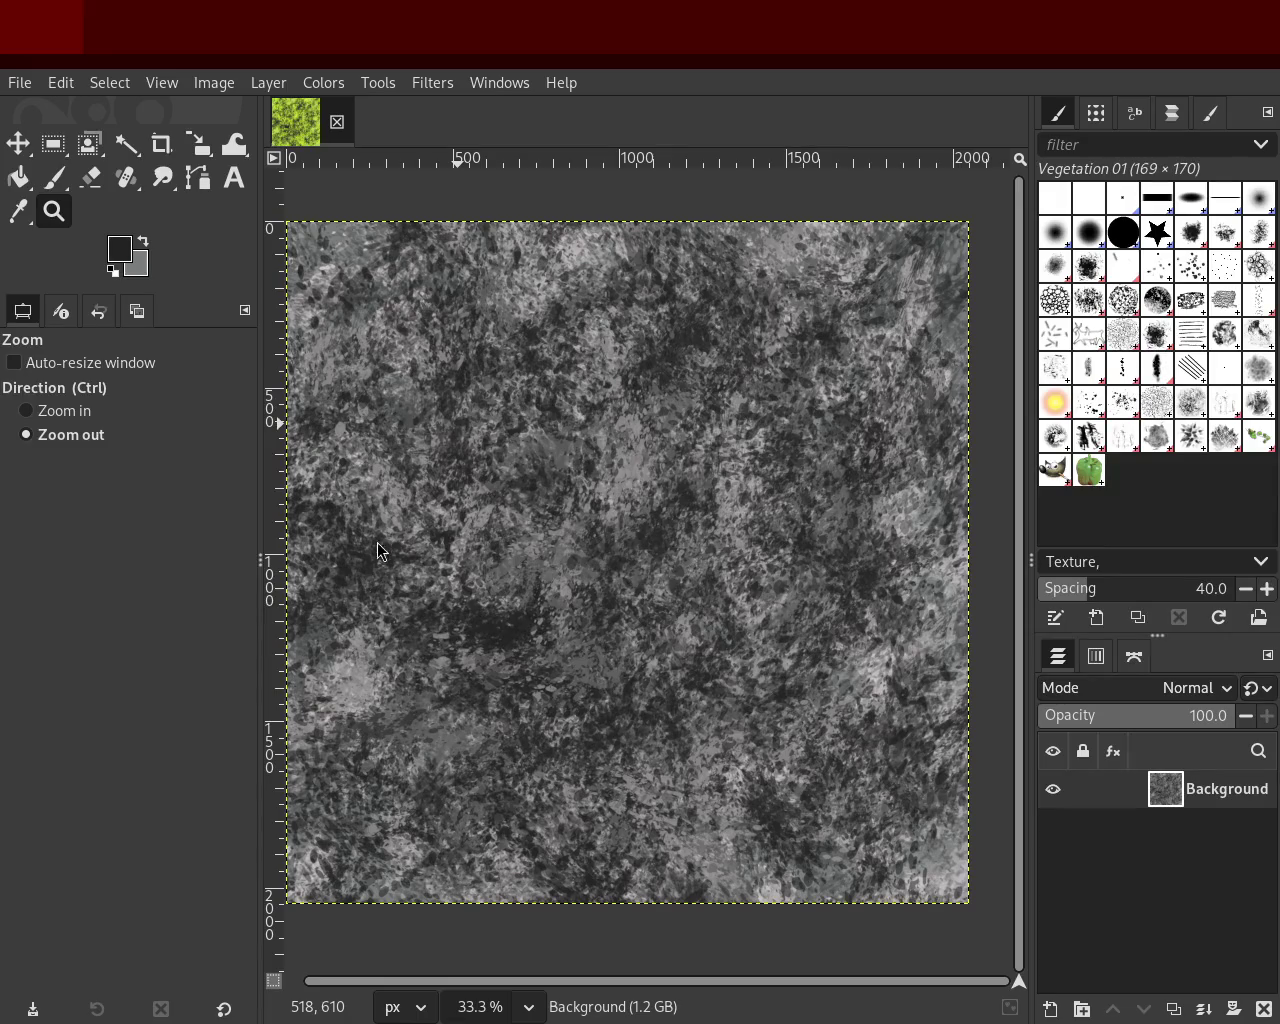
pyautogui.press('ctrl')
pyautogui.press('ctrl')
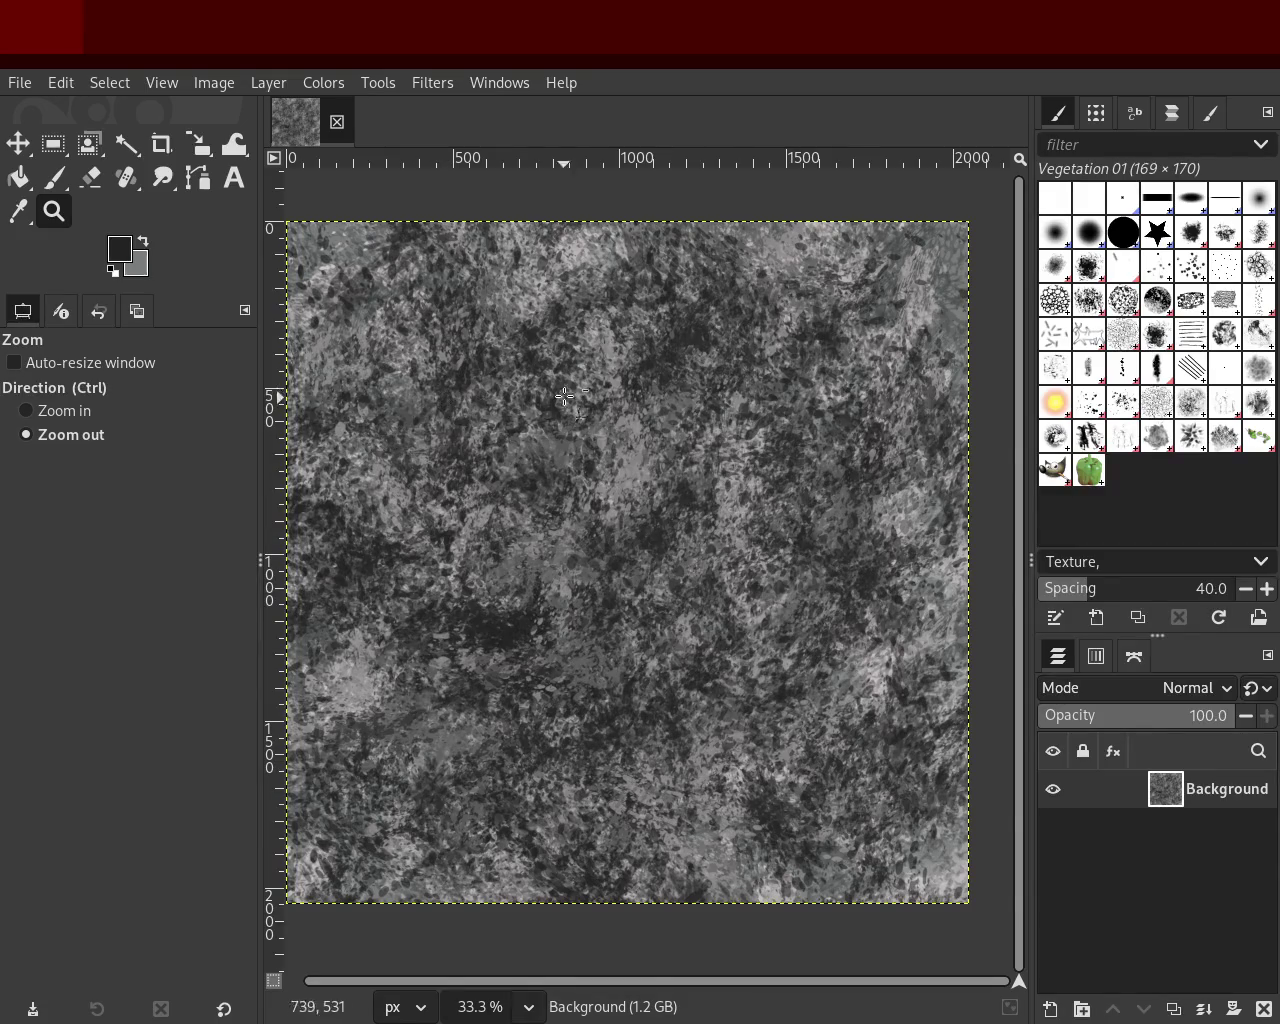
# Step: Choose the Splats 02 brush for the Paintbrush and zoom onto a chosen area of the texture
pyautogui.click(1157, 440)
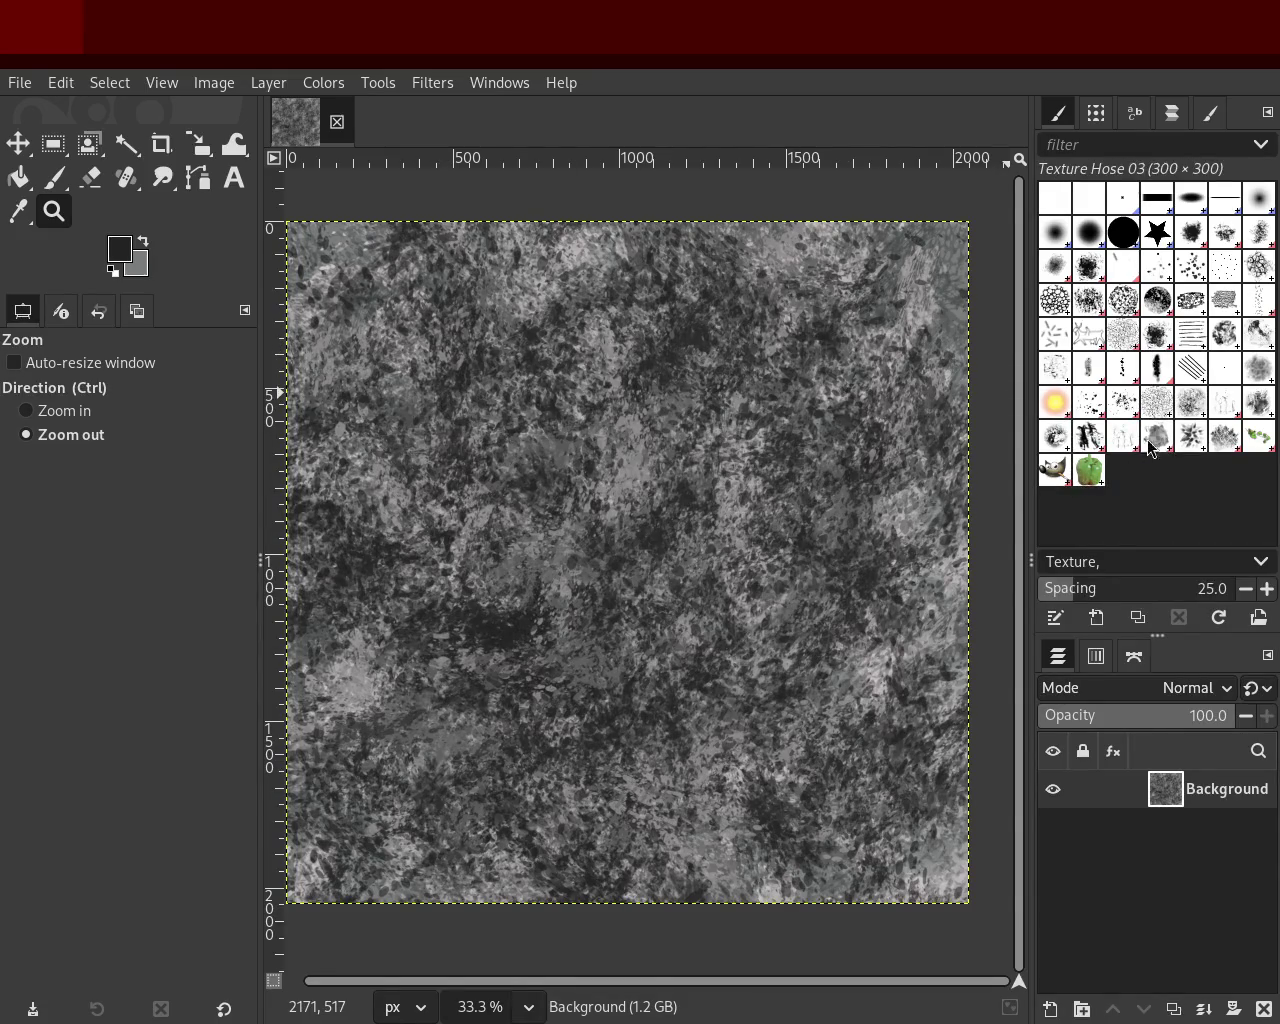
pyautogui.click(1120, 430)
pyautogui.moveTo(741, 422); pyautogui.dragTo(879, 772)
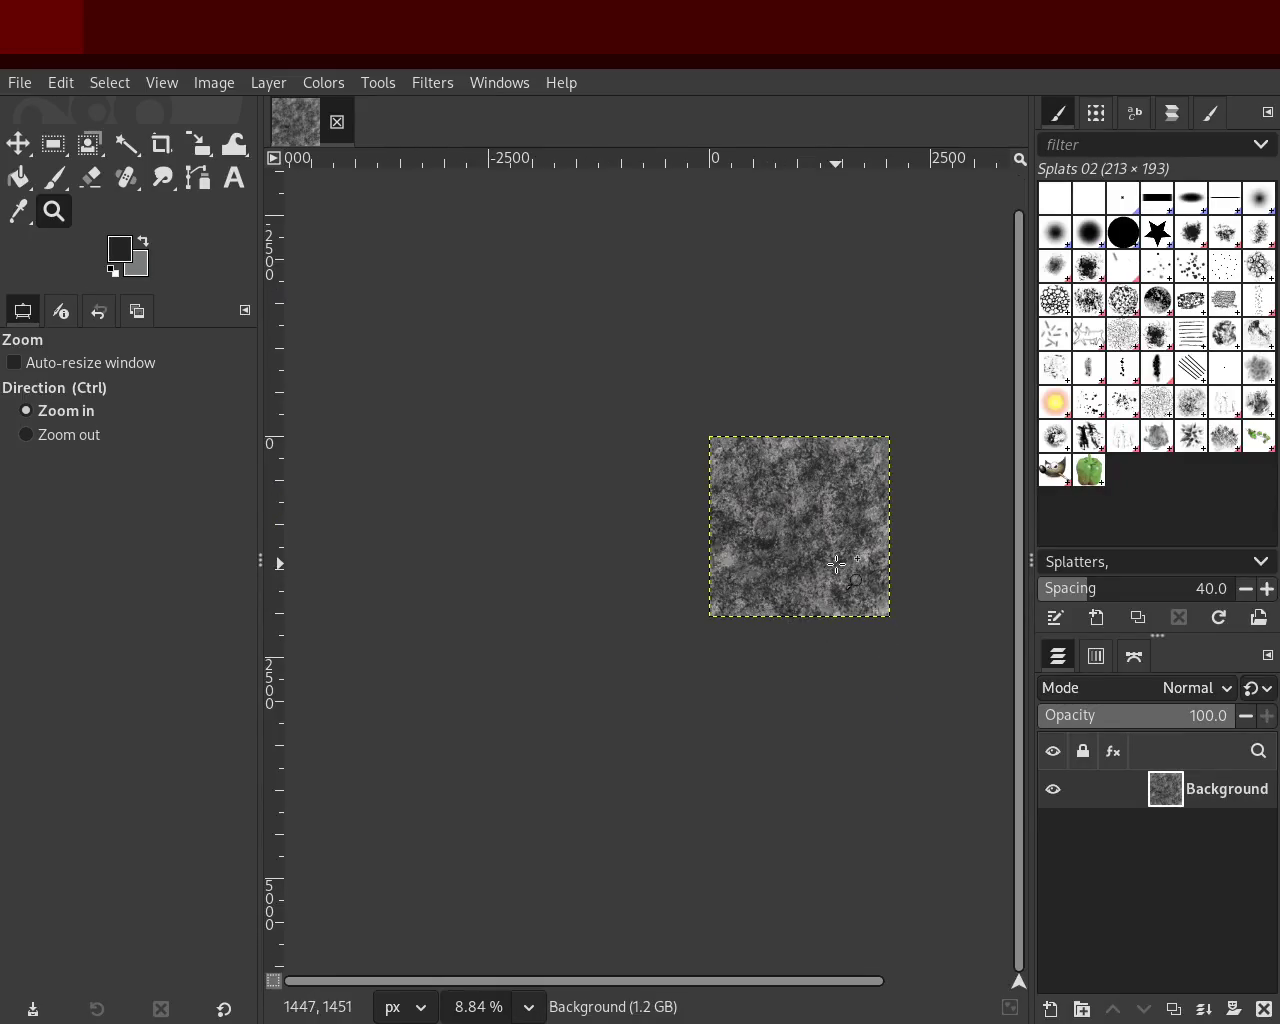
pyautogui.keyDown('ctrl'); pyautogui.scroll(5, 840, 580); pyautogui.keyUp('ctrl')
pyautogui.keyDown('ctrl'); pyautogui.scroll(-2, 801, 542); pyautogui.keyUp('ctrl')
pyautogui.keyDown('ctrl'); pyautogui.scroll(1, 882, 435); pyautogui.keyUp('ctrl')
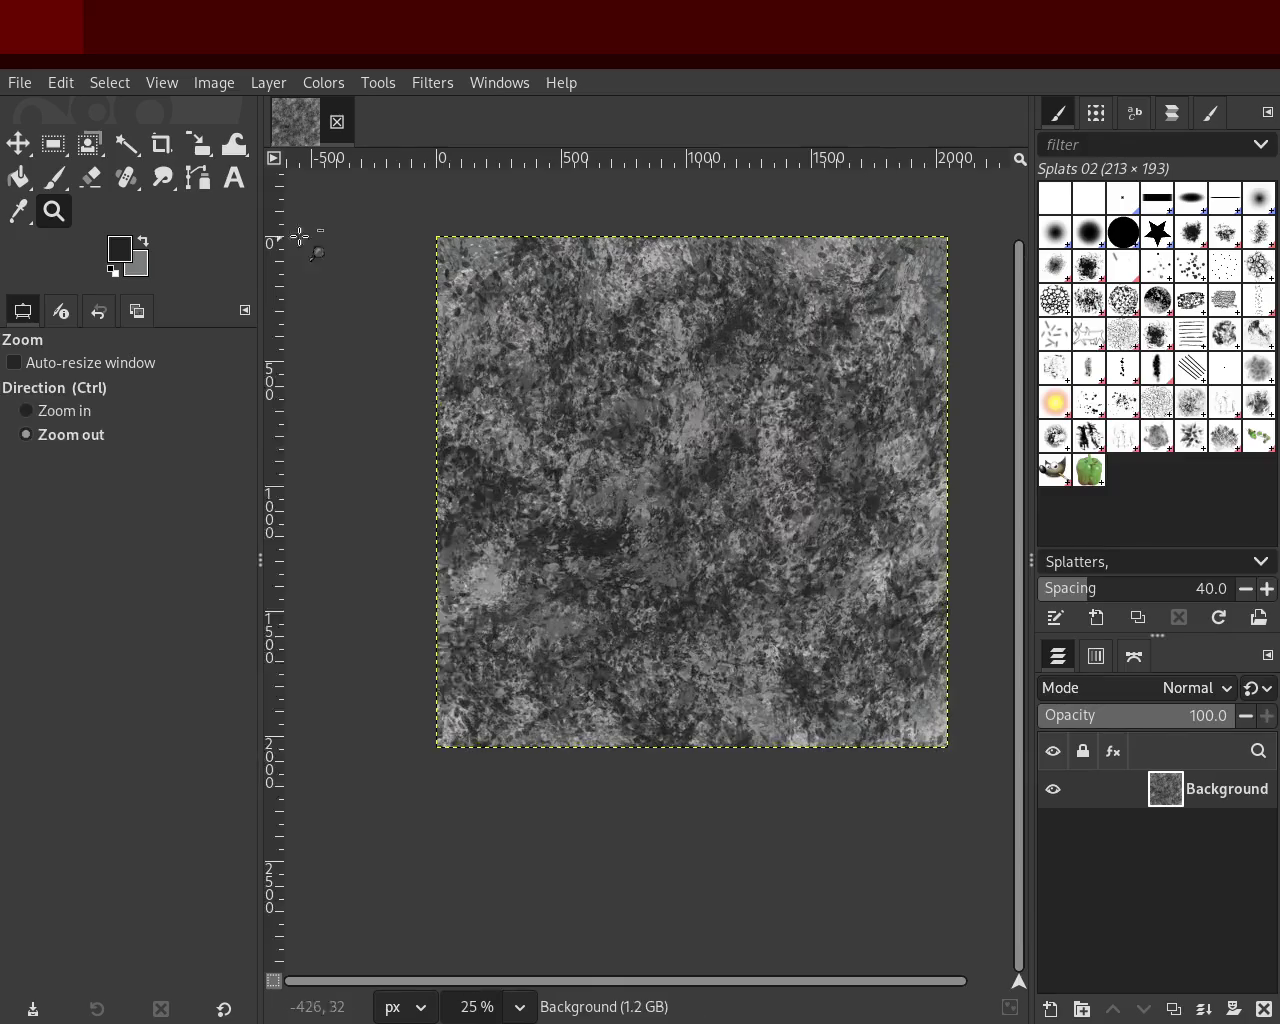
pyautogui.click(54, 178)
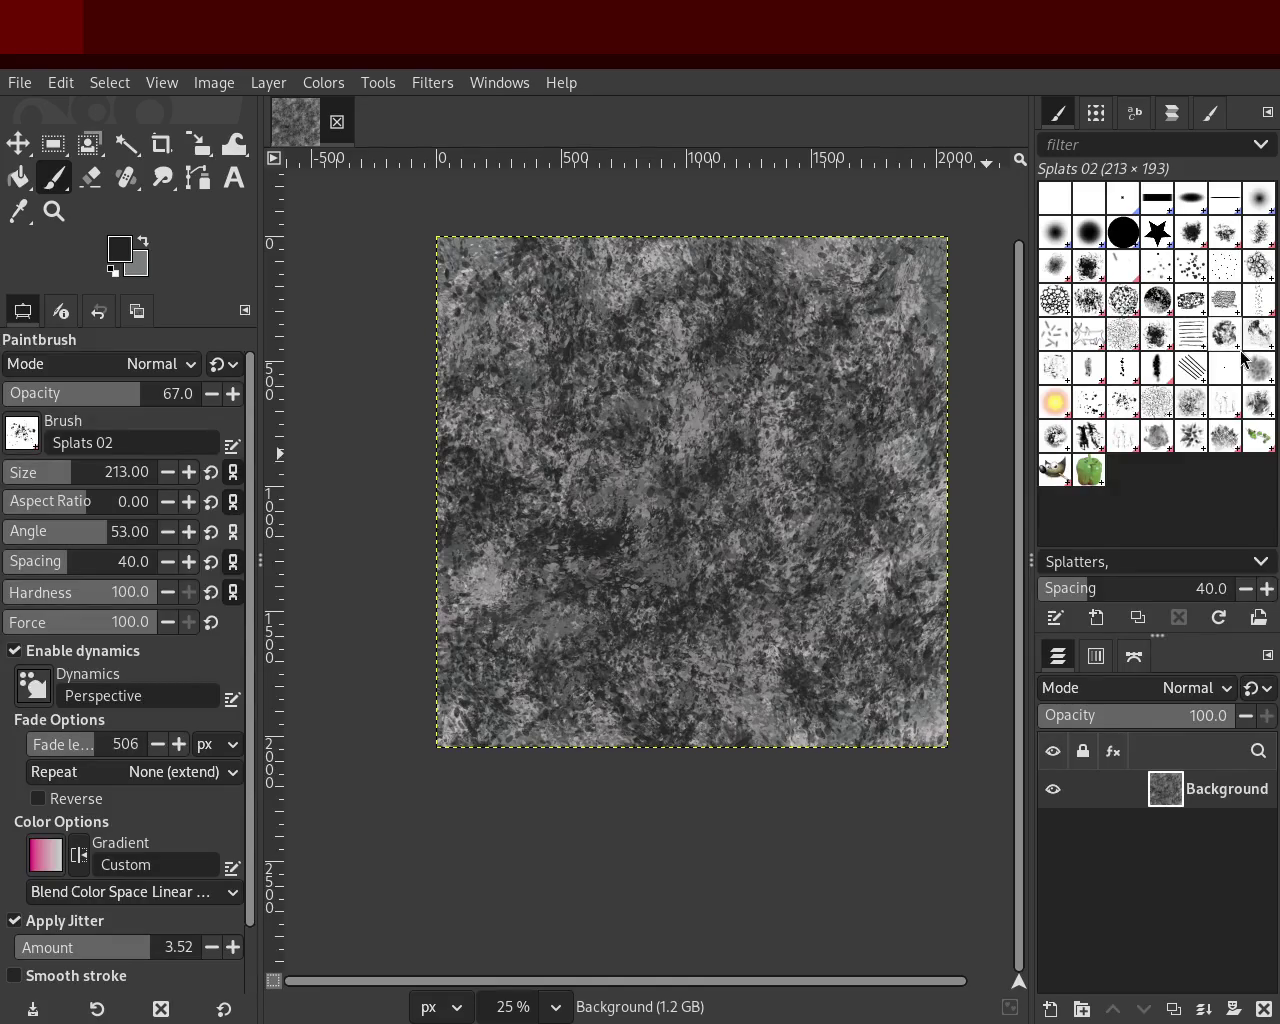
# Step: Paint dark Texture 01 dabs, then faint light grey dabs at opacity 28
pyautogui.click(1262, 405)
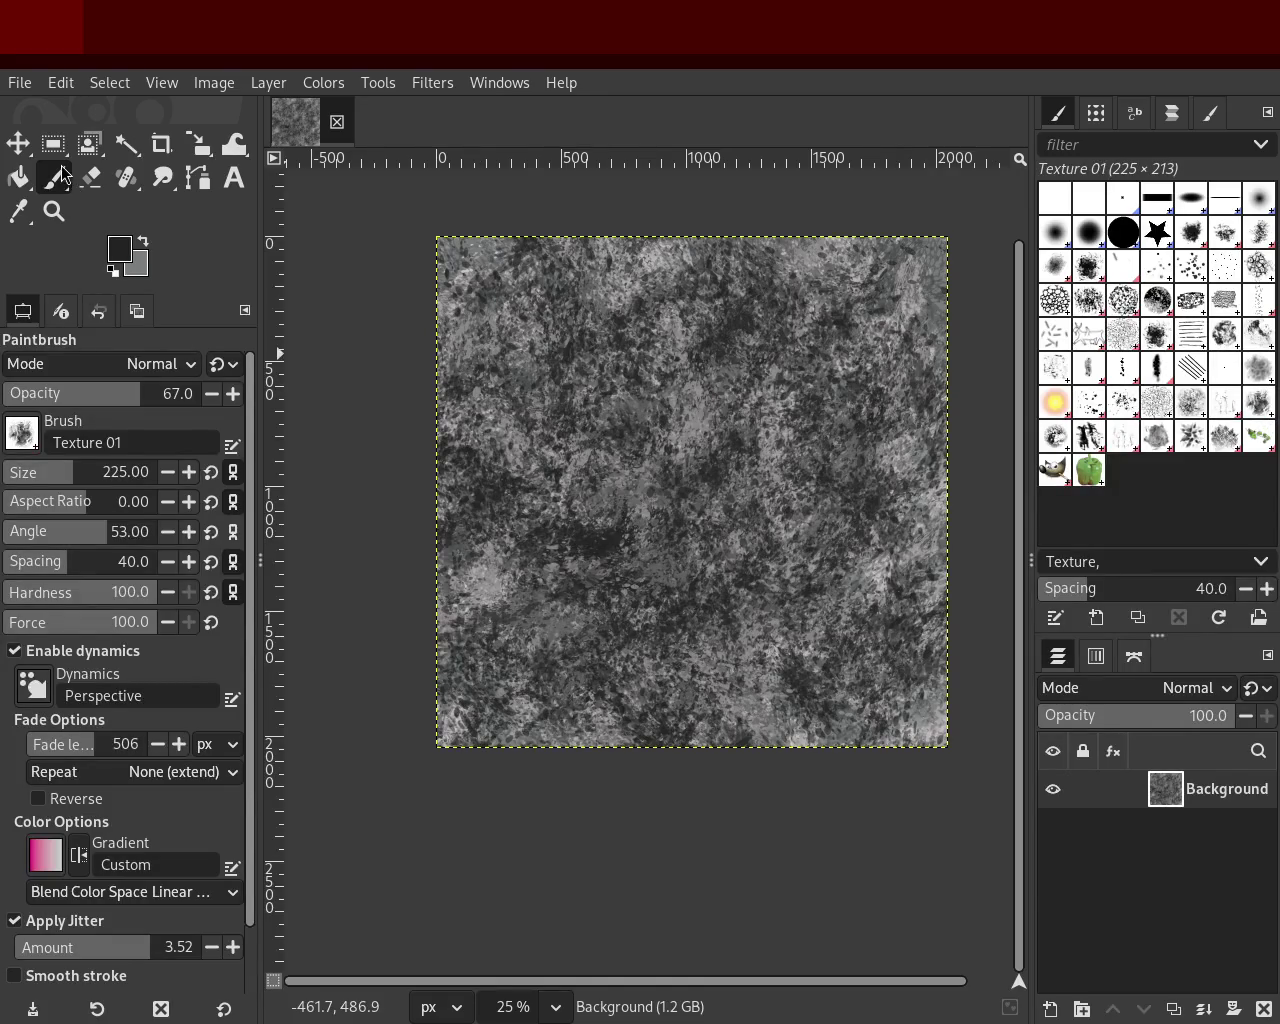
pyautogui.moveTo(545, 360); pyautogui.dragTo(893, 427)
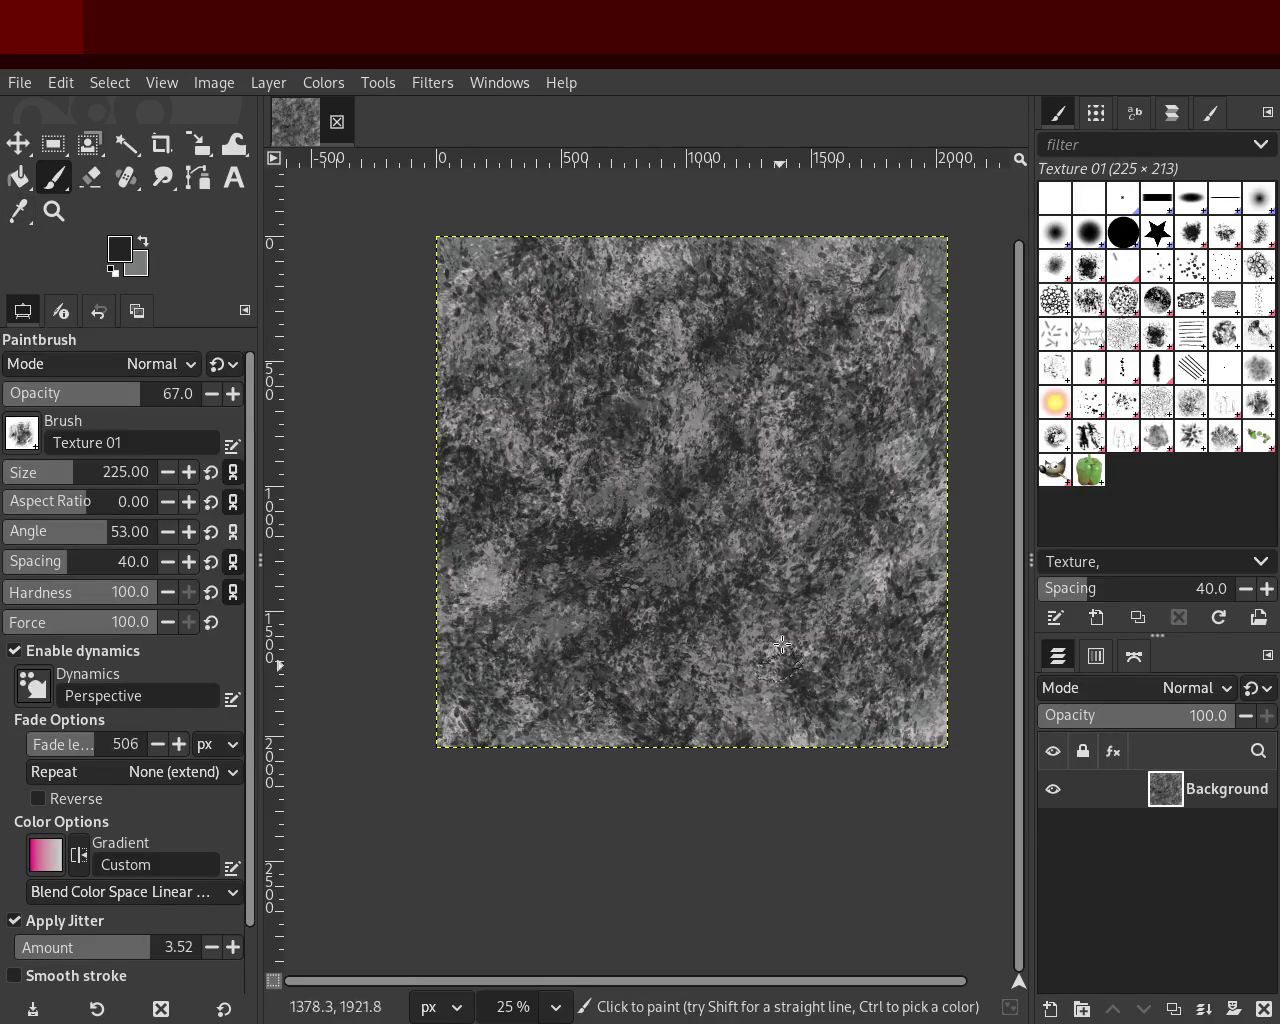
pyautogui.keyDown('ctrl'); pyautogui.click(705, 440); pyautogui.keyUp('ctrl')
pyautogui.moveTo(690, 445)
pyautogui.mouseDown()
pyautogui.moveTo(615, 617)
pyautogui.moveTo(837, 360)
pyautogui.mouseUp()
pyautogui.hotkey('ctrl', 'z')
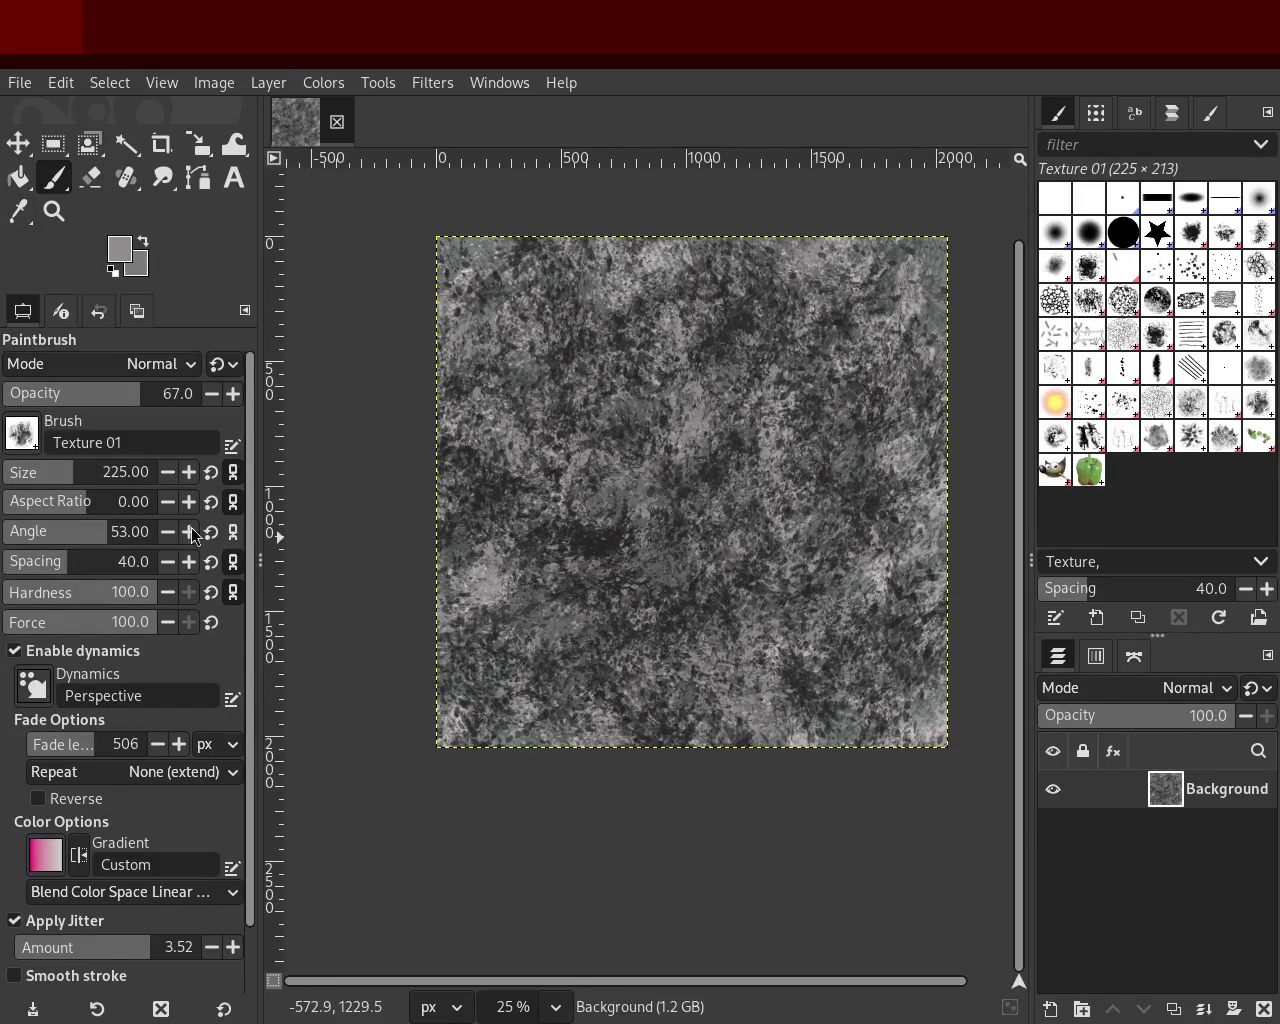
pyautogui.click(58, 395)
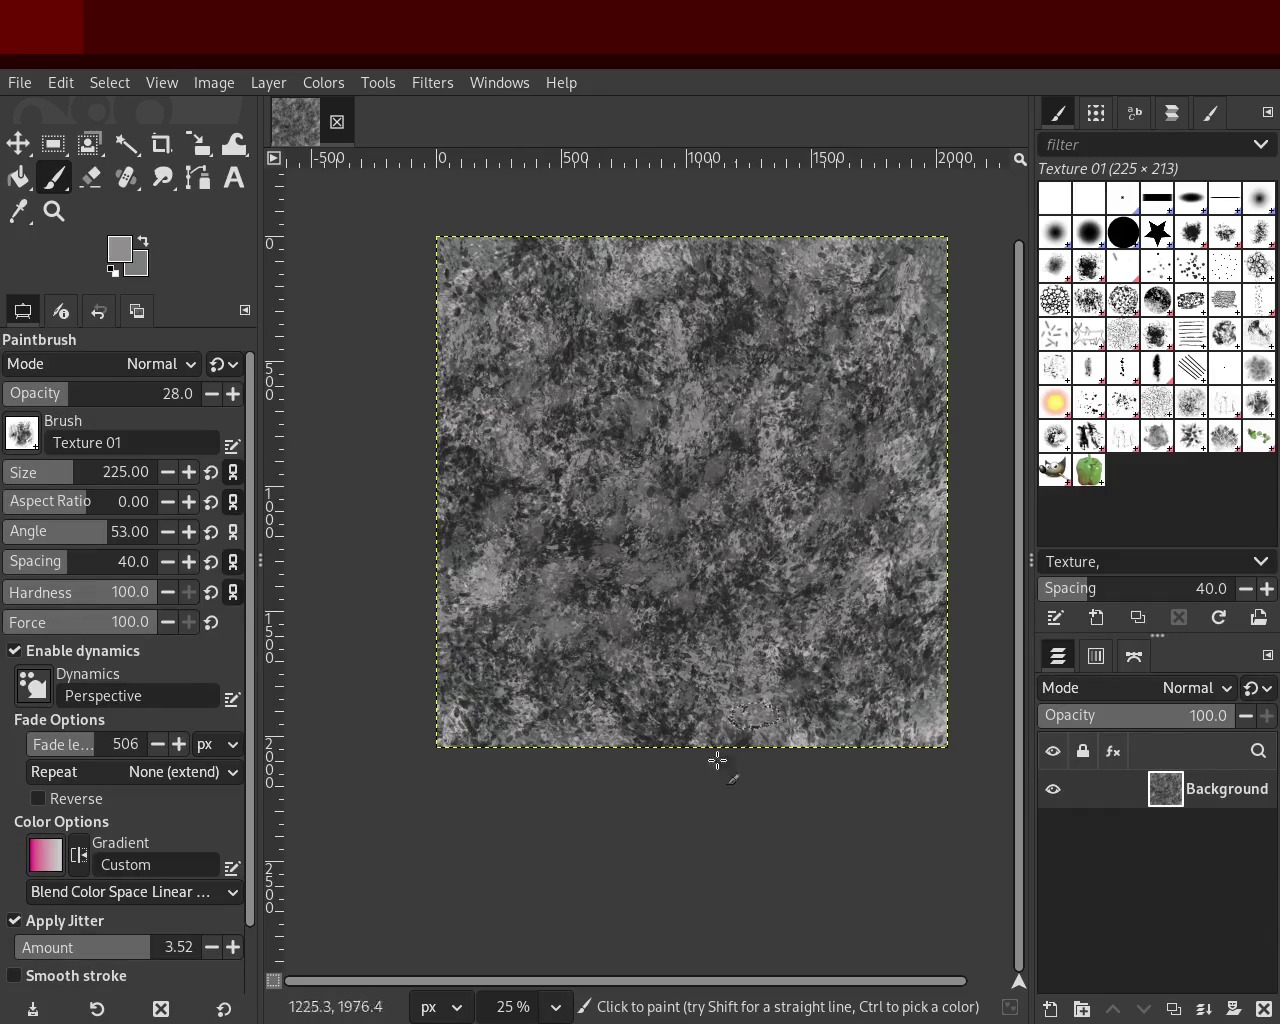
pyautogui.moveTo(667, 563)
pyautogui.mouseDown()
pyautogui.moveTo(724, 381)
pyautogui.moveTo(891, 418)
pyautogui.mouseUp()
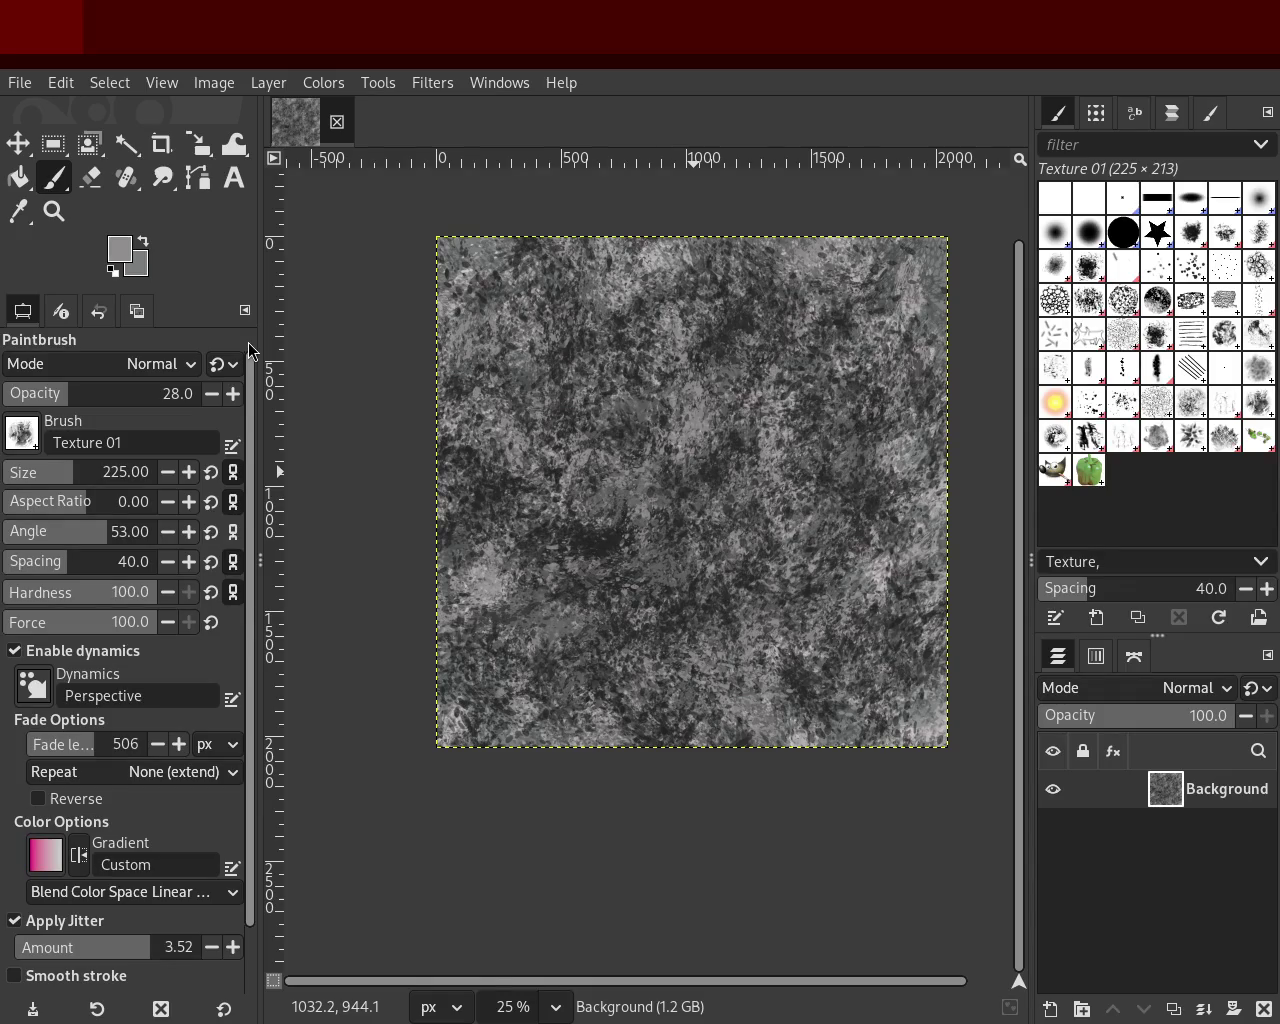
# Step: Zoom in on the texture to inspect it and return to the Paintbrush
pyautogui.click(54, 211)
pyautogui.click(629, 445)
pyautogui.scroll(1, 629, 445)
pyautogui.scroll(-4, 629, 445)
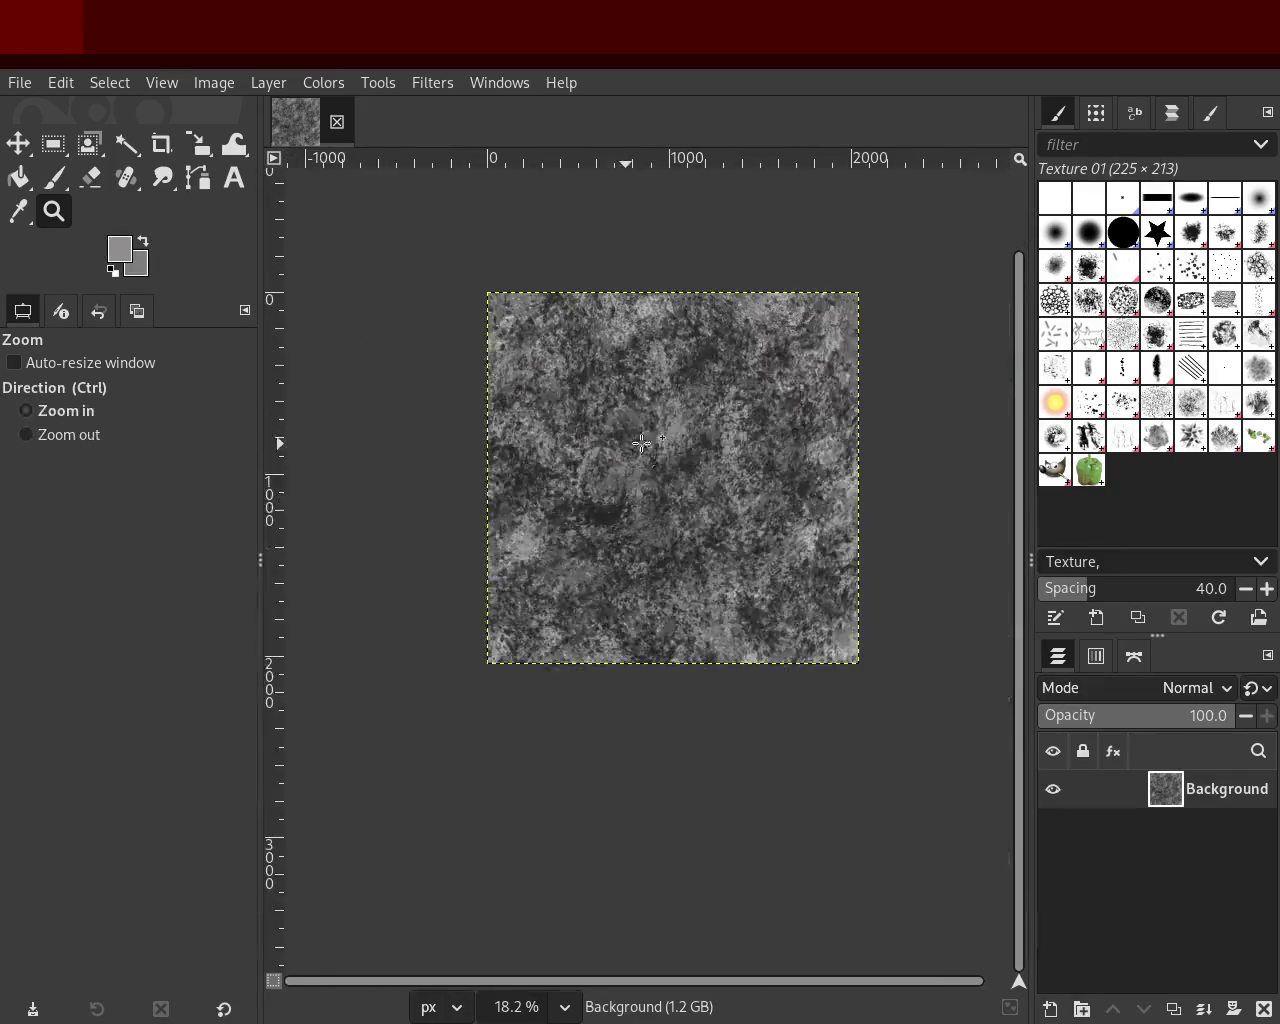
pyautogui.scroll(1, 797, 362)
pyautogui.scroll(1, 629, 440)
pyautogui.press('p')
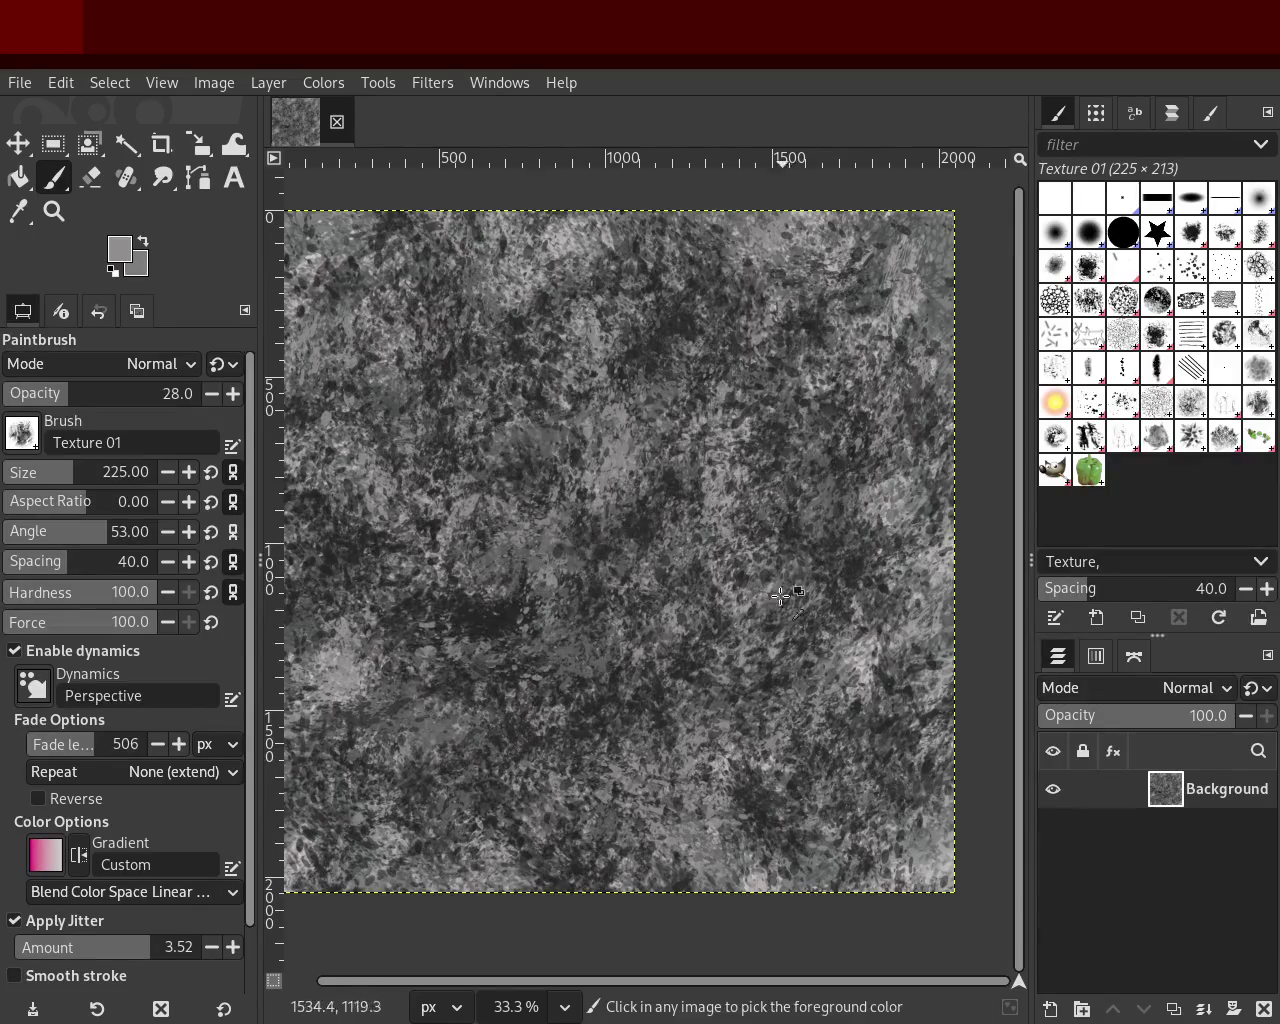
# Step: Sample a darker grey, raise opacity to 60 and choose the Texture Hose 01 brush
pyautogui.keyDown('ctrl'); pyautogui.click(873, 673); pyautogui.keyUp('ctrl')
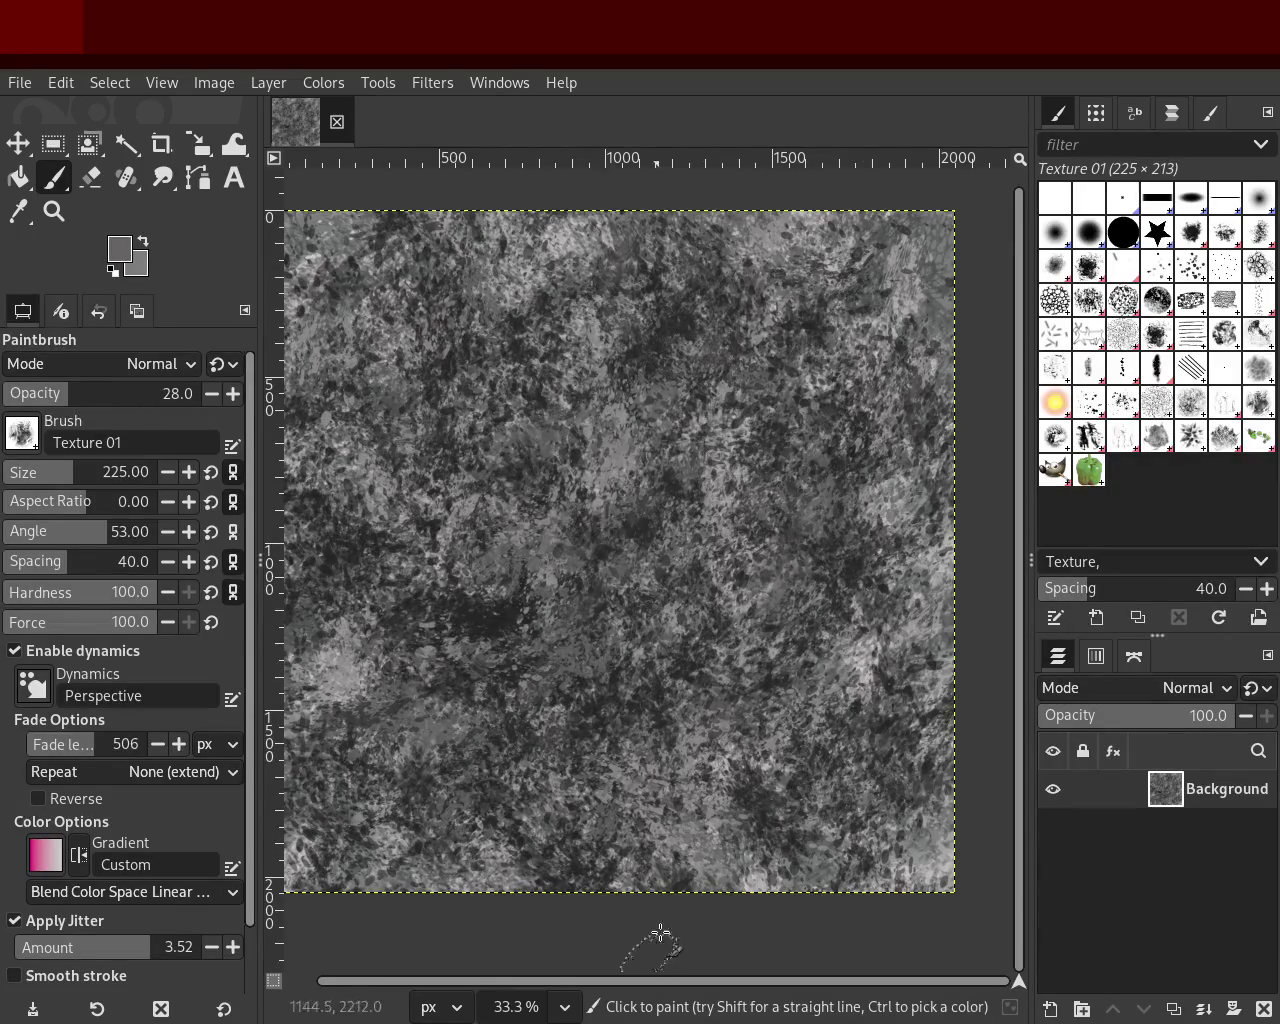
pyautogui.moveTo(89, 404); pyautogui.dragTo(125, 400)
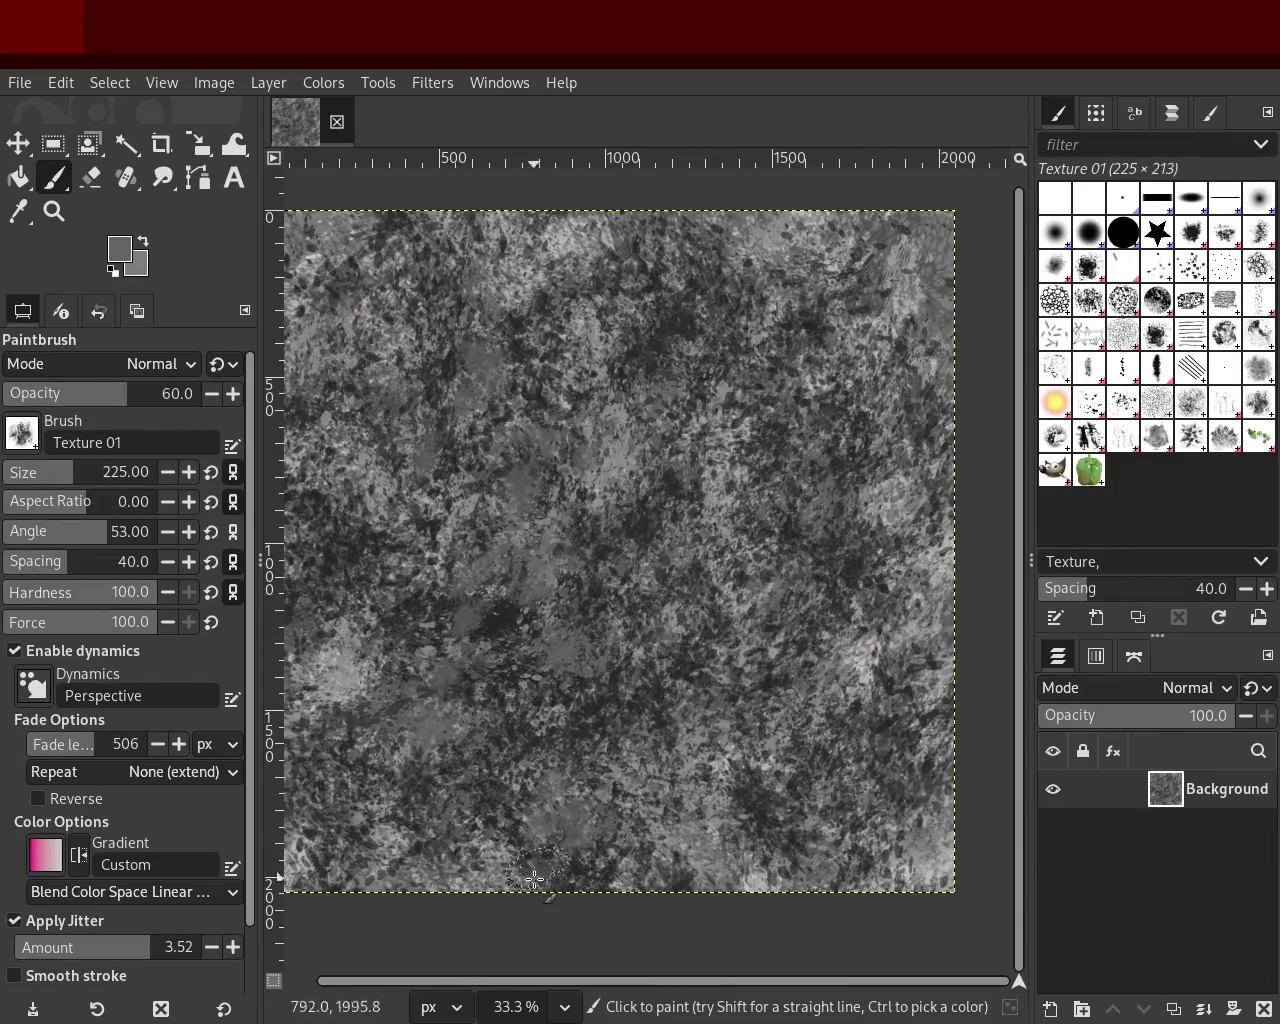
pyautogui.keyDown('ctrl'); pyautogui.click(722, 505); pyautogui.keyUp('ctrl')
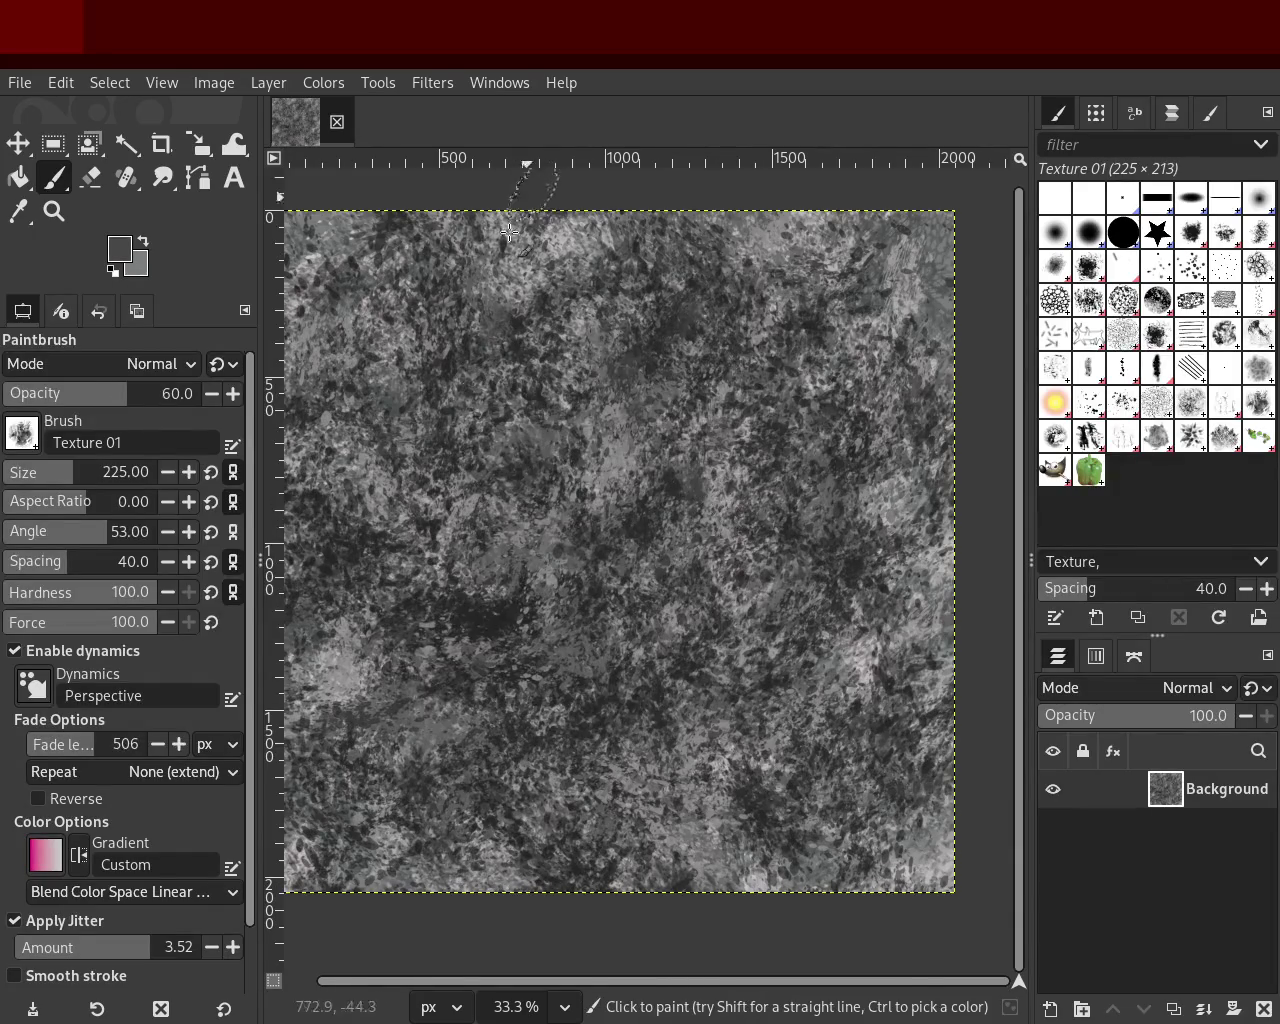
pyautogui.click(1190, 436)
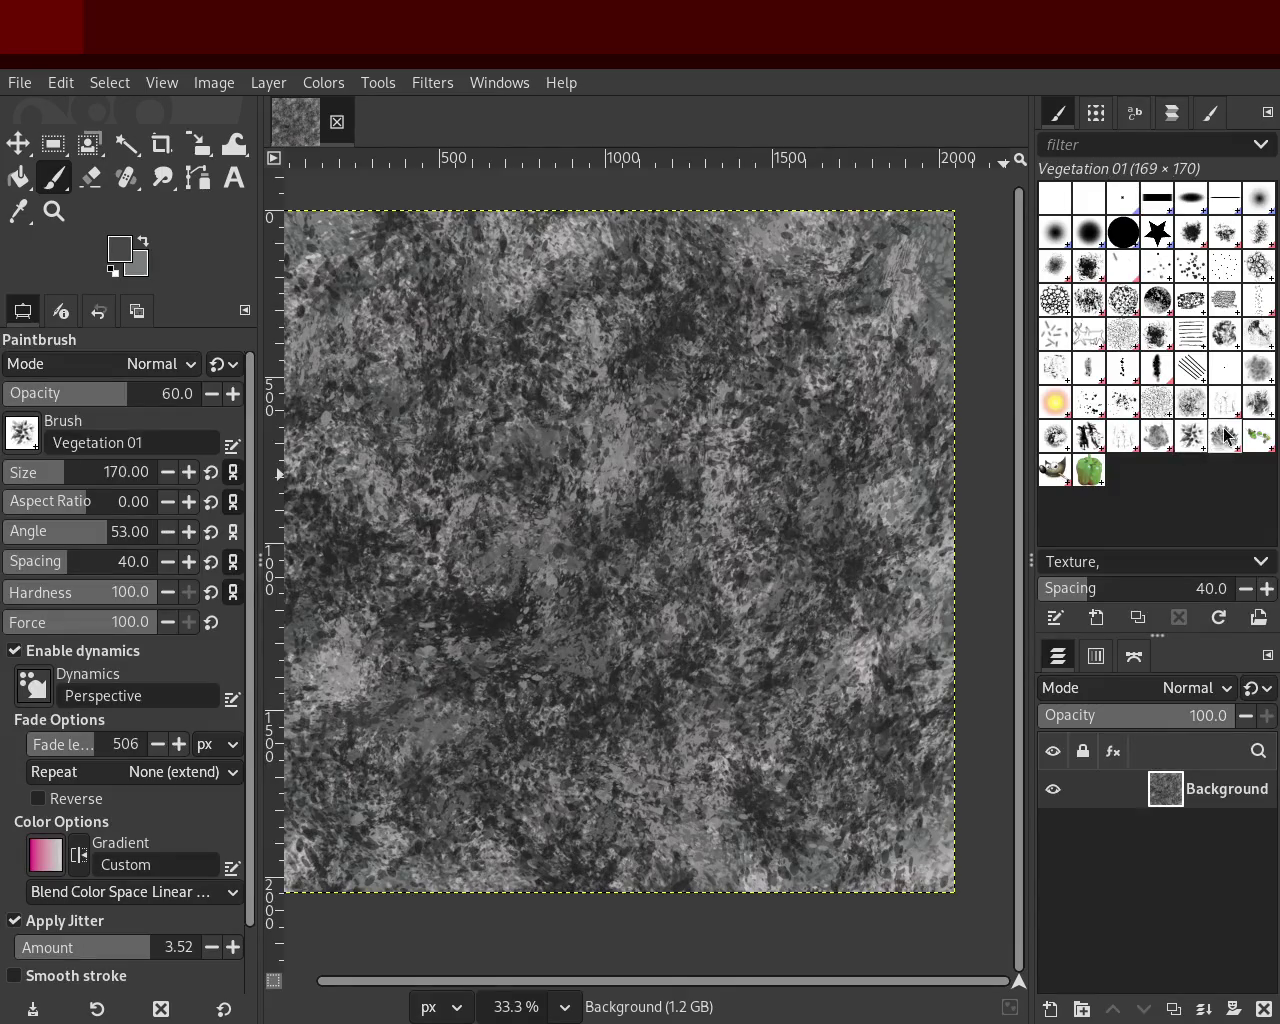
pyautogui.click(1260, 403)
pyautogui.click(1089, 436)
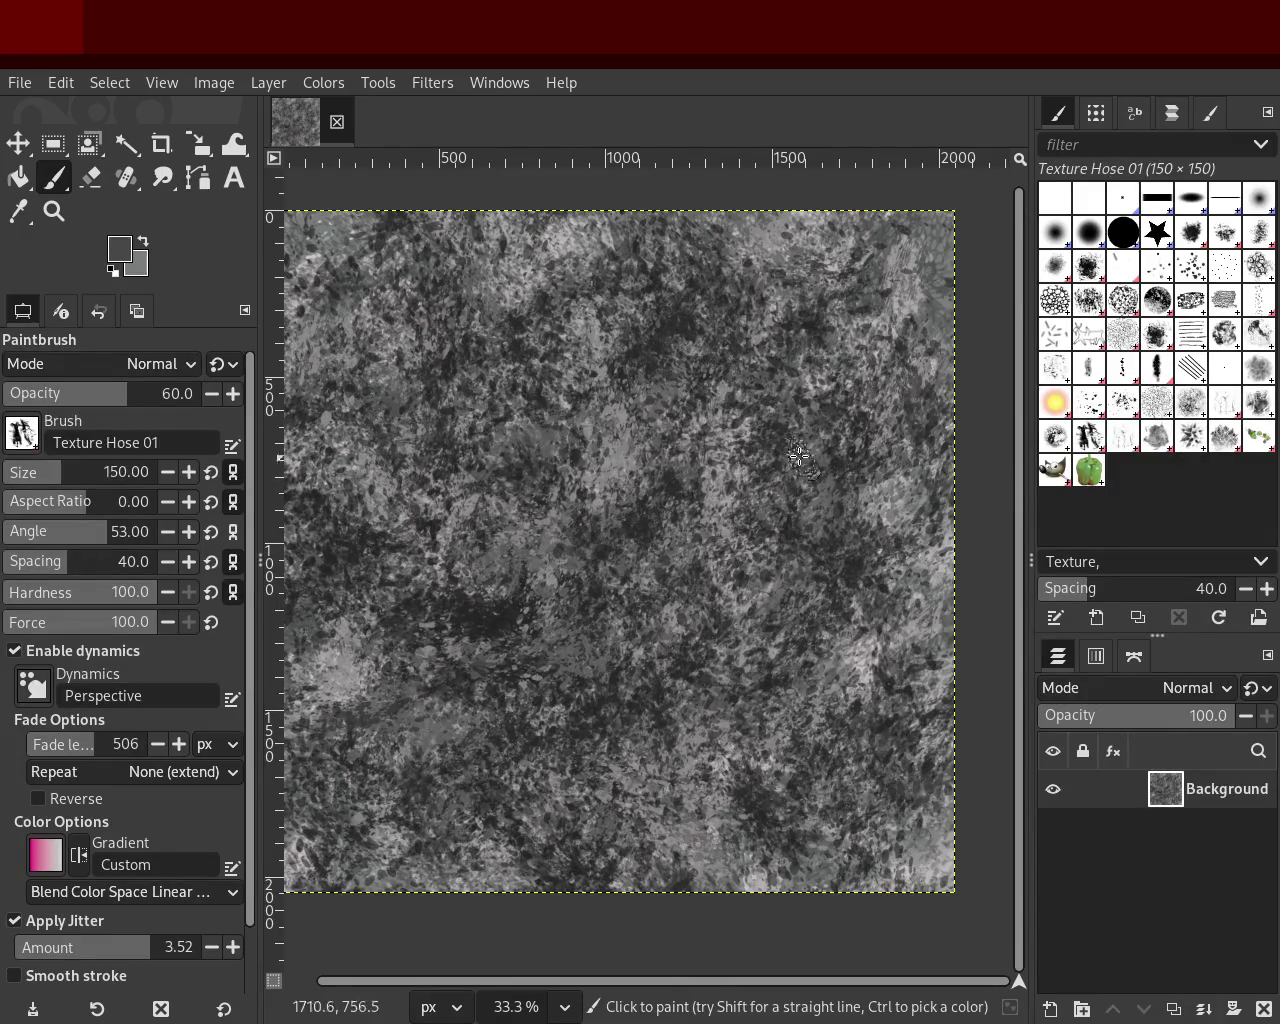
# Step: Sample a lighter grey, resize the brush, test and undo a stroke, and set opacity 9
pyautogui.keyDown('ctrl'); pyautogui.click(637, 480); pyautogui.keyUp('ctrl')
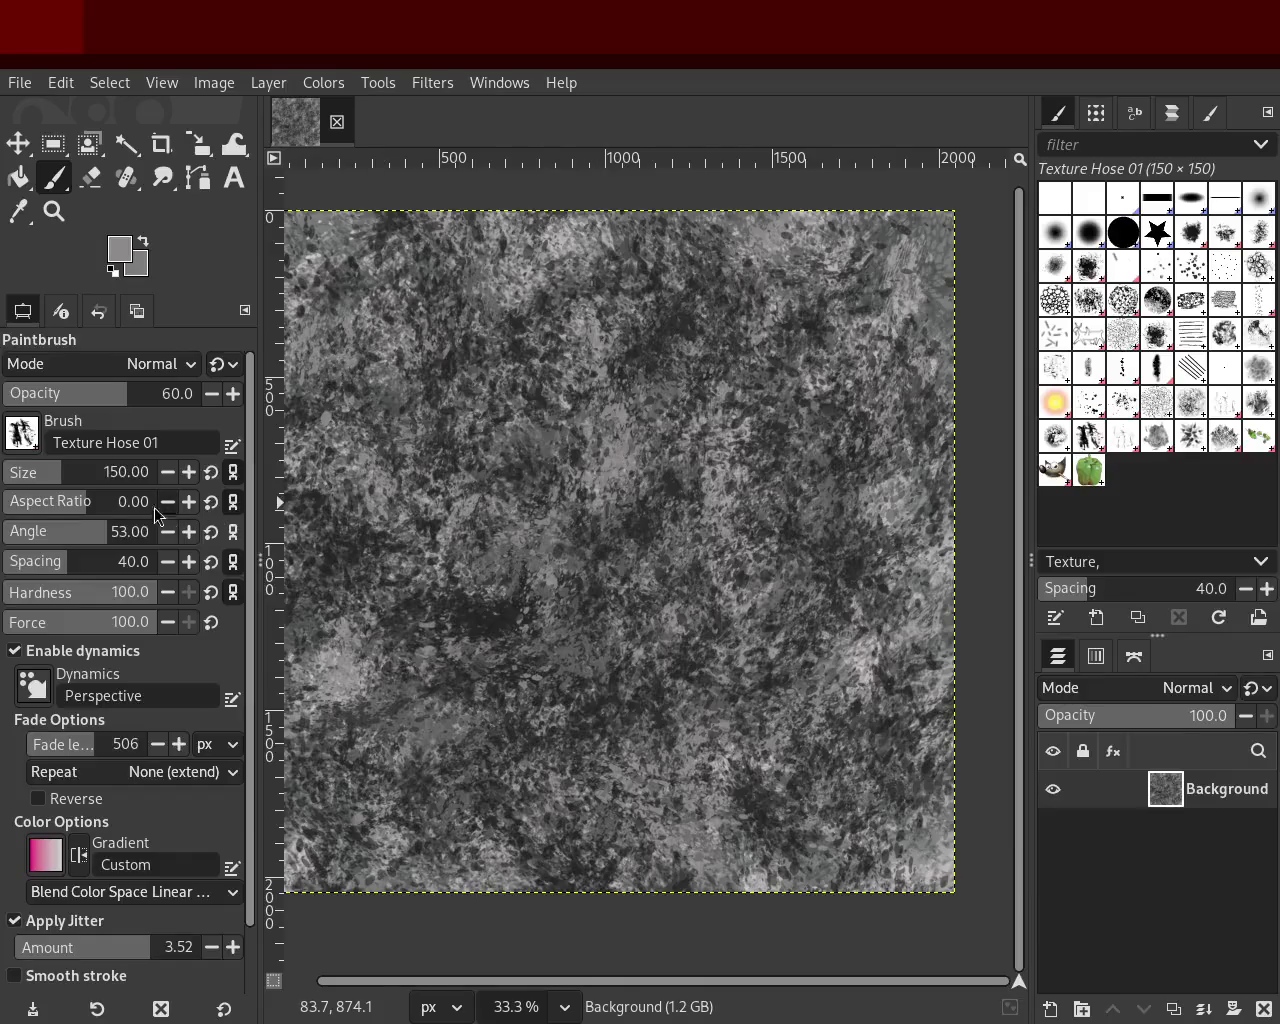
pyautogui.moveTo(42, 472); pyautogui.dragTo(80, 472)
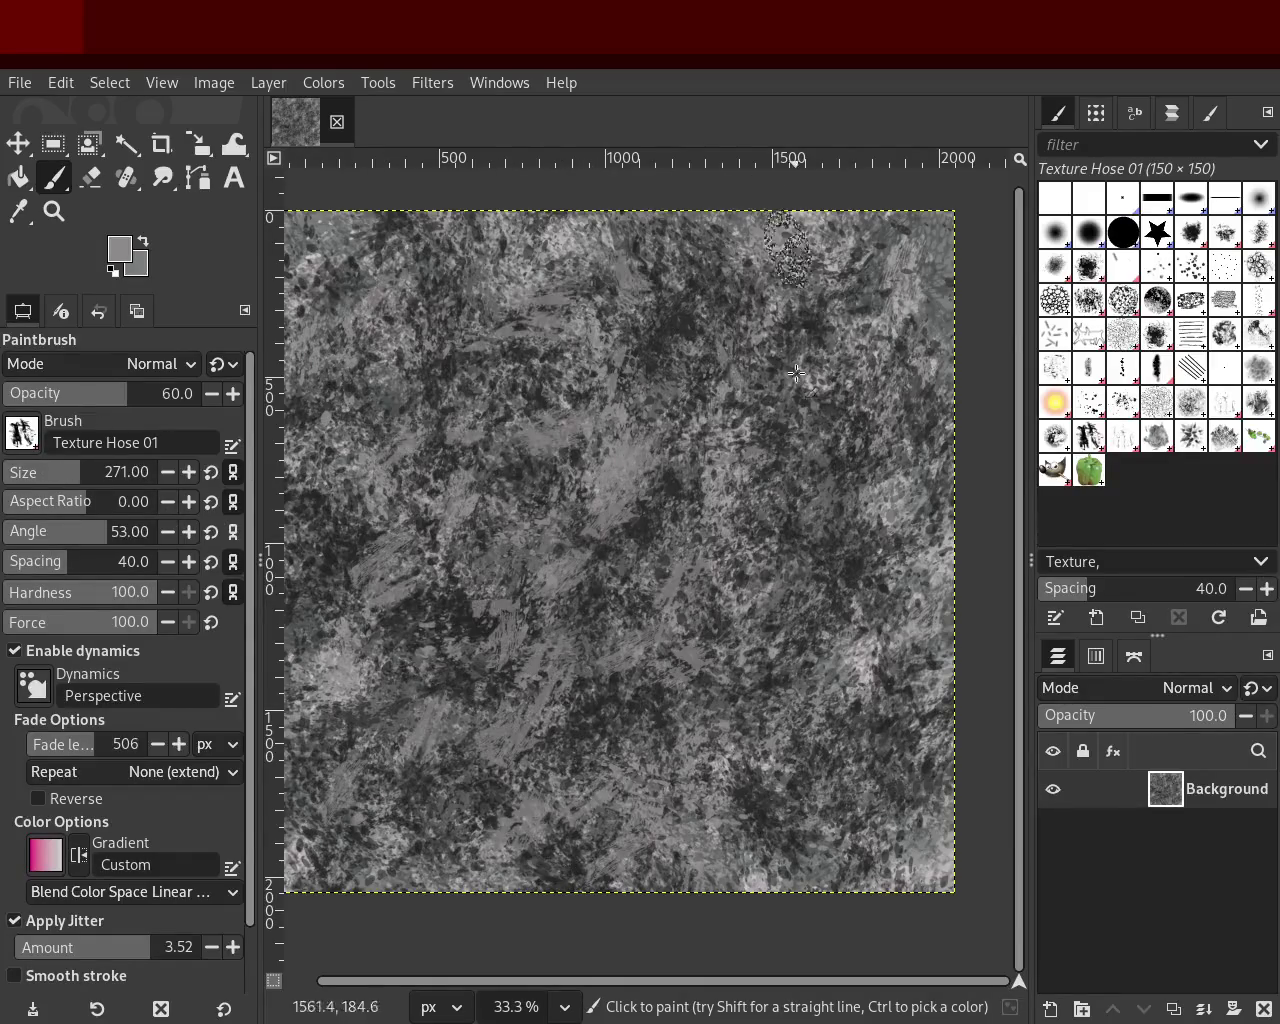
pyautogui.click(64, 476)
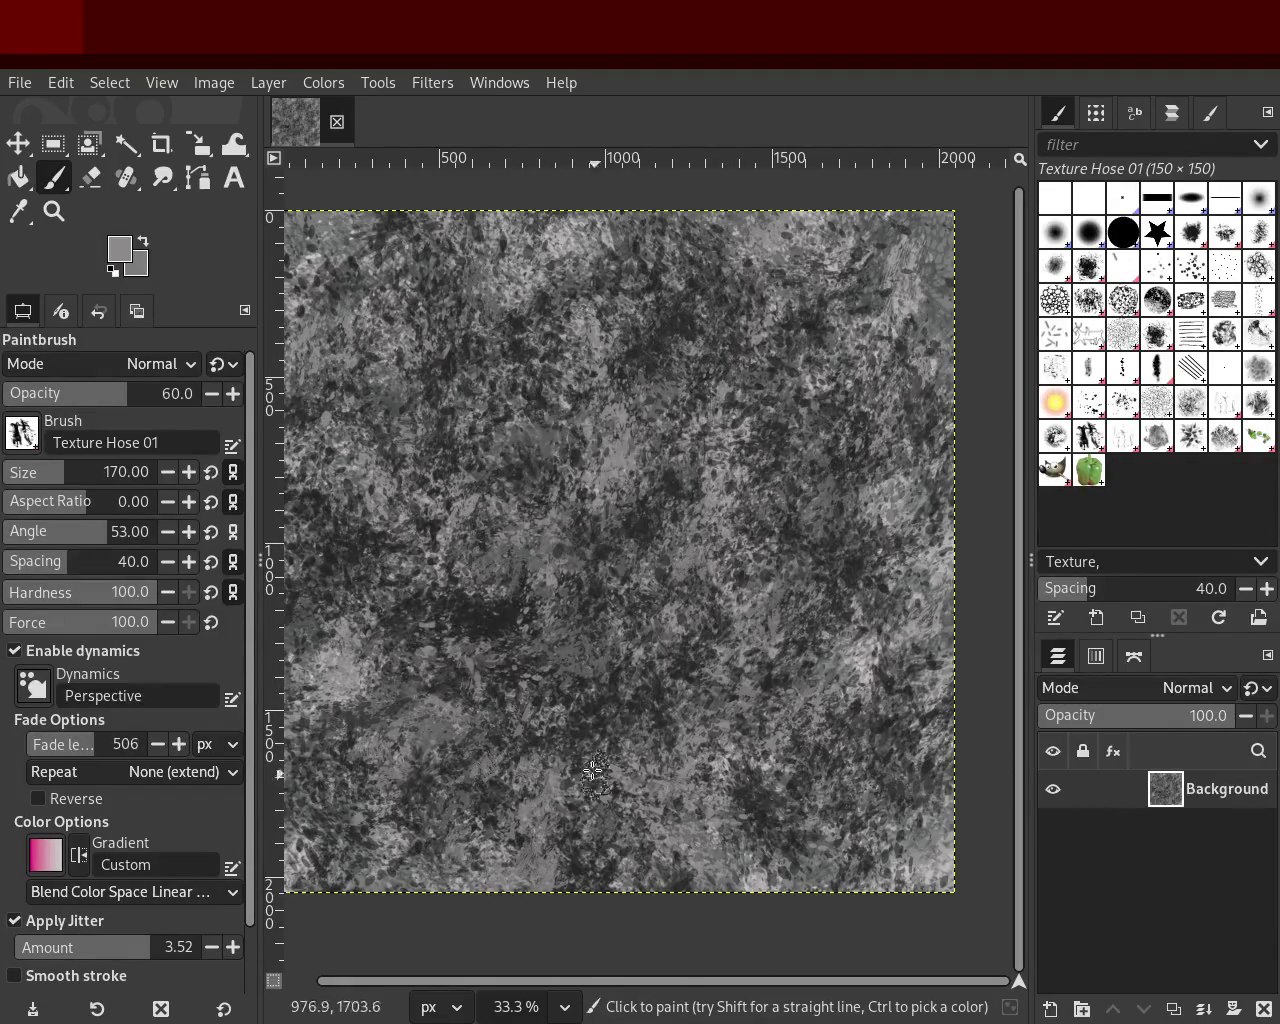
pyautogui.moveTo(754, 372); pyautogui.dragTo(720, 448)
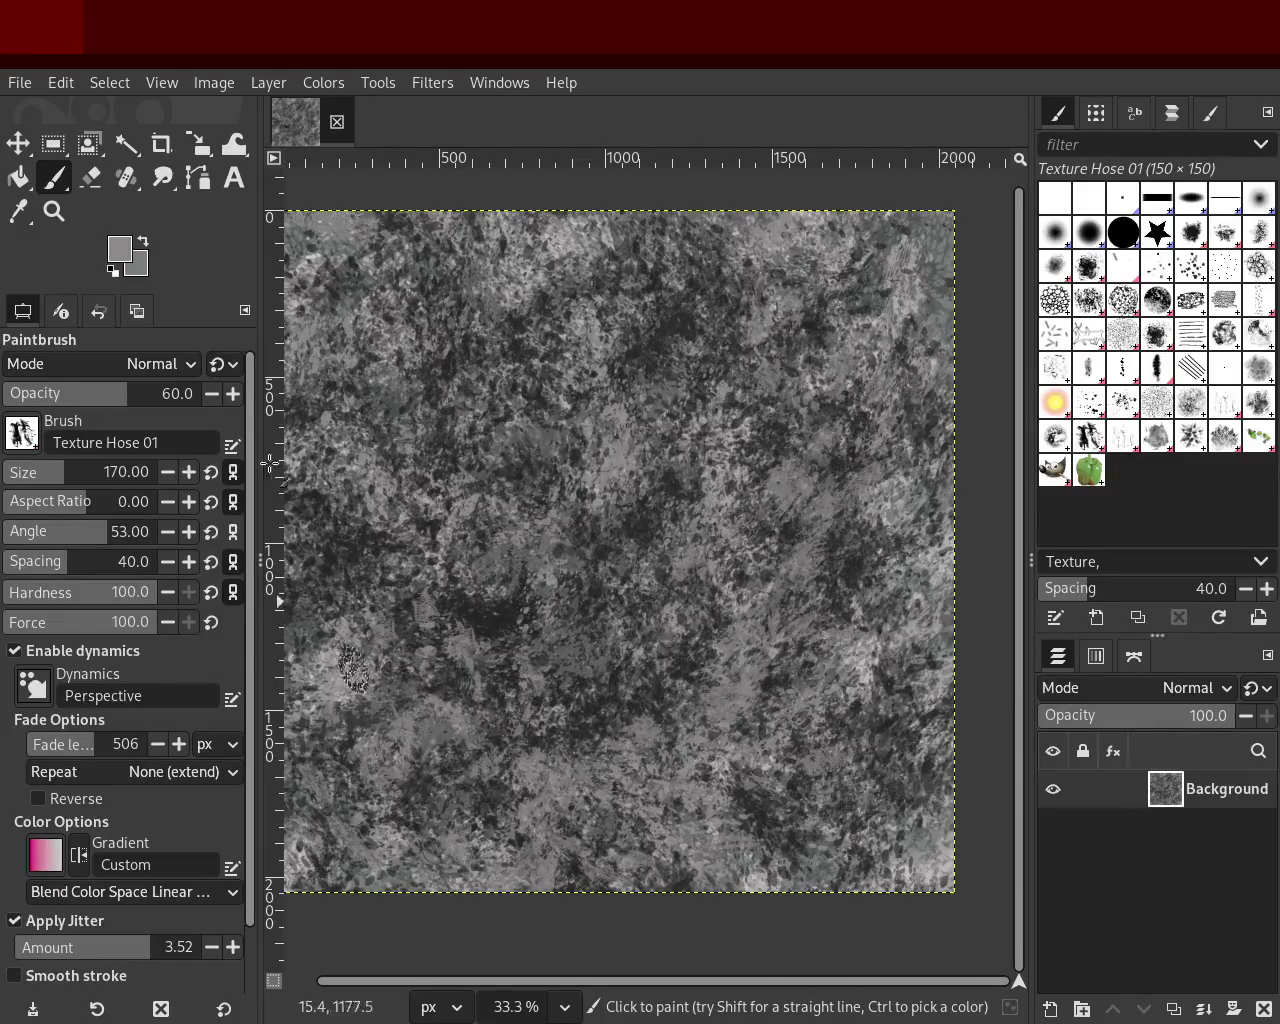
pyautogui.hotkey('ctrl', 'z')
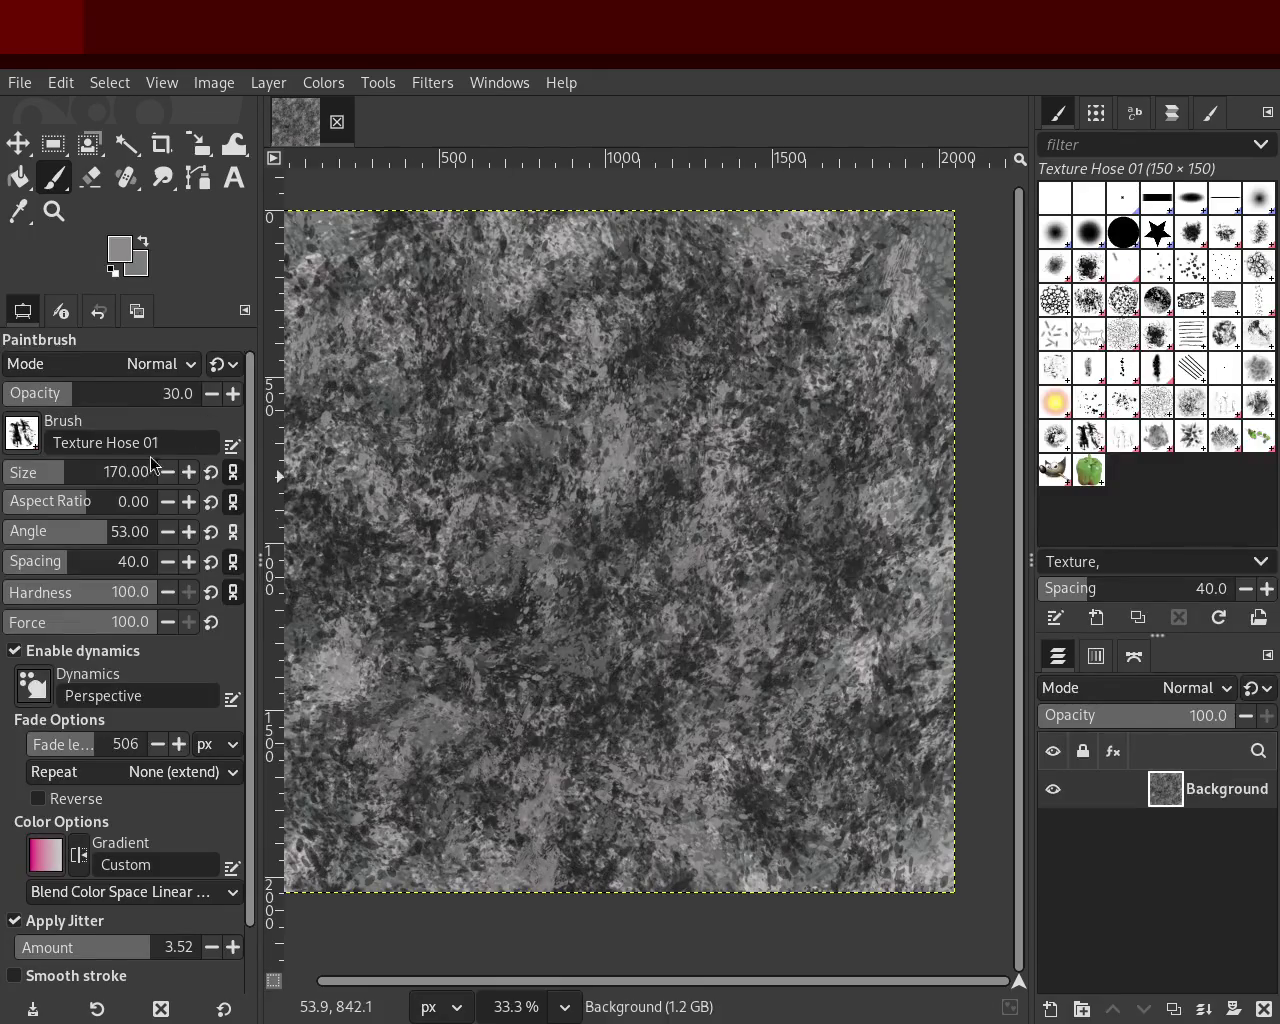
pyautogui.click(22, 398)
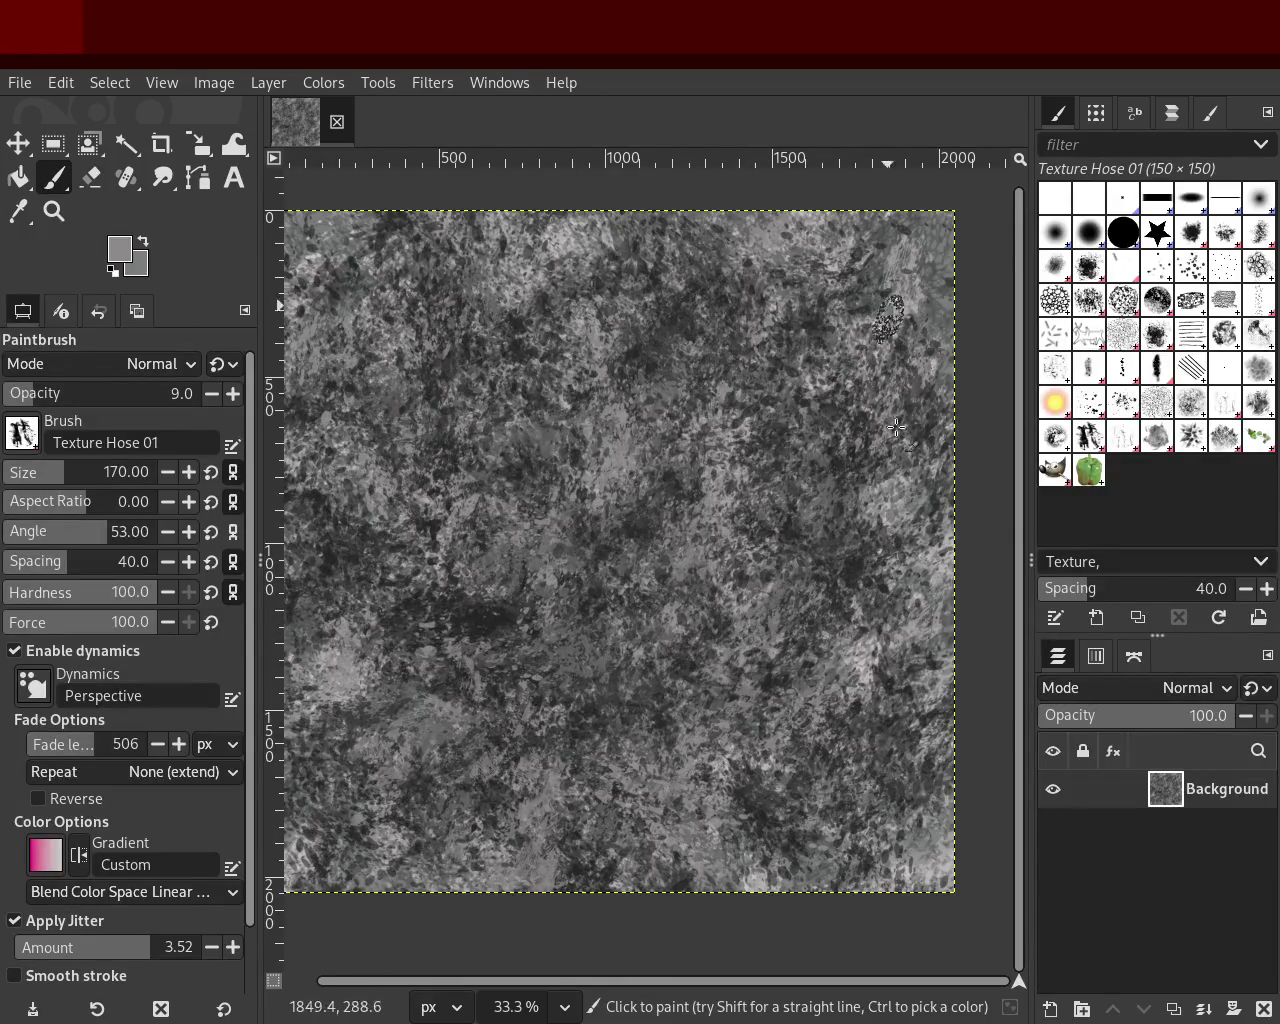
# Step: Scroll-zoom in and out repeatedly to inspect the grey stone texture
pyautogui.press('z')
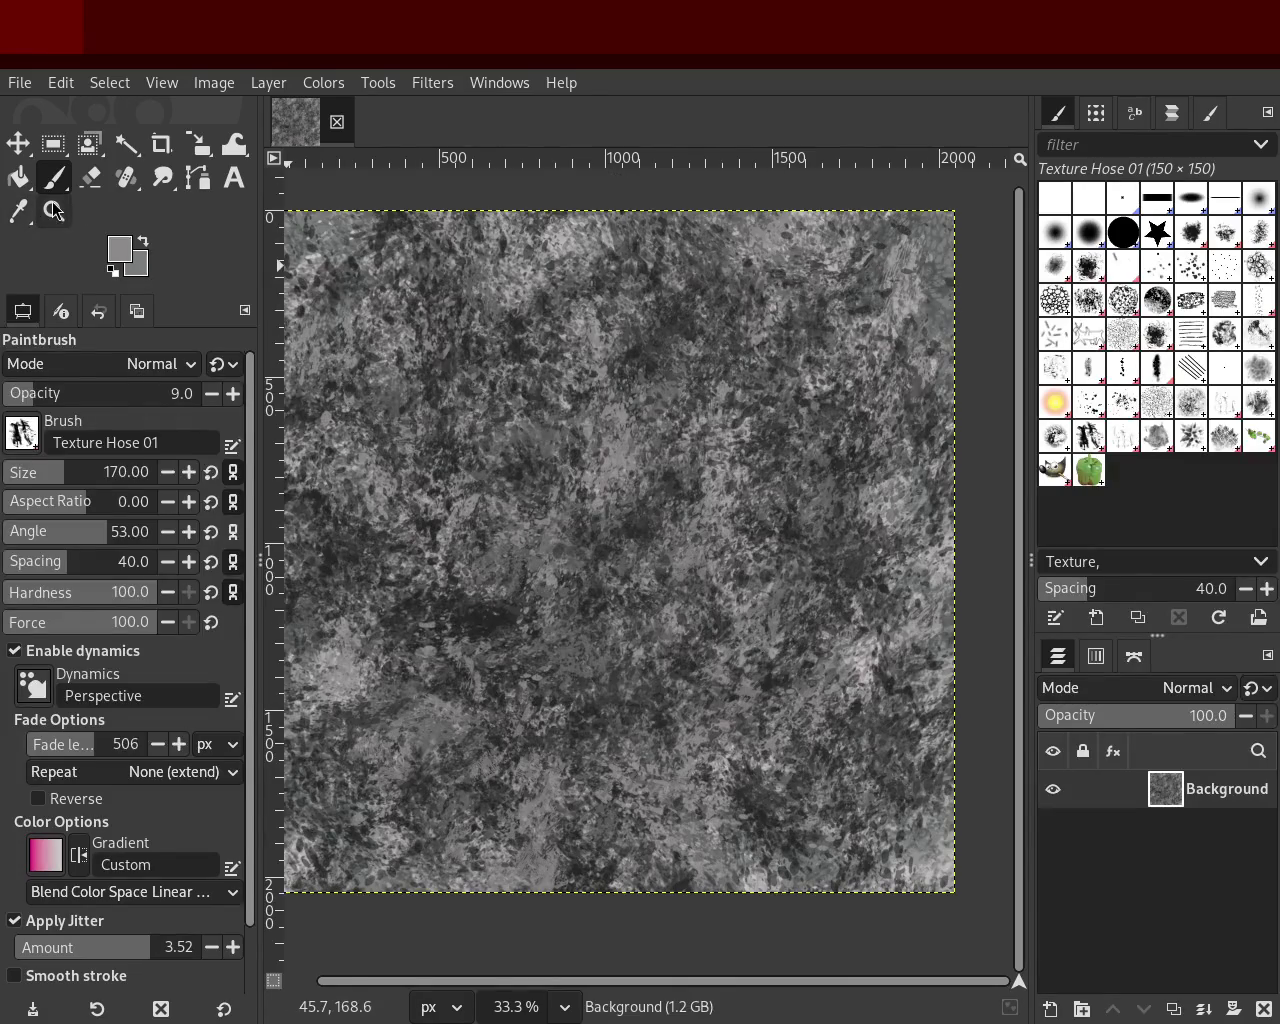
pyautogui.scroll(4, 843, 335)
pyautogui.scroll(1, 774, 414)
pyautogui.scroll(-1, 780, 420)
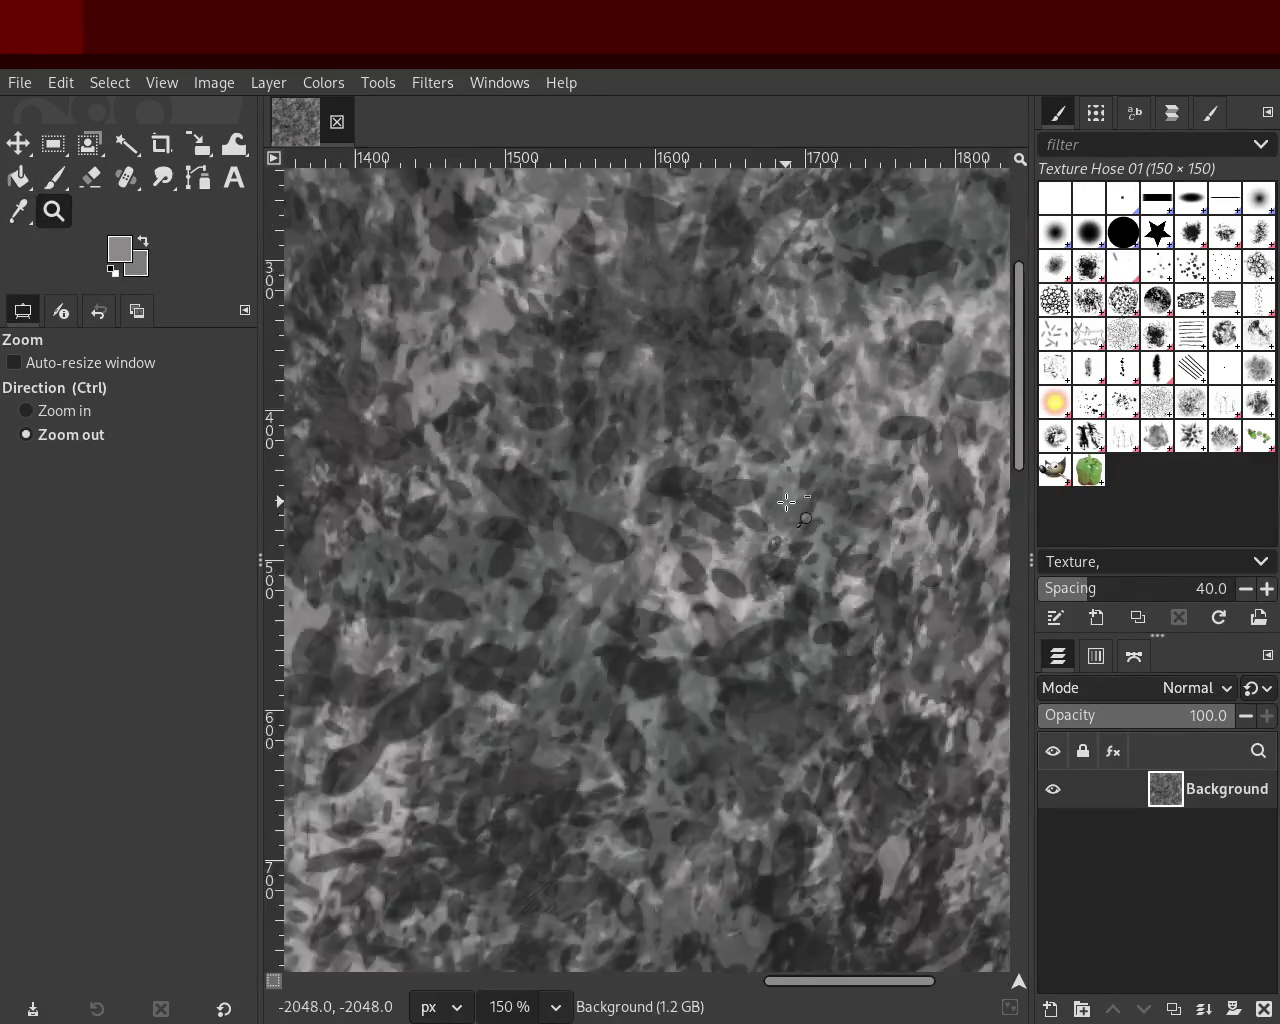
pyautogui.scroll(-2, 787, 502)
pyautogui.scroll(-3, 787, 502)
pyautogui.scroll(1, 600, 590)
pyautogui.scroll(3, 429, 674)
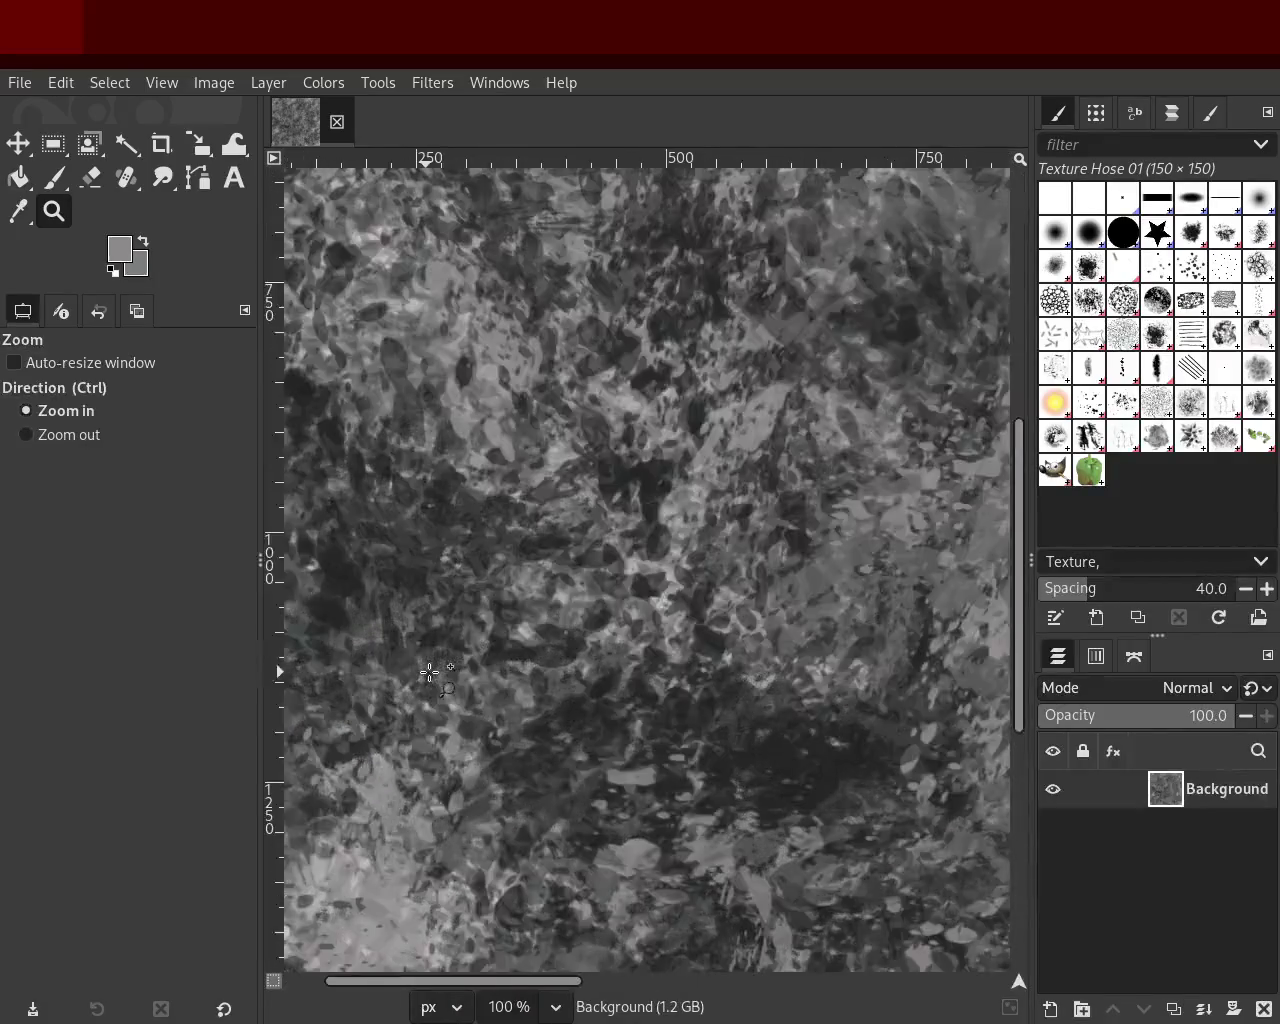
pyautogui.scroll(-1, 429, 674)
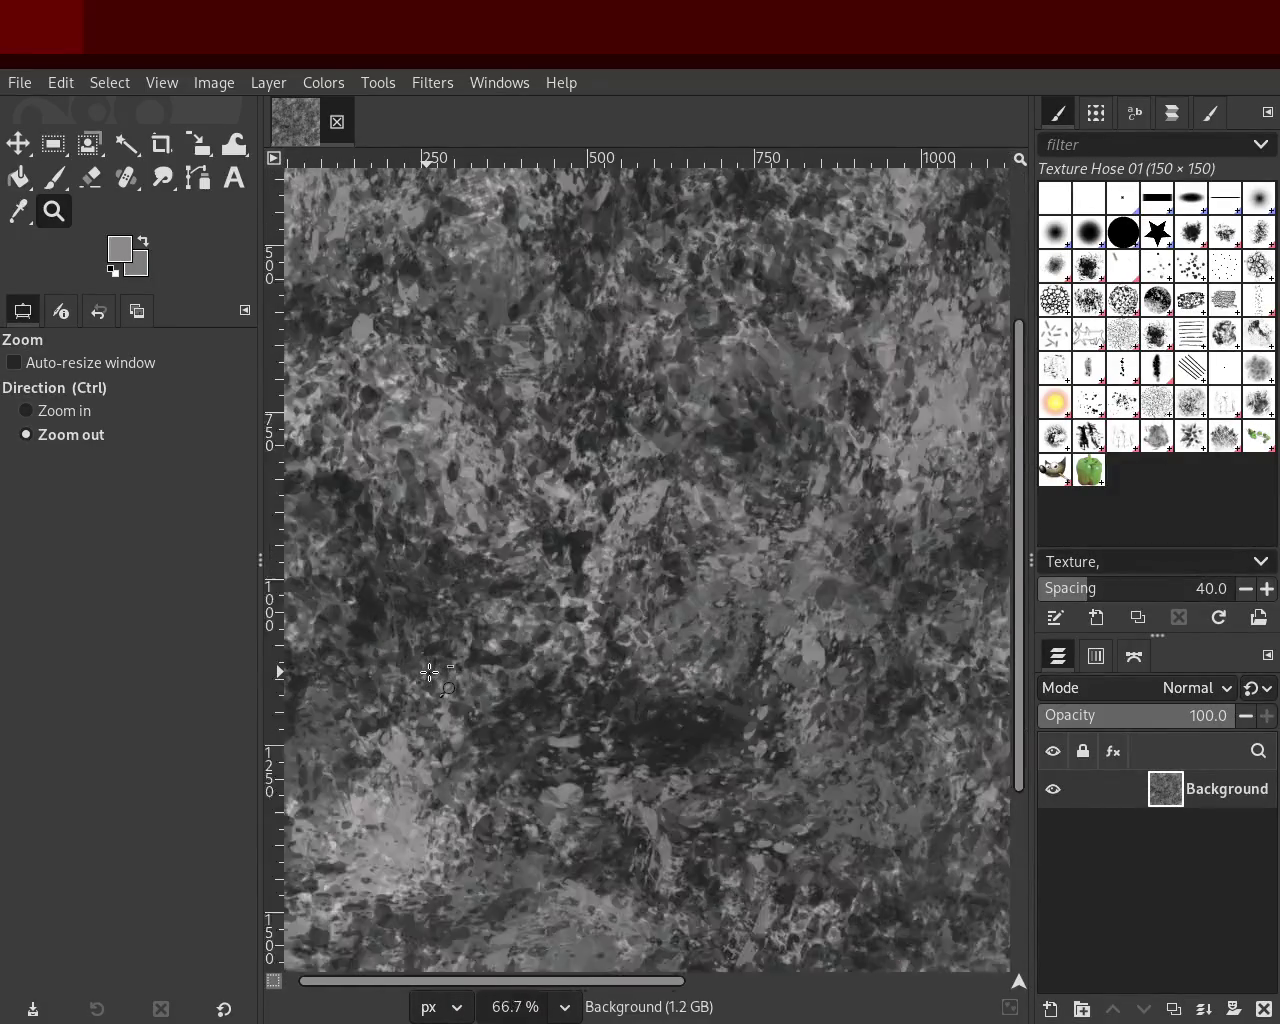
pyautogui.scroll(-2, 429, 674)
pyautogui.scroll(-1, 429, 674)
pyautogui.scroll(4, 480, 746)
pyautogui.scroll(-1, 480, 746)
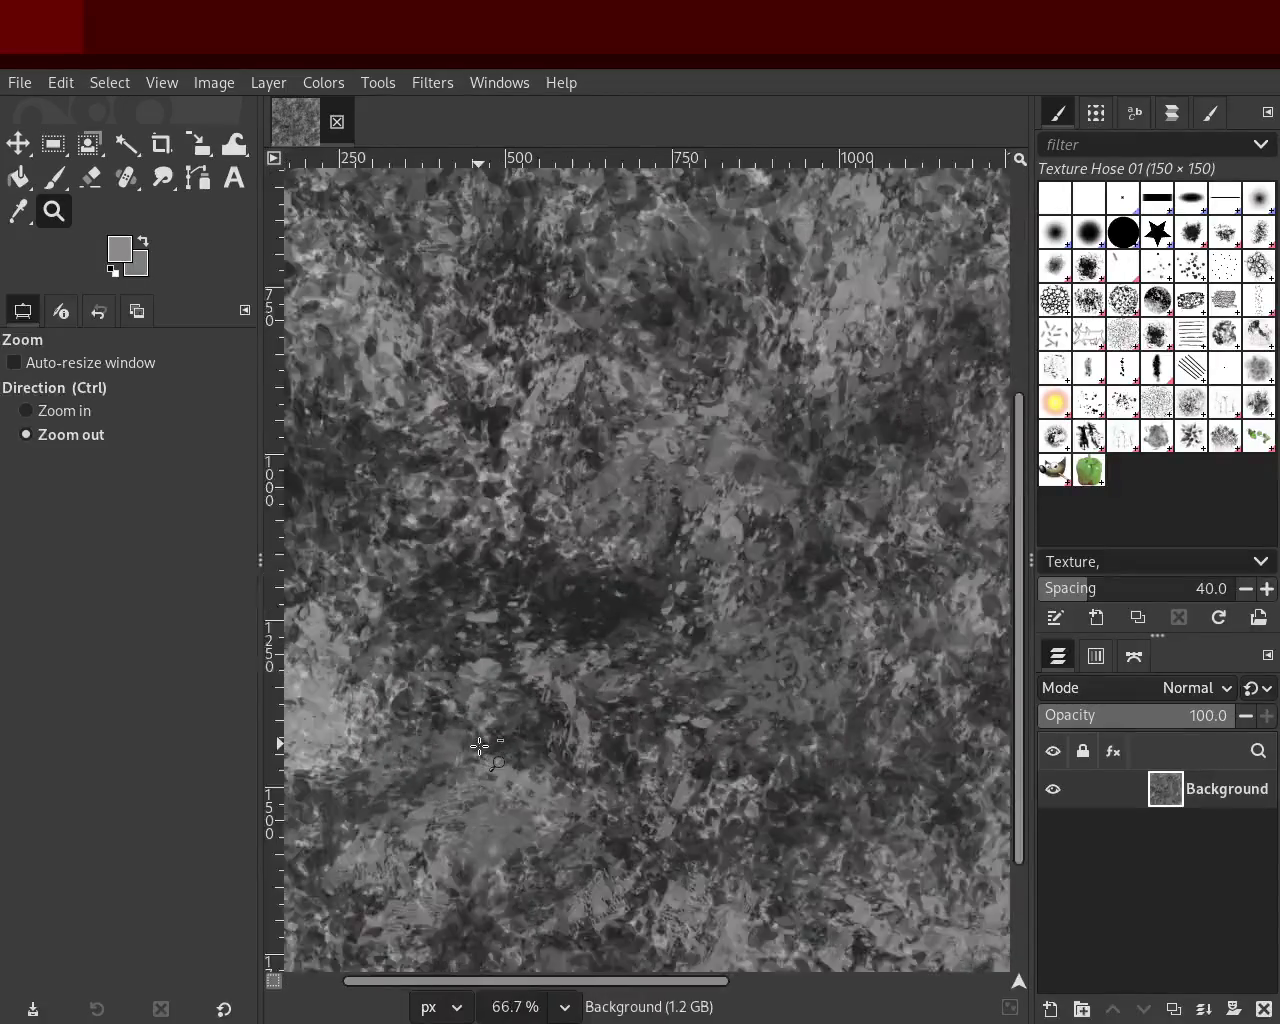
pyautogui.scroll(-2, 480, 746)
pyautogui.scroll(1, 600, 700)
pyautogui.scroll(-3, 686, 691)
pyautogui.scroll(2, 686, 691)
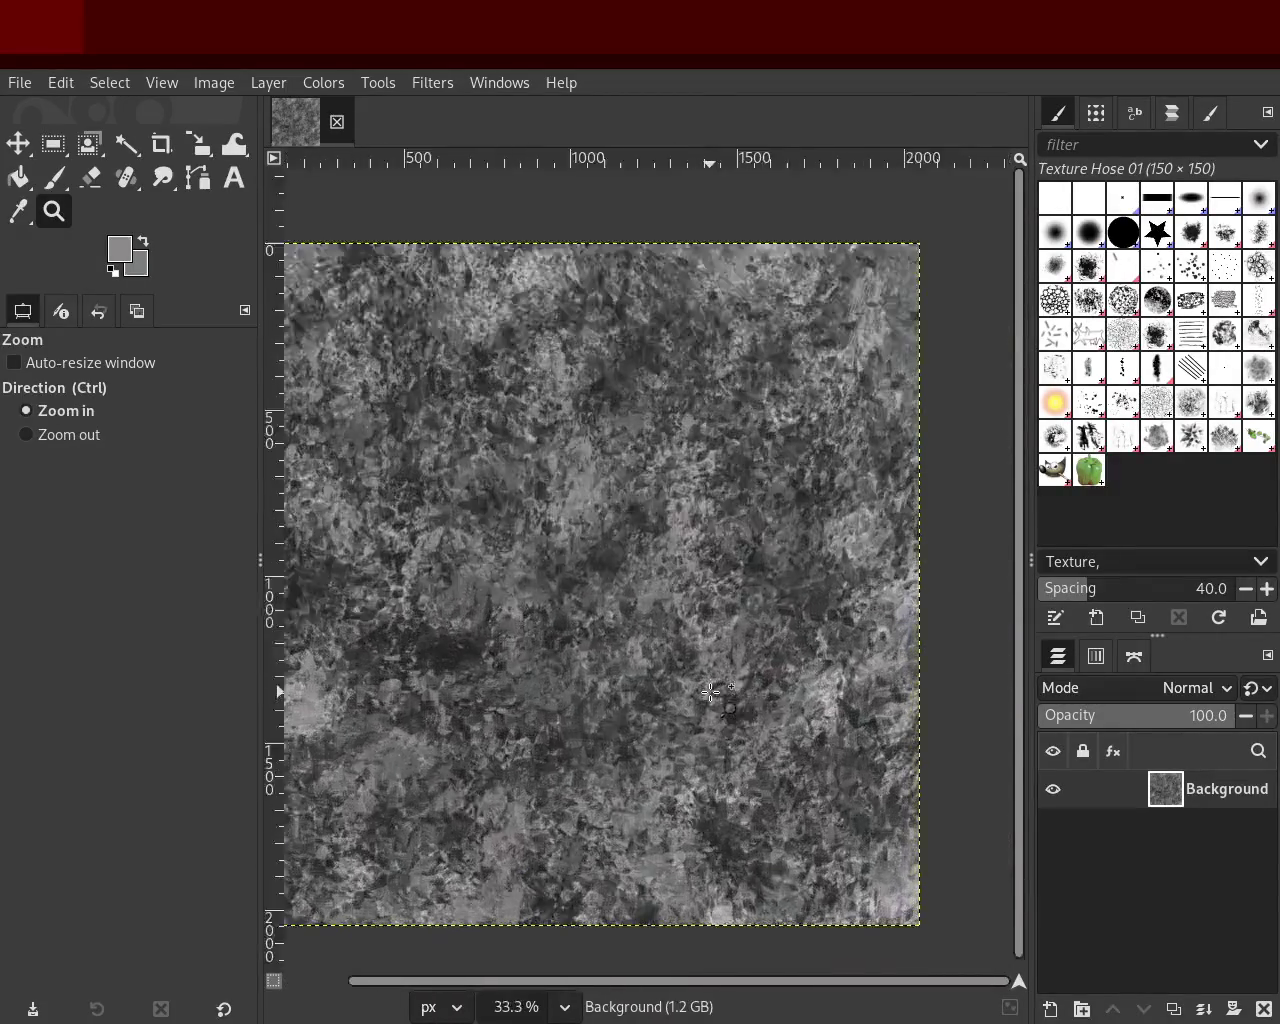
pyautogui.scroll(3, 686, 691)
pyautogui.scroll(-2, 680, 691)
pyautogui.scroll(-2, 677, 691)
pyautogui.scroll(1, 677, 691)
pyautogui.scroll(-1, 677, 691)
pyautogui.scroll(1, 693, 550)
pyautogui.scroll(-1, 693, 550)
pyautogui.scroll(1, 693, 550)
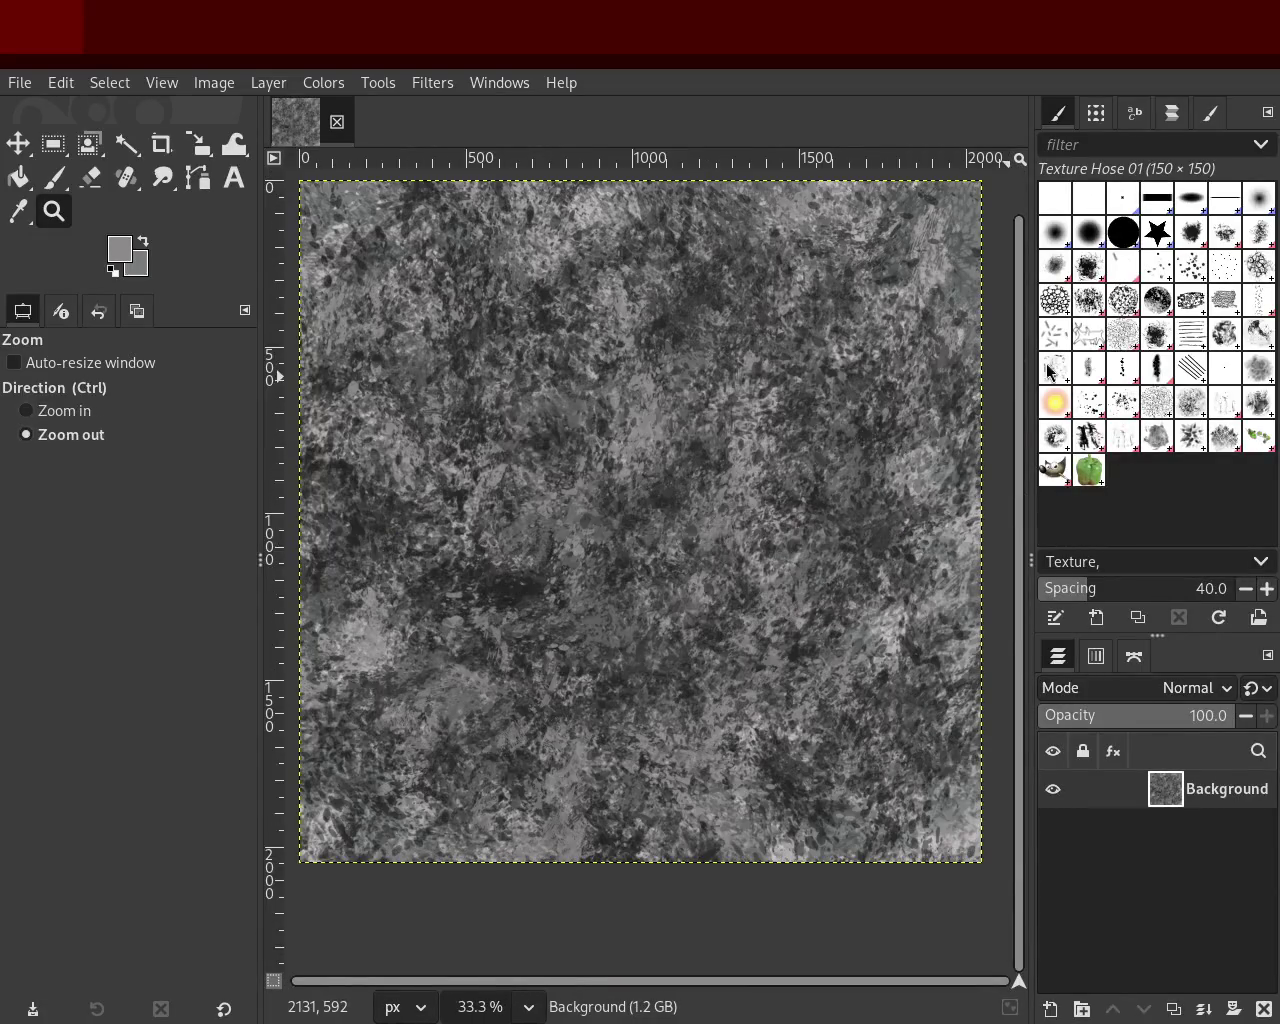
# Step: Set the Paintbrush to Bristles 01 at opacity 23 and sample a dark grey from the texture
pyautogui.click(1151, 287)
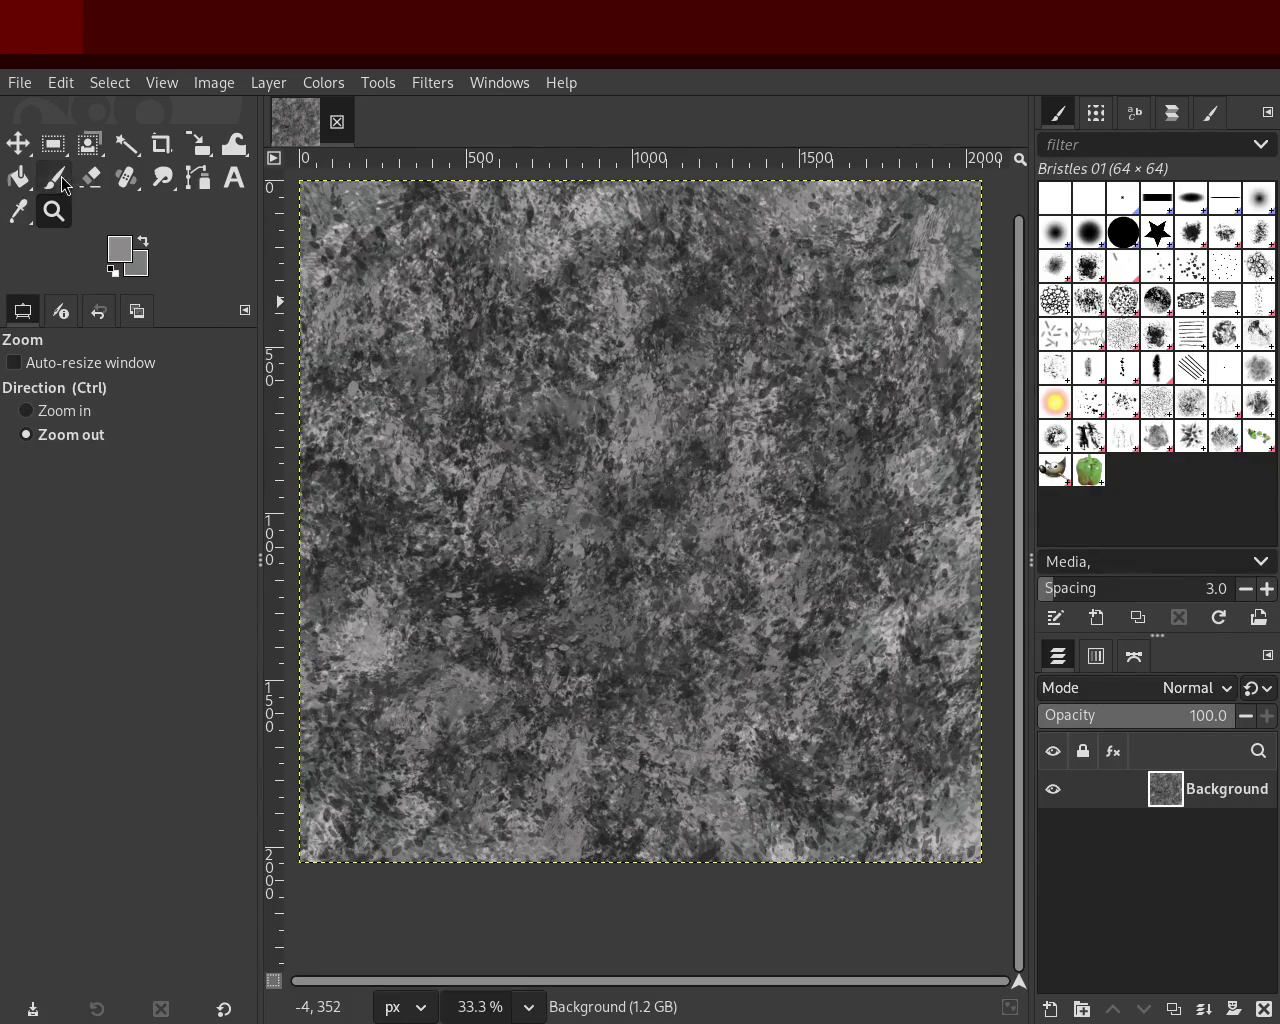
pyautogui.click(55, 180)
pyautogui.click(52, 394)
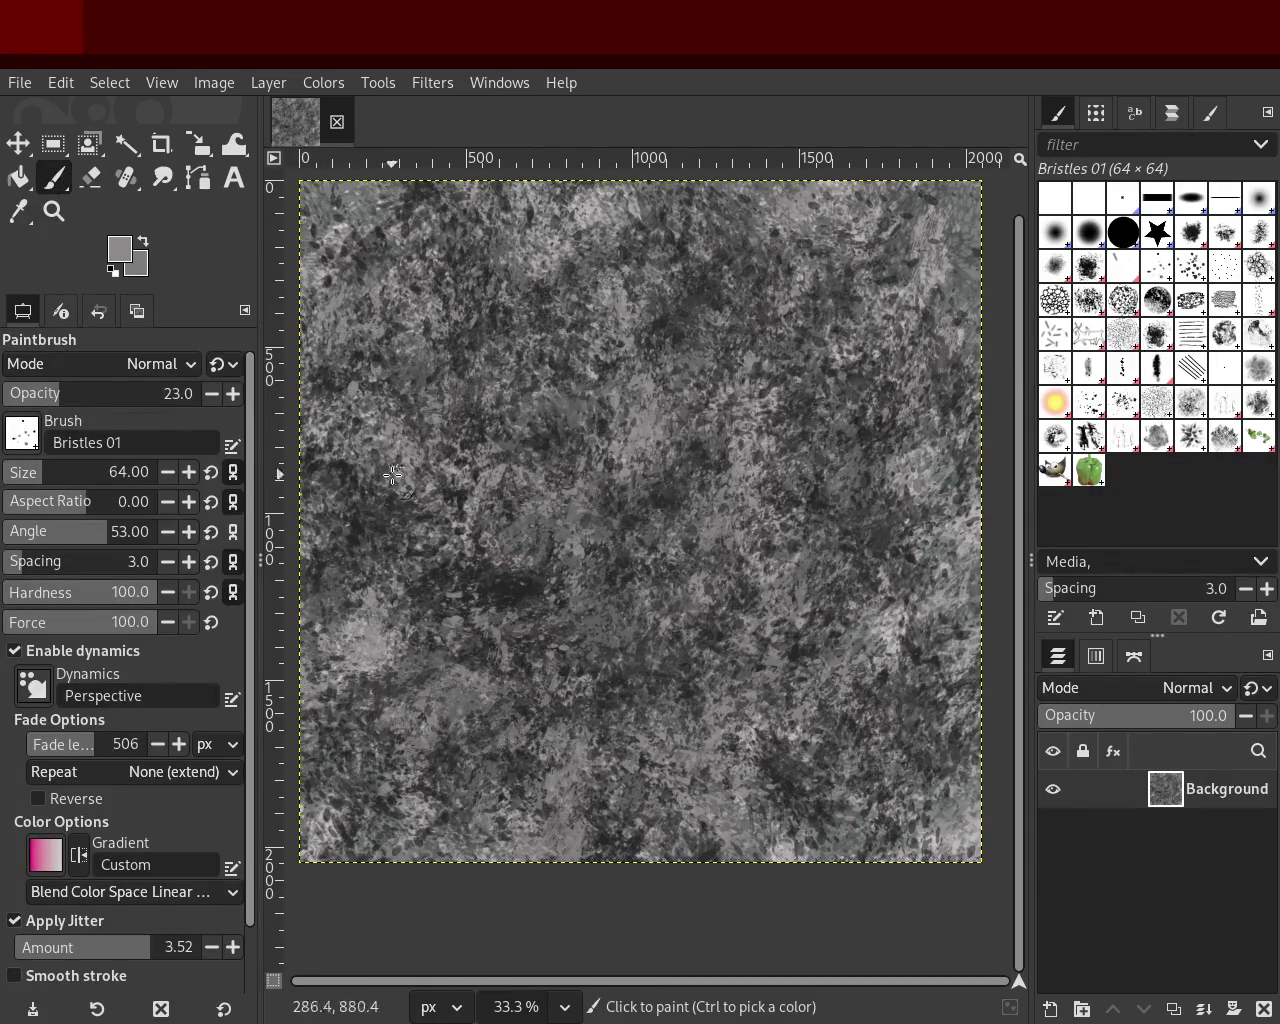
pyautogui.click(557, 302)
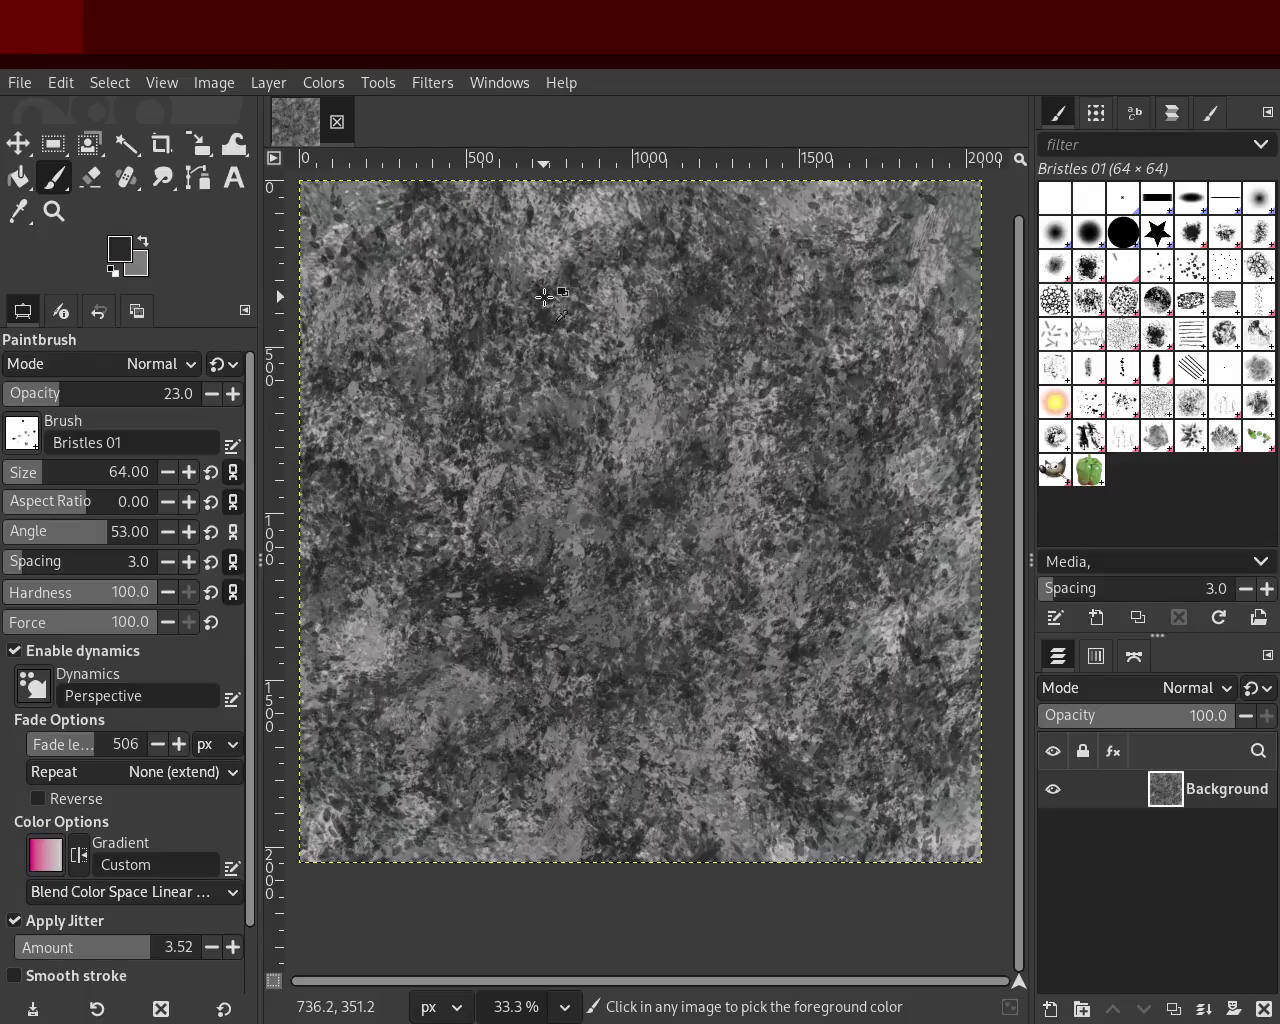
# Step: Zoom in close on the upper-left texture, then back out to the whole image
pyautogui.click(54, 211)
pyautogui.keyDown('ctrl'); pyautogui.click(609, 303); pyautogui.keyUp('ctrl')
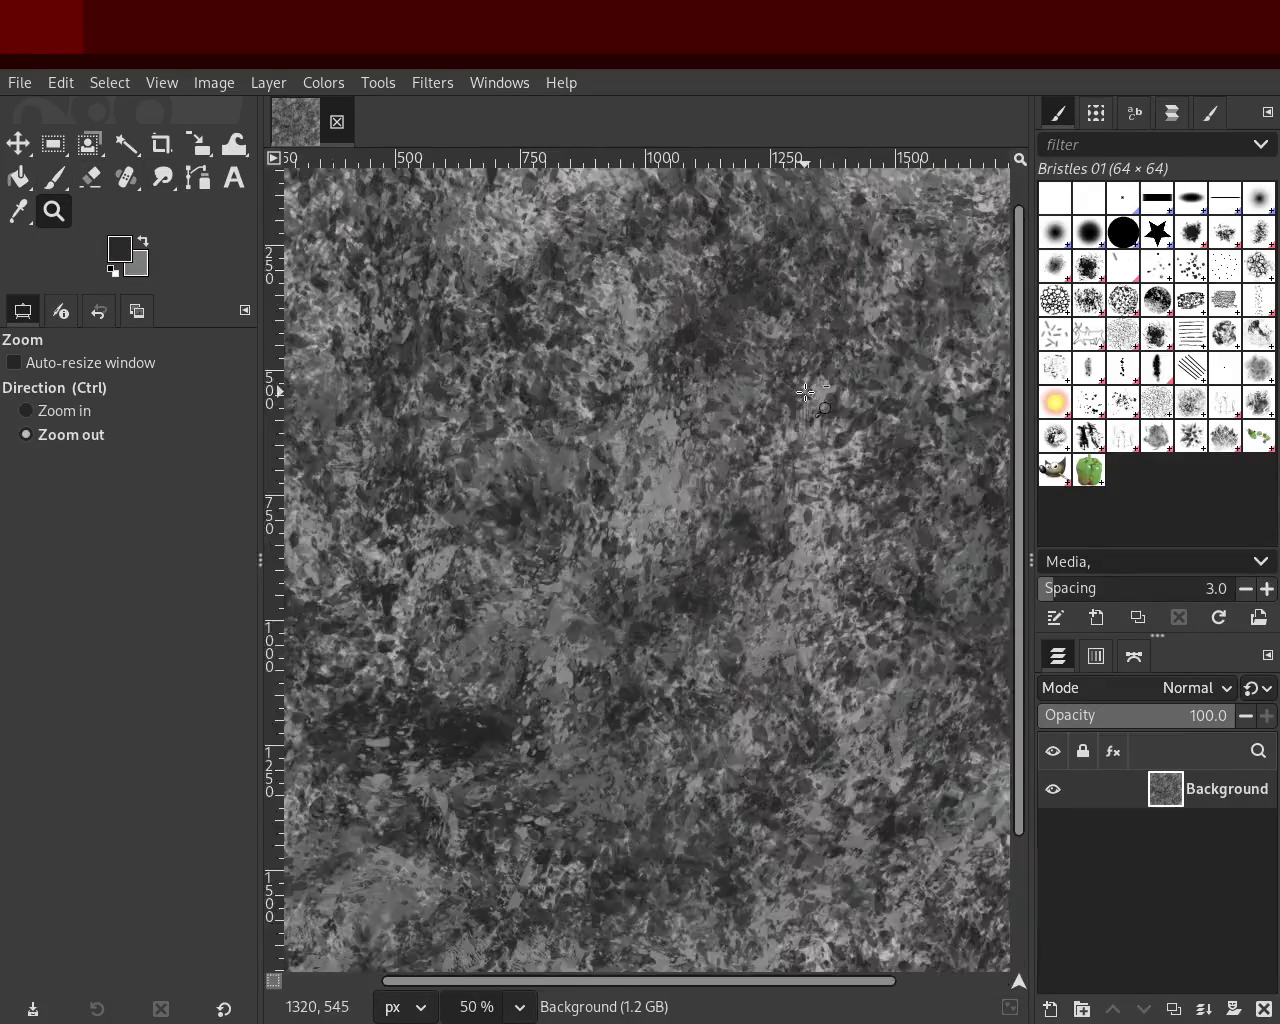
pyautogui.keyDown('ctrl'); pyautogui.click(806, 393); pyautogui.keyUp('ctrl')
pyautogui.click(560, 292)
pyautogui.click(557, 290)
pyautogui.click(557, 290)
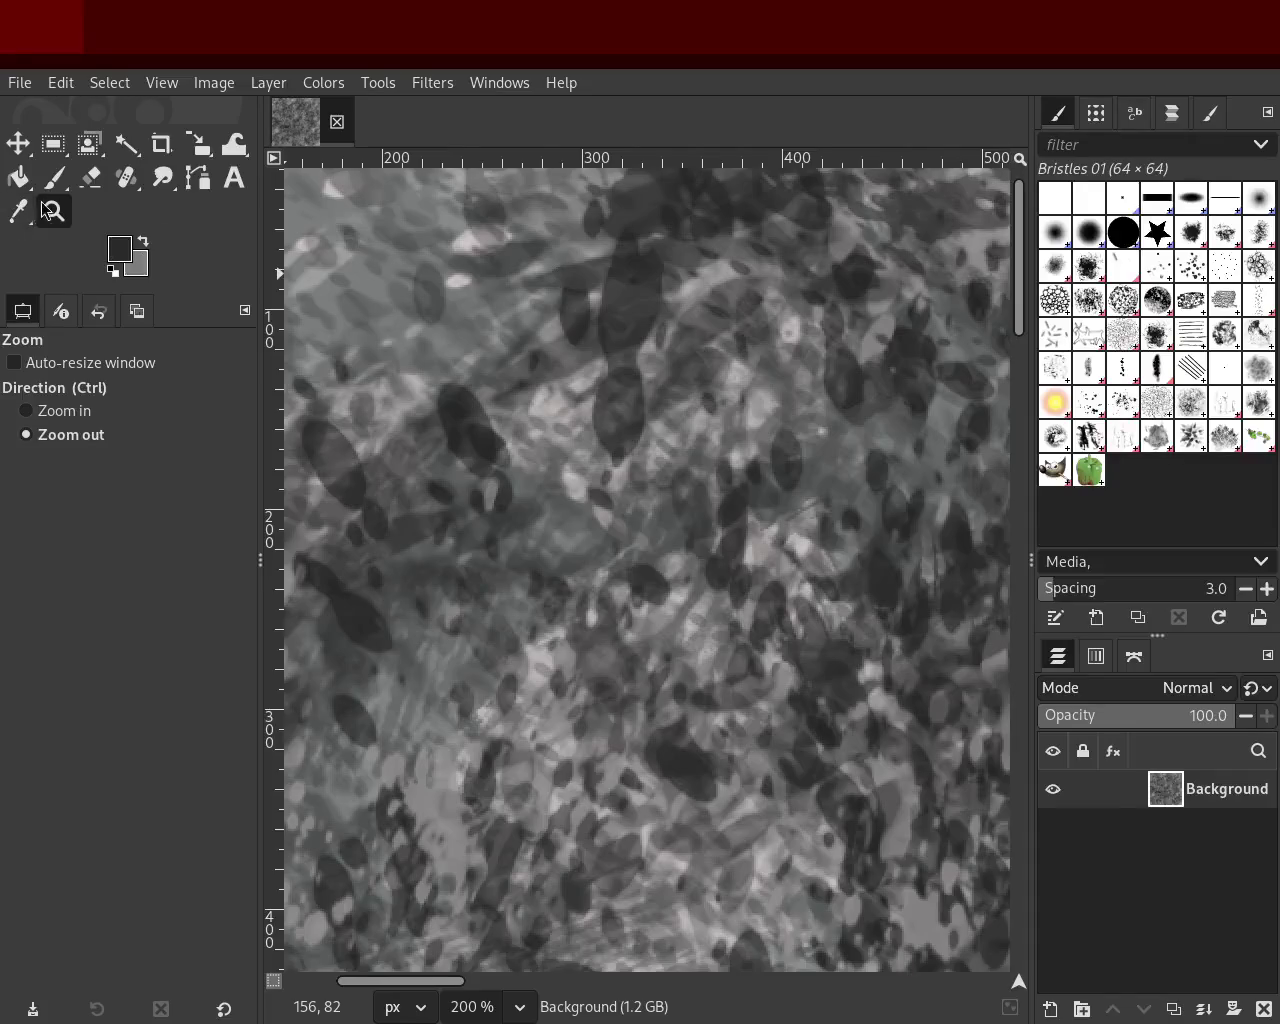
pyautogui.click(904, 477)
pyautogui.click(565, 350)
pyautogui.click(565, 350)
pyautogui.click(558, 415)
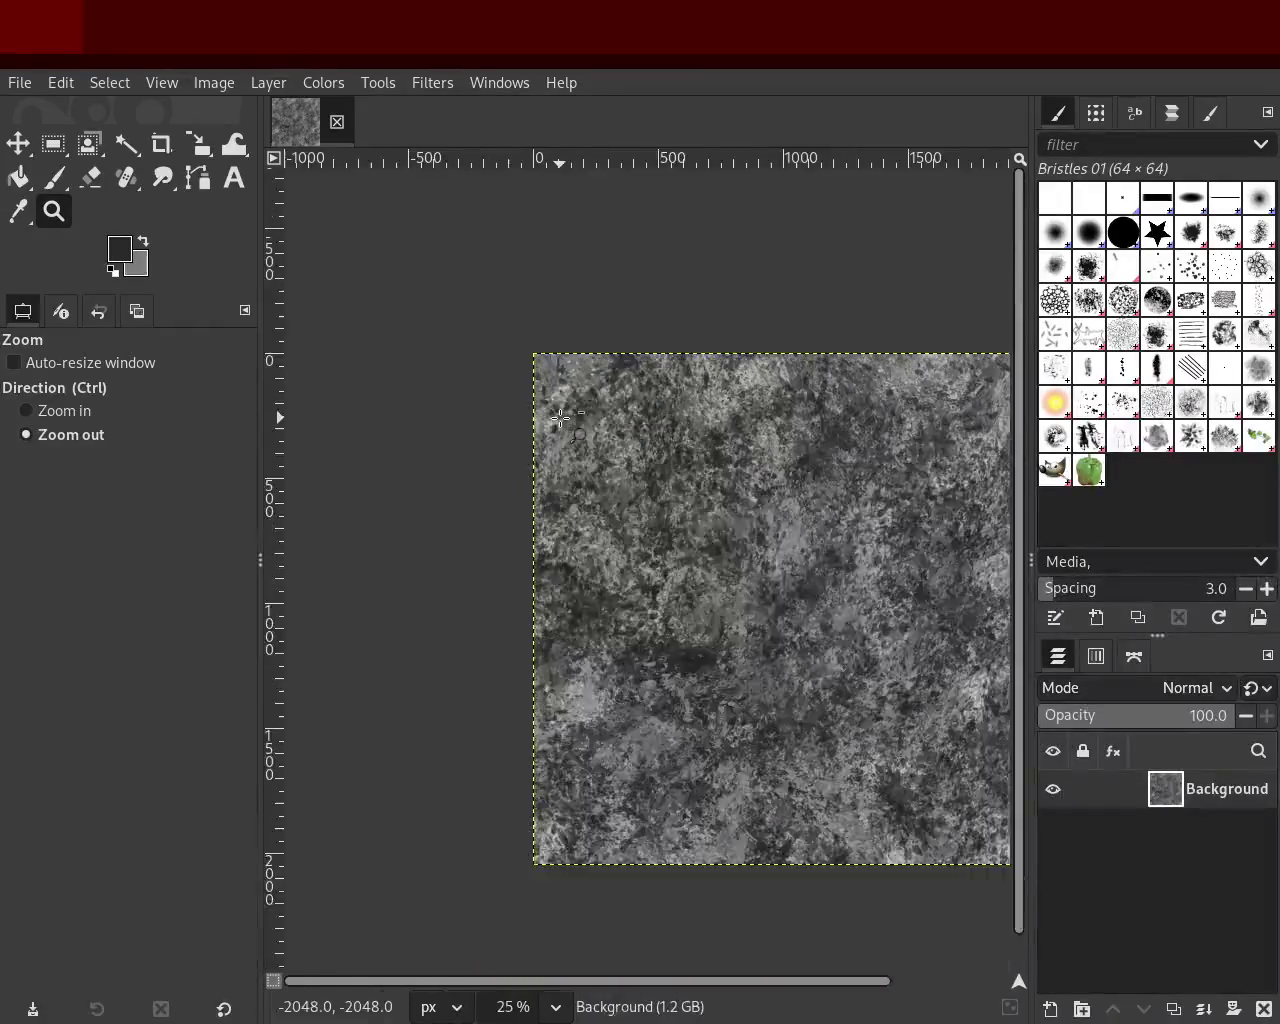
pyautogui.click(560, 418)
pyautogui.keyDown('ctrl'); pyautogui.click(676, 546); pyautogui.keyUp('ctrl')
pyautogui.click(676, 546)
pyautogui.keyDown('ctrl'); pyautogui.click(668, 540); pyautogui.keyUp('ctrl')
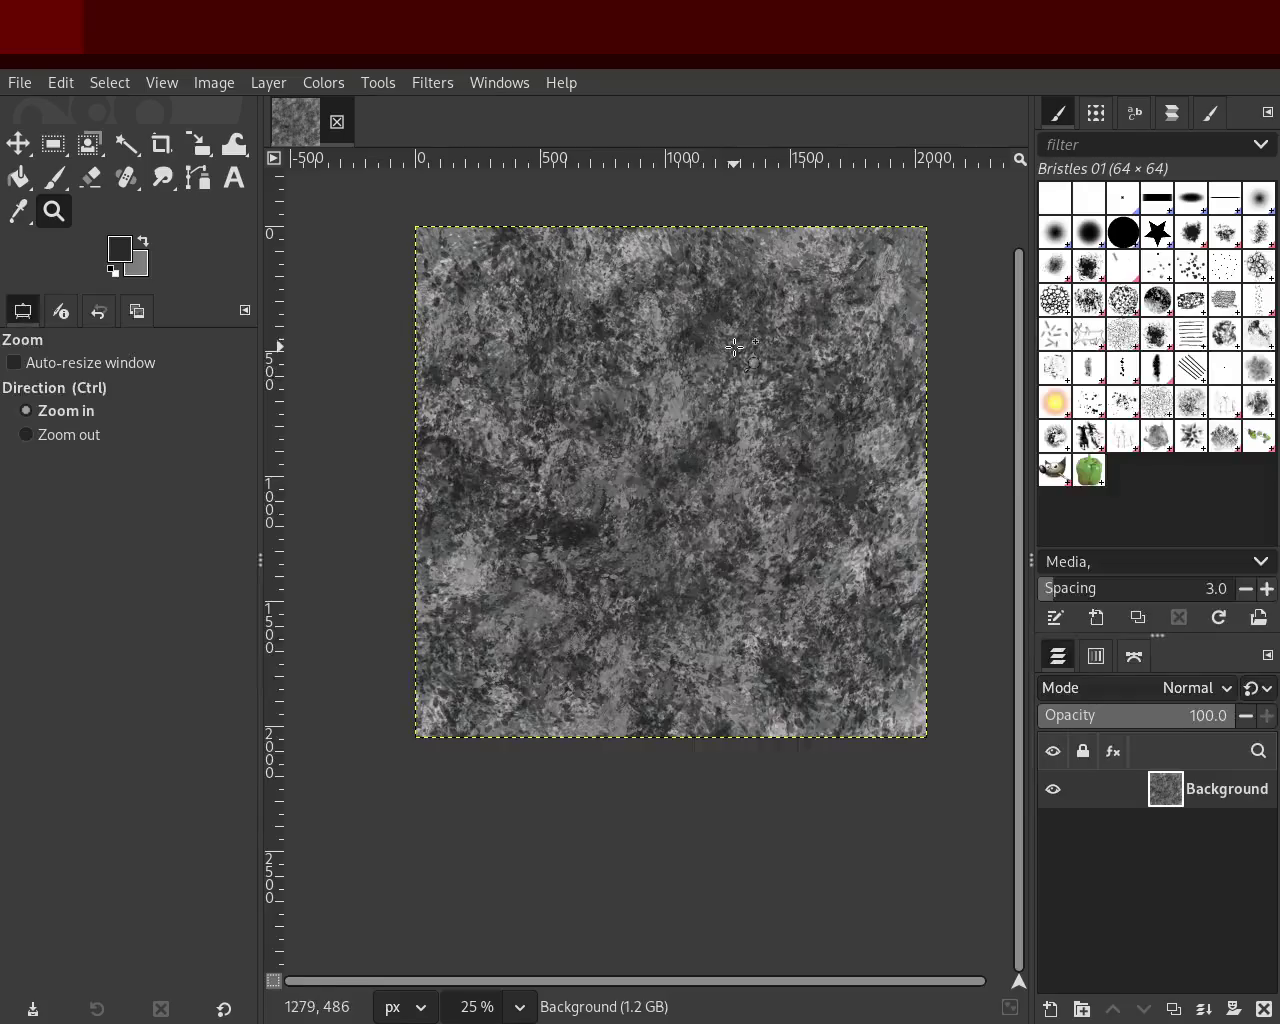
pyautogui.click(745, 380)
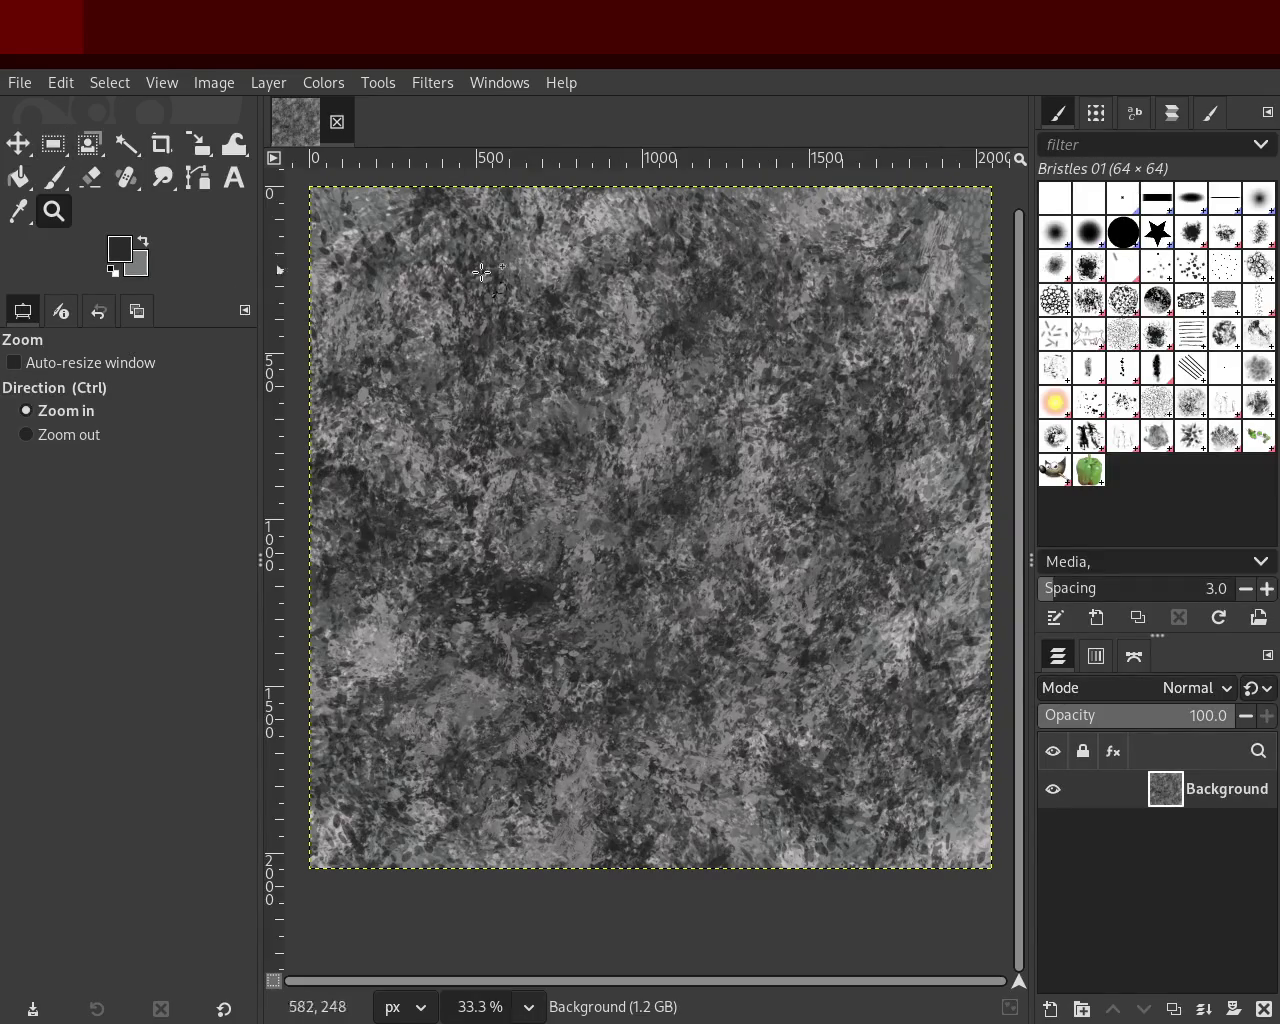
# Step: Zoom in on the upper-left detail again and back out until the image edges show
pyautogui.click(620, 262)
pyautogui.click(474, 274)
pyautogui.keyDown('ctrl'); pyautogui.click(580, 393); pyautogui.keyUp('ctrl')
pyautogui.click(580, 393)
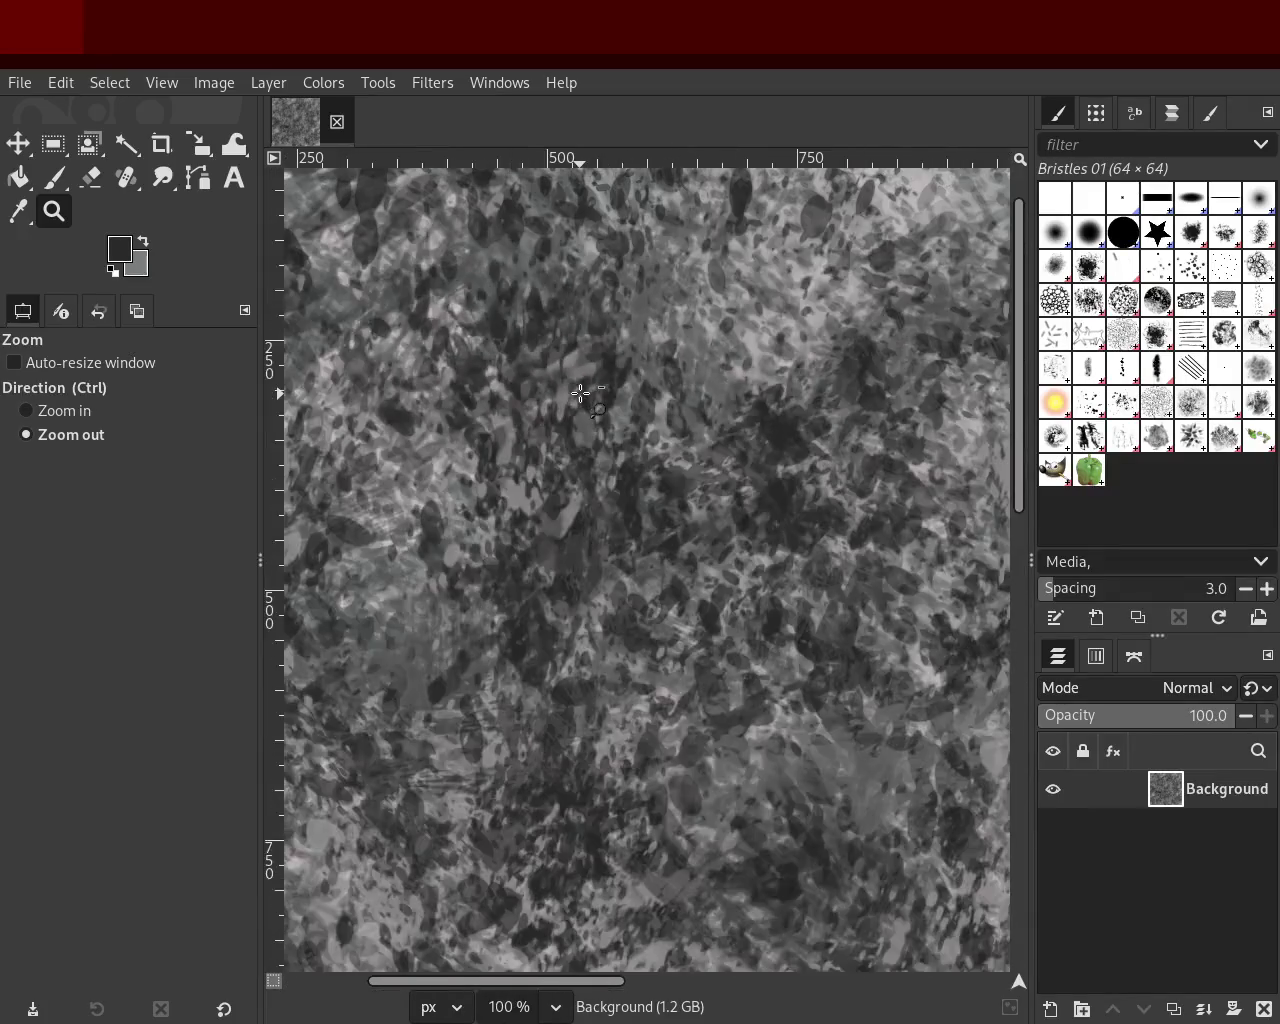
pyautogui.click(580, 393)
pyautogui.click(580, 393)
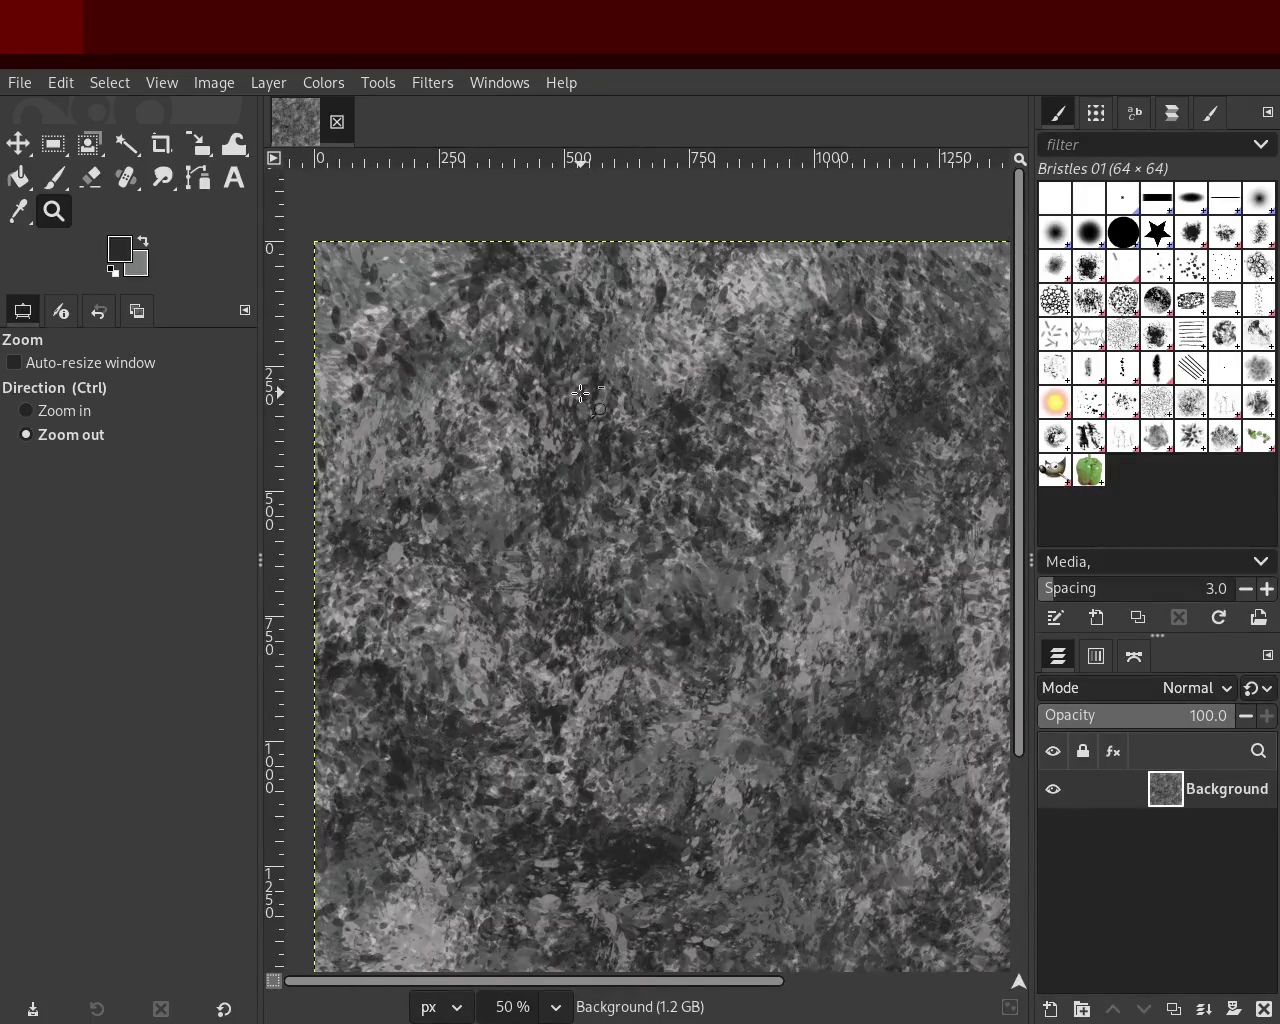
pyautogui.keyDown('ctrl'); pyautogui.click(580, 393); pyautogui.keyUp('ctrl')
pyautogui.click(585, 423)
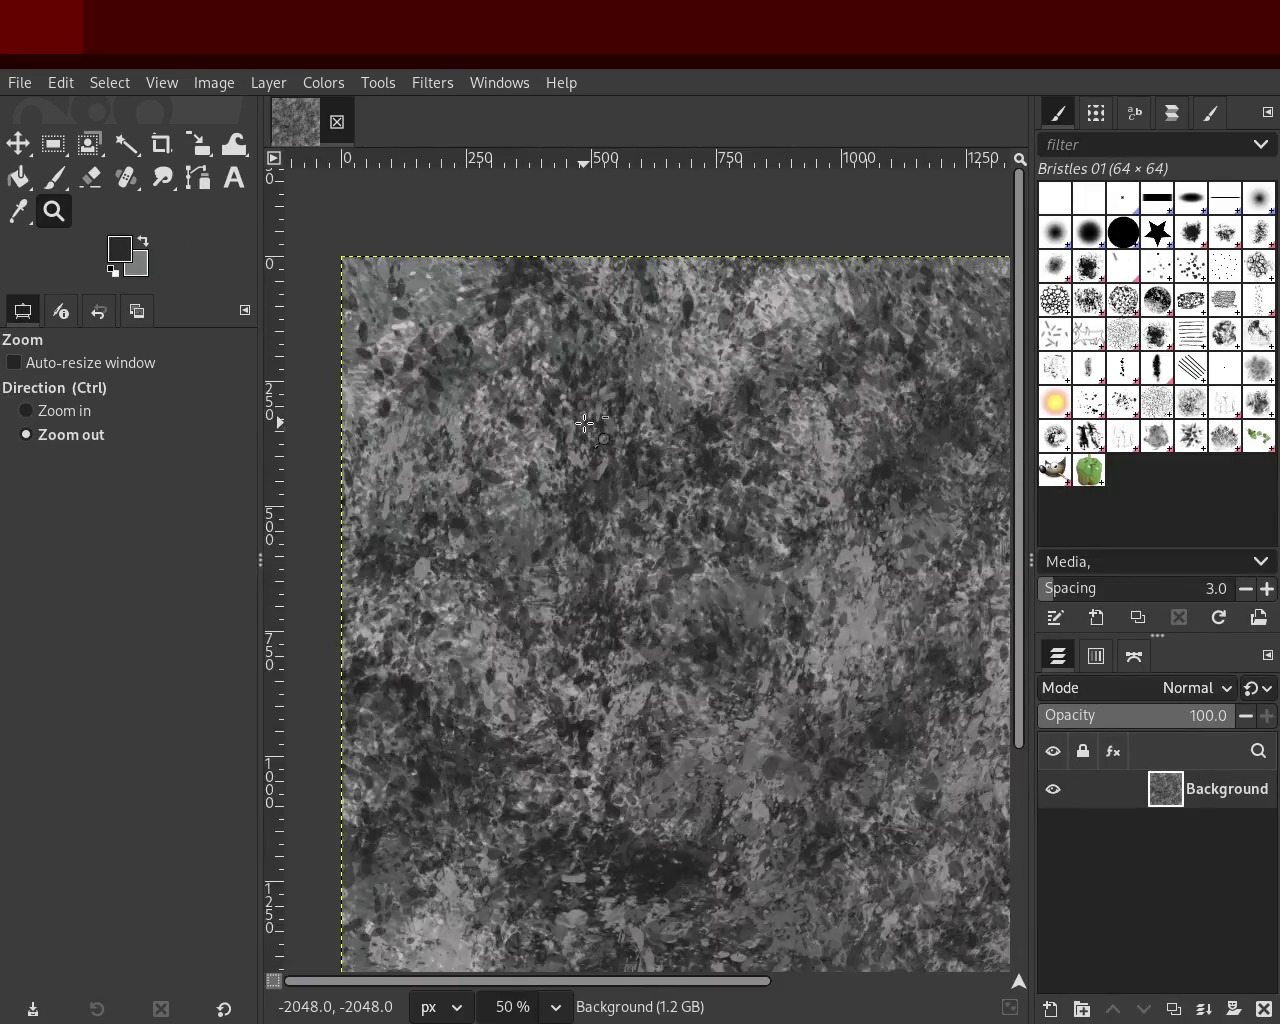
pyautogui.click(66, 187)
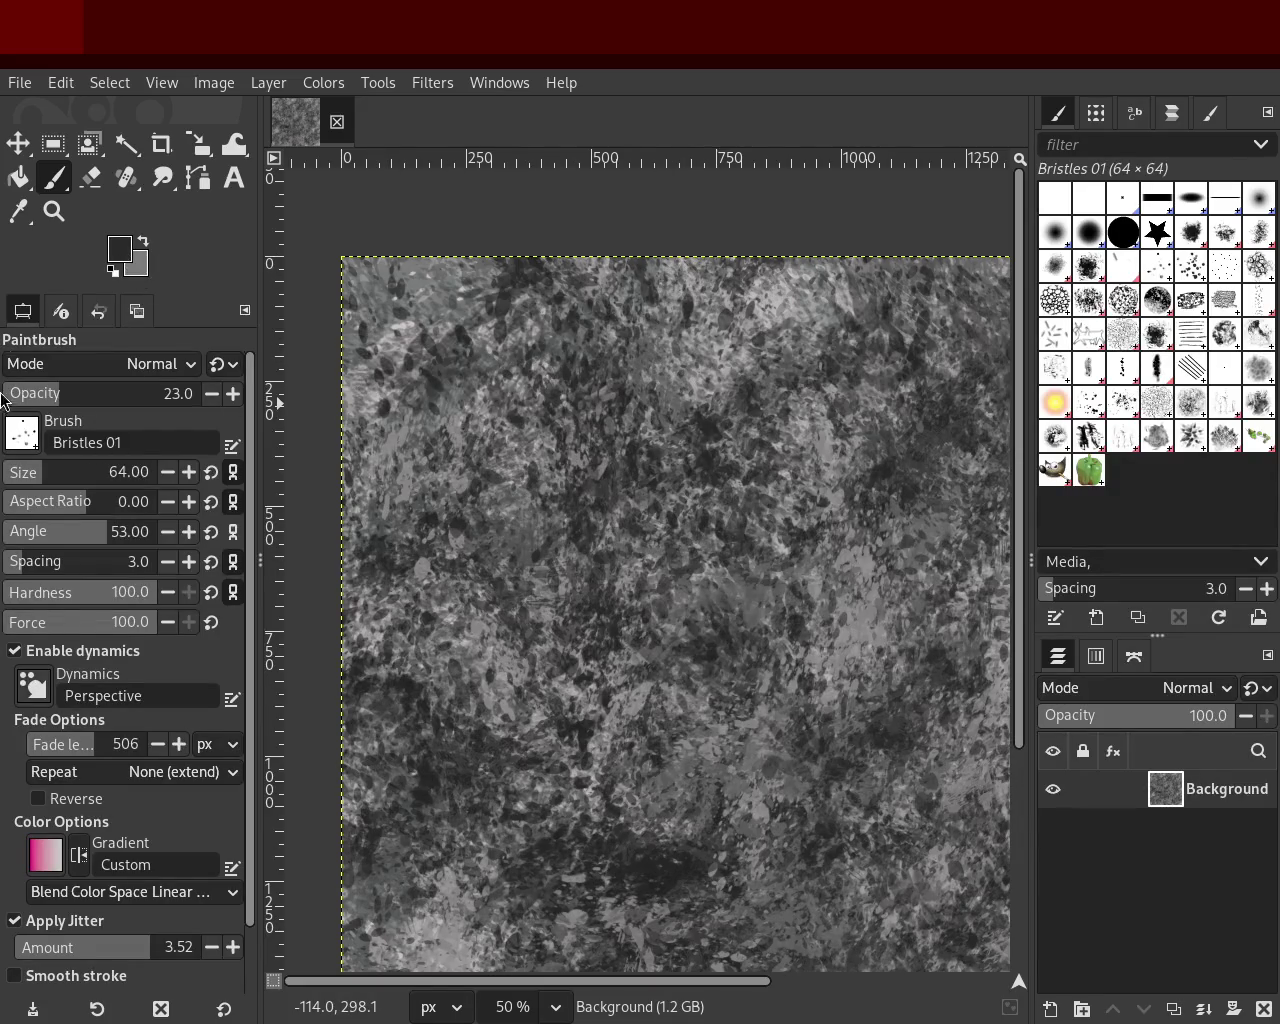
# Step: Paint dark Bristles 01 strokes (size 151, opacity 60) down the left side of the texture
pyautogui.click(60, 213)
pyautogui.click(618, 440)
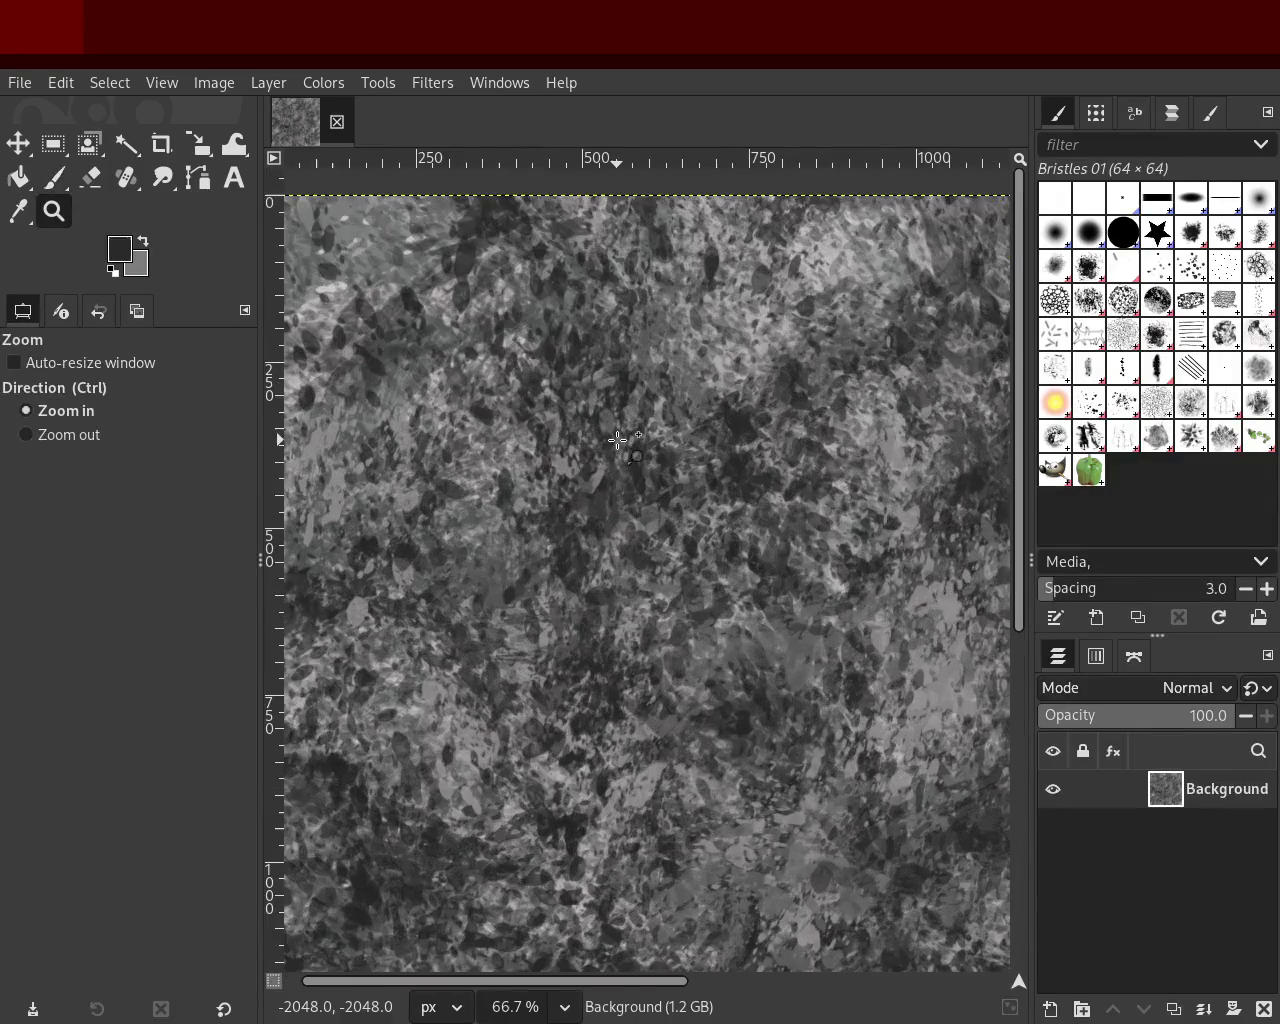
pyautogui.press('ctrl')
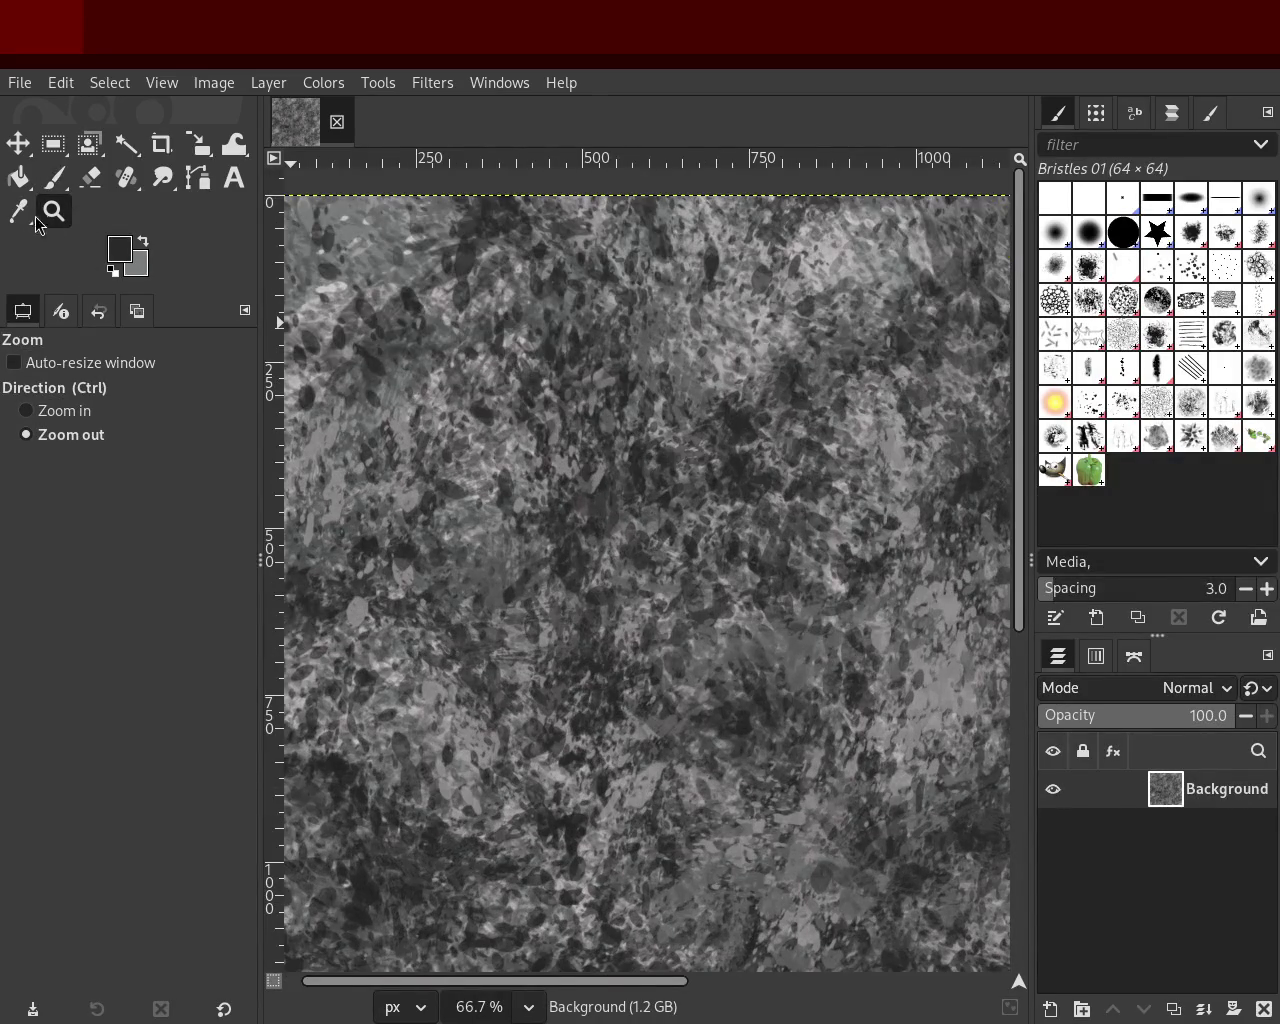
pyautogui.click(42, 182)
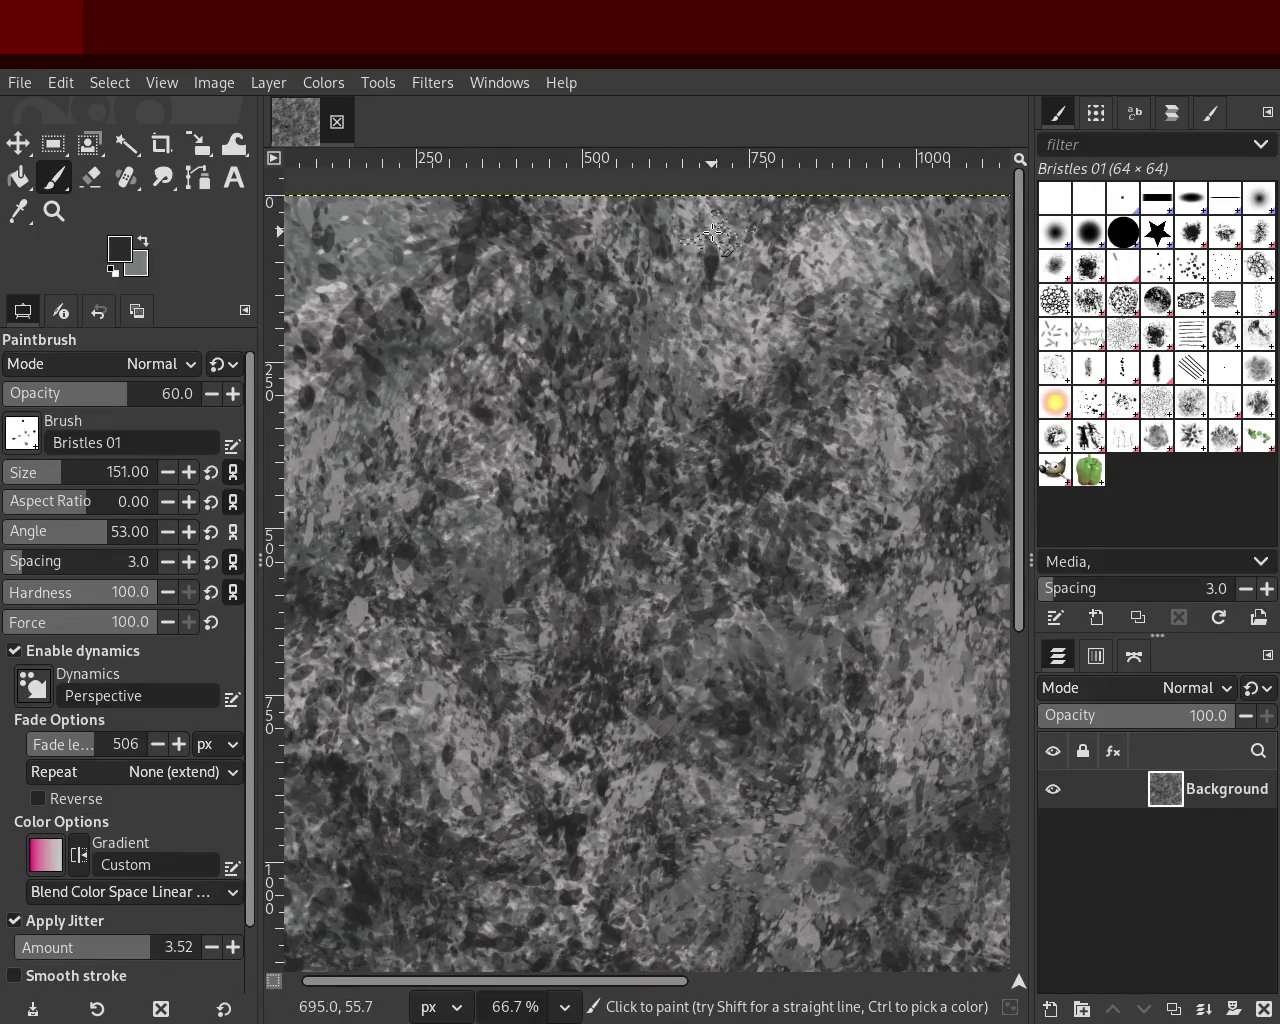
pyautogui.moveTo(634, 345); pyautogui.dragTo(353, 1000)
pyautogui.moveTo(517, 246); pyautogui.dragTo(105, 866)
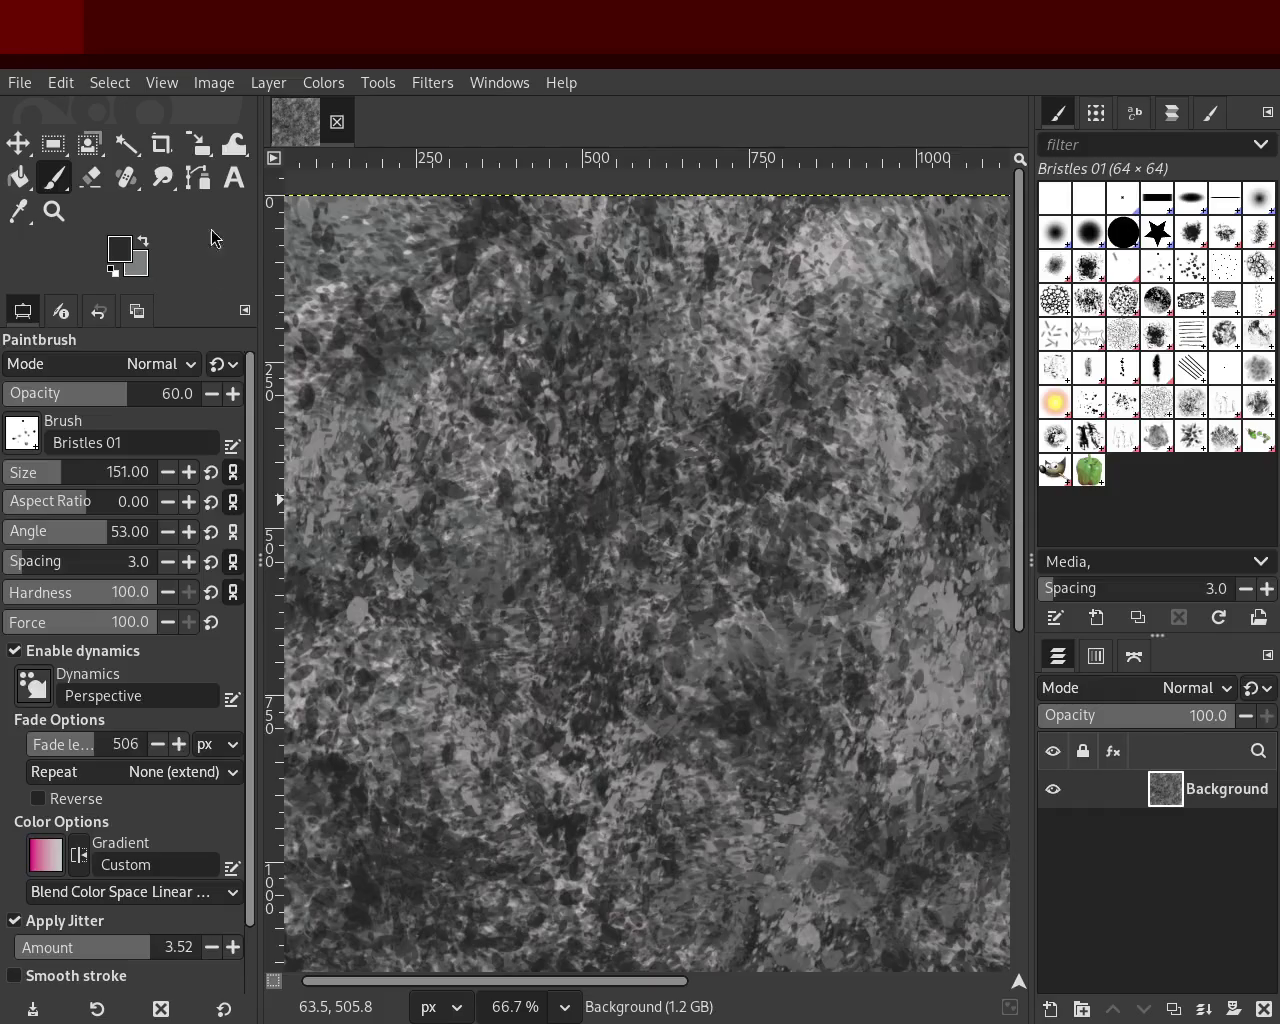
# Step: Zoom out to view the whole image
pyautogui.click(56, 210)
pyautogui.press('1')
pyautogui.click(681, 497)
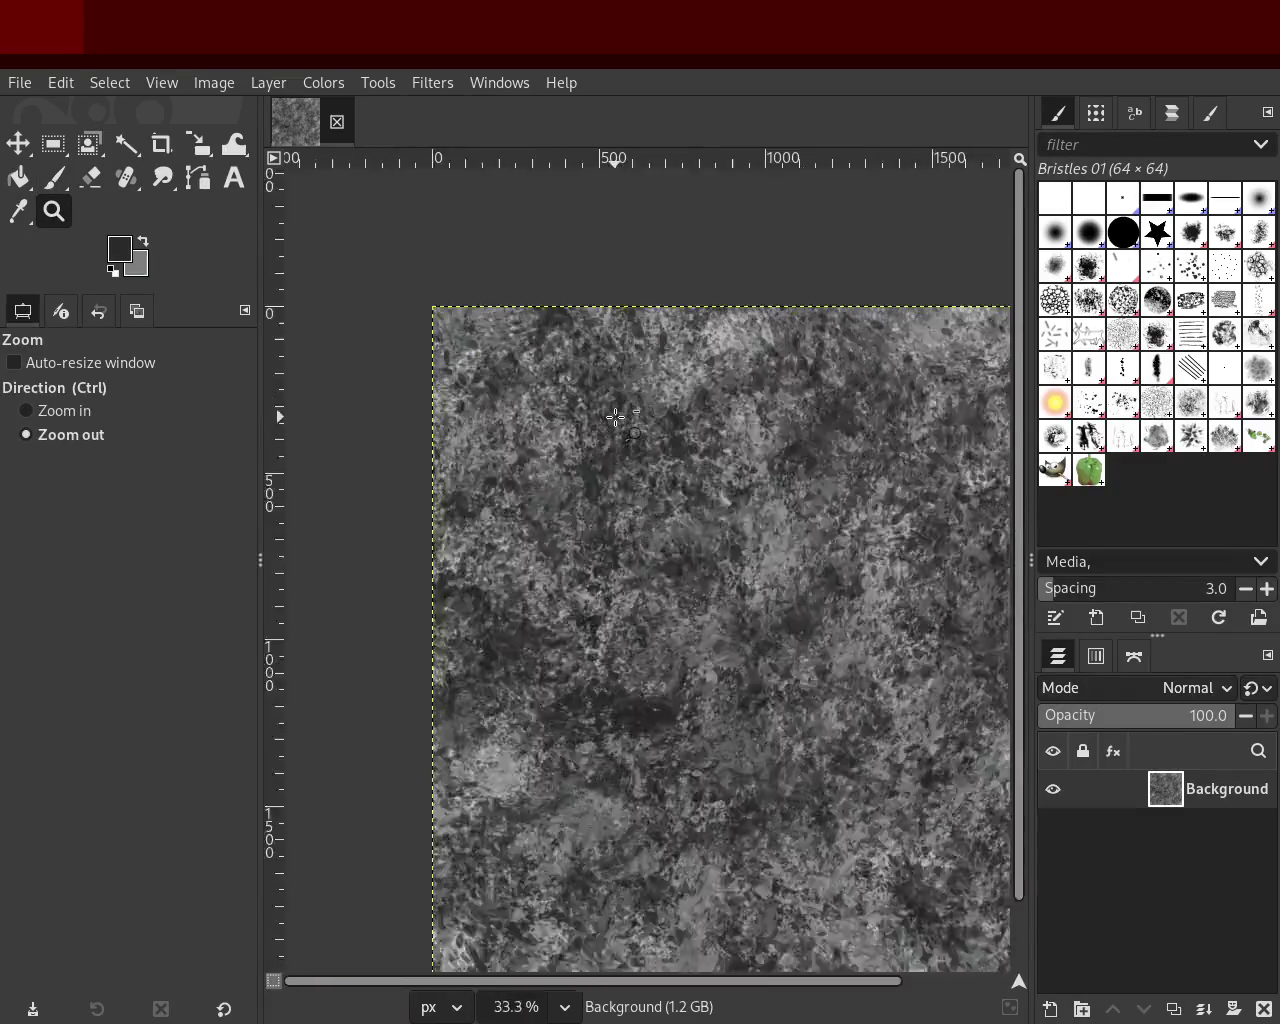
# Step: Zoom in close on the lower-right texture detail, then back out to review it
pyautogui.click(681, 497)
pyautogui.keyDown('ctrl'); pyautogui.click(681, 497); pyautogui.keyUp('ctrl')
pyautogui.keyDown('ctrl'); pyautogui.click(681, 497); pyautogui.keyUp('ctrl')
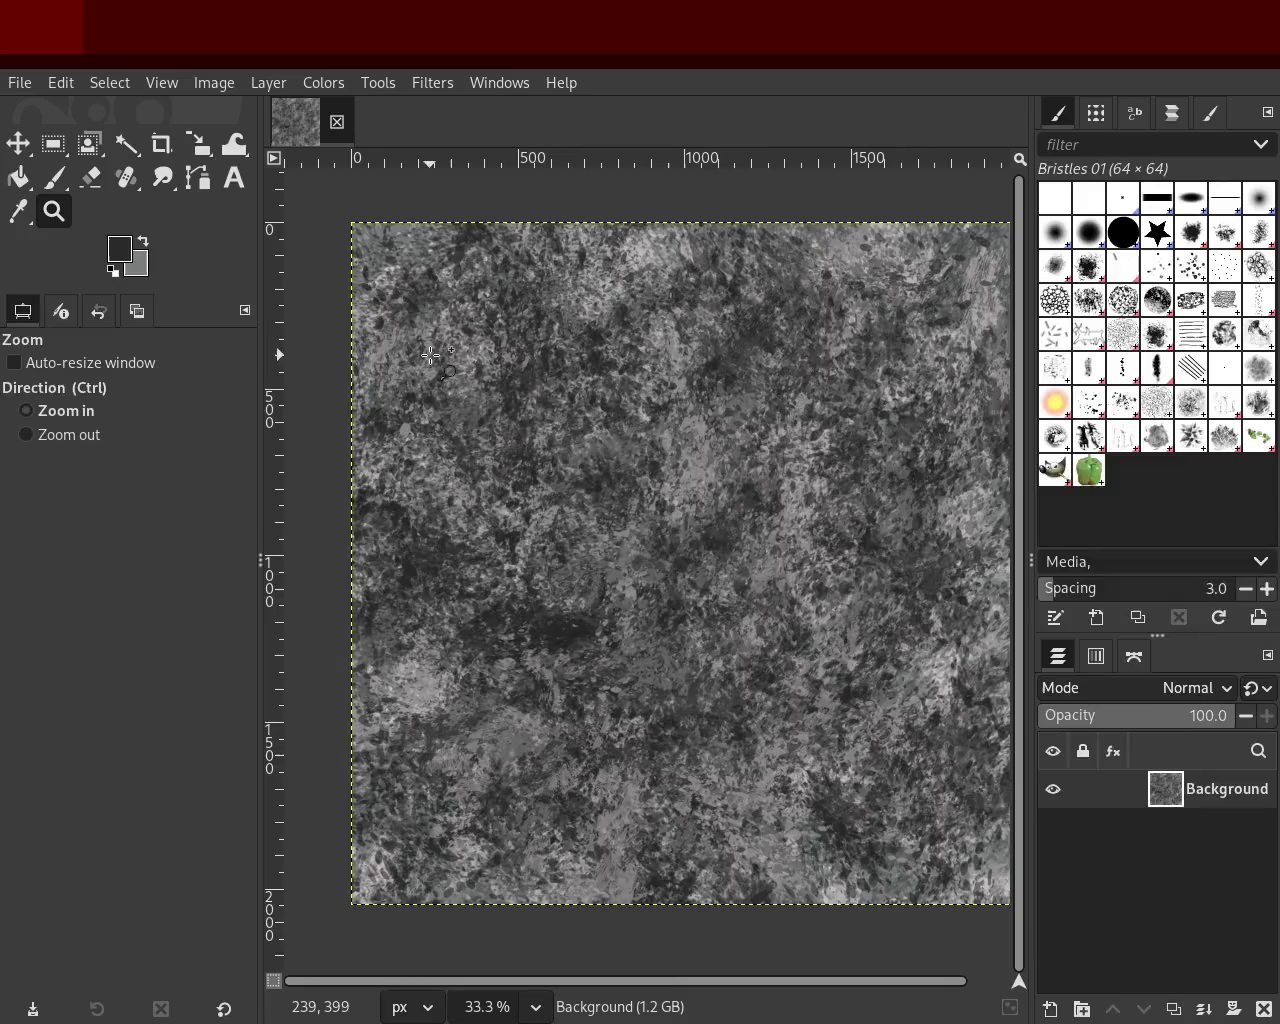
pyautogui.keyDown('ctrl'); pyautogui.click(851, 601); pyautogui.keyUp('ctrl')
pyautogui.keyDown('ctrl'); pyautogui.click(851, 601); pyautogui.keyUp('ctrl')
pyautogui.keyDown('ctrl'); pyautogui.click(851, 601); pyautogui.keyUp('ctrl')
pyautogui.keyDown('ctrl'); pyautogui.click(851, 601); pyautogui.keyUp('ctrl')
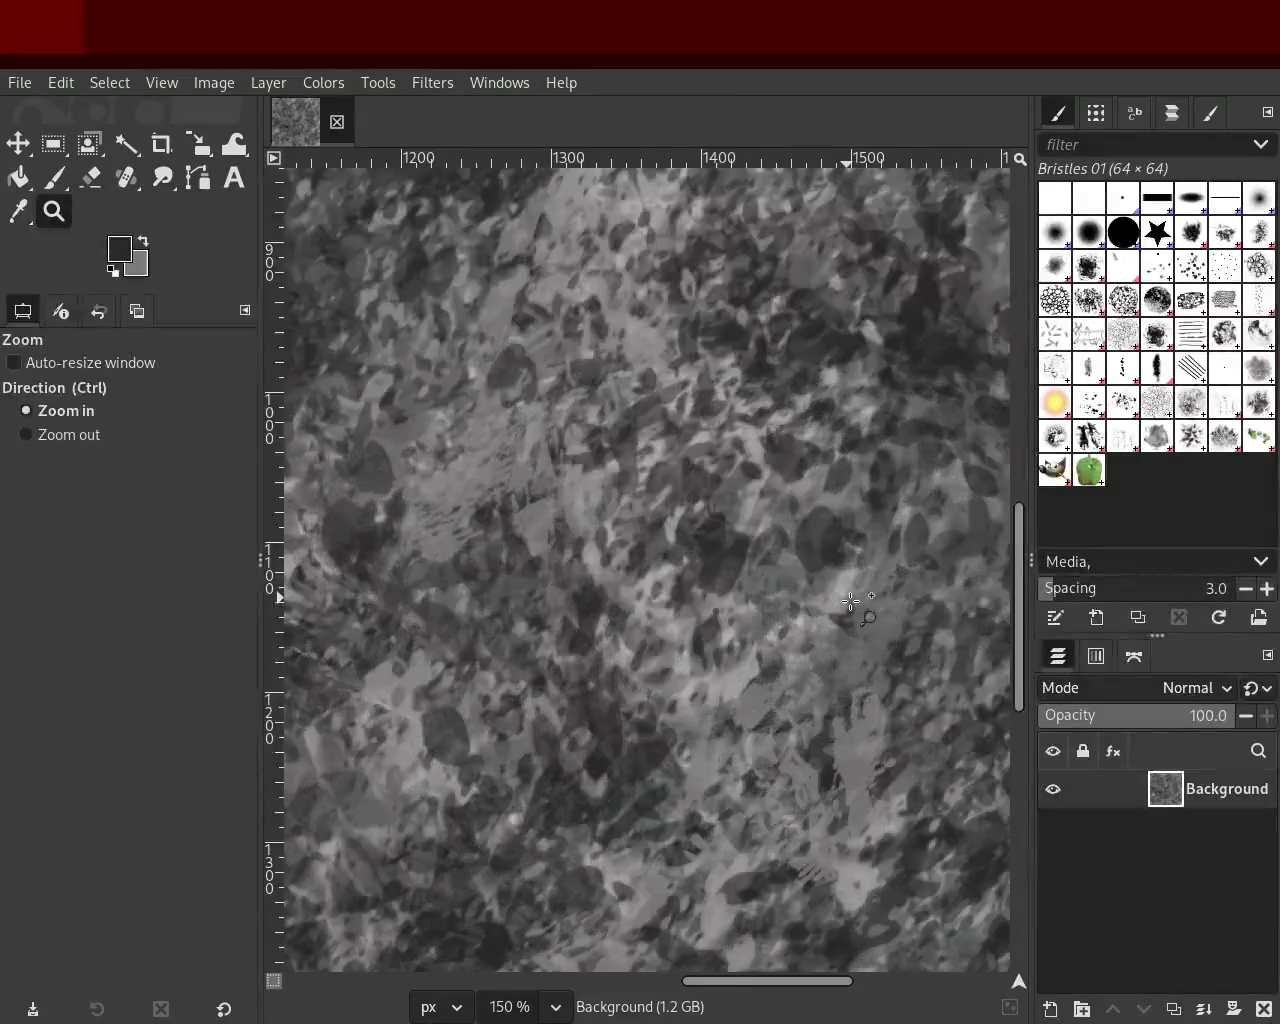
pyautogui.keyDown('ctrl'); pyautogui.click(851, 601); pyautogui.keyUp('ctrl')
pyautogui.doubleClick(851, 601)
pyautogui.tripleClick(851, 601)
pyautogui.click(582, 496)
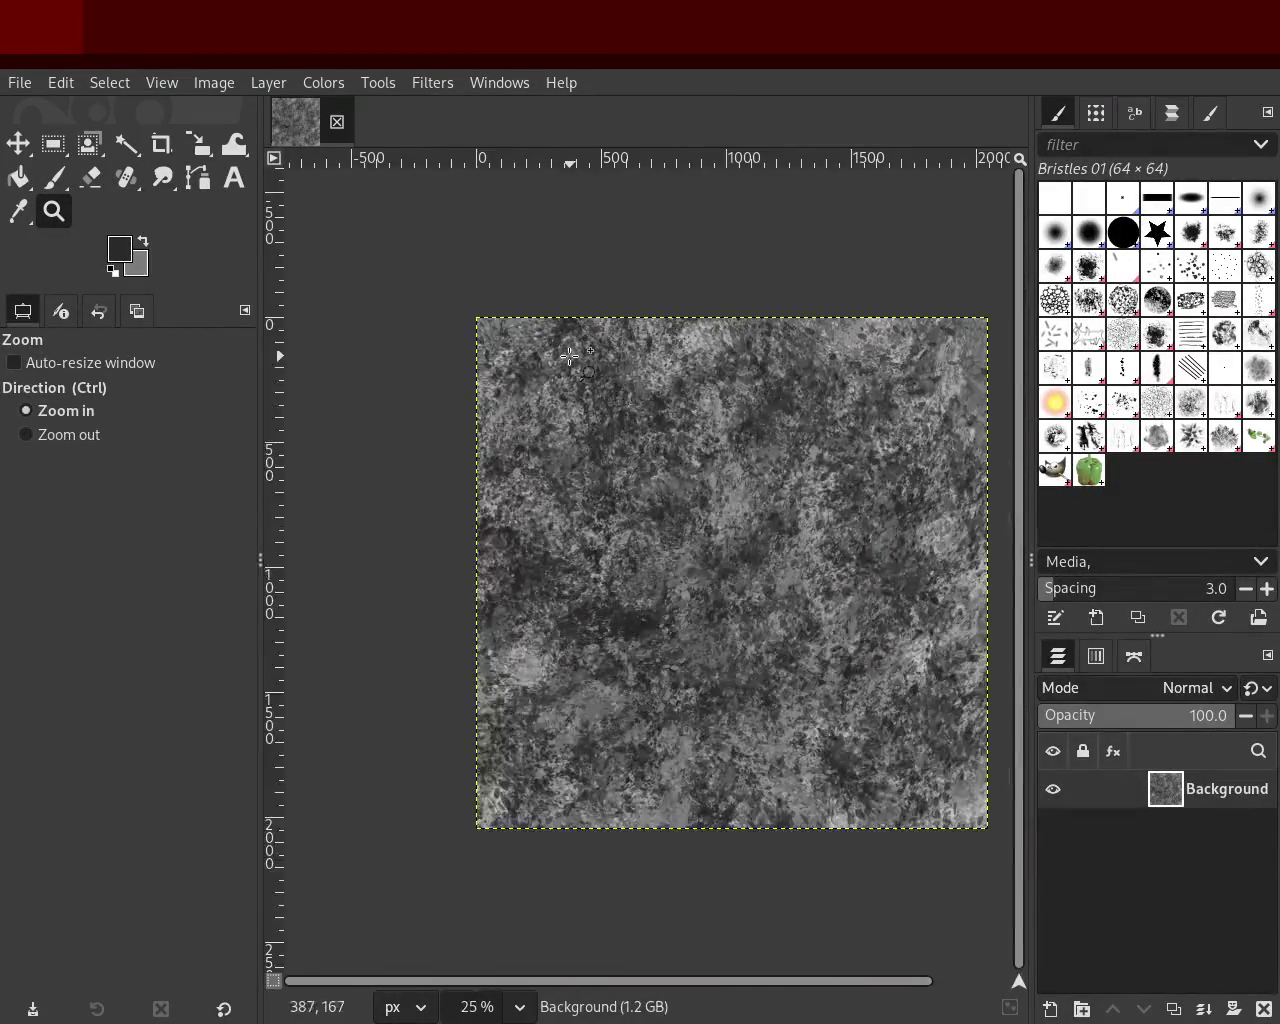
pyautogui.keyDown('ctrl'); pyautogui.click(572, 356); pyautogui.keyUp('ctrl')
pyautogui.keyDown('ctrl'); pyautogui.click(572, 356); pyautogui.keyUp('ctrl')
pyautogui.keyDown('ctrl'); pyautogui.click(572, 356); pyautogui.keyUp('ctrl')
pyautogui.keyDown('ctrl'); pyautogui.click(572, 356); pyautogui.keyUp('ctrl')
# Step: Fine-tune the zoom level and close in on the lower part of the texture
pyautogui.doubleClick(572, 356)
pyautogui.keyDown('ctrl'); pyautogui.click(631, 488); pyautogui.keyUp('ctrl')
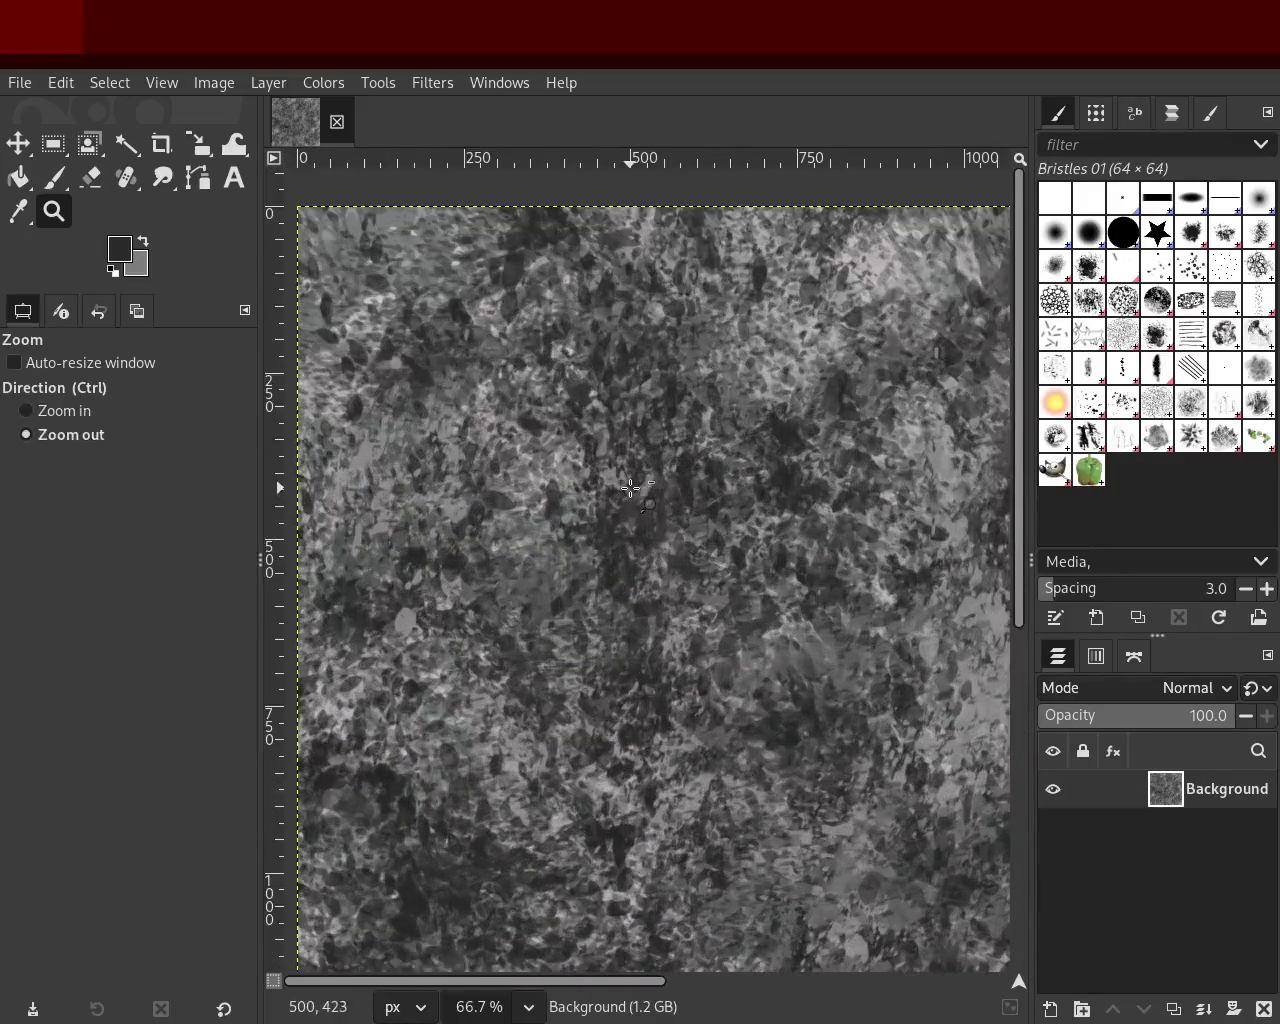
pyautogui.doubleClick(621, 406)
pyautogui.click(684, 715)
pyautogui.keyDown('ctrl'); pyautogui.click(622, 397); pyautogui.keyUp('ctrl')
pyautogui.keyDown('ctrl'); pyautogui.click(606, 654); pyautogui.keyUp('ctrl')
pyautogui.tripleClick(612, 640)
pyautogui.keyDown('ctrl'); pyautogui.click(643, 484); pyautogui.keyUp('ctrl')
pyautogui.keyDown('ctrl'); pyautogui.click(660, 610); pyautogui.keyUp('ctrl')
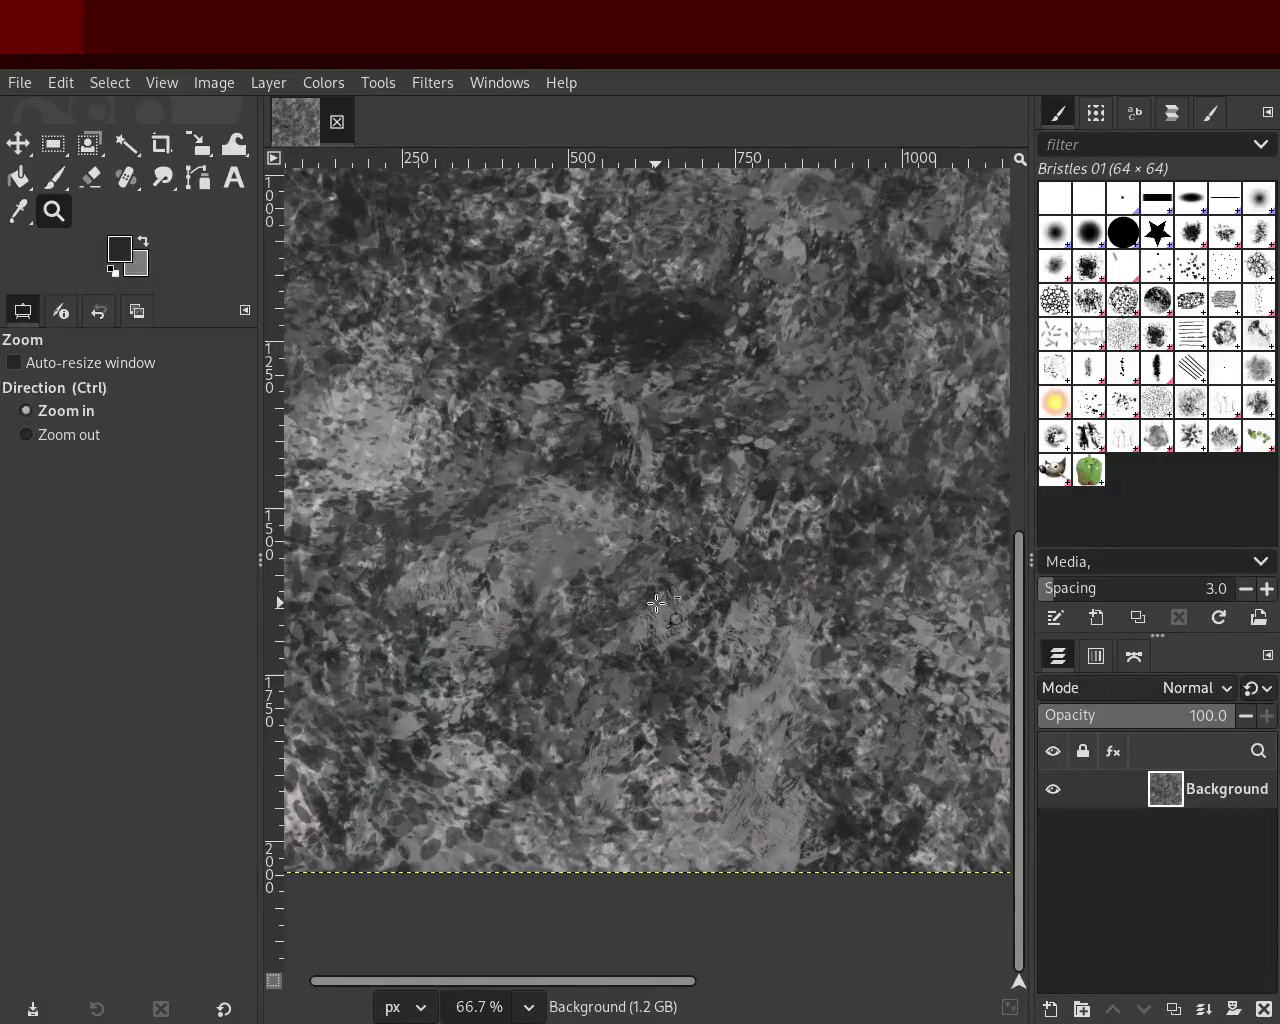
pyautogui.click(42, 188)
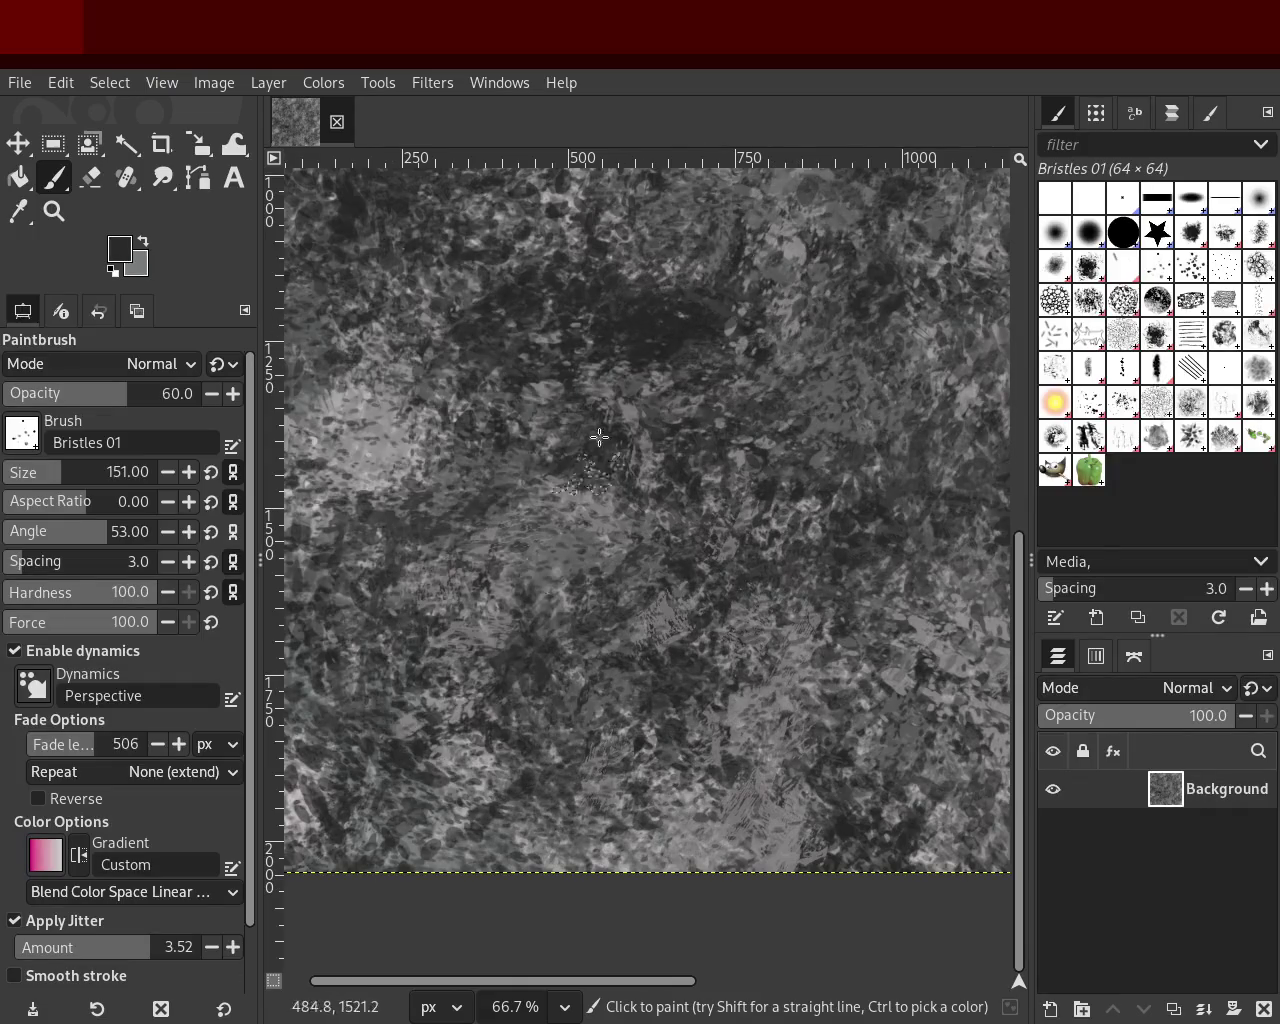
# Step: Add dark Bristles 01 dabs over the light patches, then zoom to check the image
pyautogui.click(404, 392)
pyautogui.moveTo(727, 743)
pyautogui.mouseDown()
pyautogui.moveTo(671, 929)
pyautogui.moveTo(856, 469)
pyautogui.moveTo(679, 737)
pyautogui.moveTo(600, 690)
pyautogui.mouseUp()
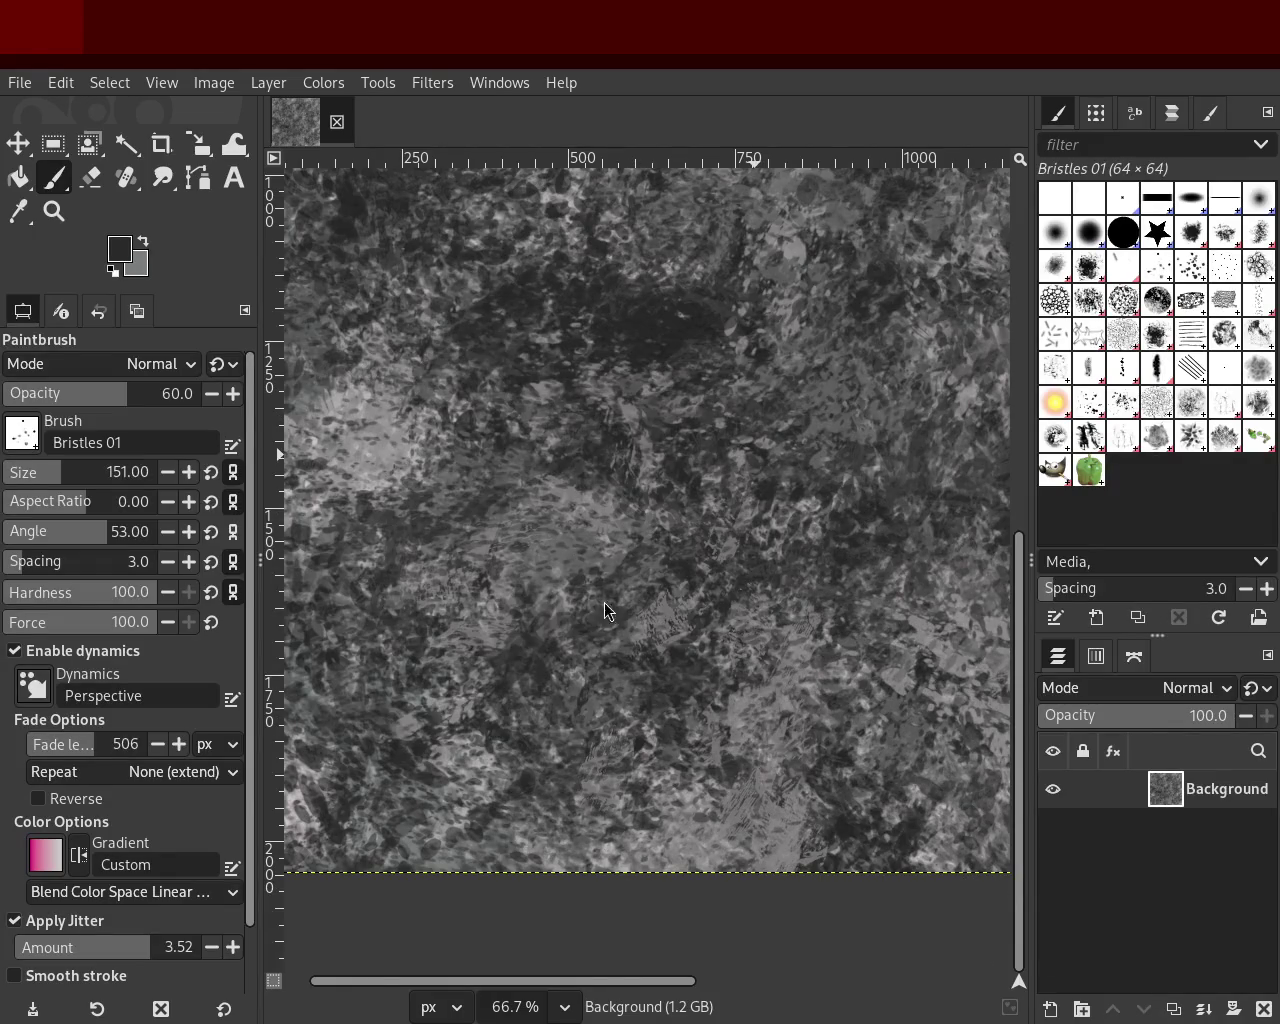
pyautogui.click(60, 210)
pyautogui.scroll(1, 691, 500)
pyautogui.scroll(-4, 686, 486)
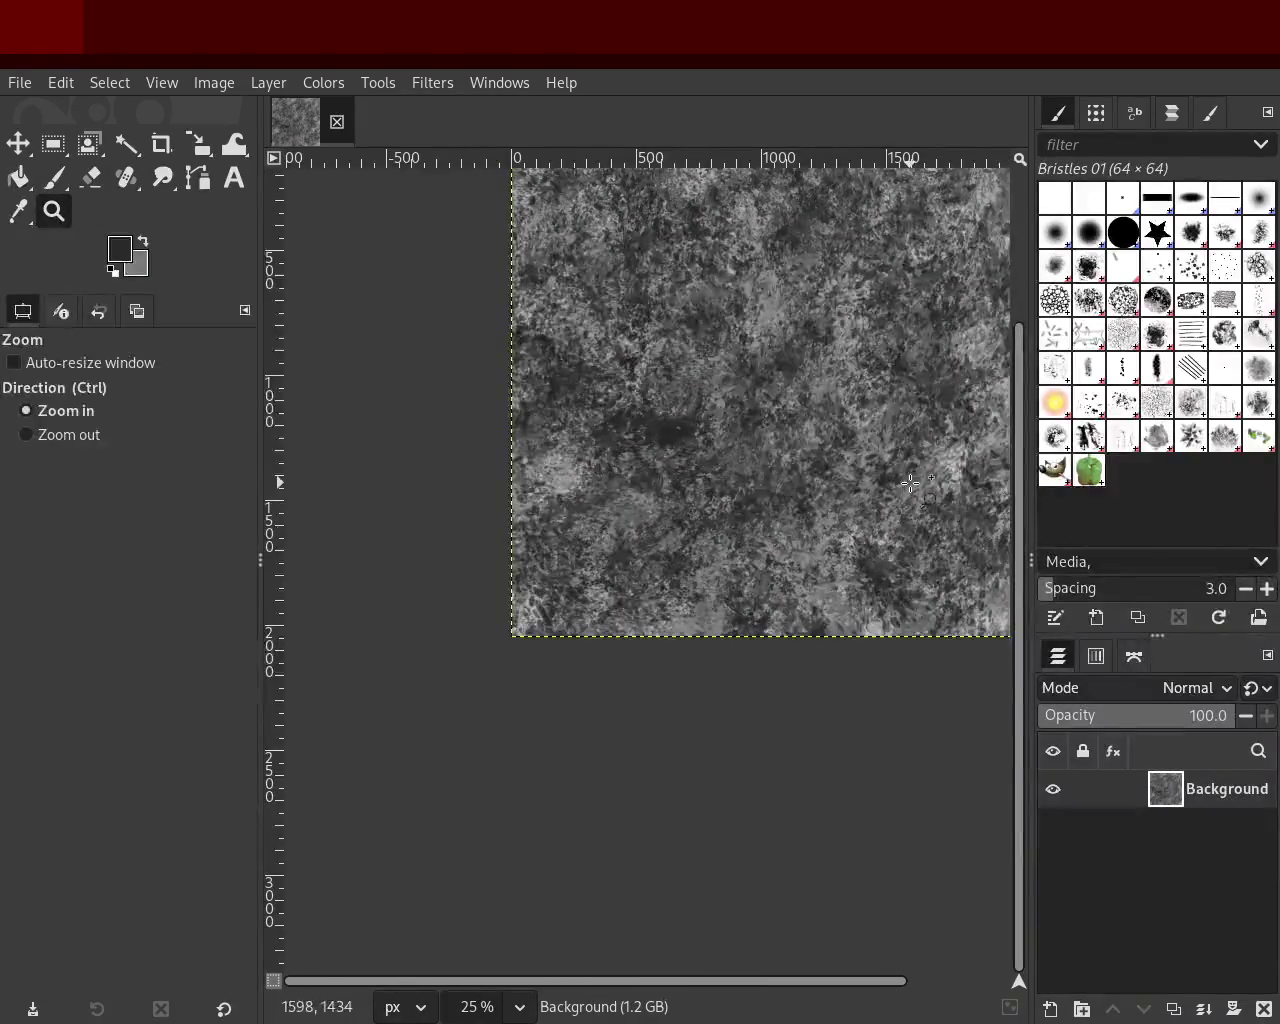
pyautogui.scroll(2, 910, 483)
pyautogui.scroll(-2, 851, 474)
pyautogui.scroll(1, 820, 495)
pyautogui.scroll(1, 808, 503)
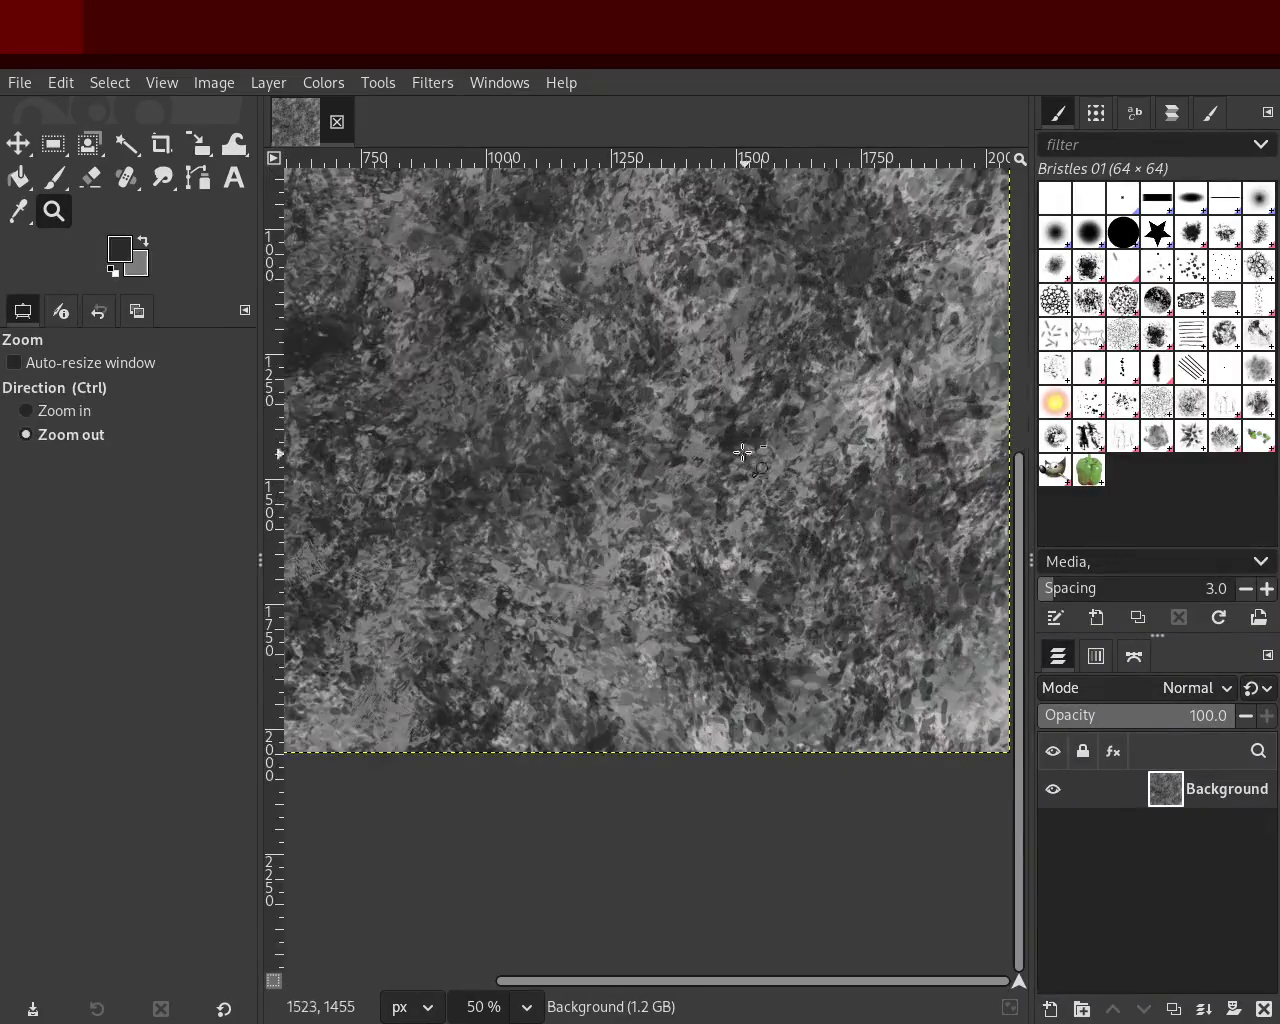
pyautogui.scroll(1, 840, 552)
pyautogui.scroll(-2, 780, 548)
pyautogui.scroll(2, 770, 545)
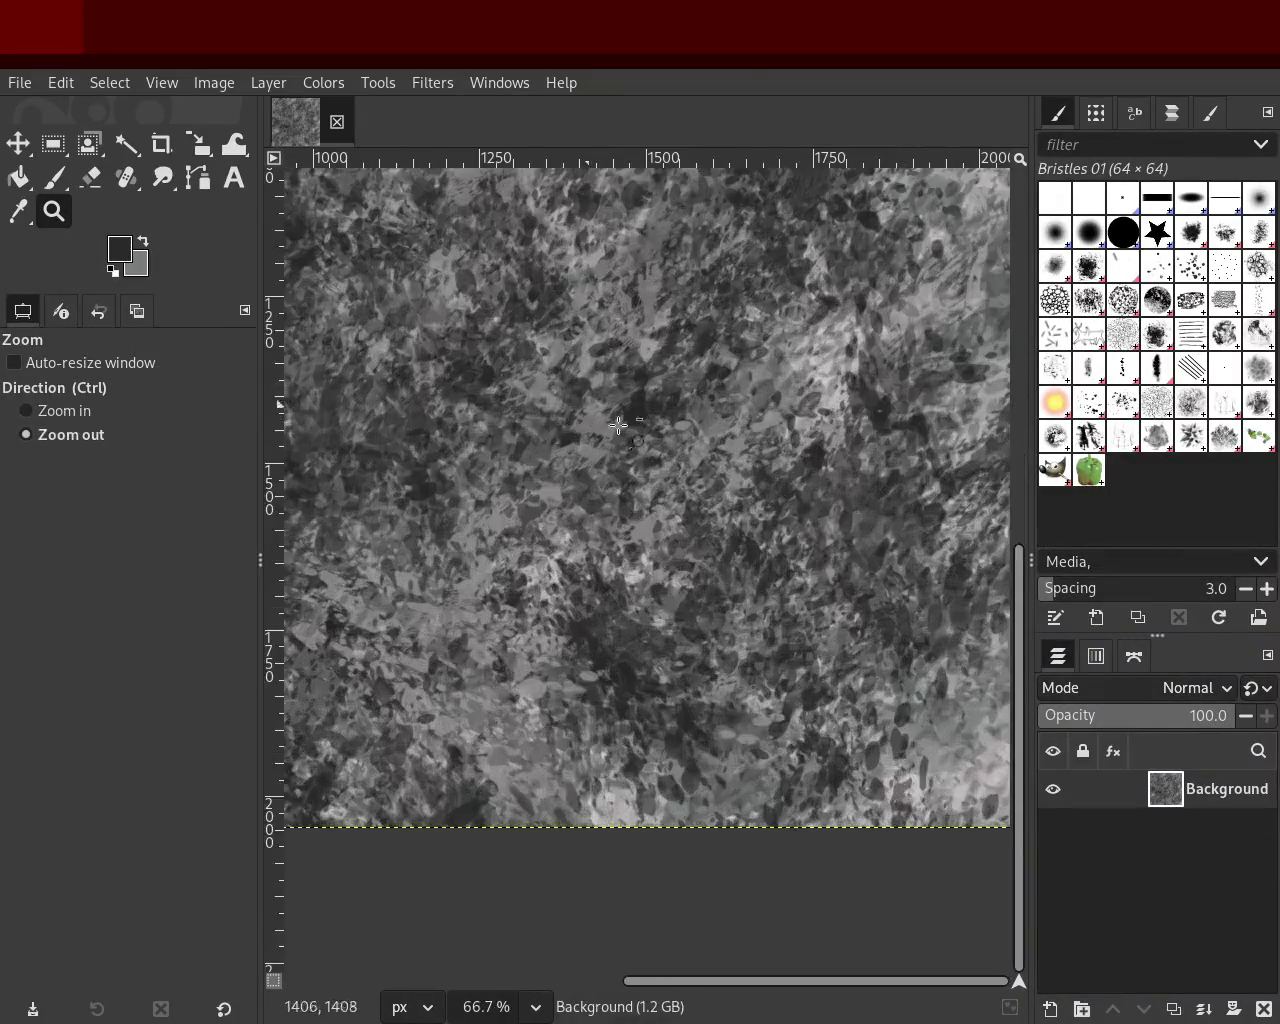
pyautogui.scroll(-1, 758, 542)
# Step: Alternate between Paintbrush and Zoom tool, re-checking the whole stone texture
pyautogui.click(57, 180)
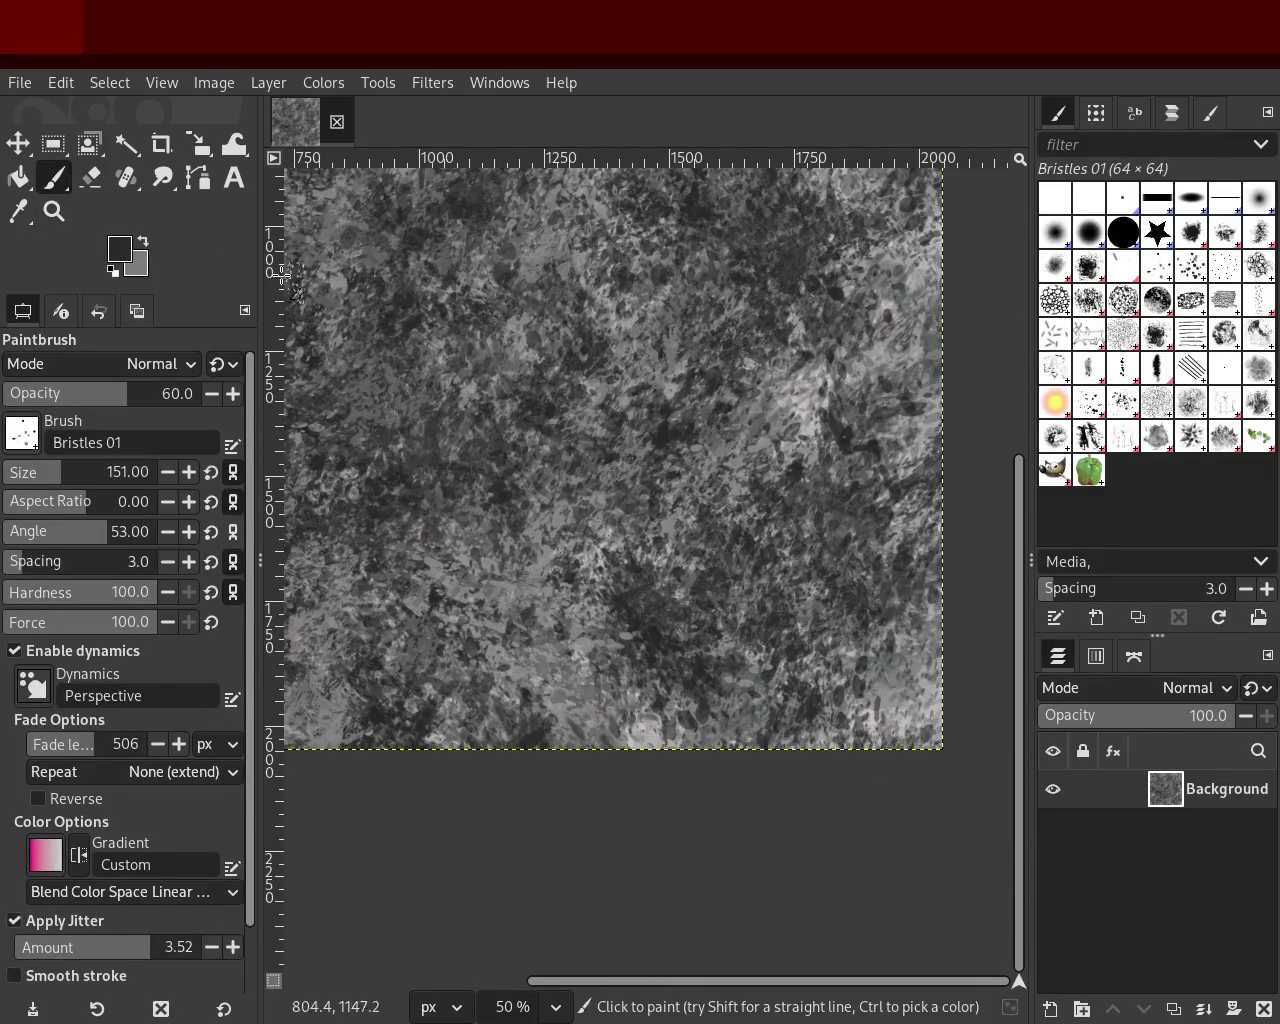
pyautogui.click(54, 211)
pyautogui.scroll(1, 690, 610)
pyautogui.scroll(-3, 709, 627)
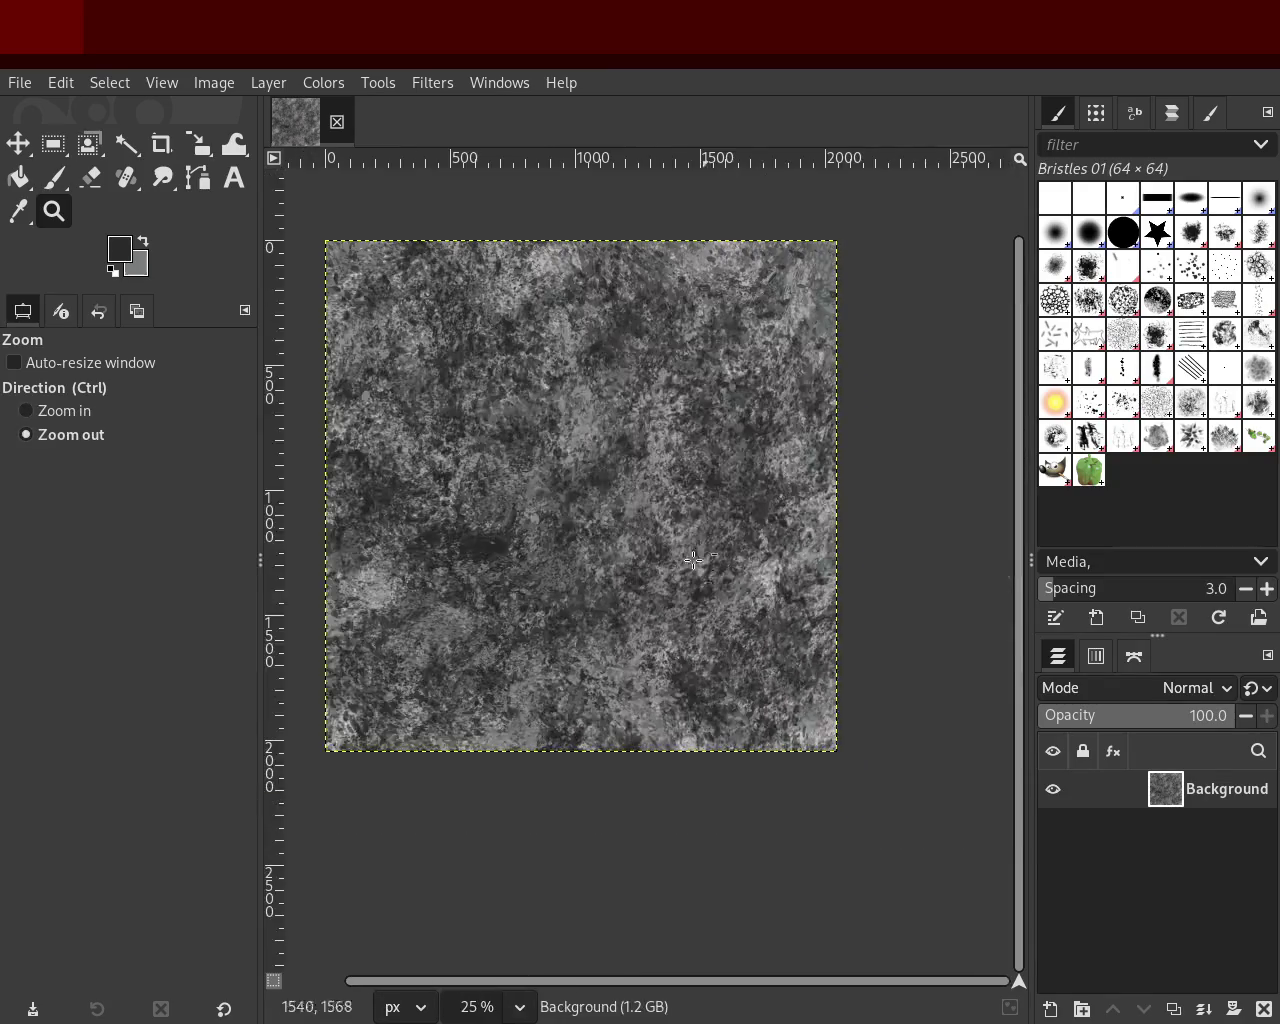
pyautogui.scroll(1, 760, 329)
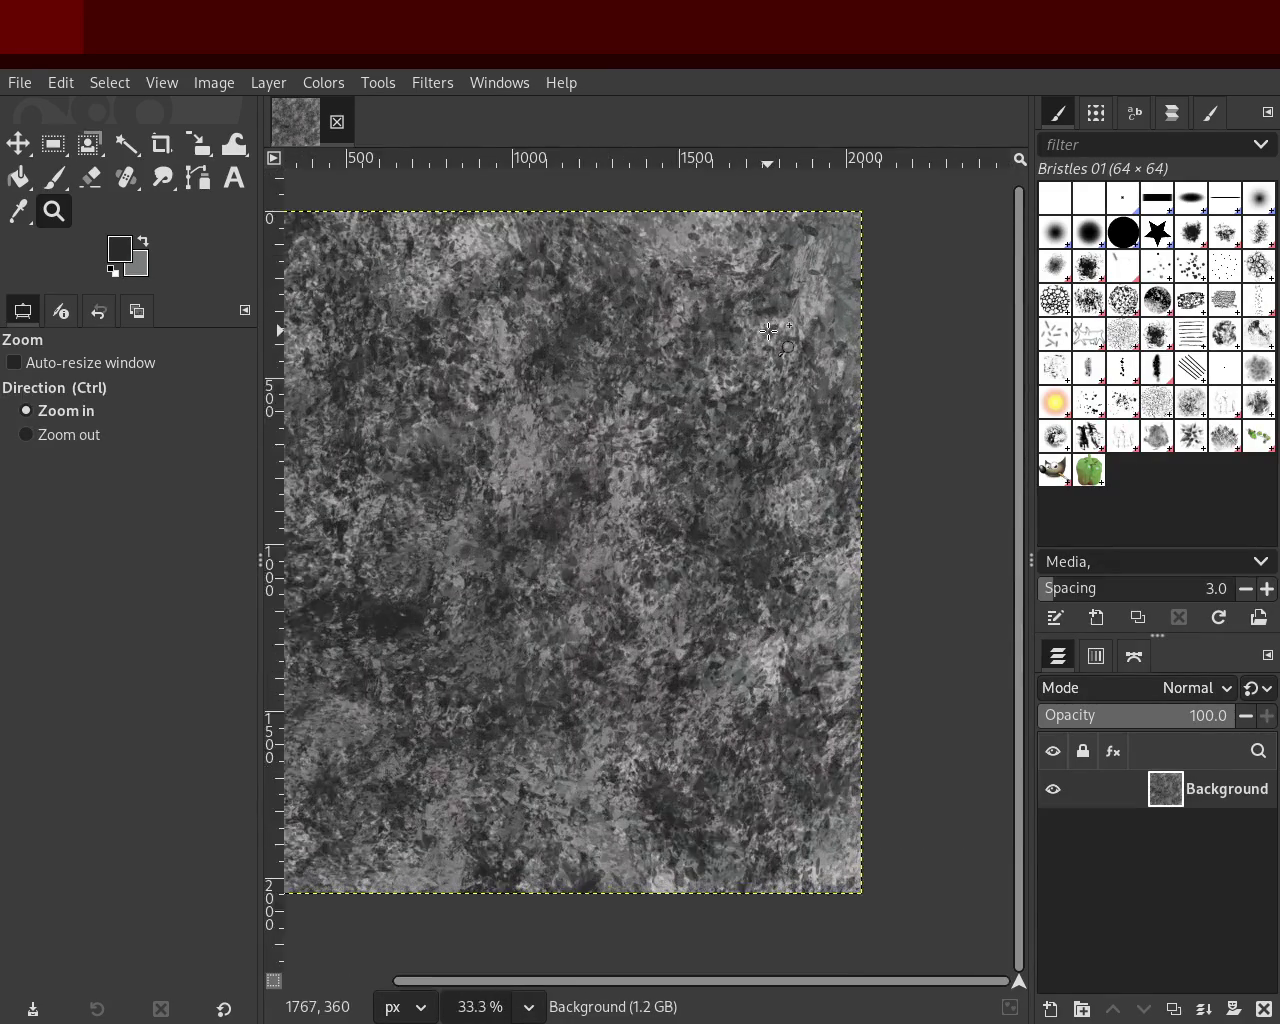
pyautogui.scroll(1, 760, 329)
pyautogui.click(35, 186)
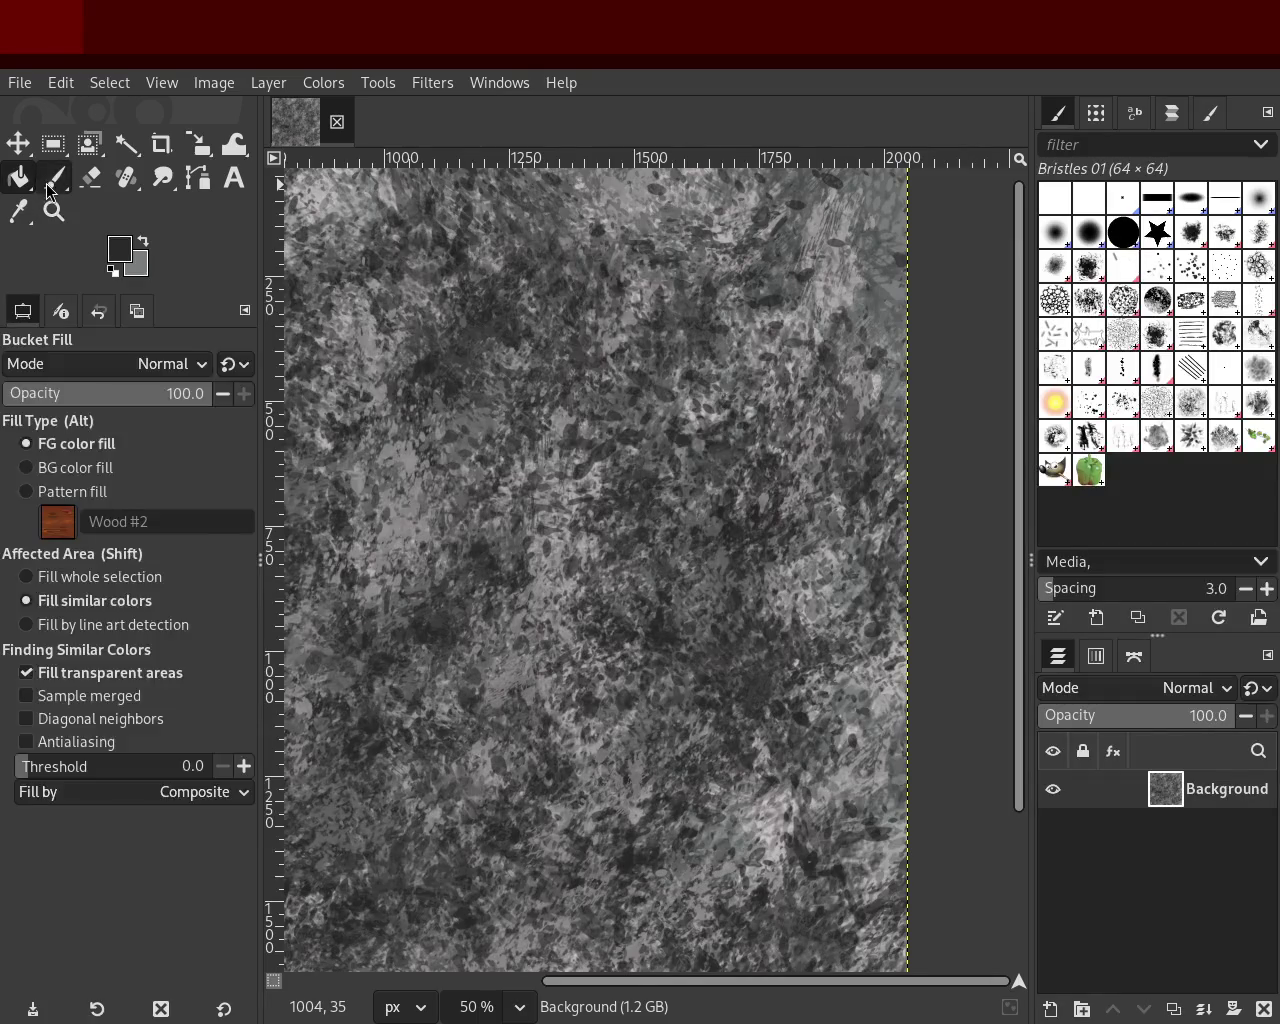
pyautogui.click(54, 178)
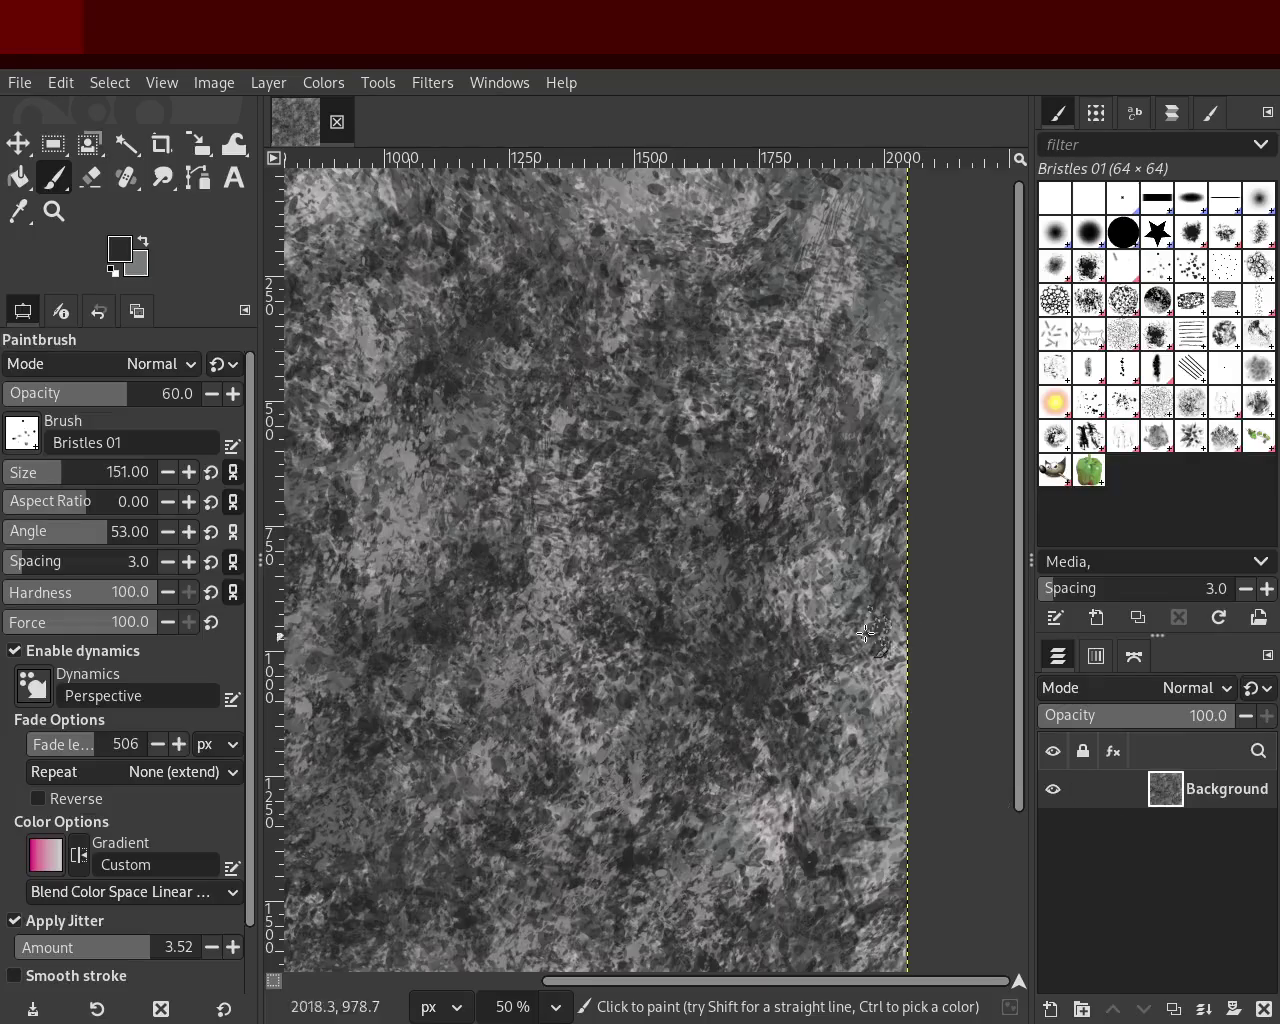
pyautogui.click(54, 211)
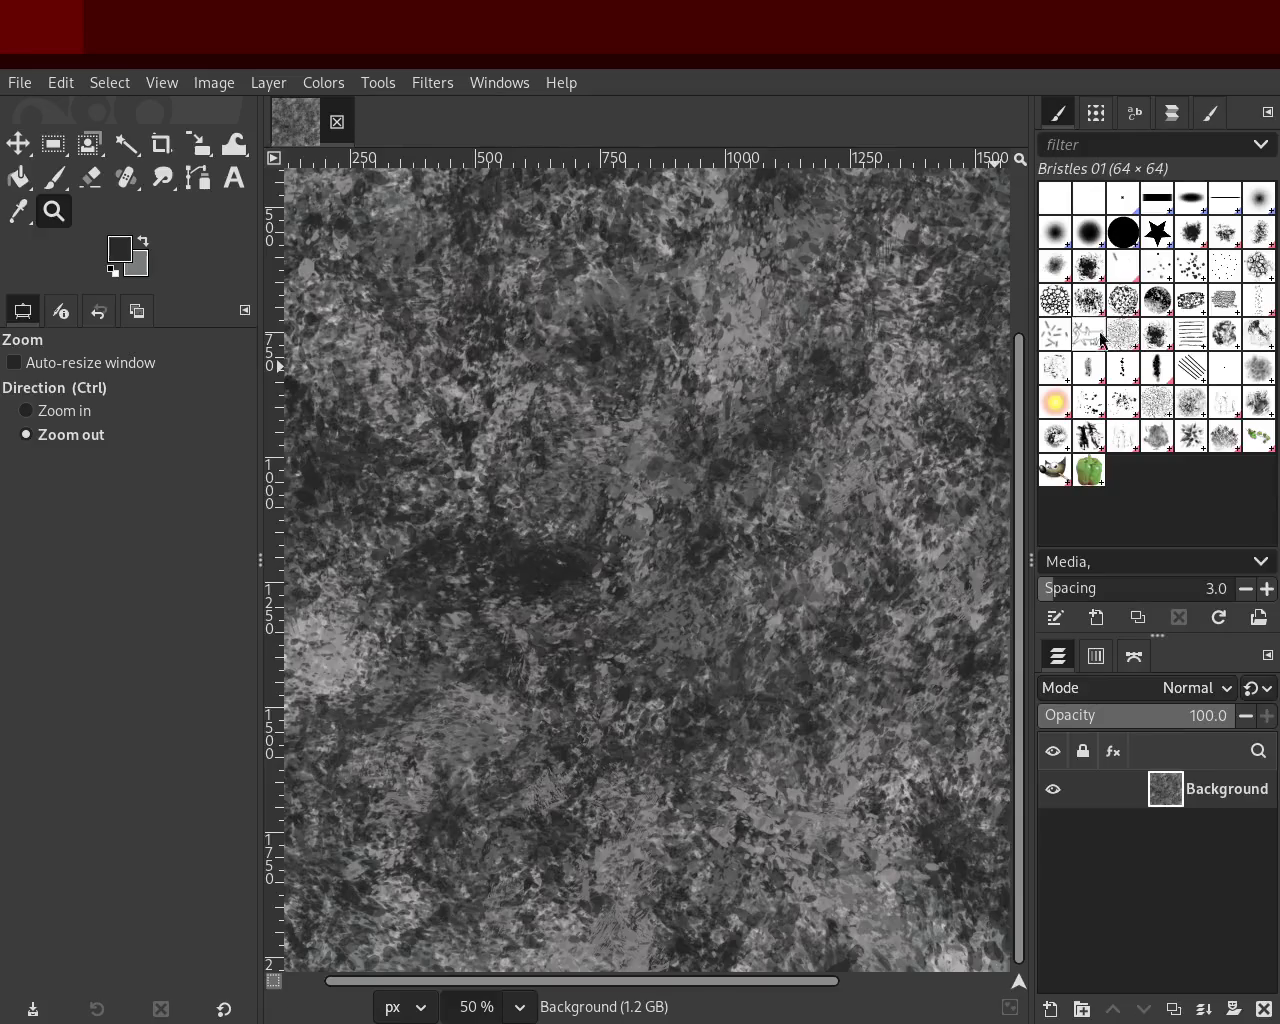
# Step: Set the Paintbrush to Texture Hose 03 (size 300, opacity 60, spacing 25)
pyautogui.click(1155, 440)
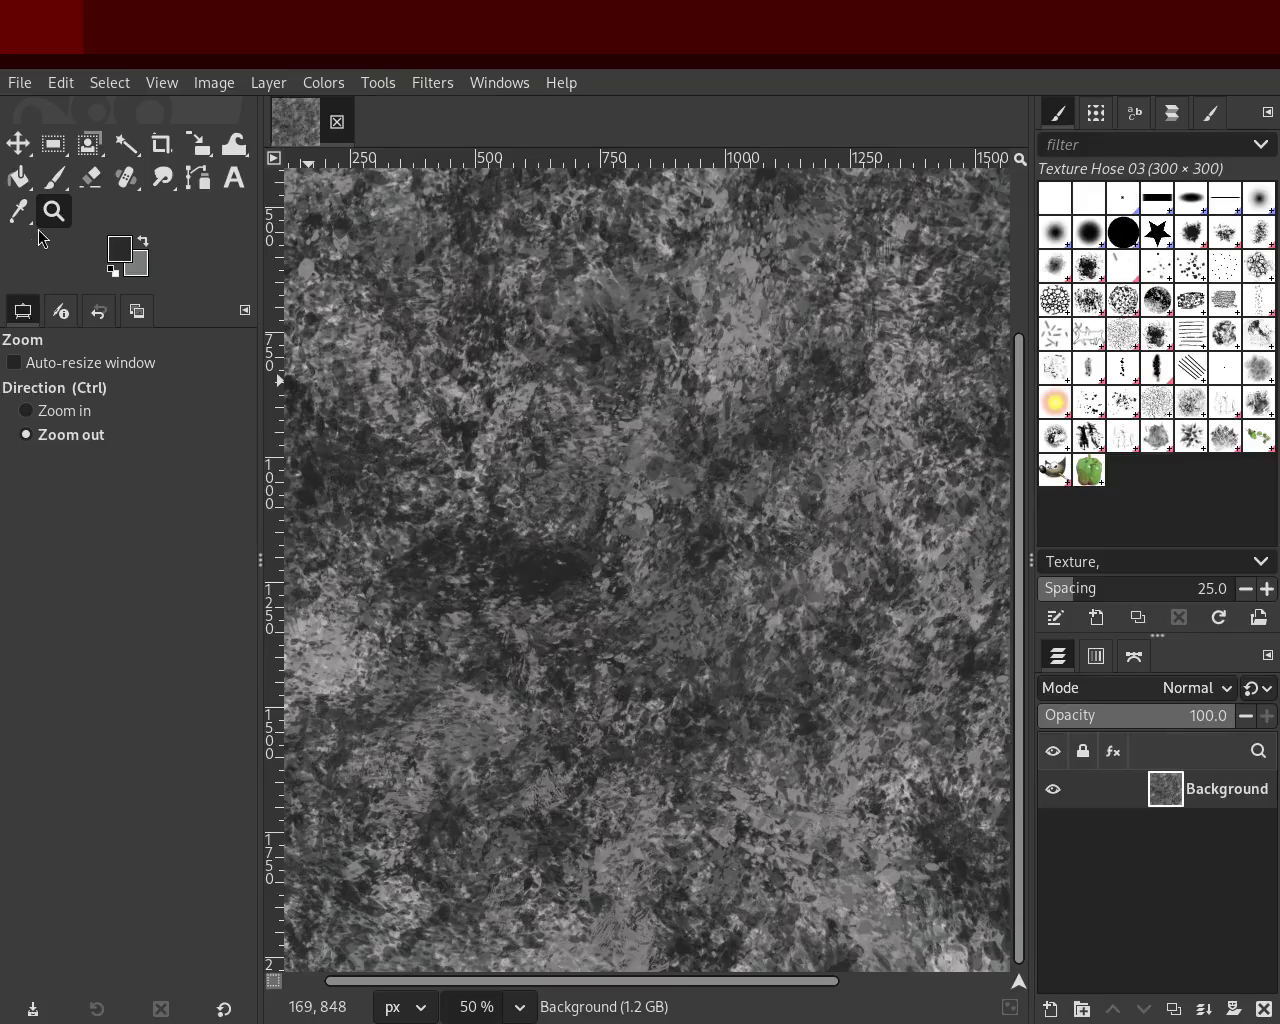
pyautogui.click(58, 182)
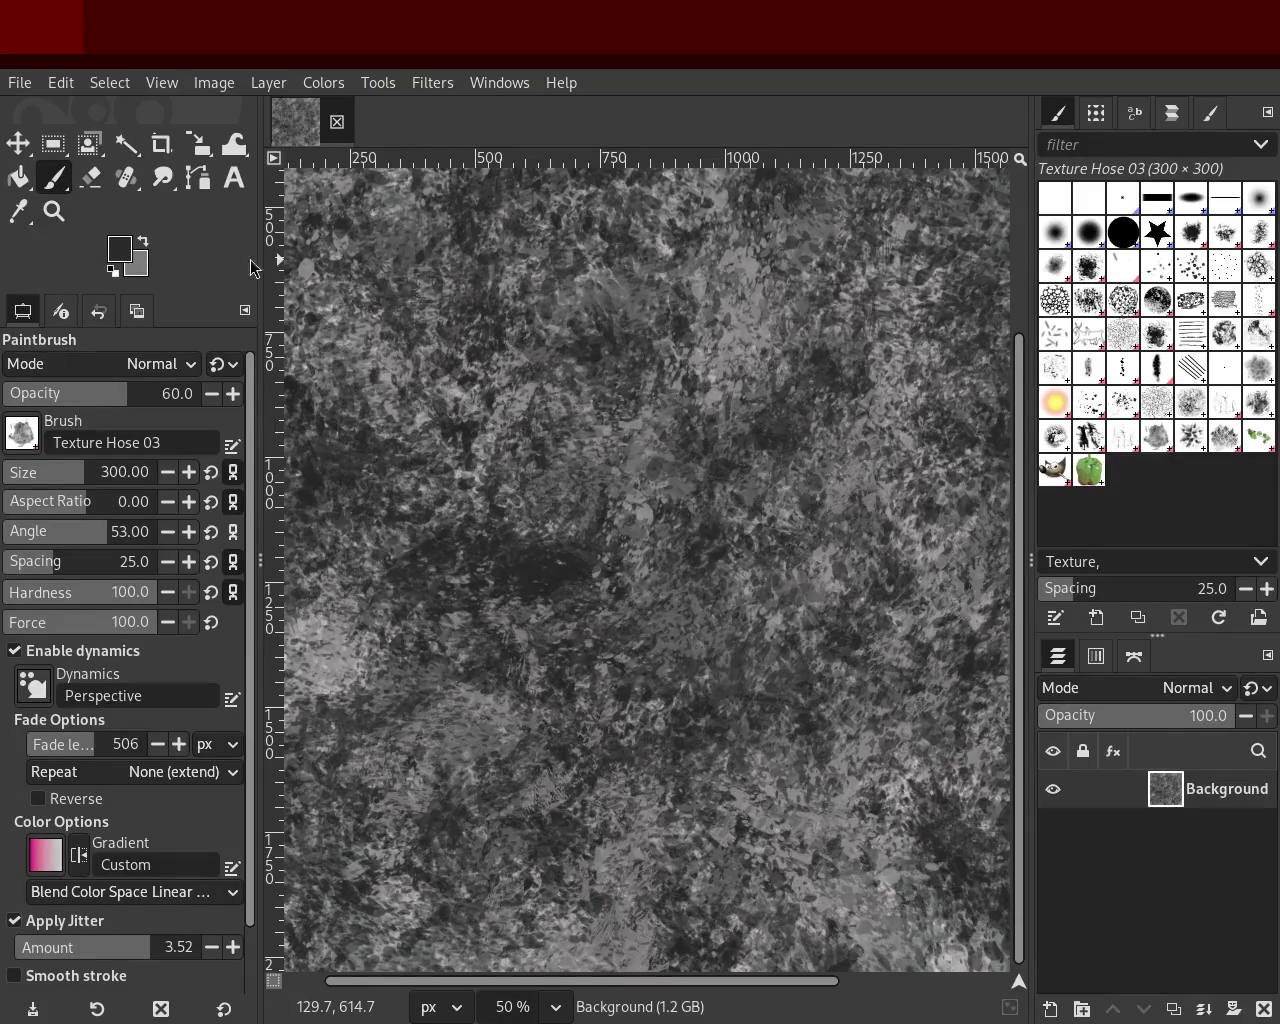
pyautogui.click(54, 211)
# Step: Scroll-zoom until the whole grey stone texture fits in view
pyautogui.scroll(-3, 745, 372)
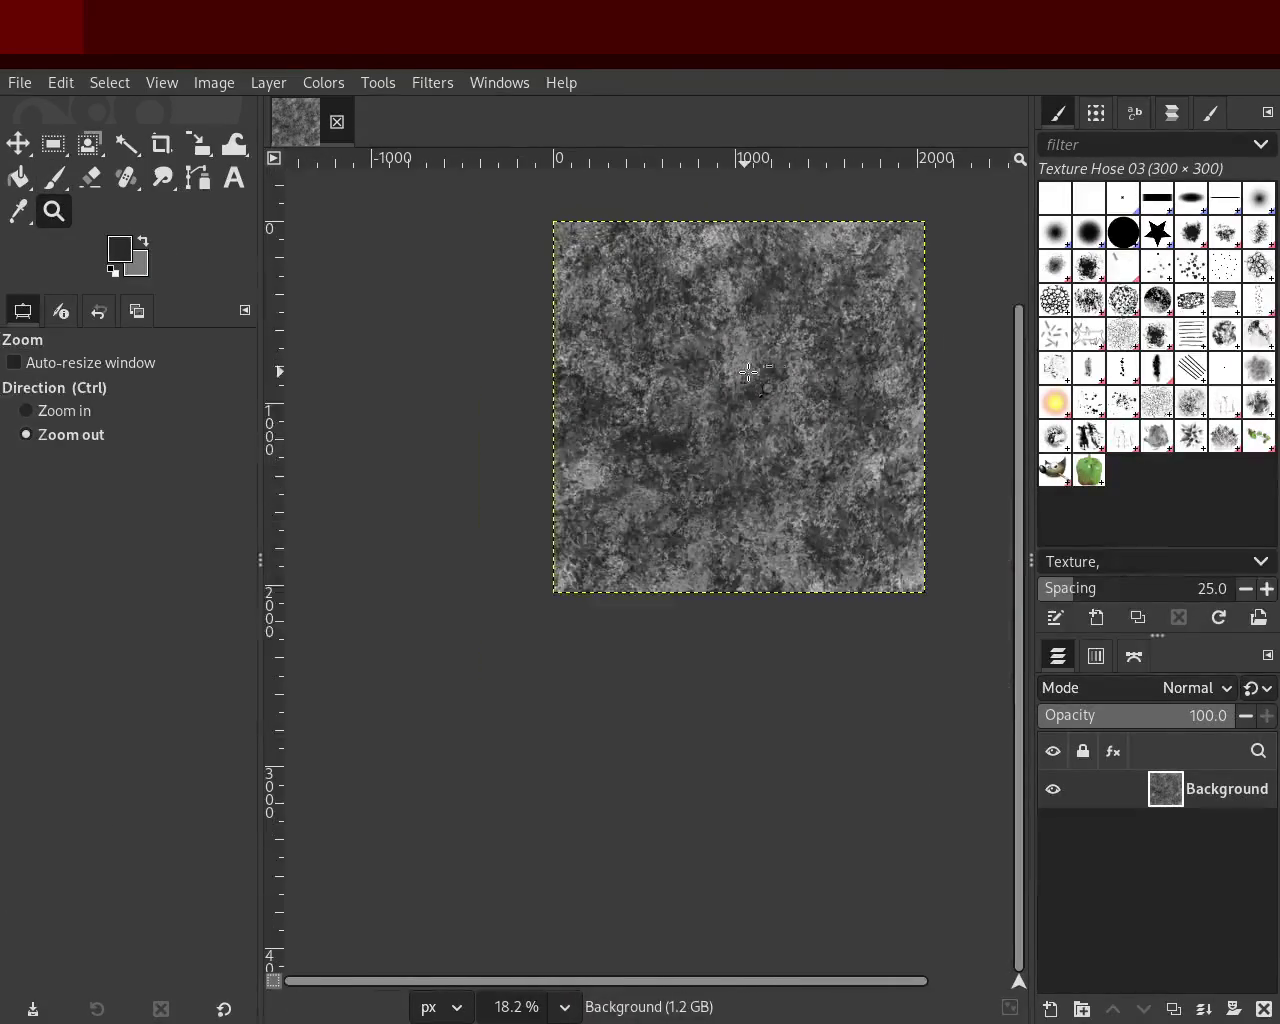
pyautogui.scroll(1, 700, 450)
pyautogui.scroll(-10, 648, 636)
pyautogui.scroll(-1, 648, 636)
pyautogui.scroll(1, 652, 618)
pyautogui.scroll(2, 655, 600)
pyautogui.scroll(2, 660, 585)
pyautogui.scroll(3, 665, 571)
pyautogui.scroll(4, 665, 571)
pyautogui.scroll(-2, 700, 530)
pyautogui.scroll(2, 730, 490)
pyautogui.scroll(-1, 763, 457)
pyautogui.scroll(1, 763, 457)
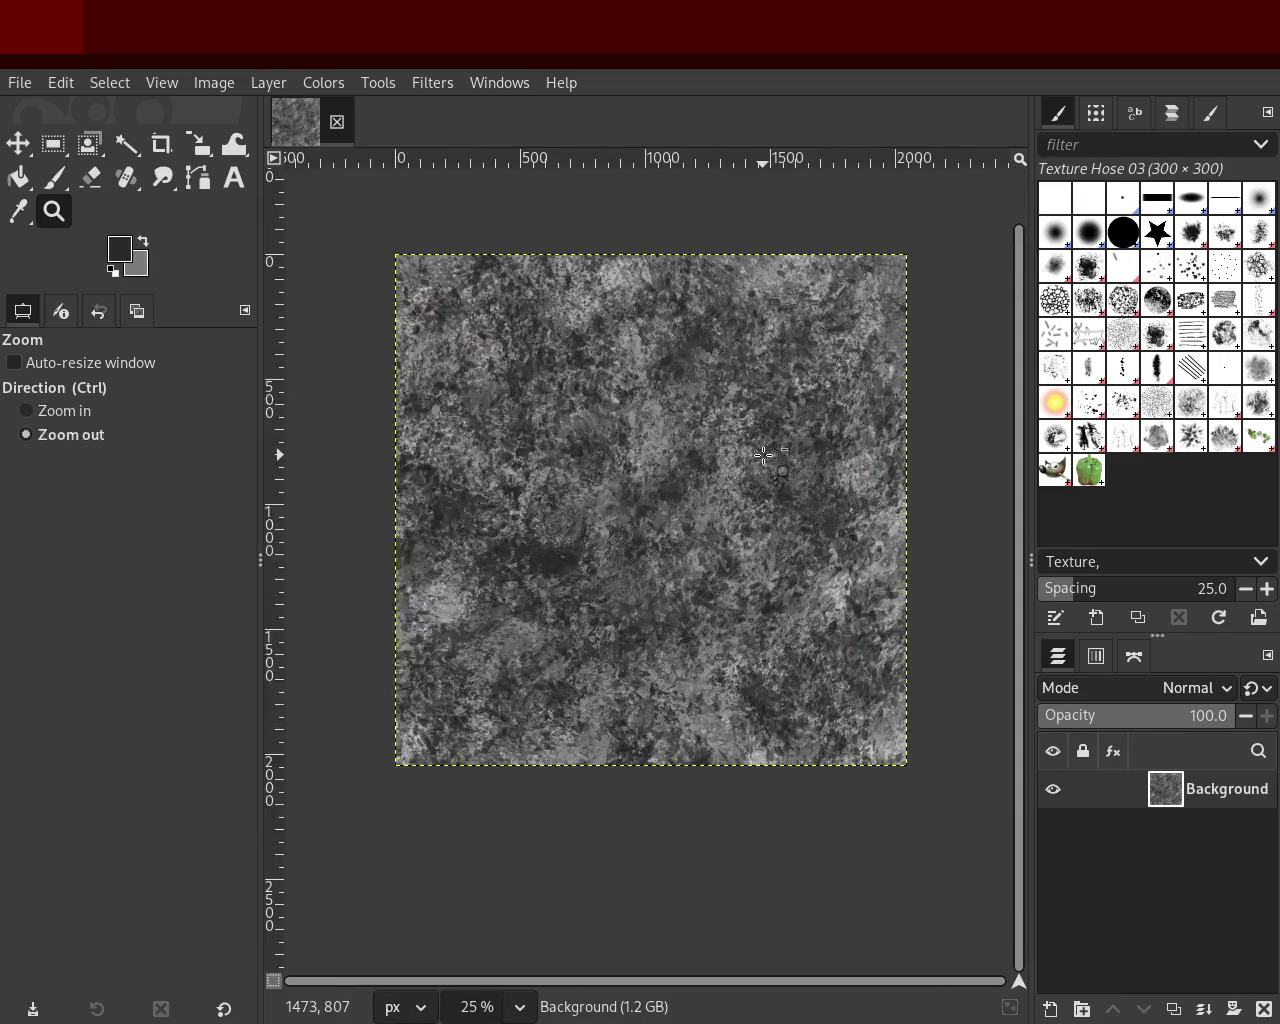
pyautogui.scroll(1, 761, 455)
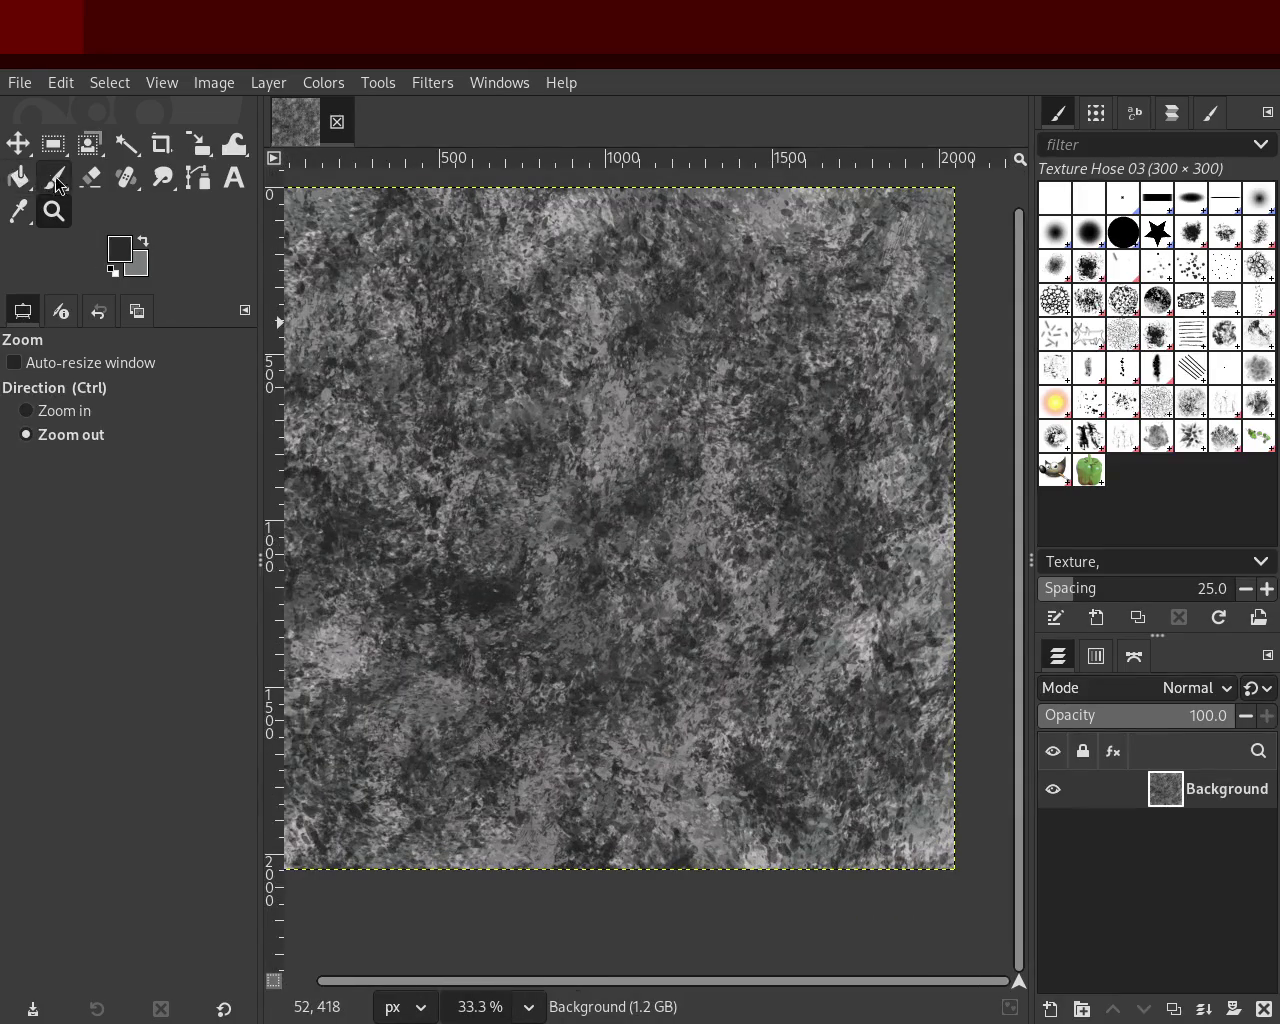
# Step: Sample a lighter grey and test Texture Hose 03 dabs, undoing each trial
pyautogui.click(55, 185)
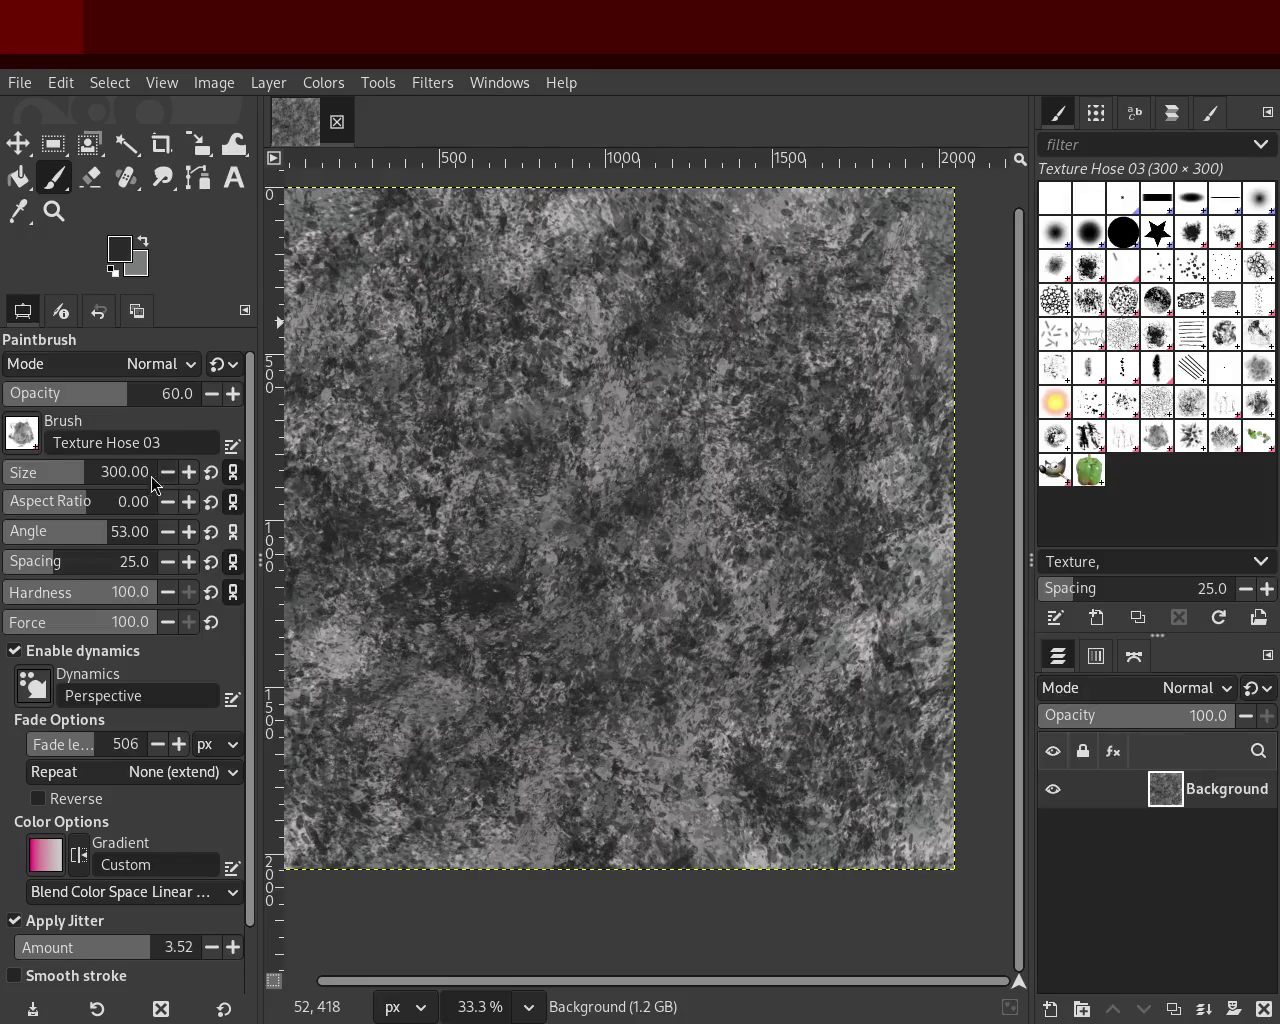
pyautogui.keyDown('ctrl'); pyautogui.click(870, 627); pyautogui.keyUp('ctrl')
pyautogui.moveTo(871, 628)
pyautogui.mouseDown()
pyautogui.moveTo(483, 761)
pyautogui.moveTo(770, 542)
pyautogui.moveTo(519, 918)
pyautogui.moveTo(943, 535)
pyautogui.moveTo(756, 509)
pyautogui.moveTo(886, 411)
pyautogui.moveTo(813, 864)
pyautogui.mouseUp()
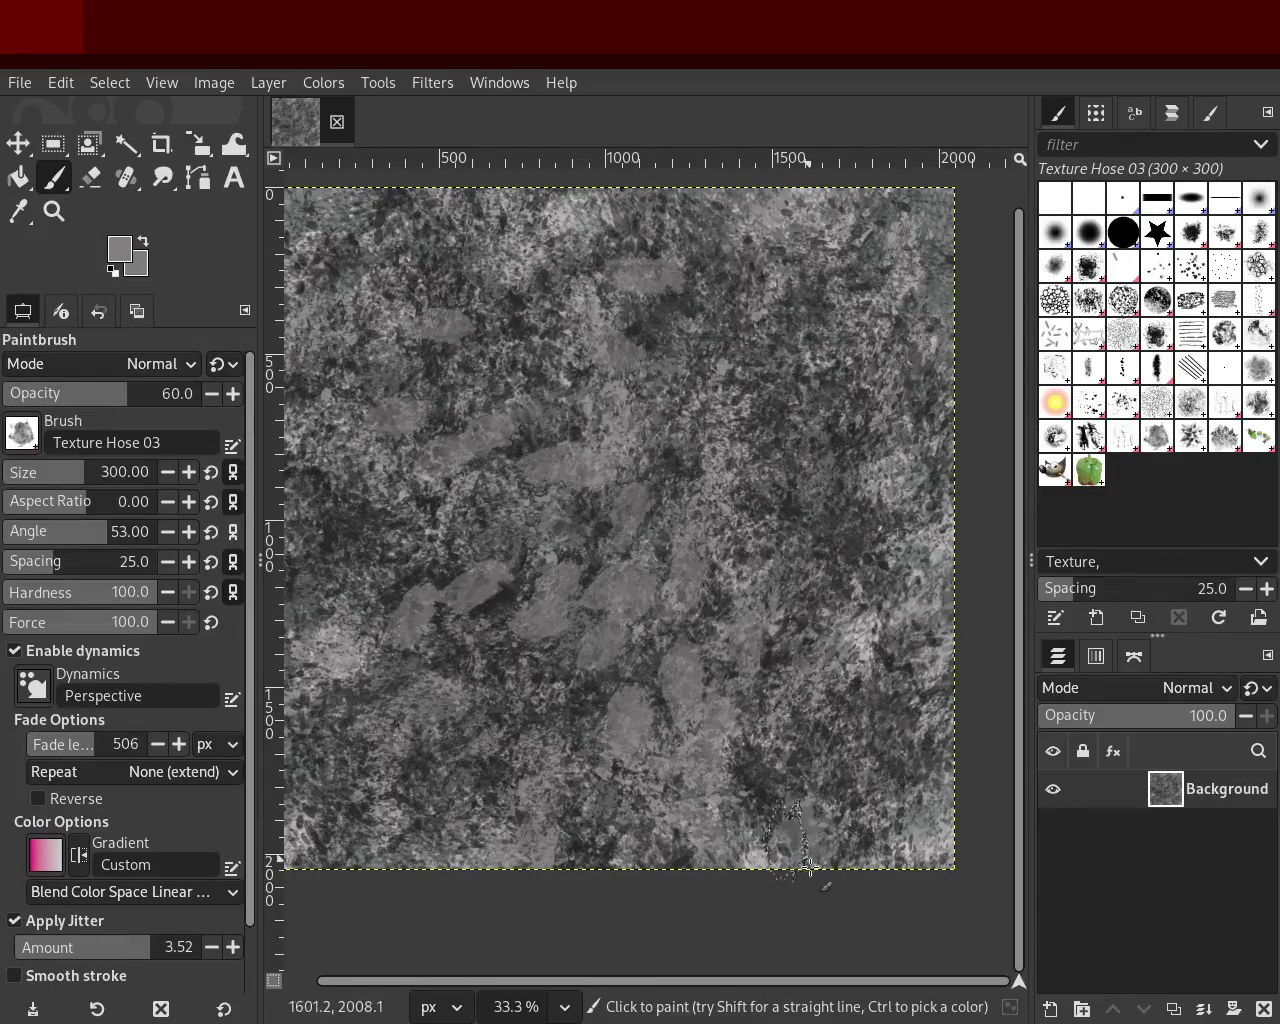
pyautogui.hotkey('ctrl', 'z')
pyautogui.click(740, 547)
pyautogui.hotkey('ctrl', 'z')
pyautogui.click(690, 498)
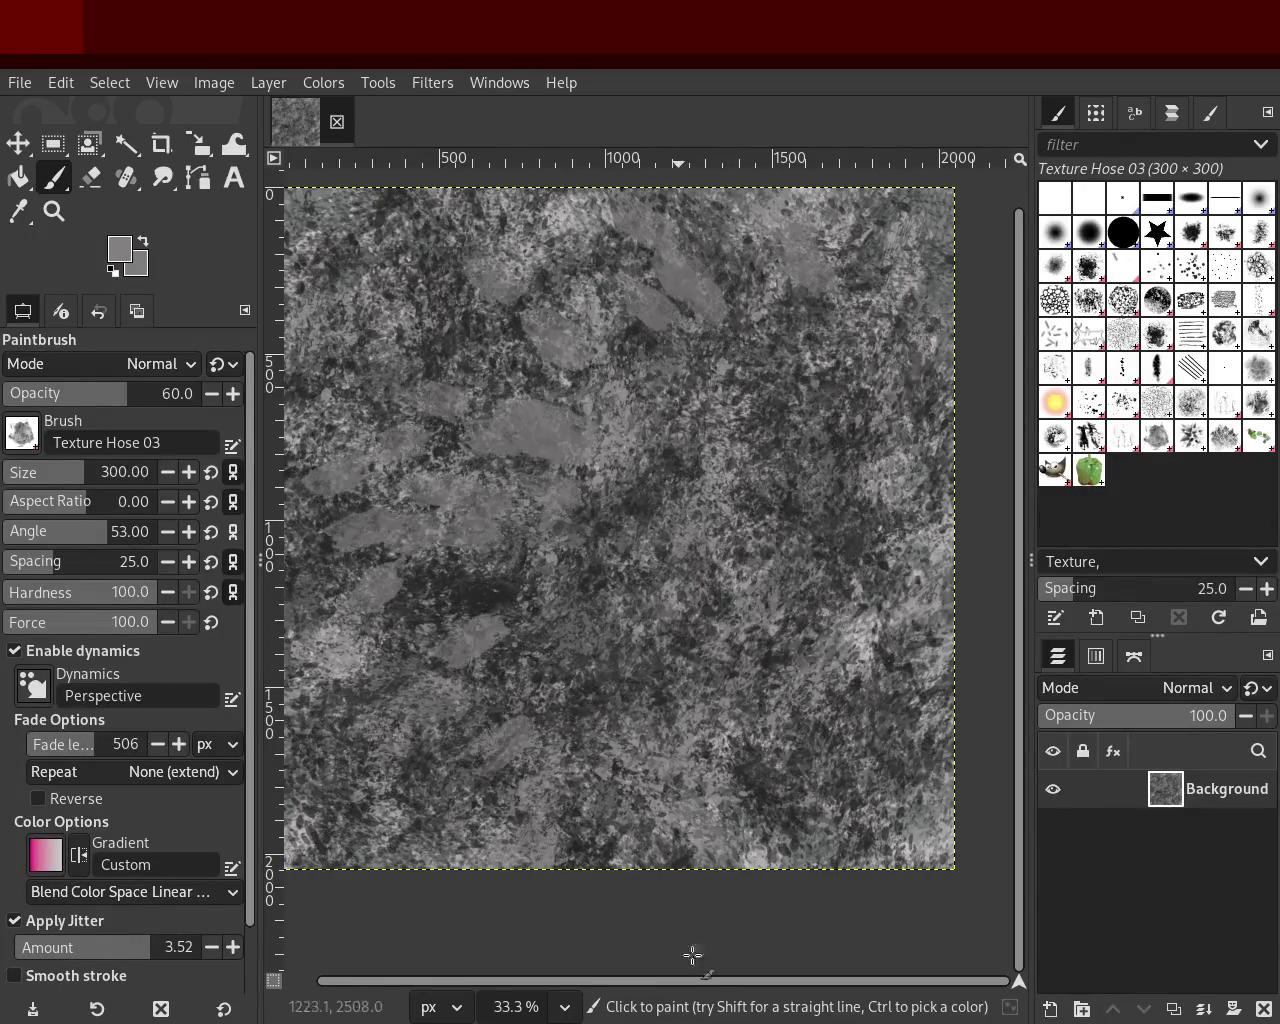
pyautogui.hotkey('ctrl', 'z')
pyautogui.click(858, 551)
pyautogui.click(877, 700)
pyautogui.hotkey('ctrl', 'z')
pyautogui.hotkey('ctrl', 'z')
pyautogui.click(745, 408)
pyautogui.hotkey('ctrl', 'z')
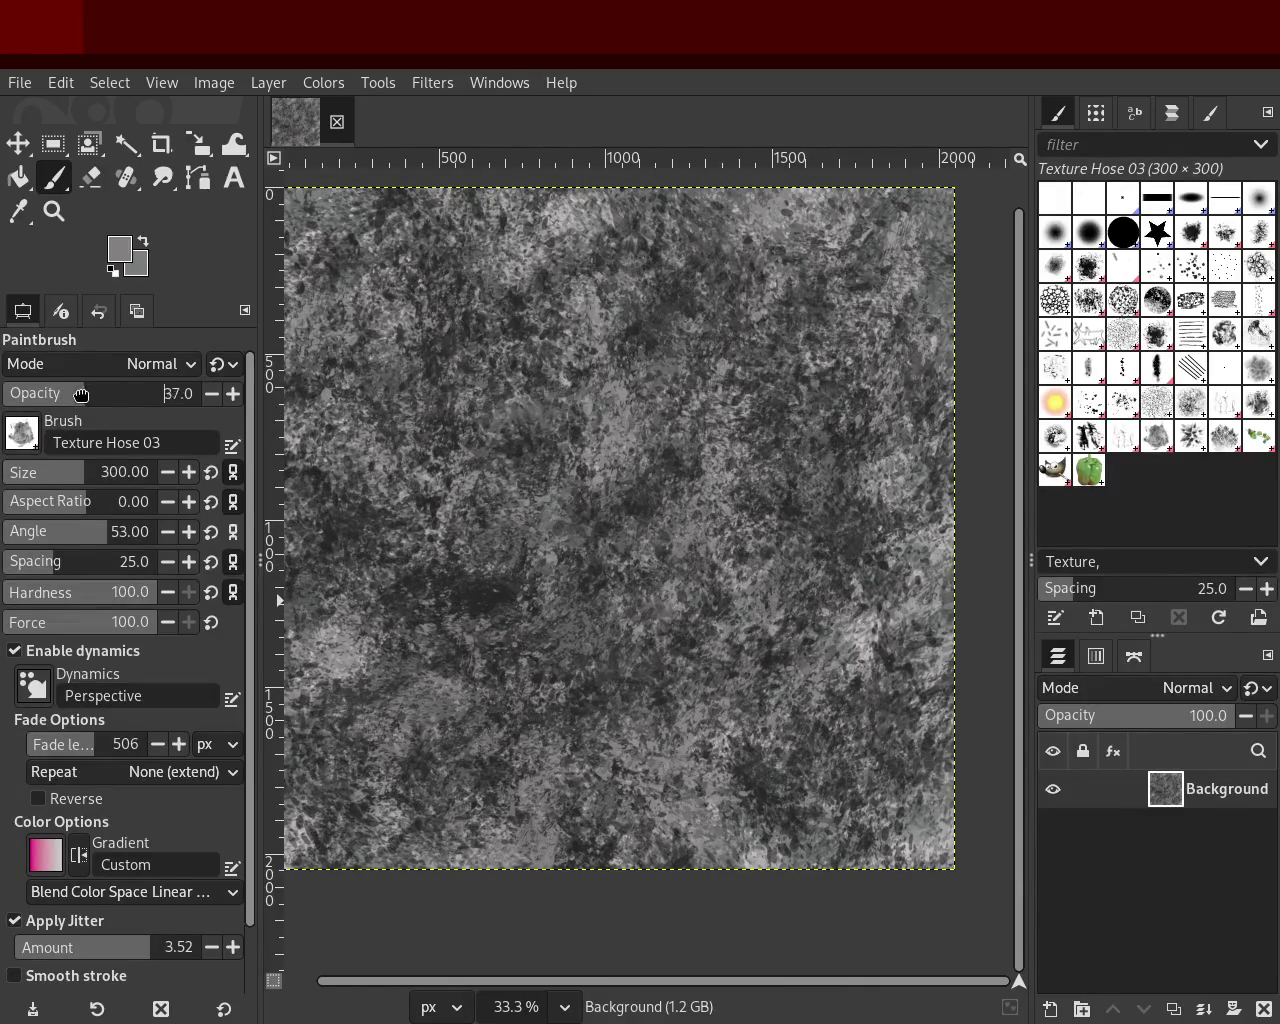
# Step: Raise opacity to about 42 and try more light texture dabs, undoing most
pyautogui.moveTo(79, 395); pyautogui.dragTo(93, 395)
pyautogui.click(640, 640)
pyautogui.hotkey('ctrl', 'z')
pyautogui.click(715, 680)
pyautogui.click(509, 421)
pyautogui.hotkey('ctrl', 'z')
pyautogui.click(494, 673)
pyautogui.click(380, 732)
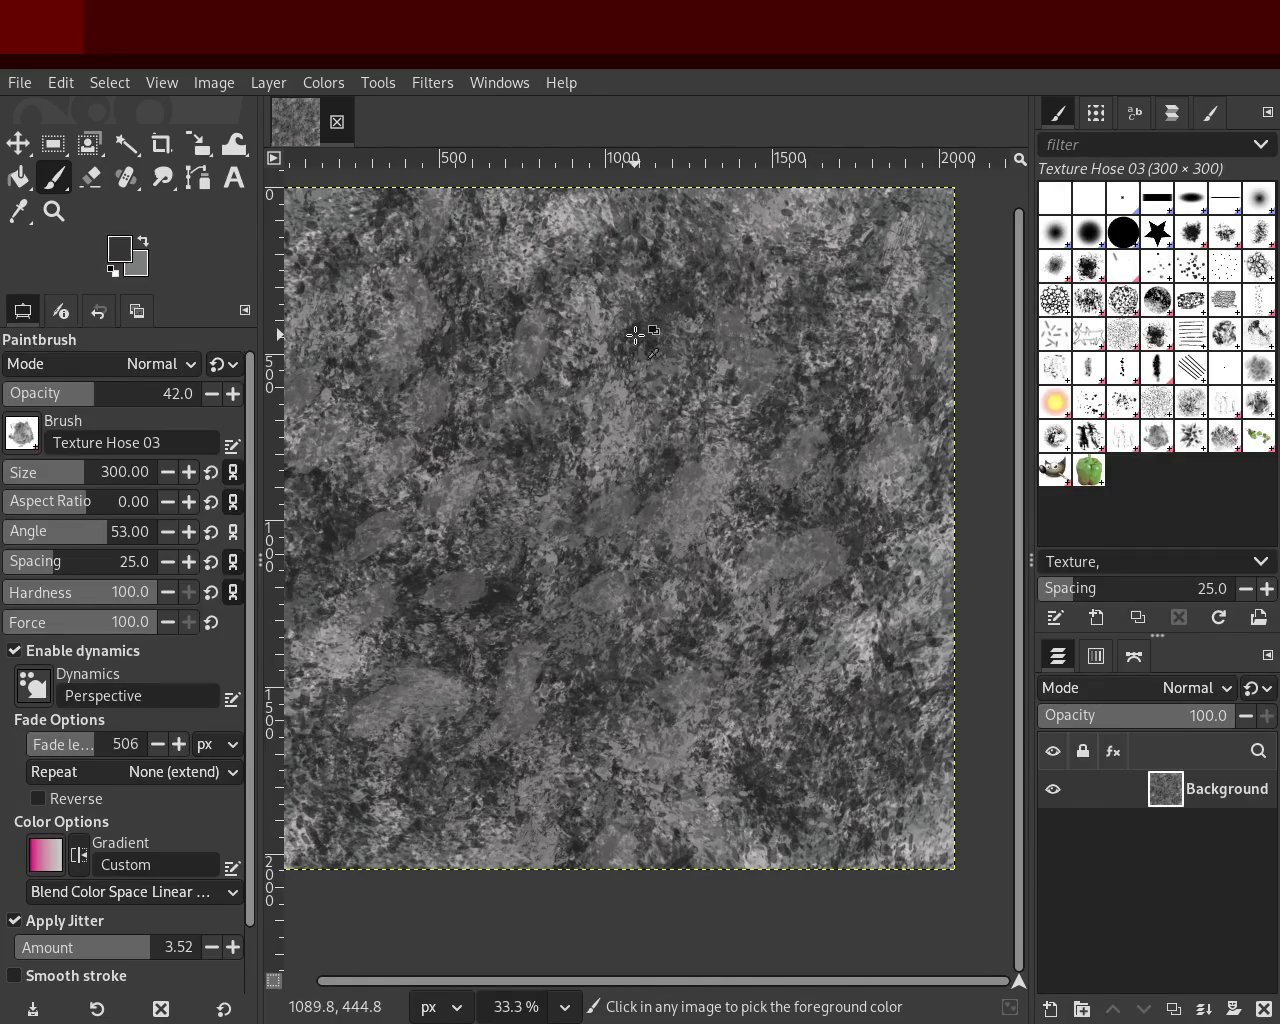
pyautogui.hotkey('ctrl', 'z')
pyautogui.hotkey('ctrl', 'y')
pyautogui.click(299, 618)
pyautogui.hotkey('ctrl', 'z')
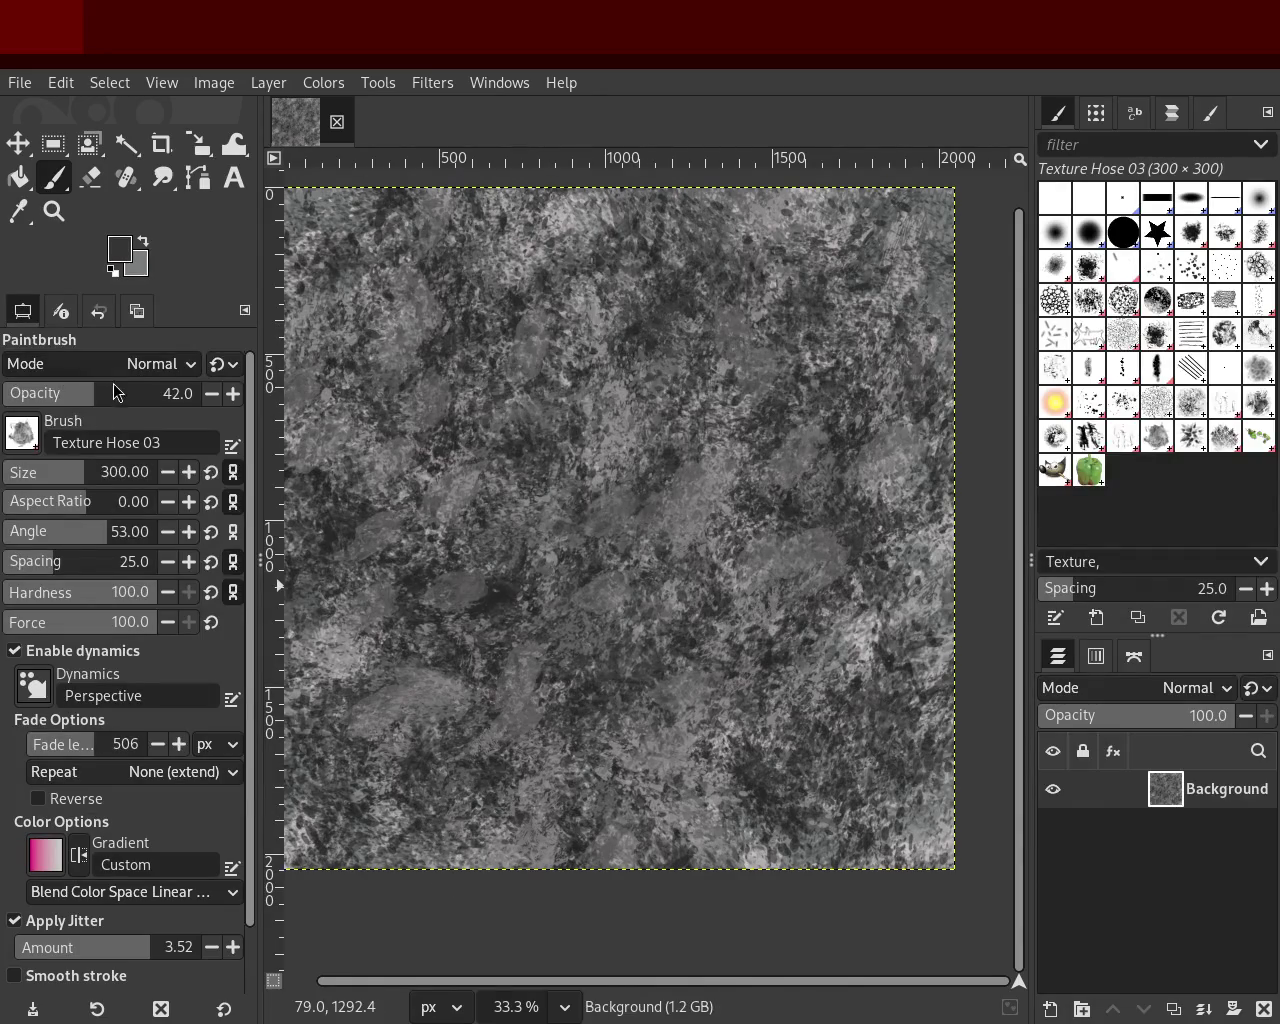
# Step: Raise opacity to 63, then 85, and paint texture strokes including the left edge
pyautogui.click(133, 392)
pyautogui.moveTo(410, 363); pyautogui.dragTo(767, 796)
pyautogui.hotkey('ctrl', 'z')
pyautogui.moveTo(677, 669); pyautogui.dragTo(520, 556)
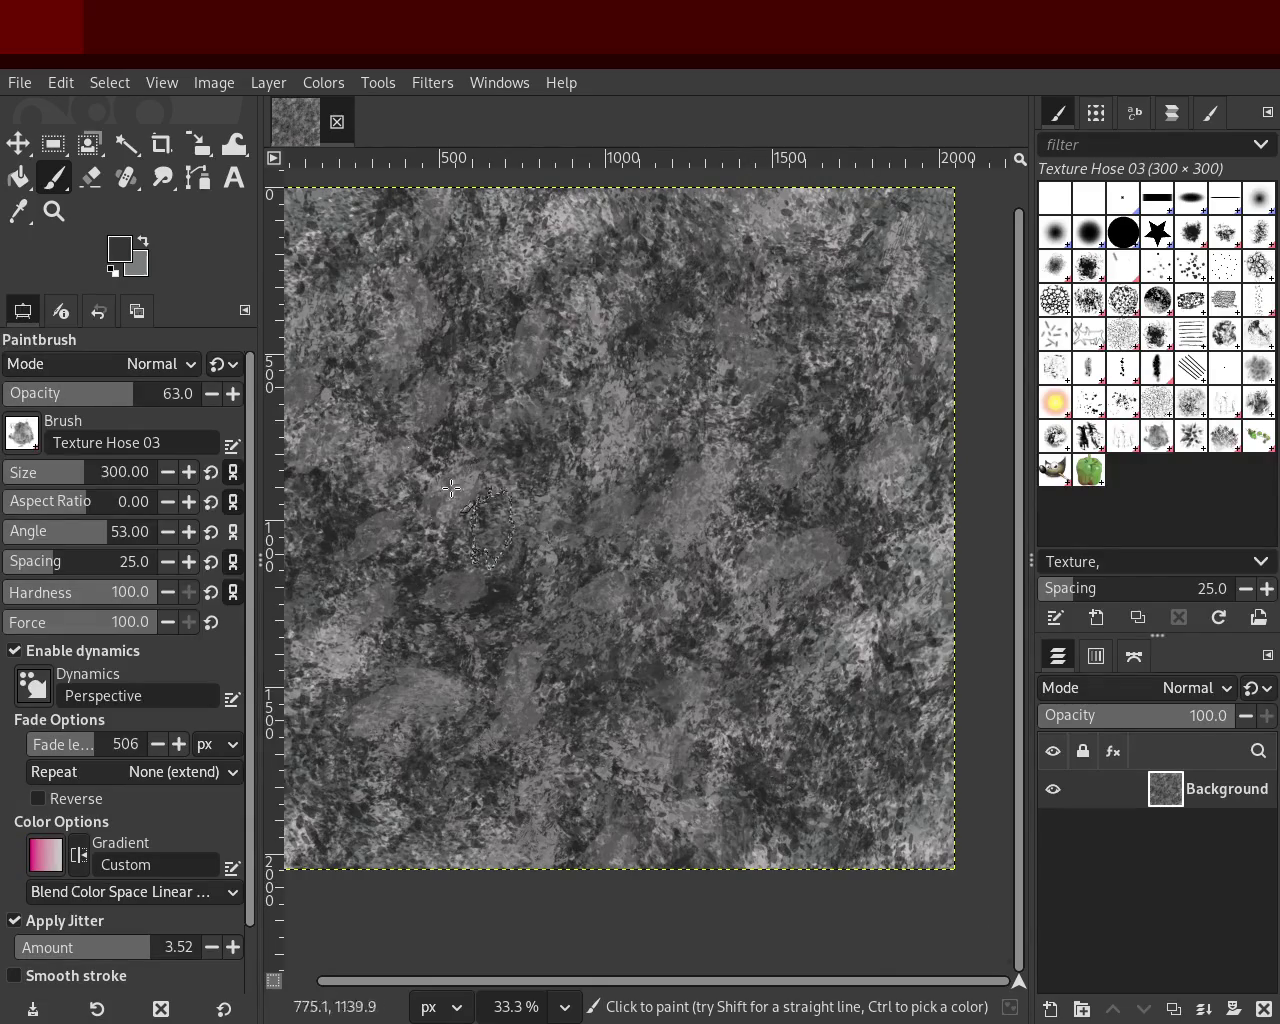
pyautogui.click(166, 393)
pyautogui.moveTo(580, 430); pyautogui.dragTo(707, 791)
pyautogui.hotkey('ctrl', 'z')
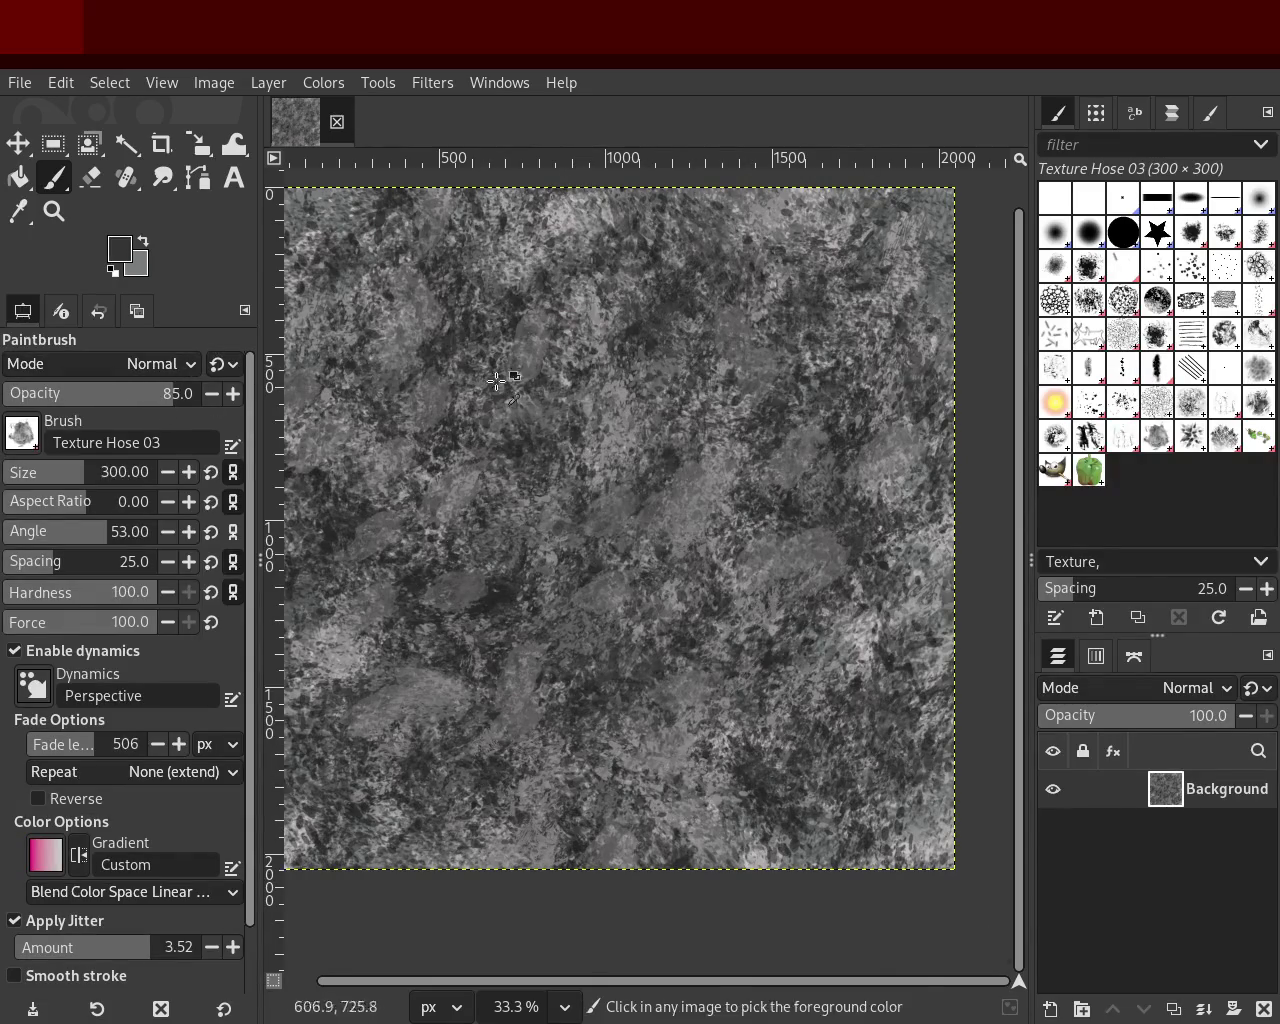
pyautogui.moveTo(468, 442); pyautogui.dragTo(618, 773)
pyautogui.moveTo(427, 232)
pyautogui.mouseDown()
pyautogui.moveTo(472, 402)
pyautogui.moveTo(511, 488)
pyautogui.mouseUp()
pyautogui.hotkey('ctrl', 'z')
pyautogui.hotkey('ctrl', 'z')
pyautogui.moveTo(371, 345); pyautogui.dragTo(375, 780)
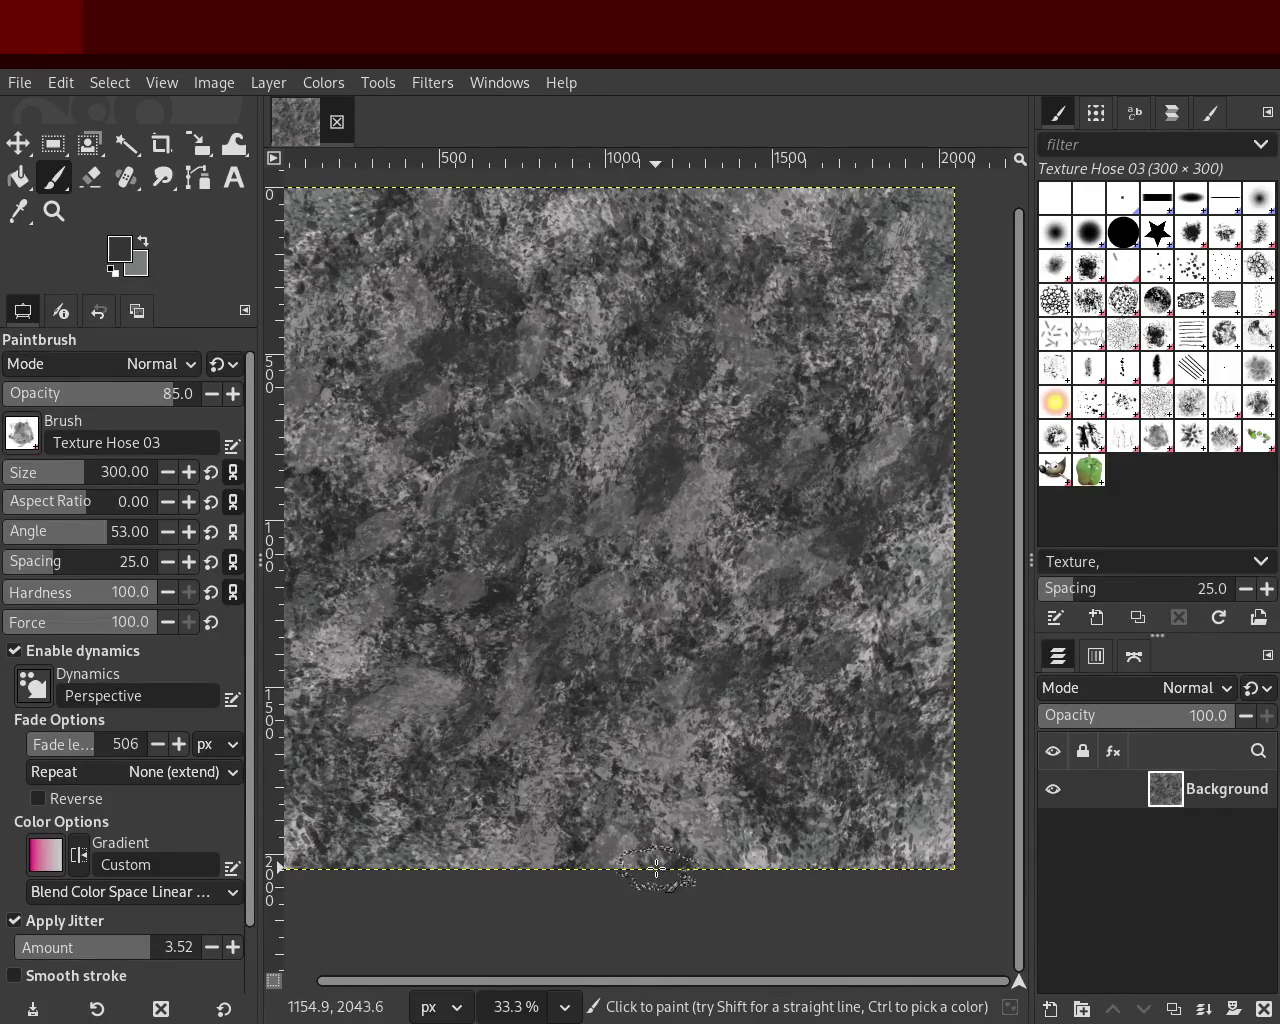
# Step: Pick a light grey and stamp texture over upper left, right side and bottom
pyautogui.keyDown('ctrl'); pyautogui.click(796, 815); pyautogui.keyUp('ctrl')
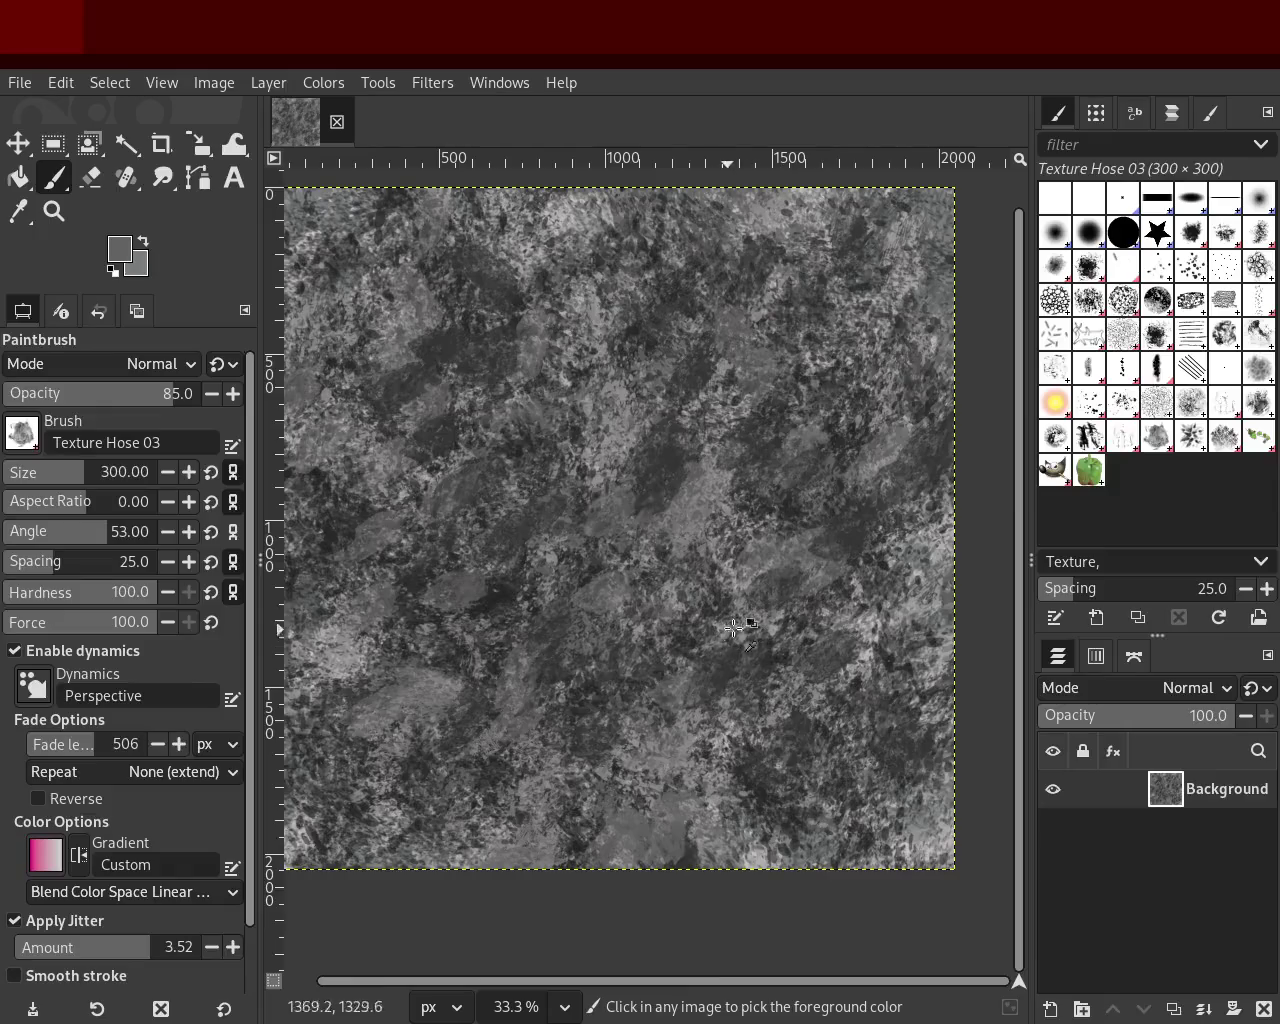
pyautogui.keyDown('ctrl'); pyautogui.click(741, 583); pyautogui.keyUp('ctrl')
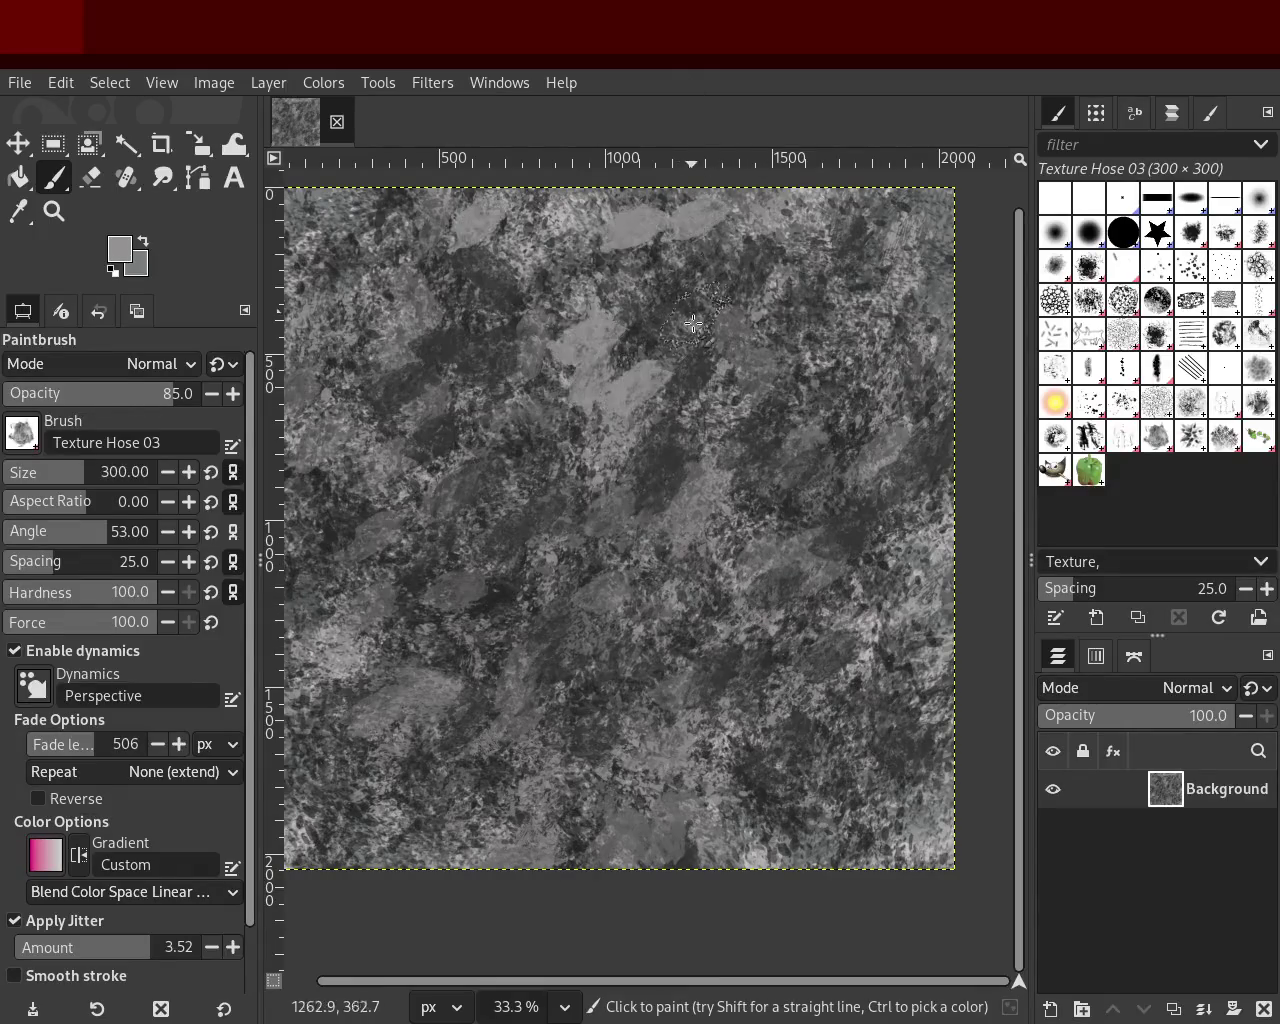
pyautogui.moveTo(705, 299); pyautogui.dragTo(419, 846)
pyautogui.moveTo(792, 354); pyautogui.dragTo(315, 545)
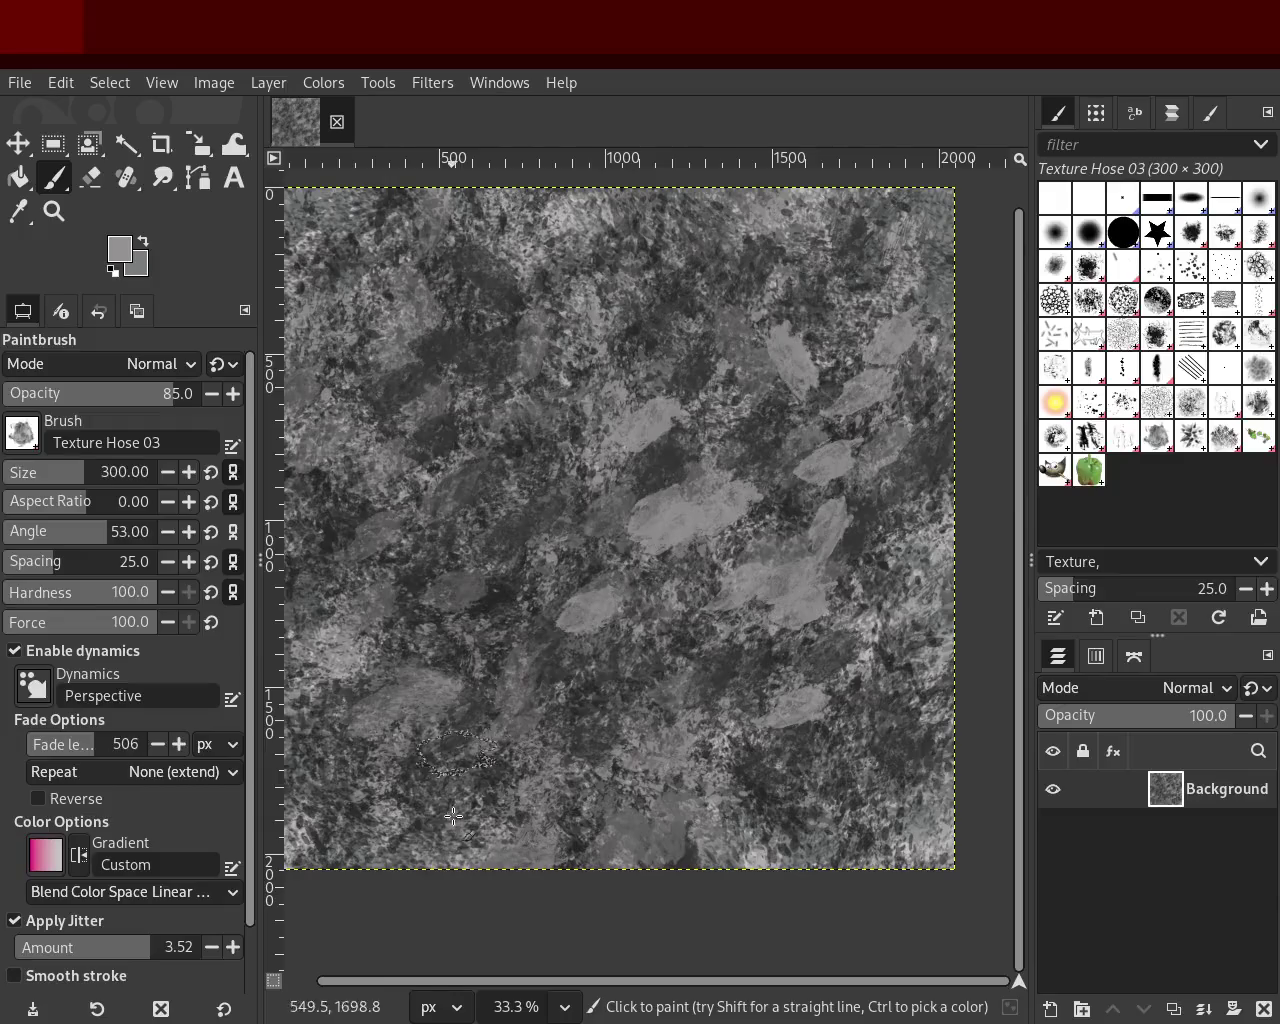
pyautogui.moveTo(766, 814); pyautogui.dragTo(487, 801)
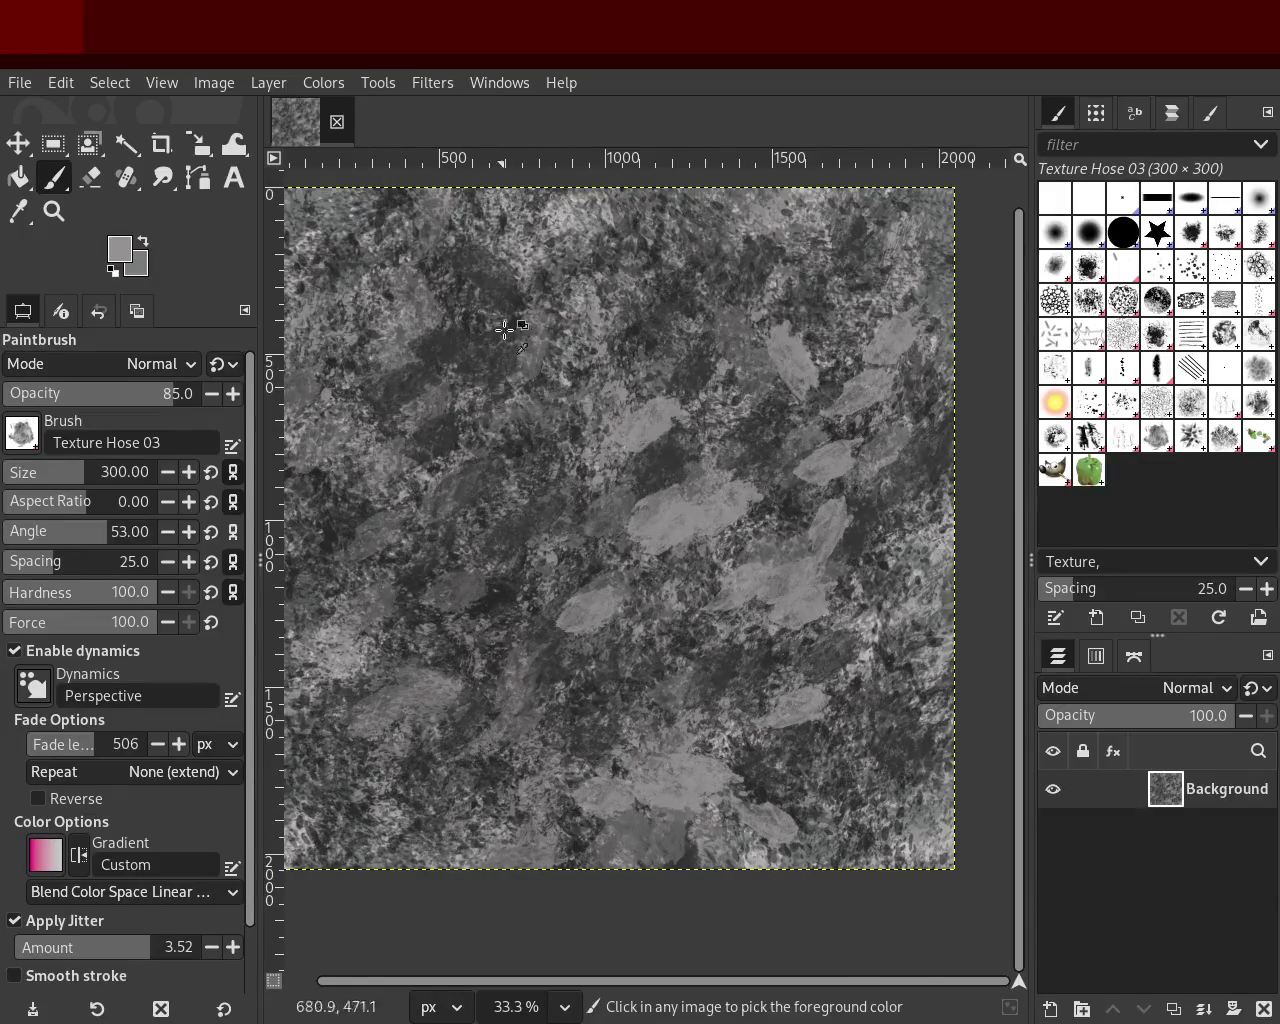
pyautogui.moveTo(497, 343); pyautogui.dragTo(322, 535)
pyautogui.keyDown('ctrl'); pyautogui.click(661, 319); pyautogui.keyUp('ctrl')
pyautogui.moveTo(661, 319)
pyautogui.mouseDown()
pyautogui.moveTo(658, 655)
pyautogui.moveTo(262, 933)
pyautogui.mouseUp()
pyautogui.moveTo(310, 800); pyautogui.dragTo(375, 675)
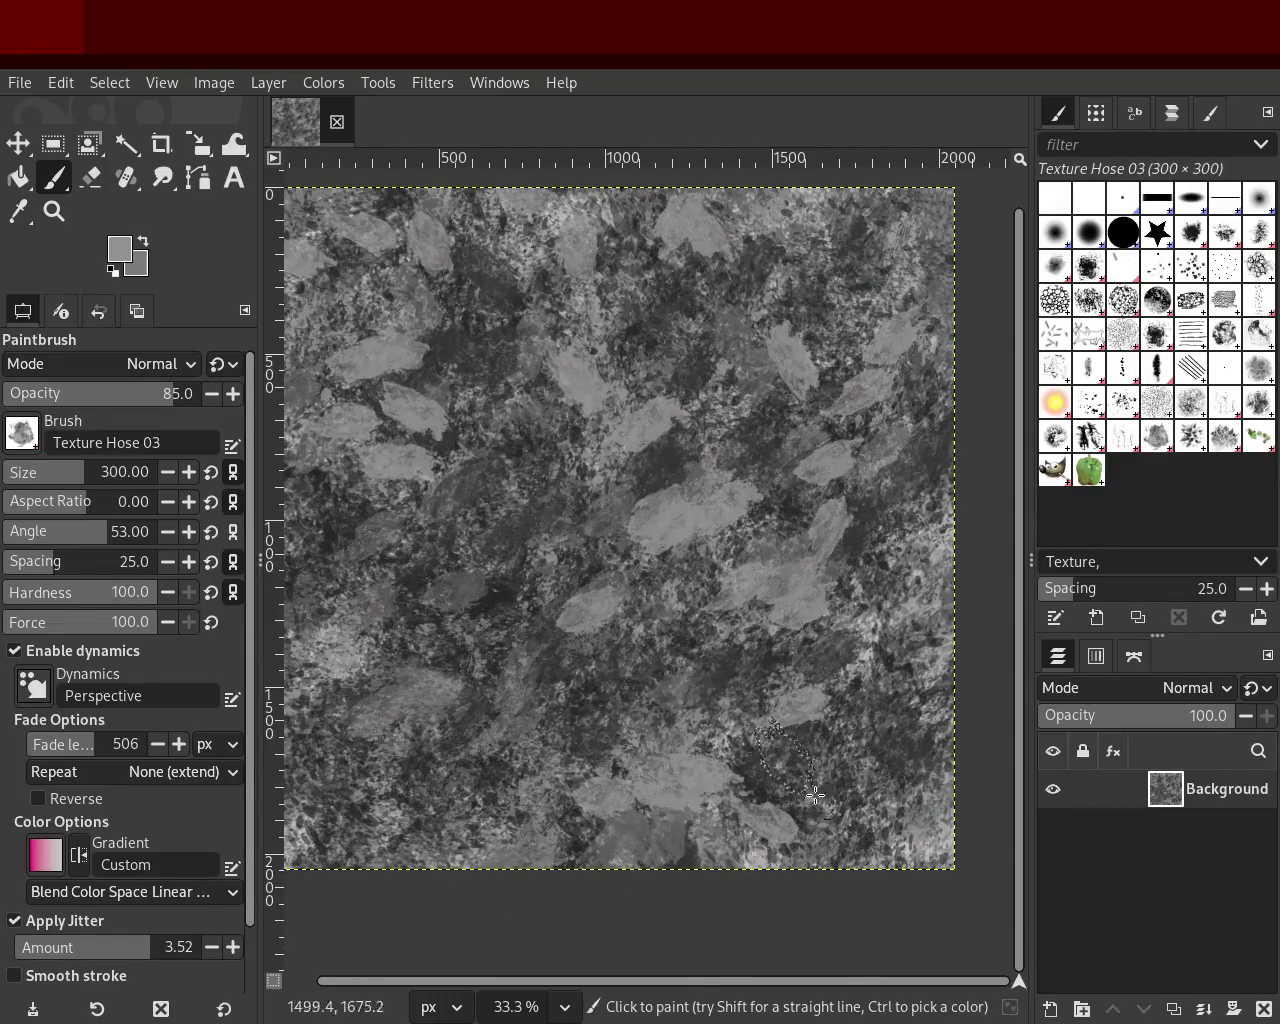
pyautogui.moveTo(783, 740); pyautogui.dragTo(900, 820)
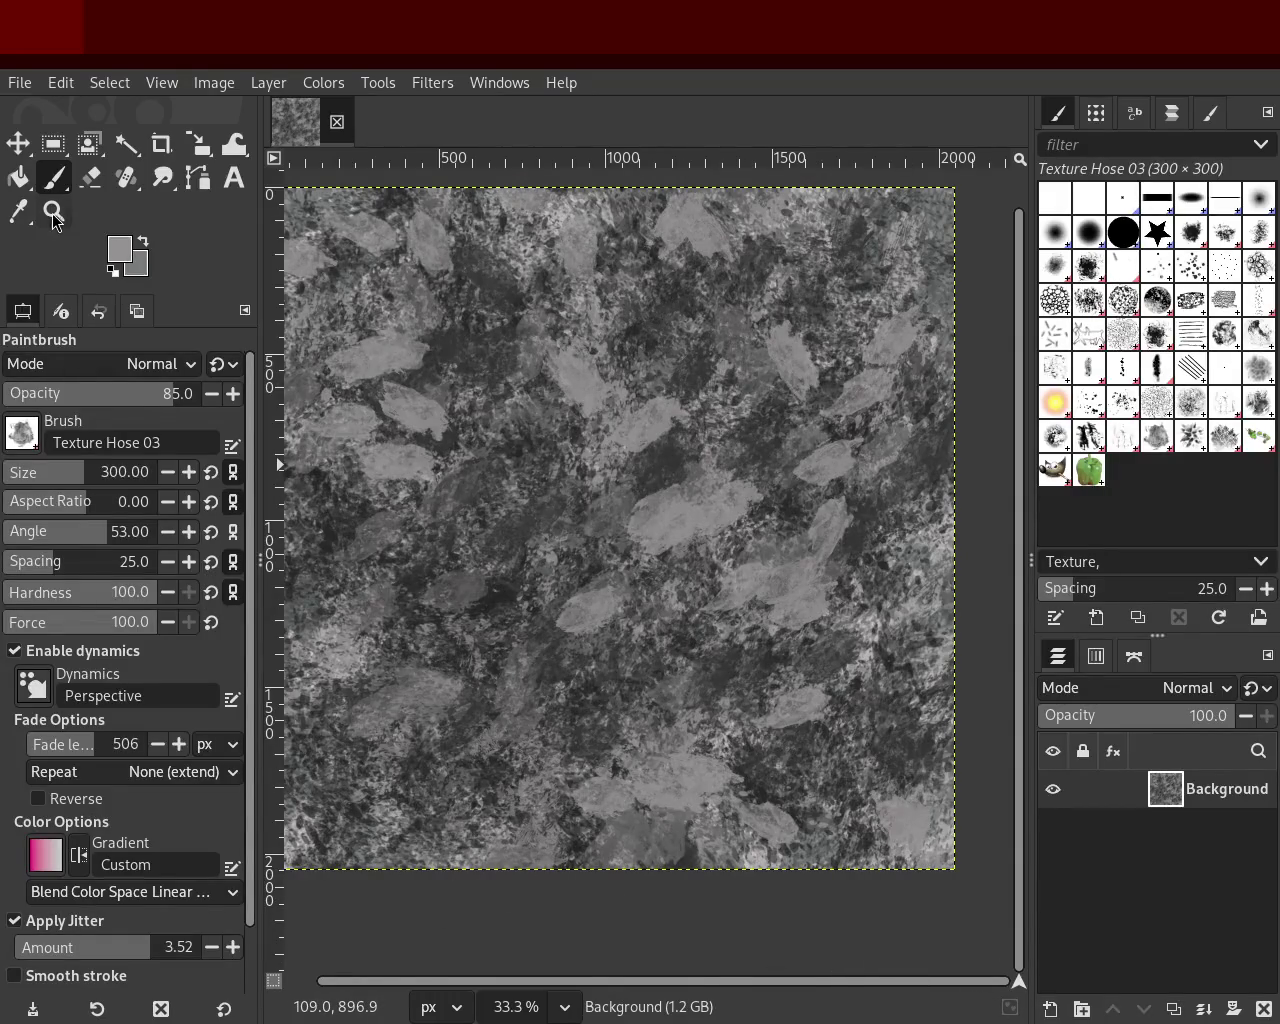
pyautogui.click(54, 211)
pyautogui.scroll(-2, 605, 374)
pyautogui.scroll(3, 603, 373)
pyautogui.scroll(-1, 603, 373)
pyautogui.scroll(-1, 603, 373)
pyautogui.scroll(2, 818, 395)
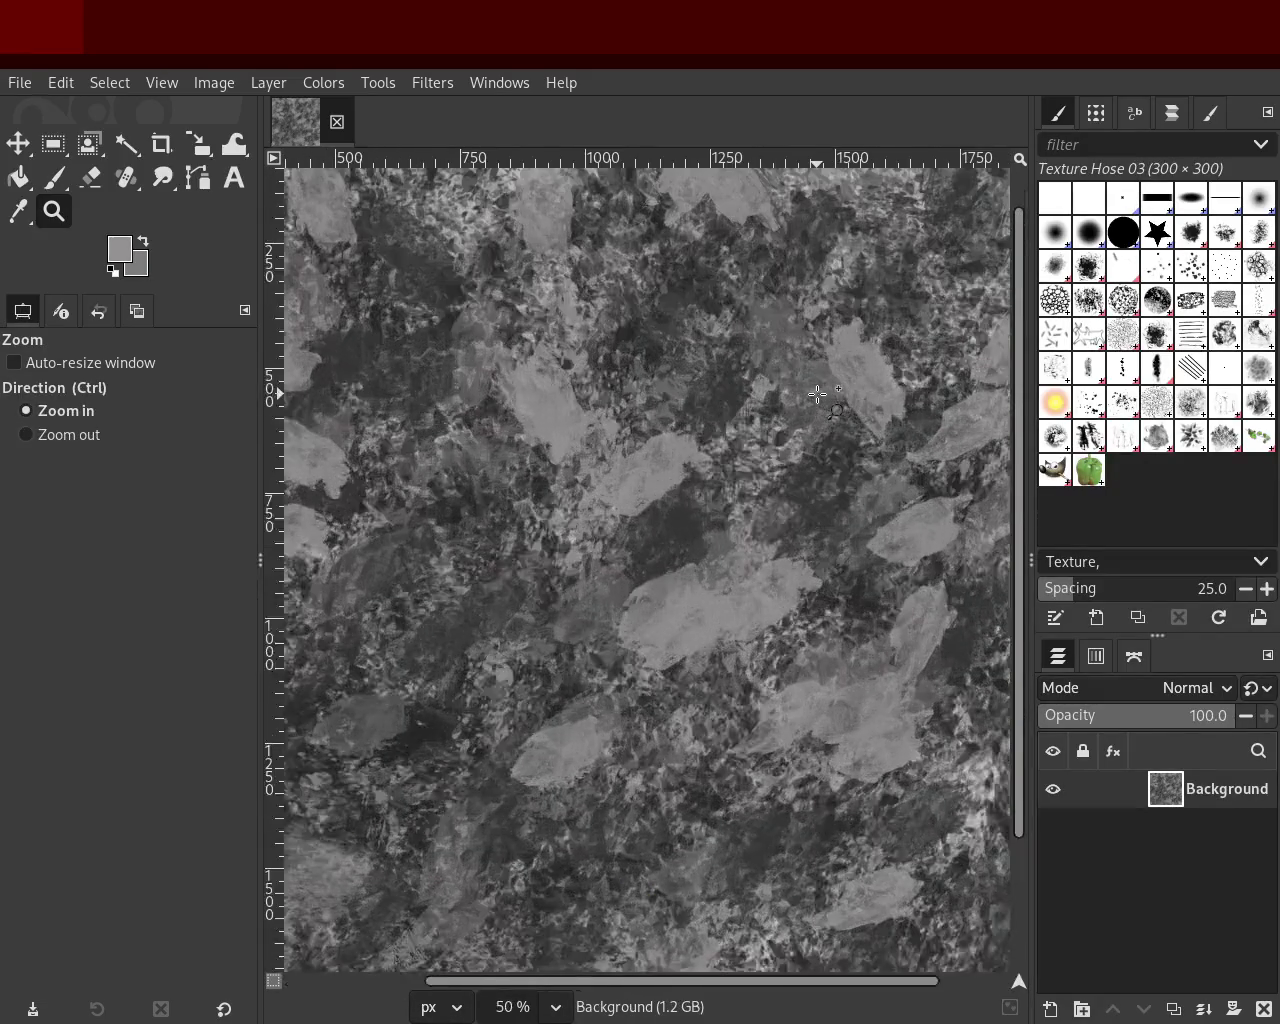
pyautogui.scroll(-2, 818, 395)
pyautogui.scroll(1, 820, 395)
pyautogui.scroll(-1, 824, 395)
pyautogui.scroll(1, 828, 395)
pyautogui.scroll(-1, 828, 395)
pyautogui.scroll(1, 786, 390)
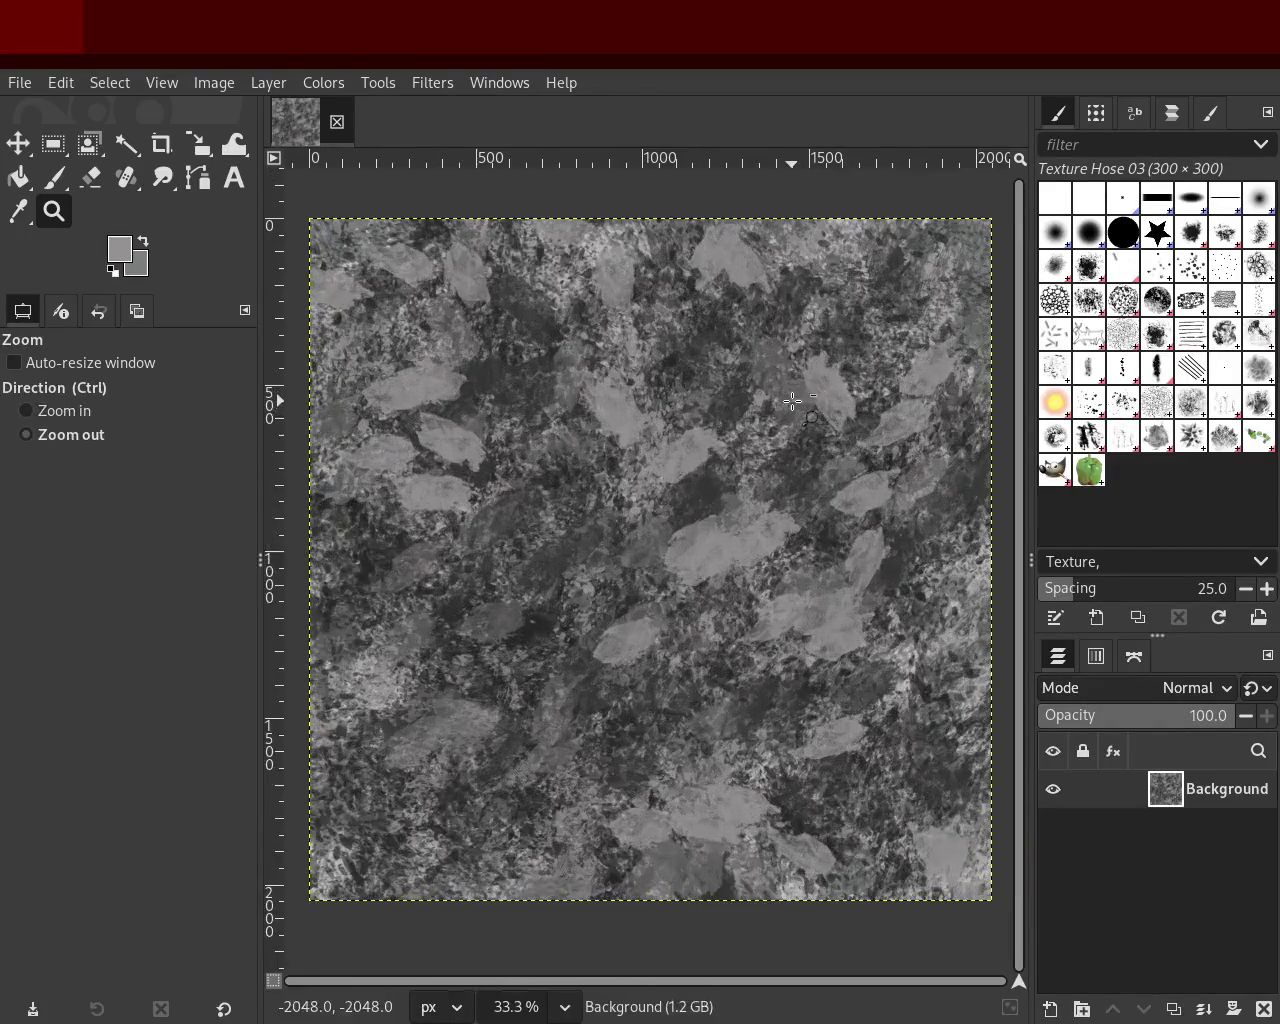
pyautogui.click(54, 177)
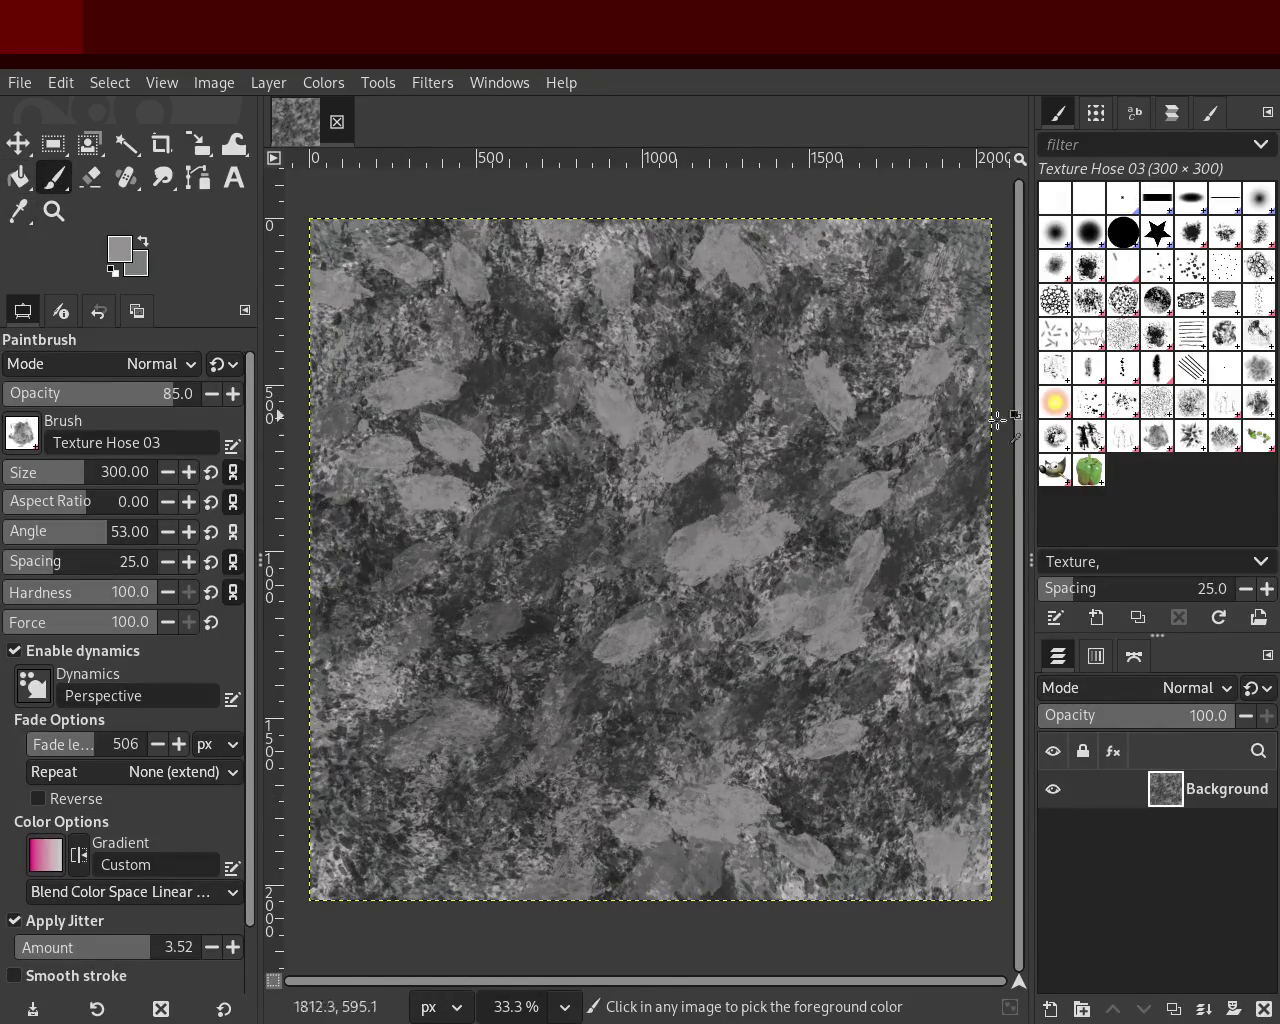
# Step: Paint Splats 01 splatters toward lower left, then ready Texture Hose 02 at size 237 with dark grey
pyautogui.click(1085, 411)
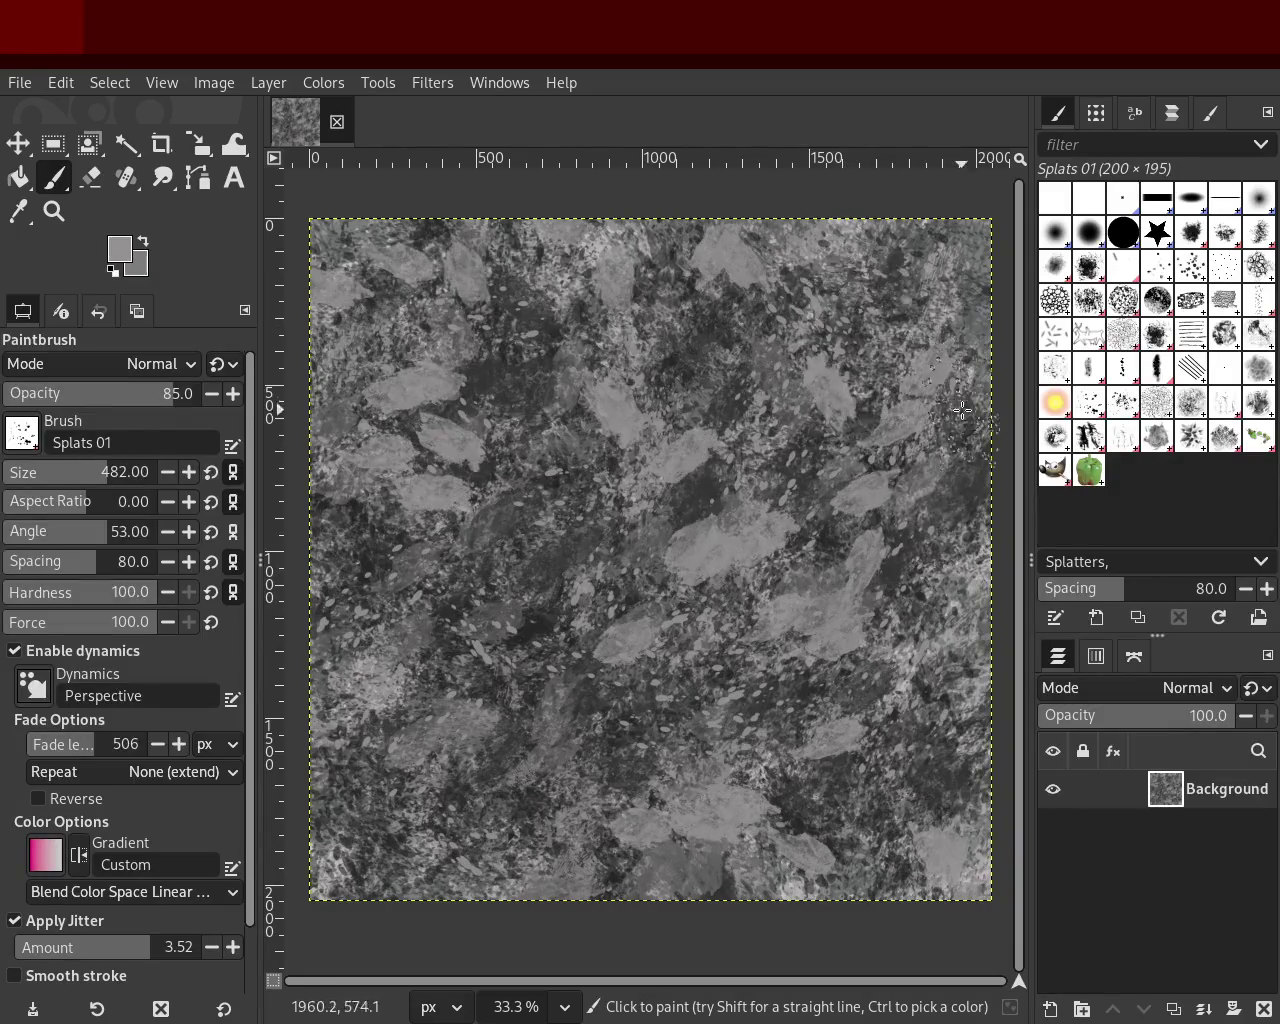
pyautogui.moveTo(496, 522); pyautogui.dragTo(301, 866)
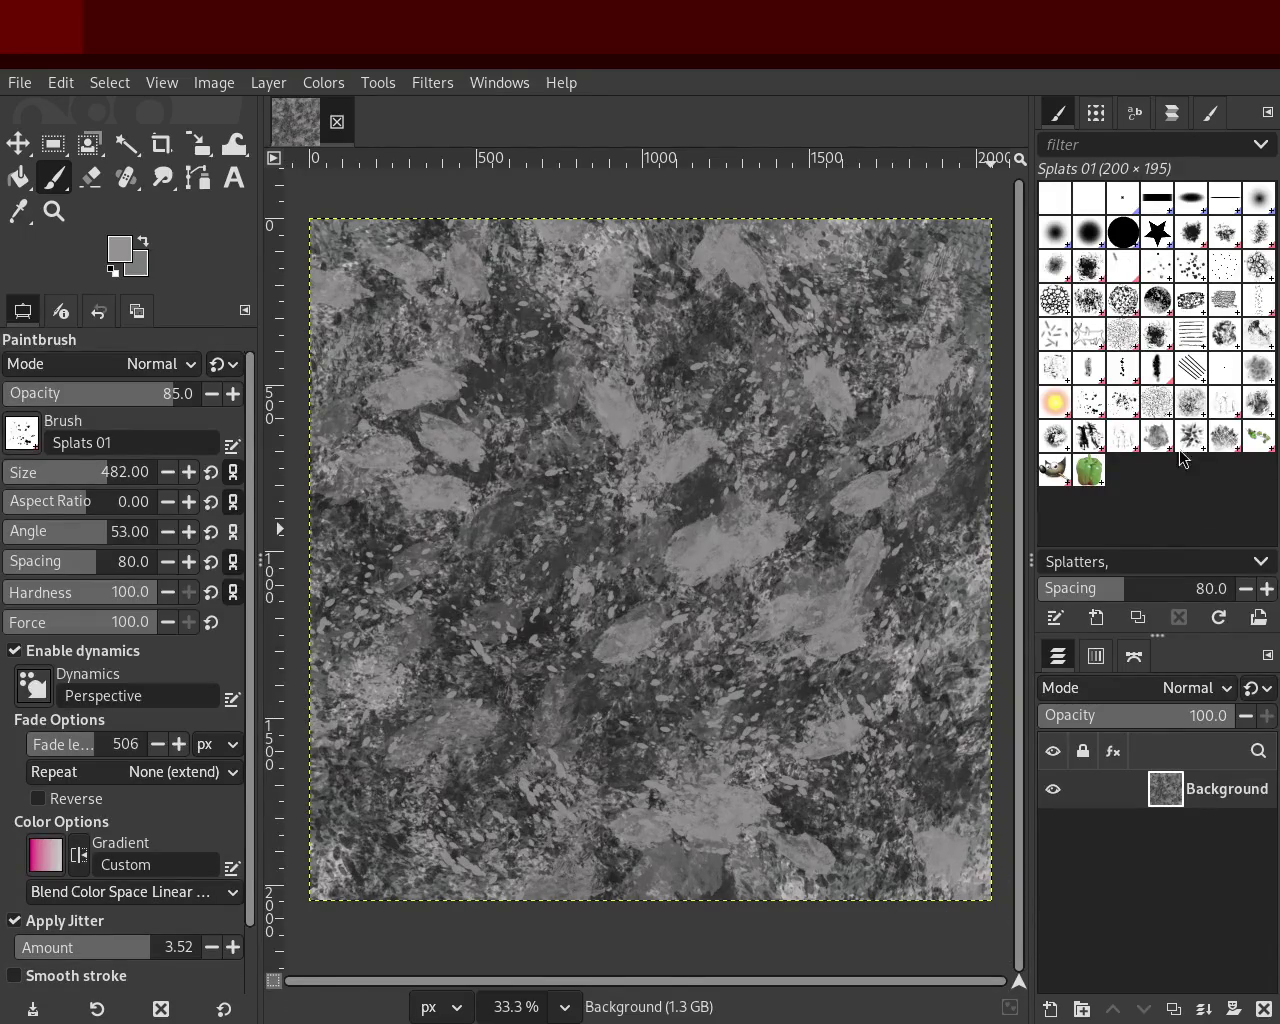
pyautogui.click(1124, 438)
pyautogui.press('ctrl')
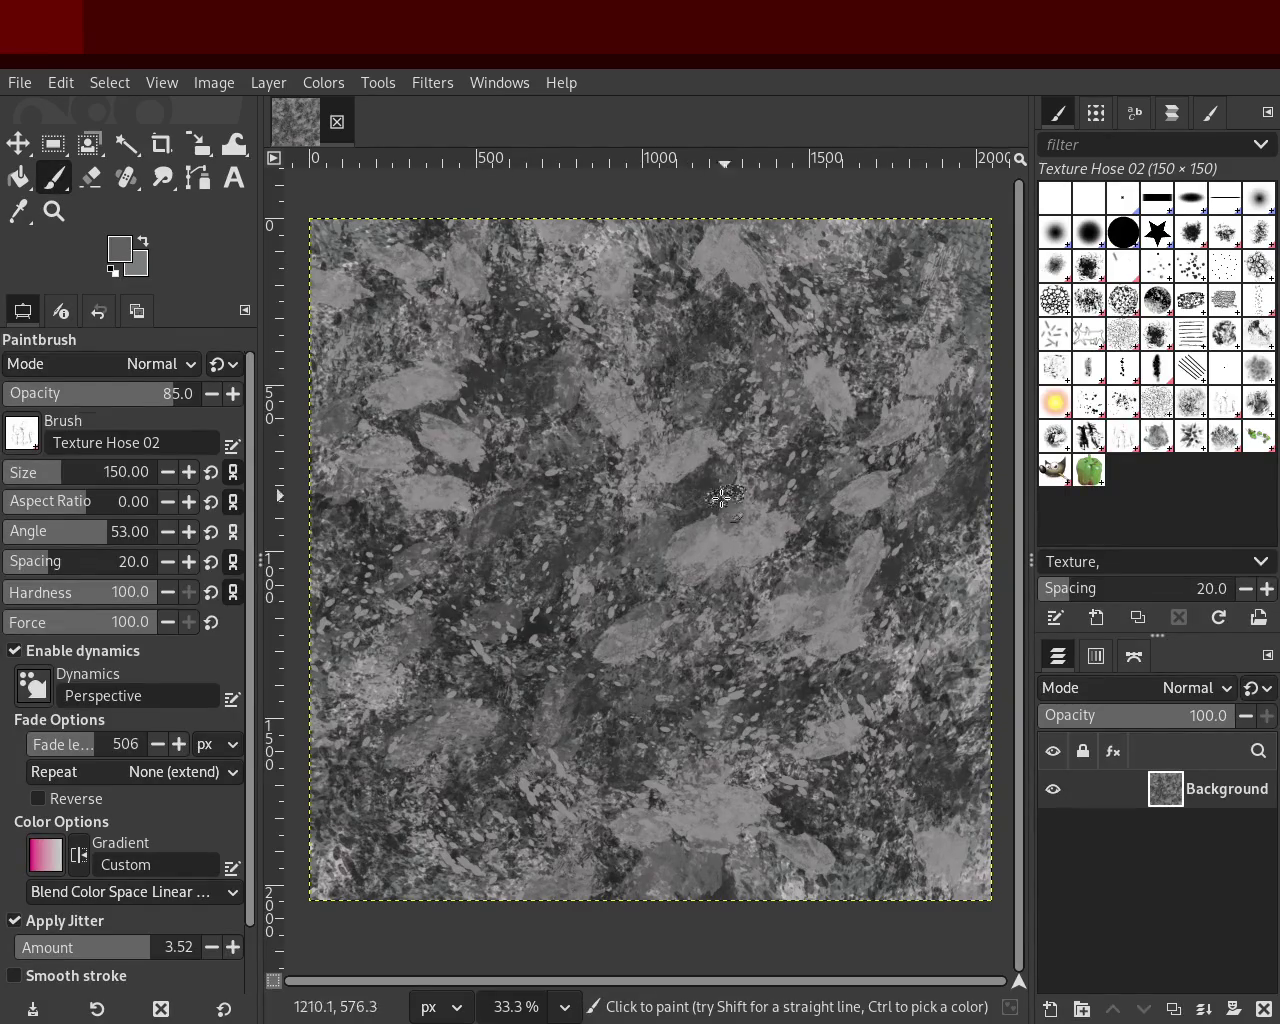
pyautogui.moveTo(34, 478); pyautogui.dragTo(73, 478)
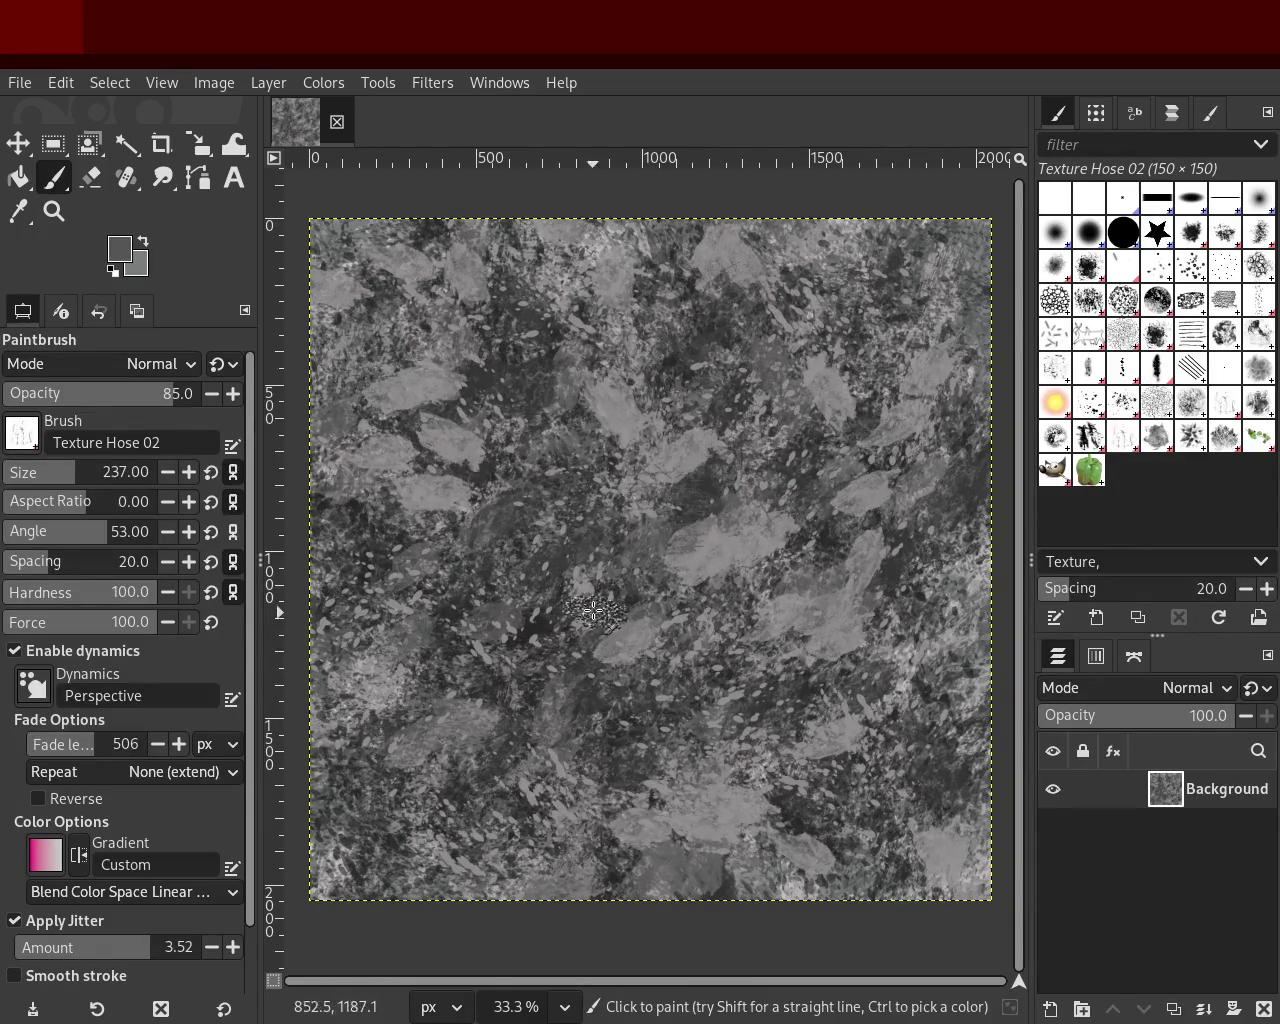
pyautogui.keyDown('ctrl'); pyautogui.click(864, 404); pyautogui.keyUp('ctrl')
# Step: Paint dense dark Texture Hose 02 stamps across the canvas, redoing one stroke, then select Texture 01
pyautogui.click(915, 550)
pyautogui.moveTo(865, 752)
pyautogui.mouseDown()
pyautogui.moveTo(880, 783)
pyautogui.moveTo(521, 840)
pyautogui.moveTo(679, 556)
pyautogui.moveTo(814, 521)
pyautogui.moveTo(836, 836)
pyautogui.moveTo(769, 499)
pyautogui.moveTo(437, 12)
pyautogui.moveTo(336, 795)
pyautogui.moveTo(446, 938)
pyautogui.moveTo(865, 385)
pyautogui.moveTo(242, 762)
pyautogui.moveTo(131, 188)
pyautogui.moveTo(941, 309)
pyautogui.moveTo(908, 558)
pyautogui.moveTo(753, 835)
pyautogui.moveTo(811, 906)
pyautogui.moveTo(907, 610)
pyautogui.moveTo(620, 410)
pyautogui.moveTo(244, 264)
pyautogui.moveTo(735, 333)
pyautogui.moveTo(398, 251)
pyautogui.mouseUp()
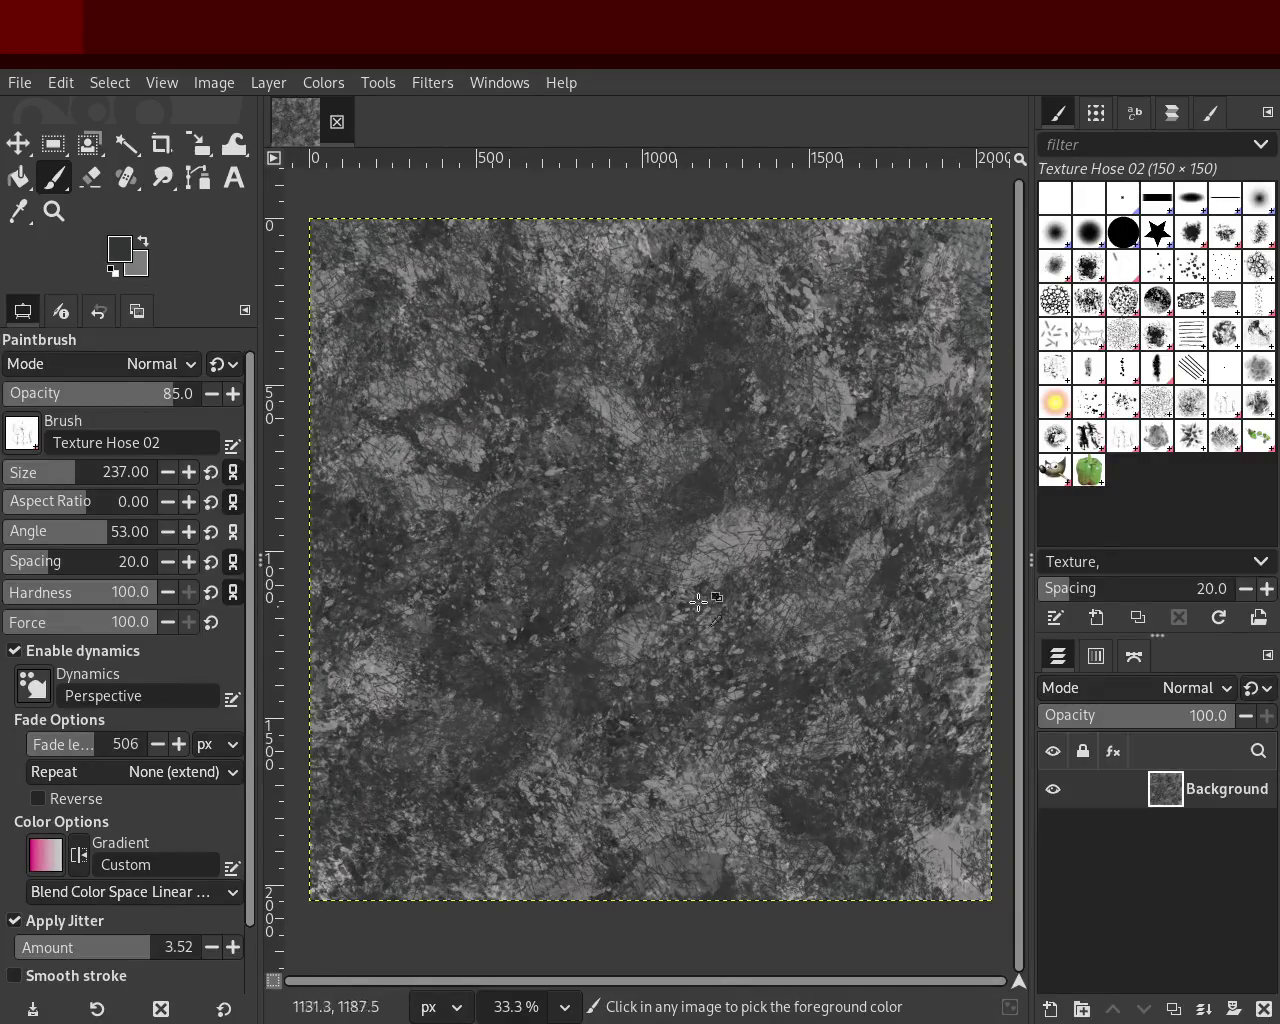
pyautogui.hotkey('ctrl', 'z')
pyautogui.moveTo(834, 762)
pyautogui.mouseDown()
pyautogui.moveTo(784, 828)
pyautogui.moveTo(278, 685)
pyautogui.moveTo(819, 572)
pyautogui.moveTo(482, 267)
pyautogui.moveTo(507, 809)
pyautogui.moveTo(881, 403)
pyautogui.moveTo(801, 775)
pyautogui.moveTo(779, 407)
pyautogui.mouseUp()
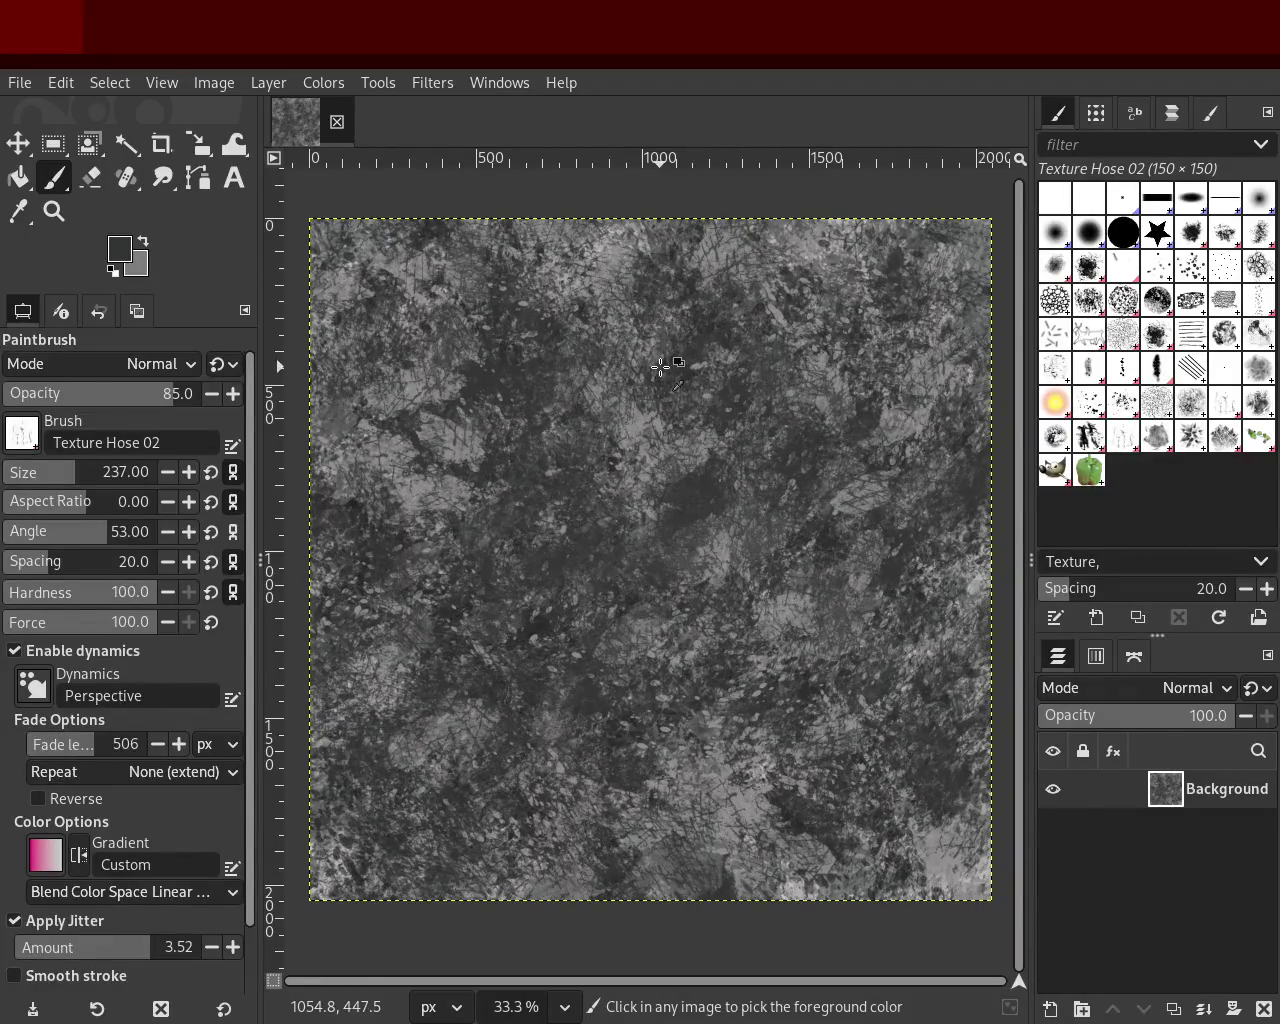
pyautogui.keyDown('ctrl'); pyautogui.click(353, 505); pyautogui.keyUp('ctrl')
pyautogui.moveTo(475, 414)
pyautogui.mouseDown()
pyautogui.moveTo(570, 344)
pyautogui.moveTo(472, 400)
pyautogui.moveTo(101, 693)
pyautogui.moveTo(451, 748)
pyautogui.moveTo(939, 407)
pyautogui.moveTo(1000, 260)
pyautogui.moveTo(130, 880)
pyautogui.mouseUp()
pyautogui.moveTo(931, 802)
pyautogui.mouseDown()
pyautogui.moveTo(549, 197)
pyautogui.moveTo(492, 337)
pyautogui.moveTo(623, 677)
pyautogui.moveTo(327, 783)
pyautogui.mouseUp()
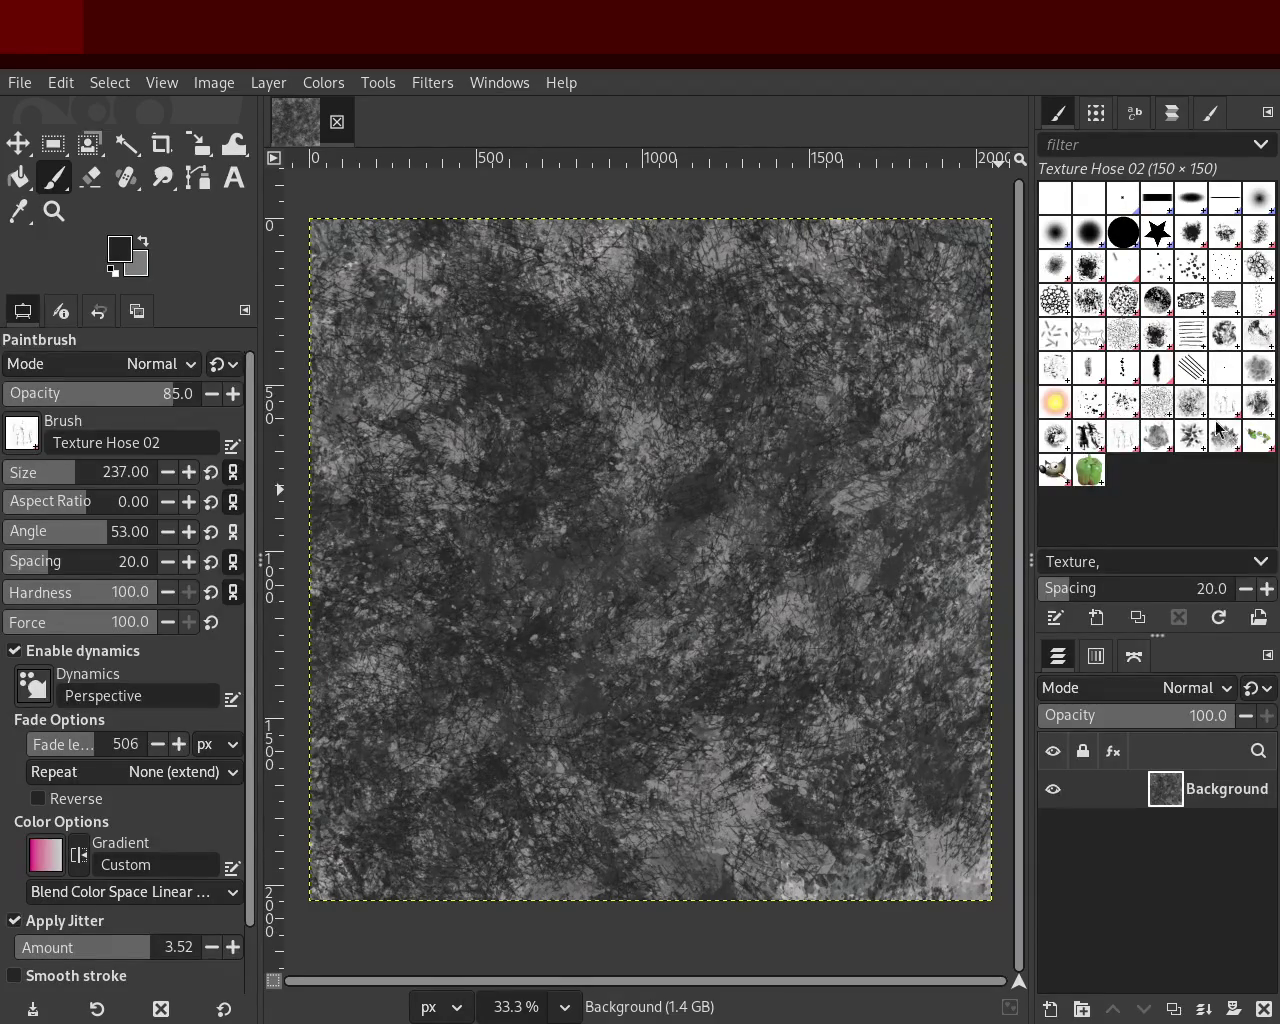
pyautogui.click(1260, 404)
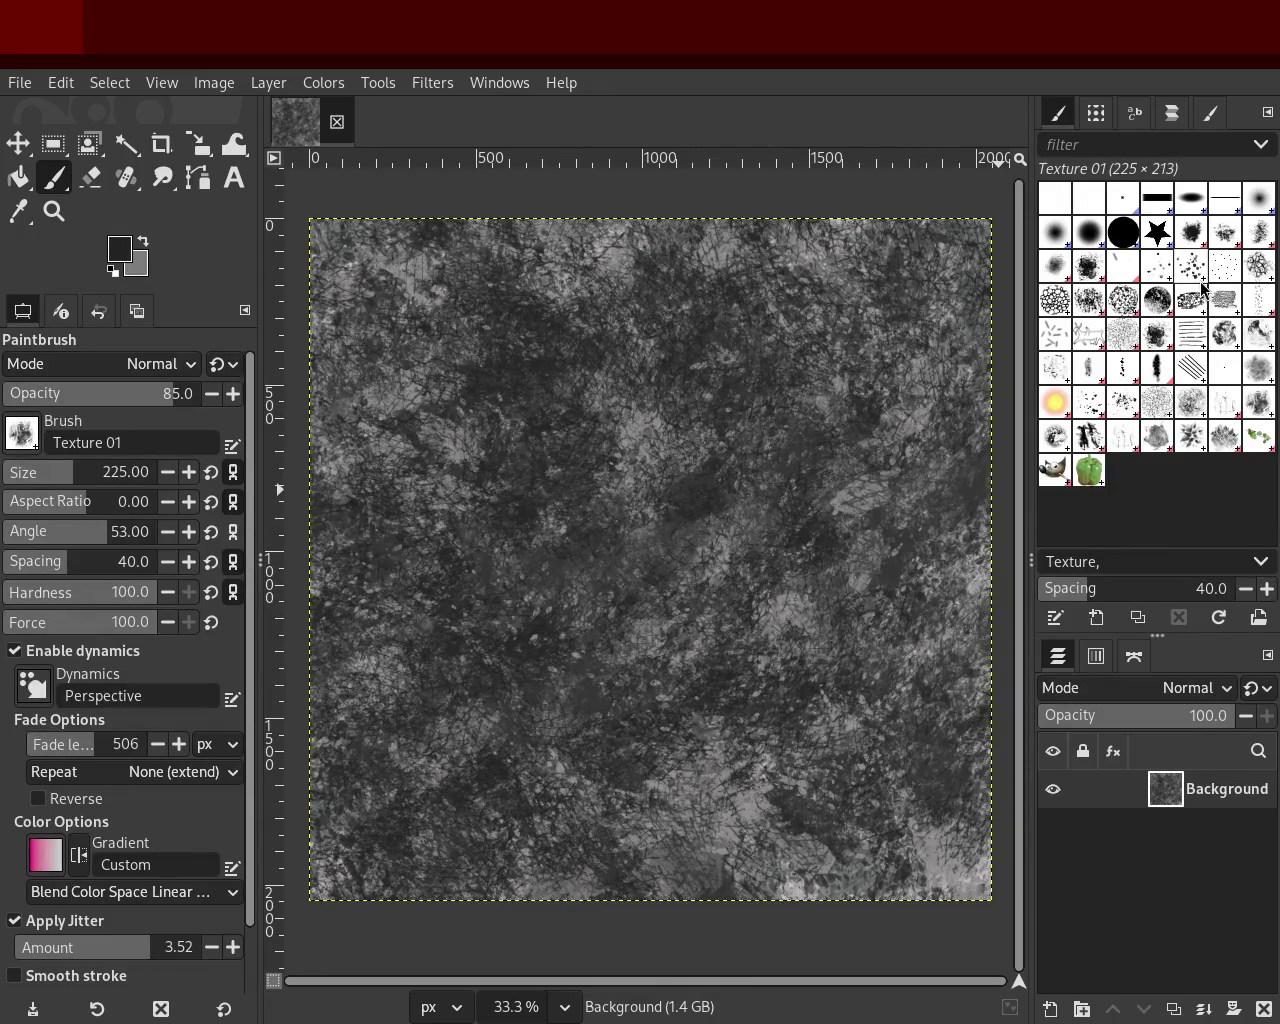
# Step: Paint large dark web strokes with the Cell 01 brush at size 419
pyautogui.click(1259, 270)
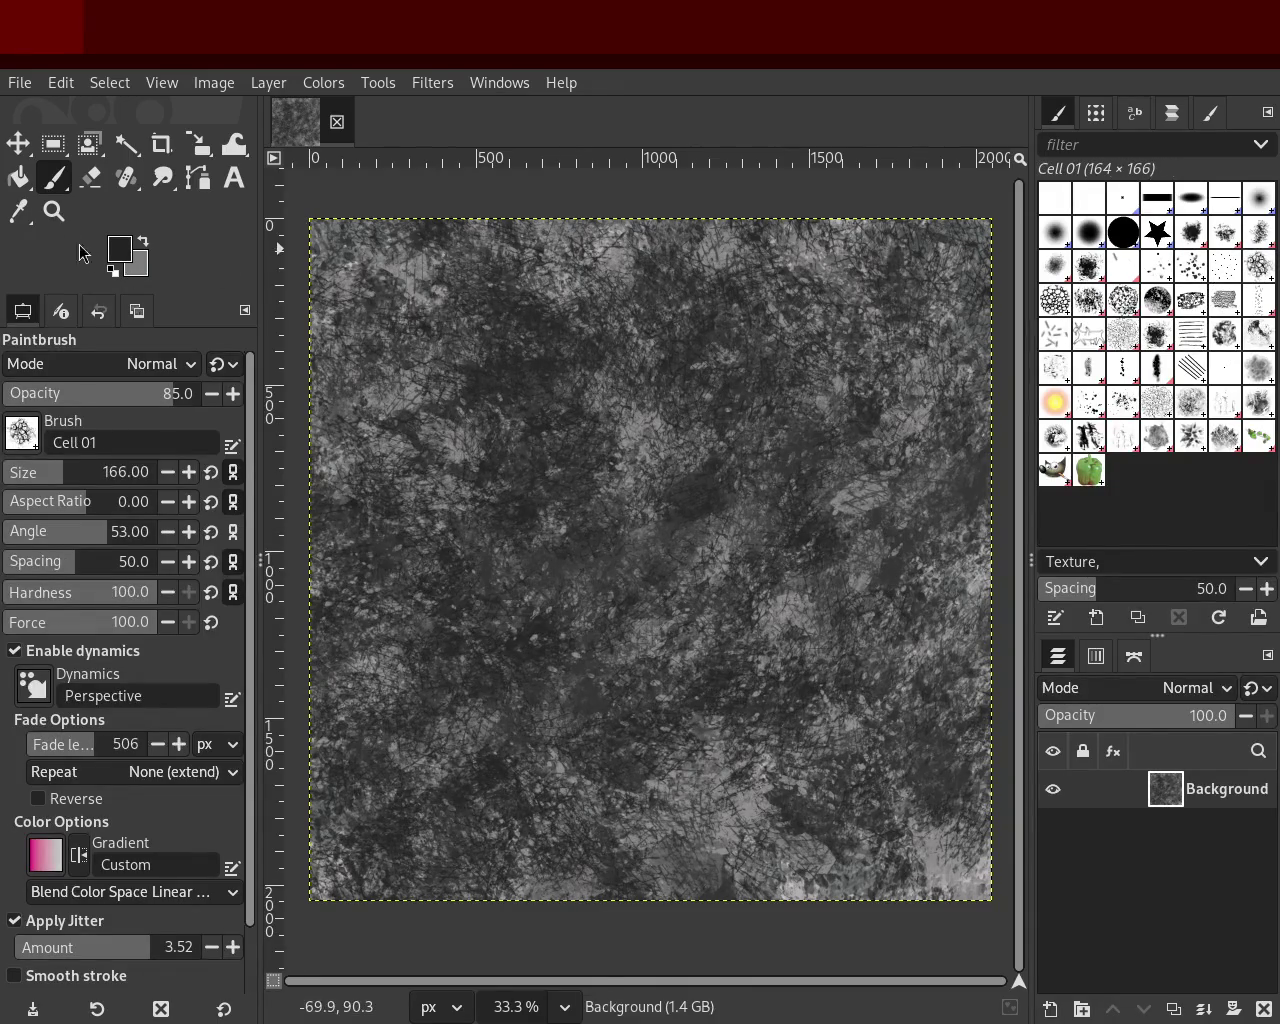
pyautogui.moveTo(611, 779); pyautogui.dragTo(648, 720)
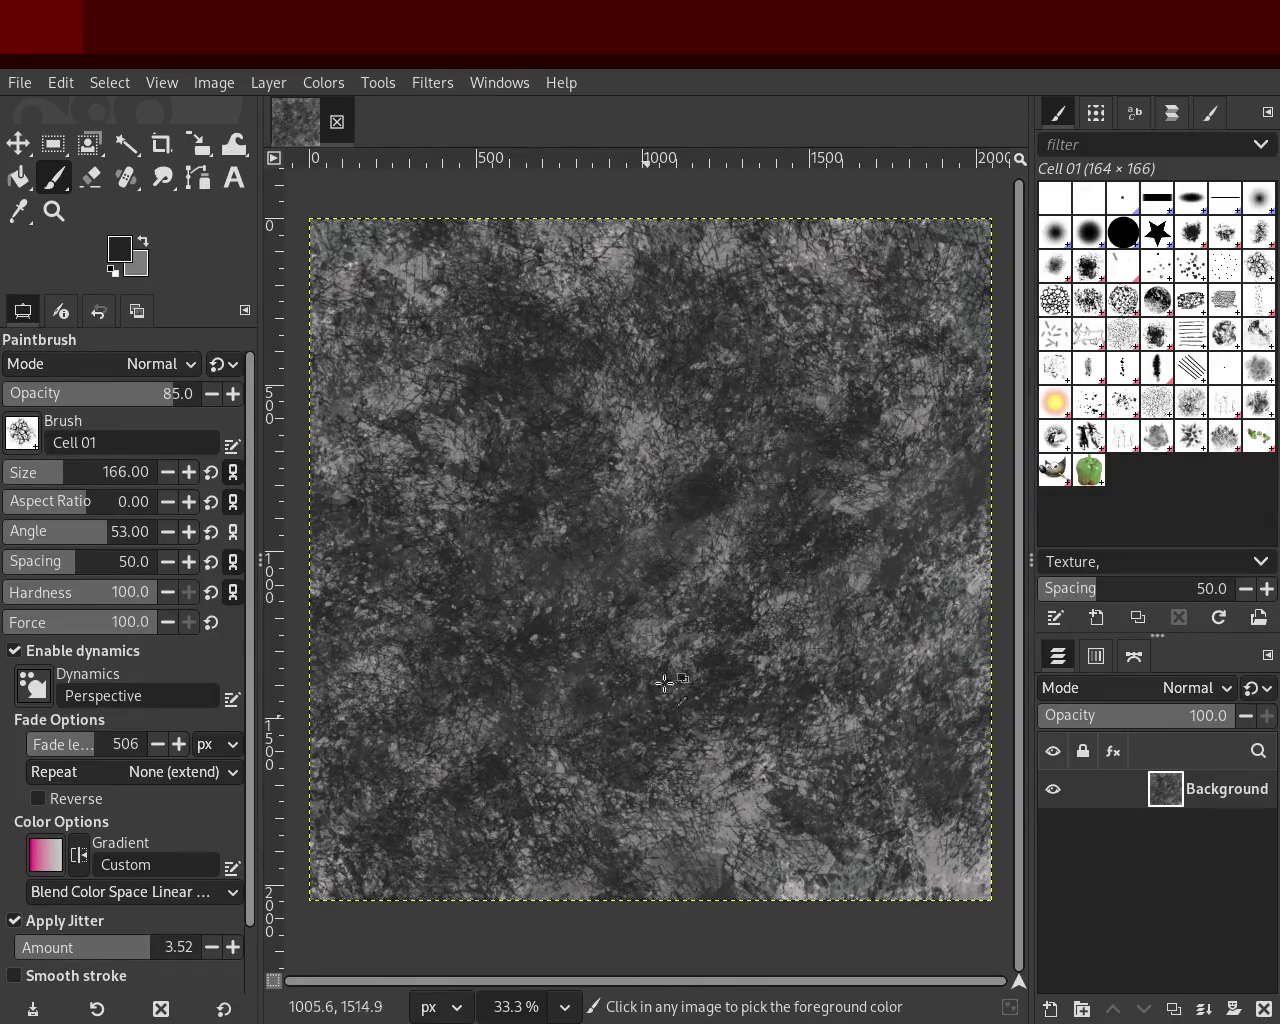
pyautogui.hotkey('ctrl', 'z')
pyautogui.moveTo(80, 472); pyautogui.dragTo(101, 472)
pyautogui.moveTo(829, 689)
pyautogui.mouseDown()
pyautogui.moveTo(889, 697)
pyautogui.moveTo(423, 347)
pyautogui.moveTo(529, 297)
pyautogui.moveTo(318, 389)
pyautogui.mouseUp()
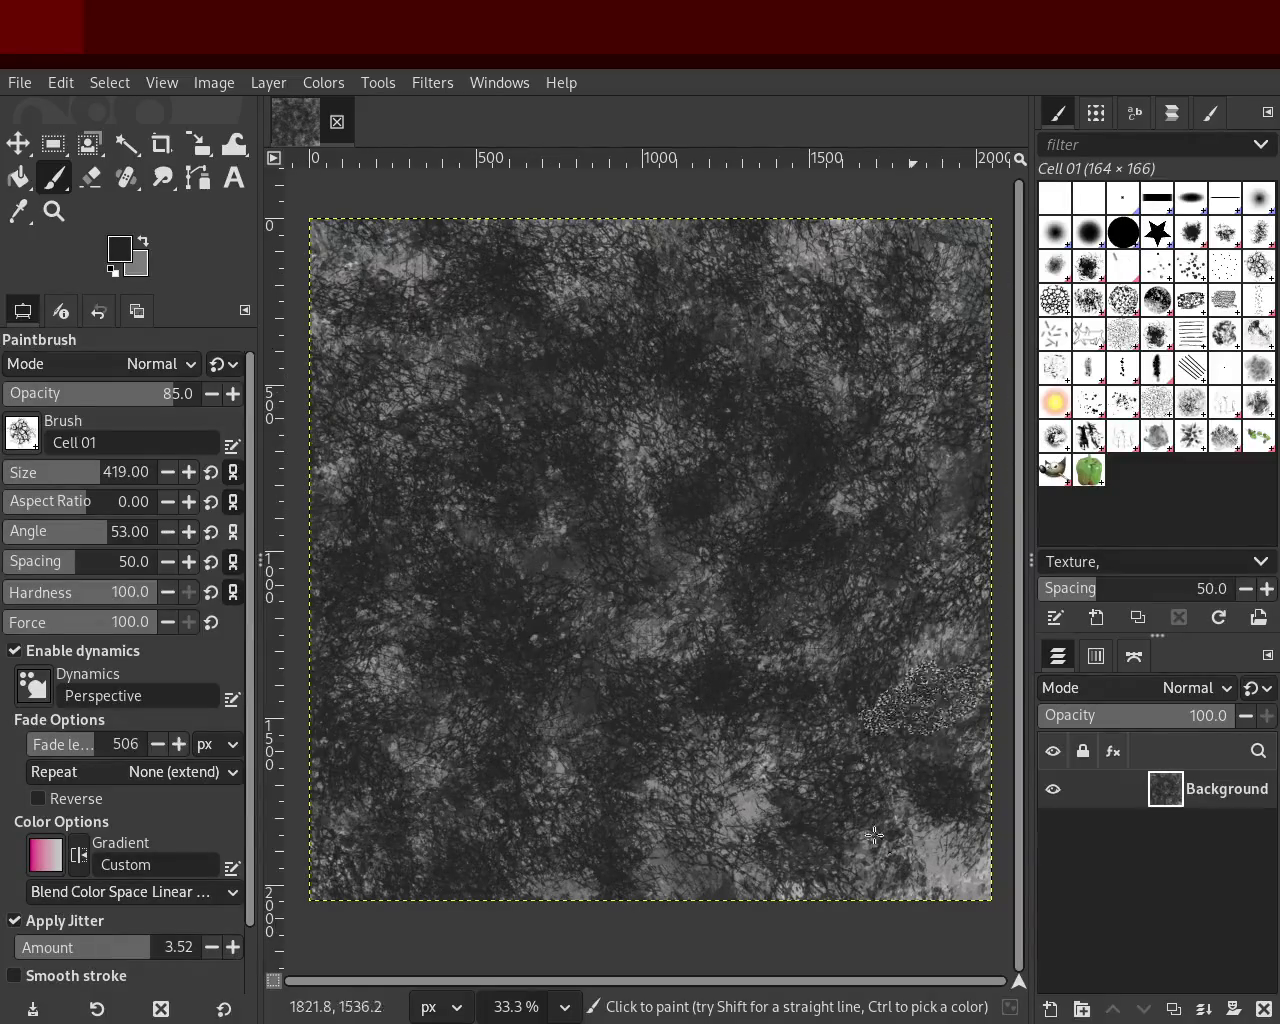
pyautogui.moveTo(921, 730); pyautogui.dragTo(848, 830)
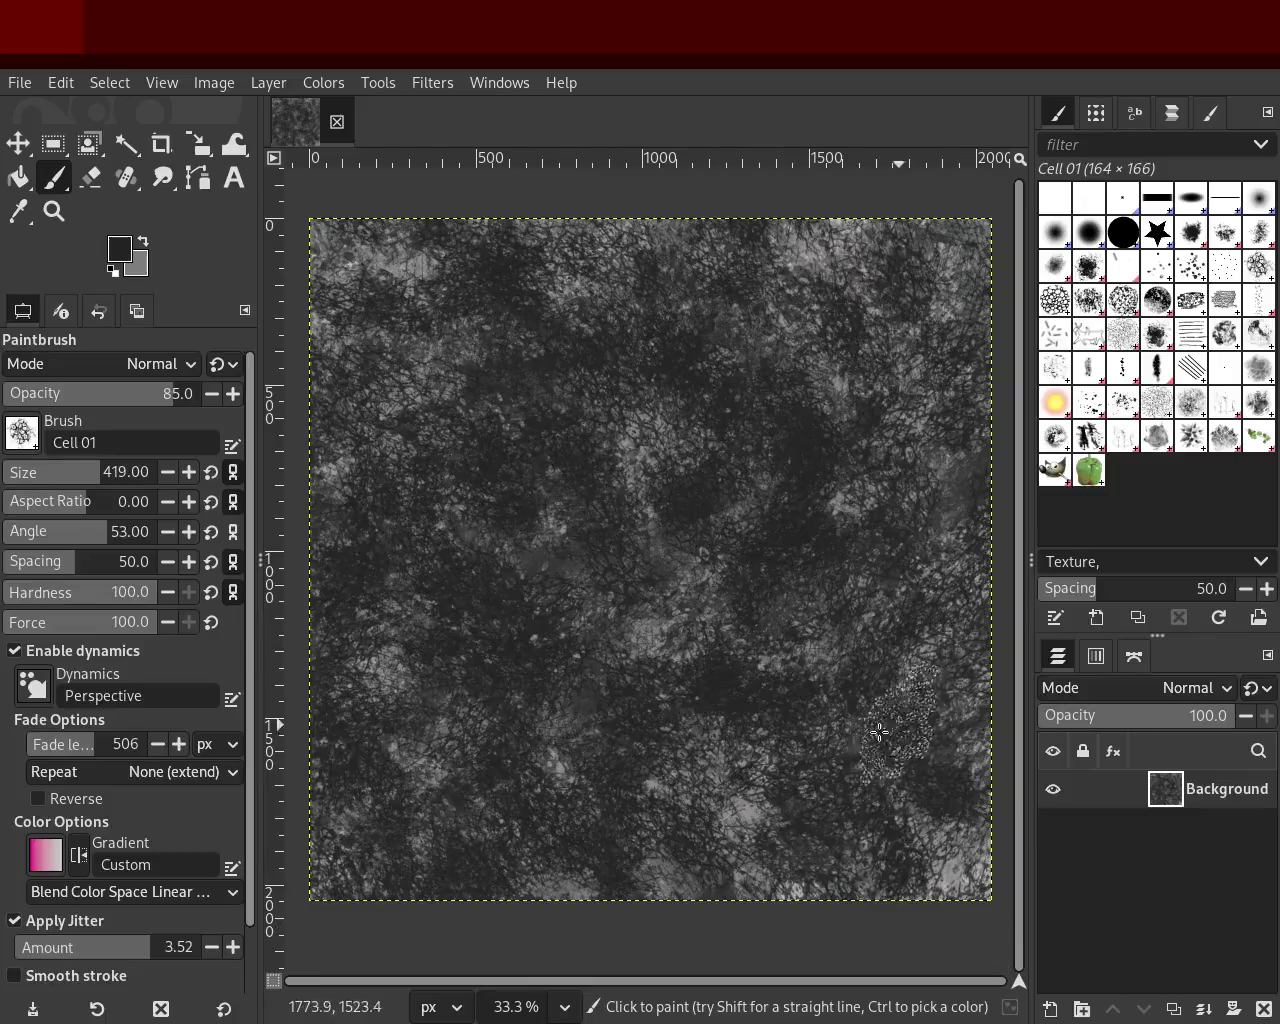
# Step: Switch to Splats 01, stamp a splatter upper right and pick a mid-grey
pyautogui.click(1089, 402)
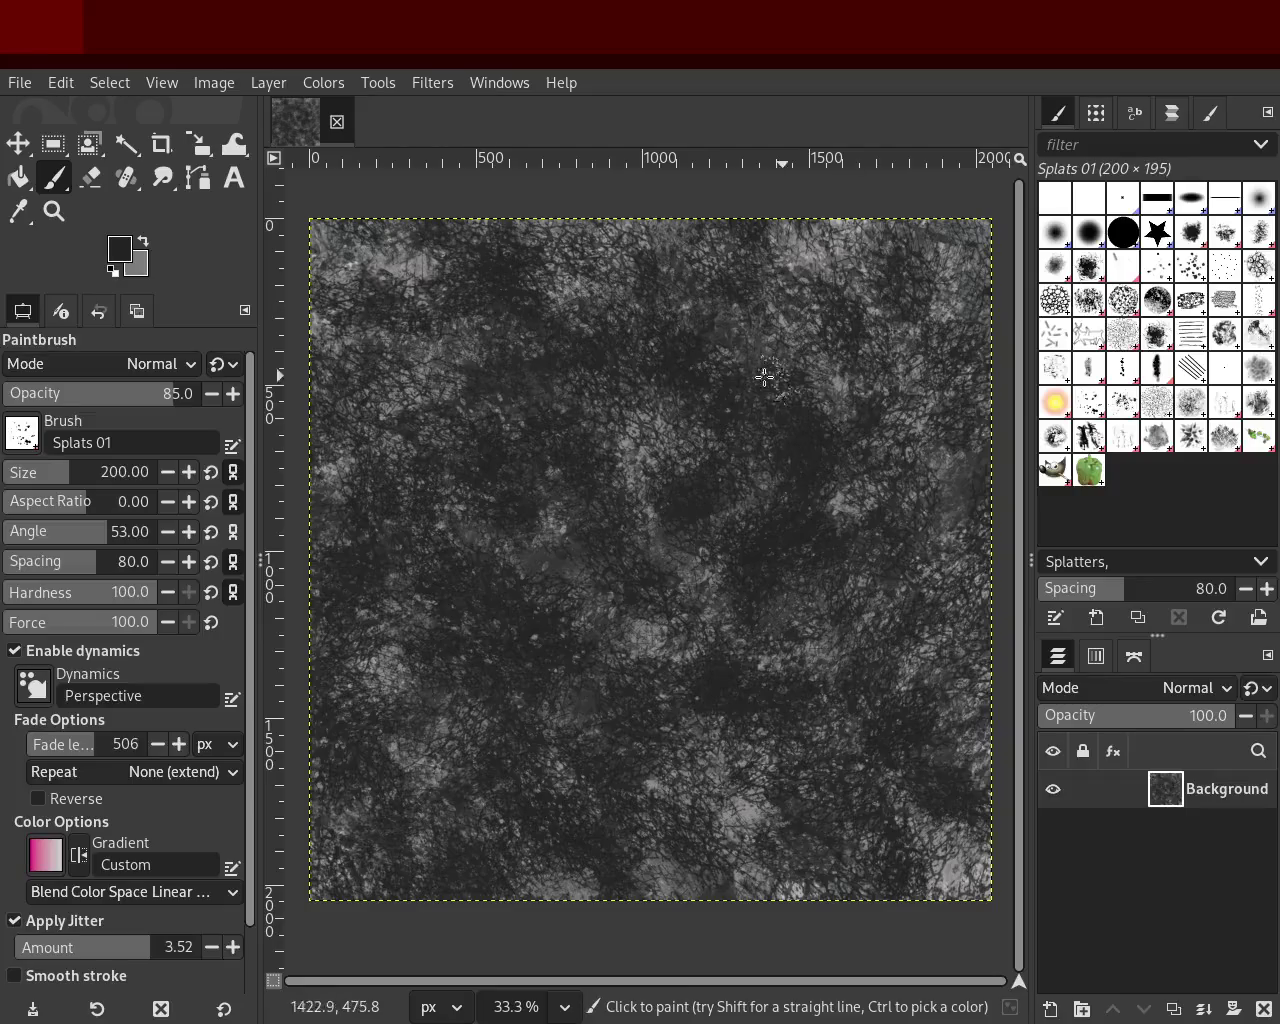
pyautogui.click(746, 470)
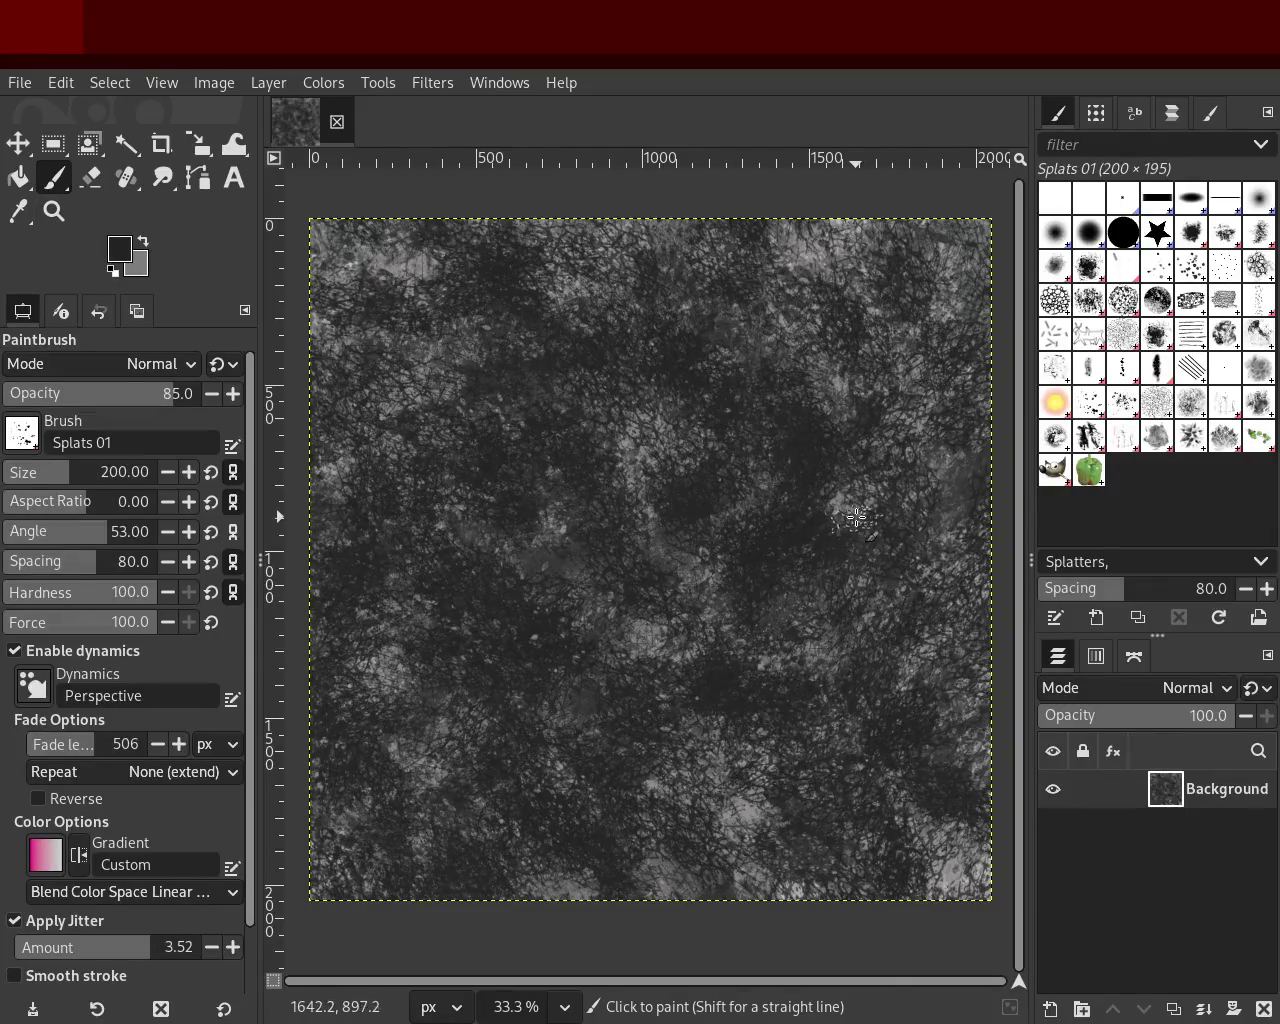
pyautogui.keyDown('ctrl'); pyautogui.click(856, 514); pyautogui.keyUp('ctrl')
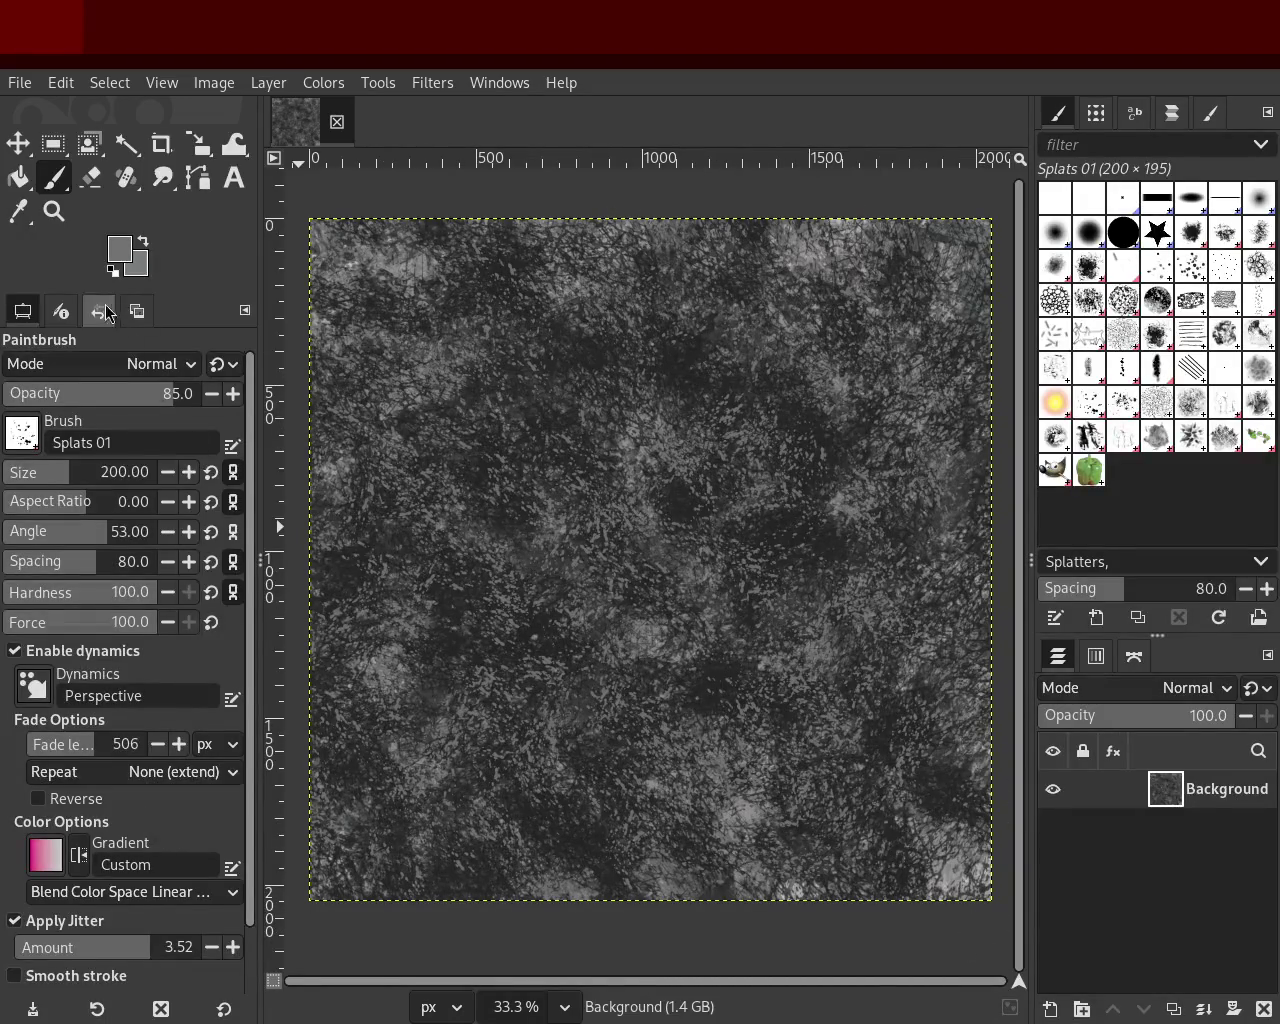
# Step: Zoom in and out on the texture, ending with the whole image at 33.3%
pyautogui.click(54, 211)
pyautogui.click(640, 460)
pyautogui.click(640, 460)
pyautogui.keyDown('ctrl'); pyautogui.click(640, 460); pyautogui.keyUp('ctrl')
pyautogui.click(640, 460)
pyautogui.click(640, 460)
pyautogui.keyDown('ctrl'); pyautogui.click(640, 460); pyautogui.keyUp('ctrl')
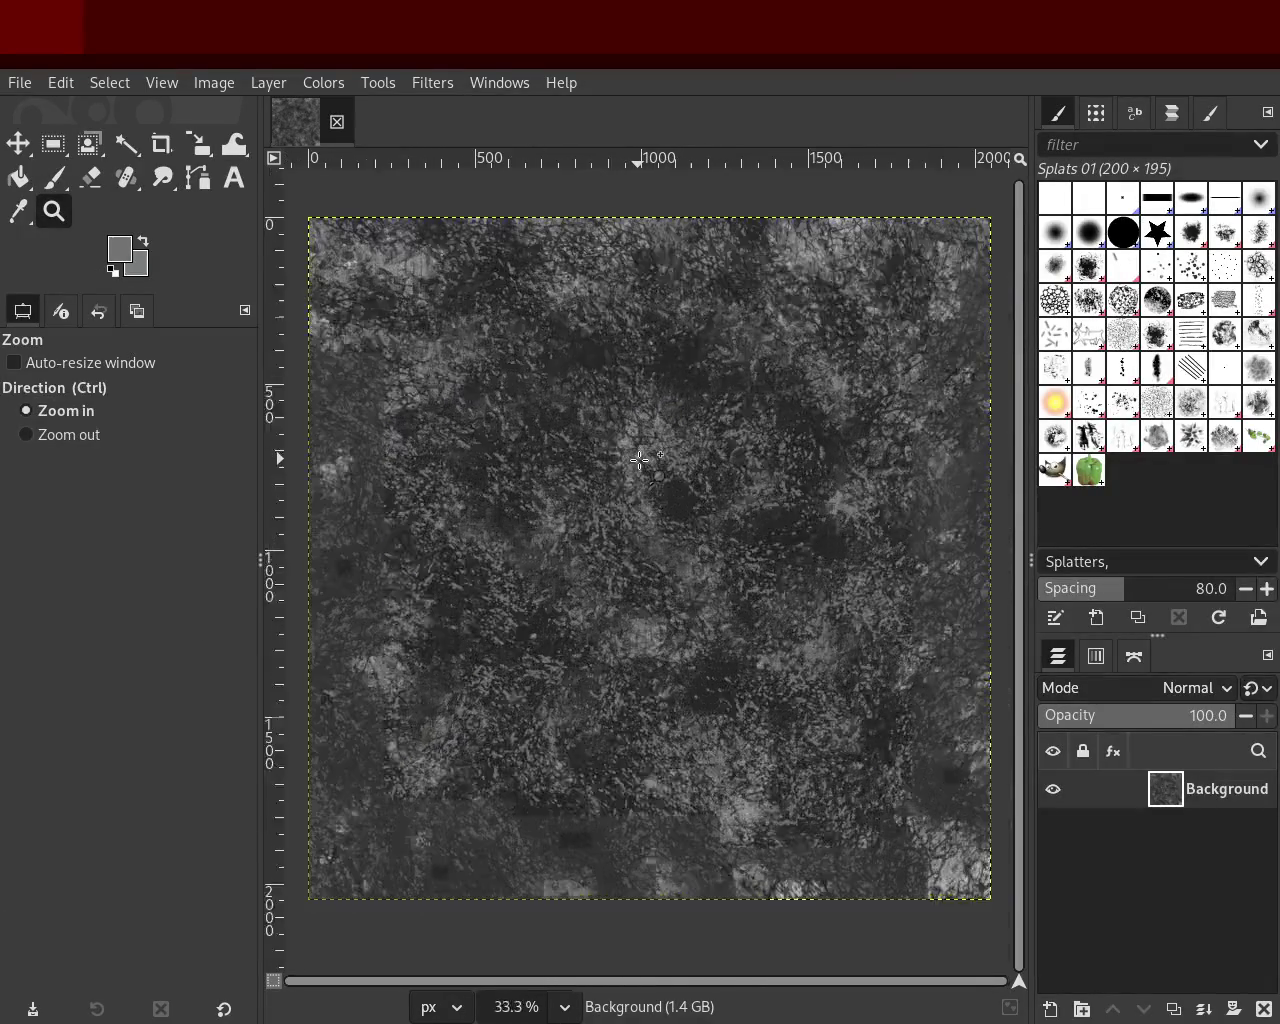
pyautogui.keyDown('ctrl'); pyautogui.click(402, 390); pyautogui.keyUp('ctrl')
# Step: Enlarge the Splats 01 brush to 686 and paint grey splatters along the bottom right
pyautogui.click(59, 179)
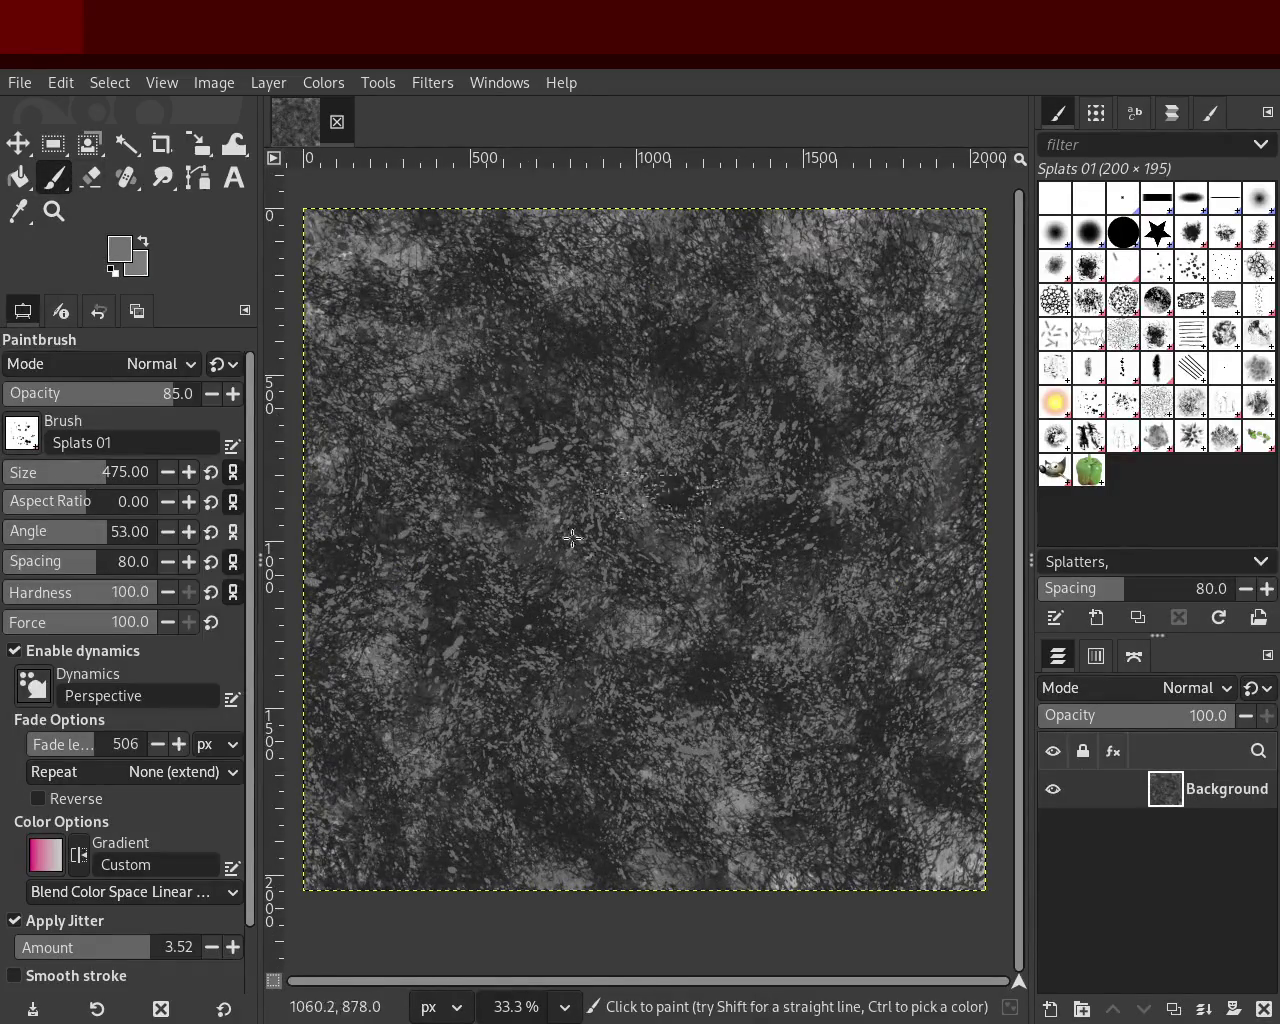
pyautogui.moveTo(76, 484); pyautogui.dragTo(152, 484)
pyautogui.moveTo(435, 519)
pyautogui.mouseDown()
pyautogui.moveTo(895, 443)
pyautogui.moveTo(722, 395)
pyautogui.mouseUp()
pyautogui.hotkey('ctrl', 'z')
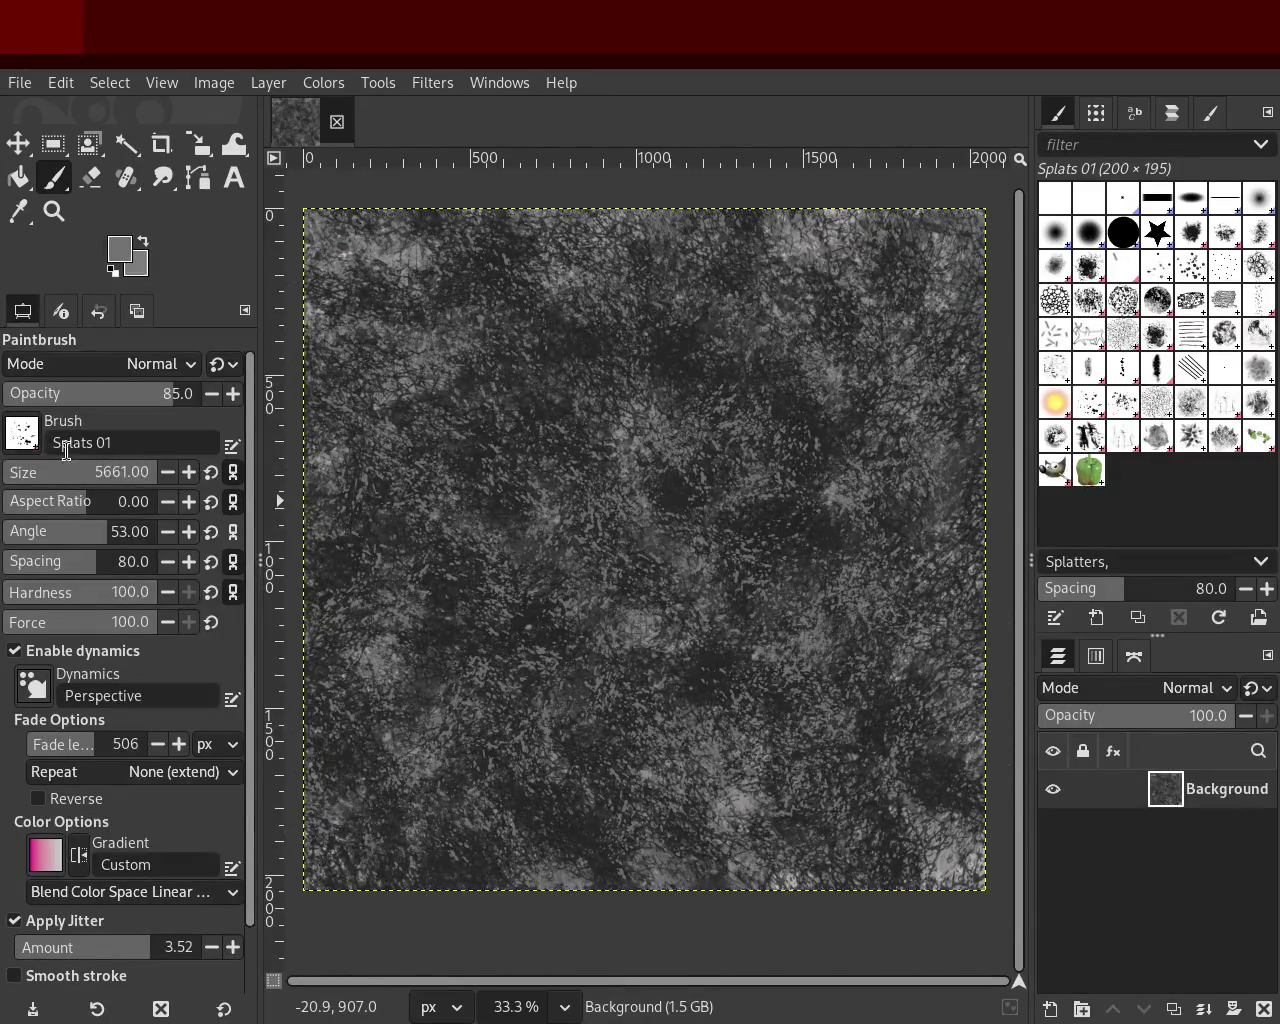
pyautogui.moveTo(700, 760)
pyautogui.mouseDown()
pyautogui.moveTo(454, 566)
pyautogui.moveTo(503, 503)
pyautogui.moveTo(424, 376)
pyautogui.moveTo(565, 203)
pyautogui.moveTo(786, 491)
pyautogui.moveTo(318, 358)
pyautogui.moveTo(881, 225)
pyautogui.moveTo(838, 759)
pyautogui.mouseUp()
# Step: Sample greys from the canvas and paint splatter strokes toward the upper right
pyautogui.press('ctrl')
pyautogui.keyDown('ctrl'); pyautogui.click(824, 436); pyautogui.keyUp('ctrl')
pyautogui.moveTo(846, 492)
pyautogui.mouseDown()
pyautogui.moveTo(710, 732)
pyautogui.moveTo(889, 505)
pyautogui.moveTo(752, 616)
pyautogui.moveTo(773, 697)
pyautogui.moveTo(599, 623)
pyautogui.moveTo(870, 550)
pyautogui.moveTo(340, 623)
pyautogui.moveTo(878, 316)
pyautogui.moveTo(819, 796)
pyautogui.moveTo(755, 722)
pyautogui.moveTo(742, 339)
pyautogui.mouseUp()
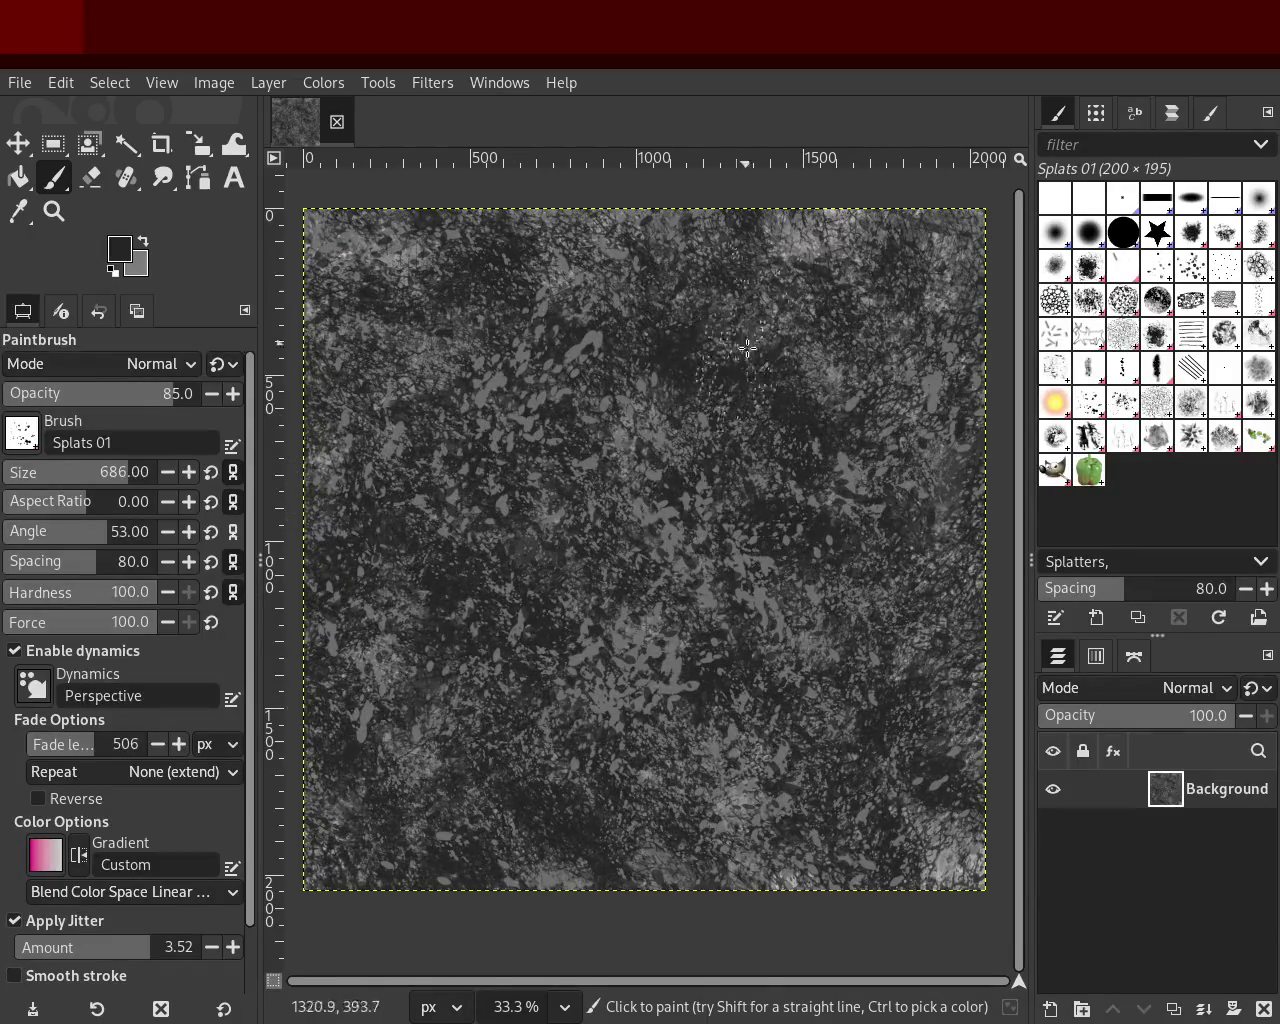
pyautogui.keyDown('ctrl'); pyautogui.click(581, 352); pyautogui.keyUp('ctrl')
pyautogui.moveTo(597, 535)
pyautogui.mouseDown()
pyautogui.moveTo(807, 497)
pyautogui.moveTo(621, 724)
pyautogui.moveTo(661, 765)
pyautogui.moveTo(664, 792)
pyautogui.moveTo(626, 664)
pyautogui.moveTo(928, 764)
pyautogui.moveTo(692, 800)
pyautogui.moveTo(790, 515)
pyautogui.moveTo(663, 422)
pyautogui.moveTo(859, 295)
pyautogui.mouseUp()
pyautogui.keyDown('ctrl'); pyautogui.click(820, 270); pyautogui.keyUp('ctrl')
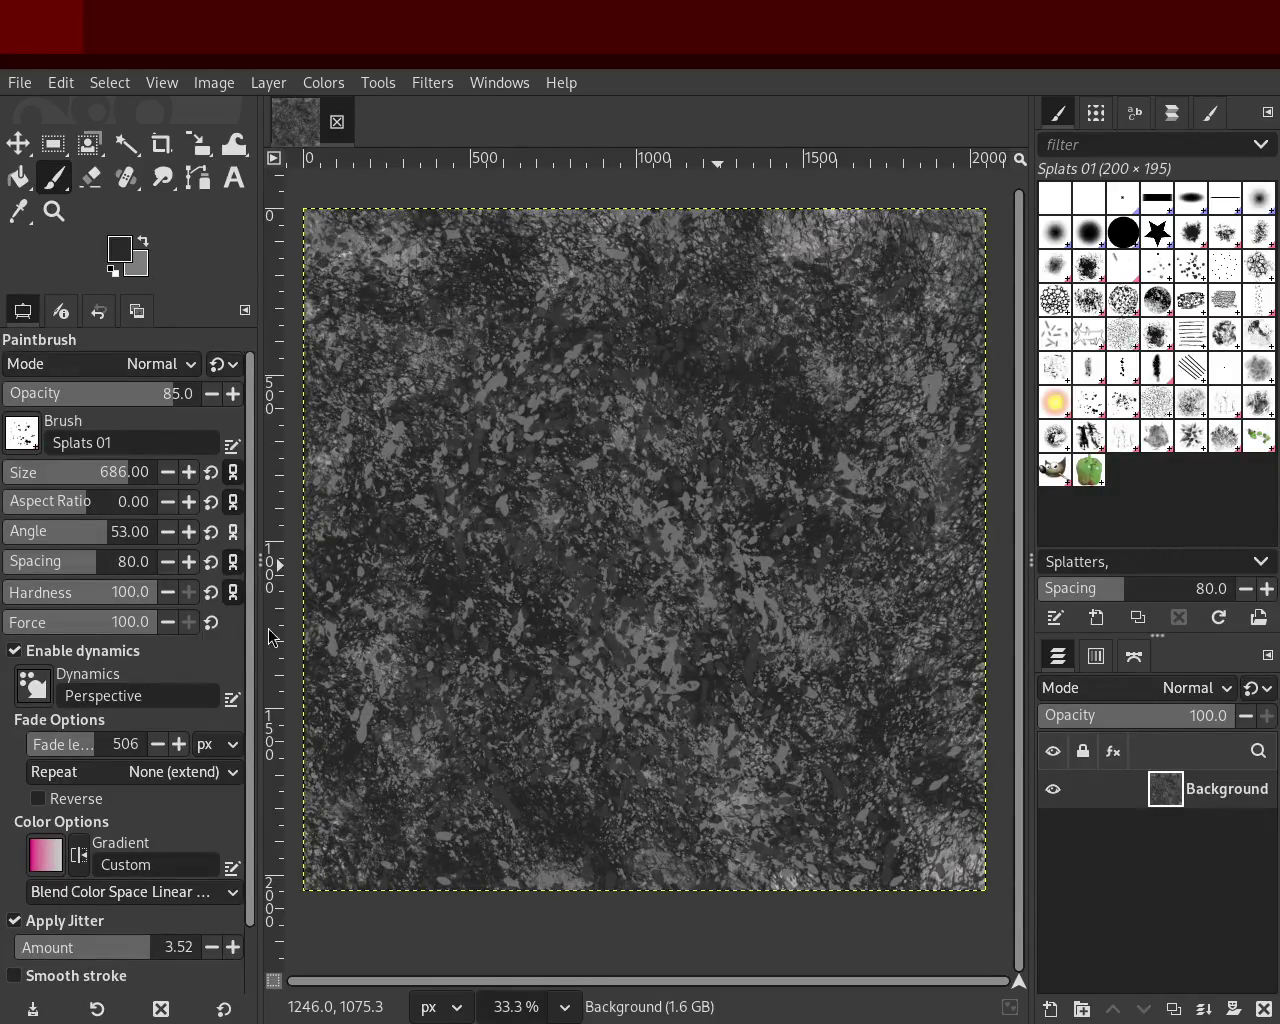
# Step: Paint light grey splatters over the right side, lower right and upper centre
pyautogui.keyDown('ctrl'); pyautogui.click(803, 248); pyautogui.keyUp('ctrl')
pyautogui.moveTo(690, 480)
pyautogui.mouseDown()
pyautogui.moveTo(406, 835)
pyautogui.moveTo(502, 716)
pyautogui.moveTo(397, 808)
pyautogui.mouseUp()
pyautogui.hotkey('ctrl', 'z')
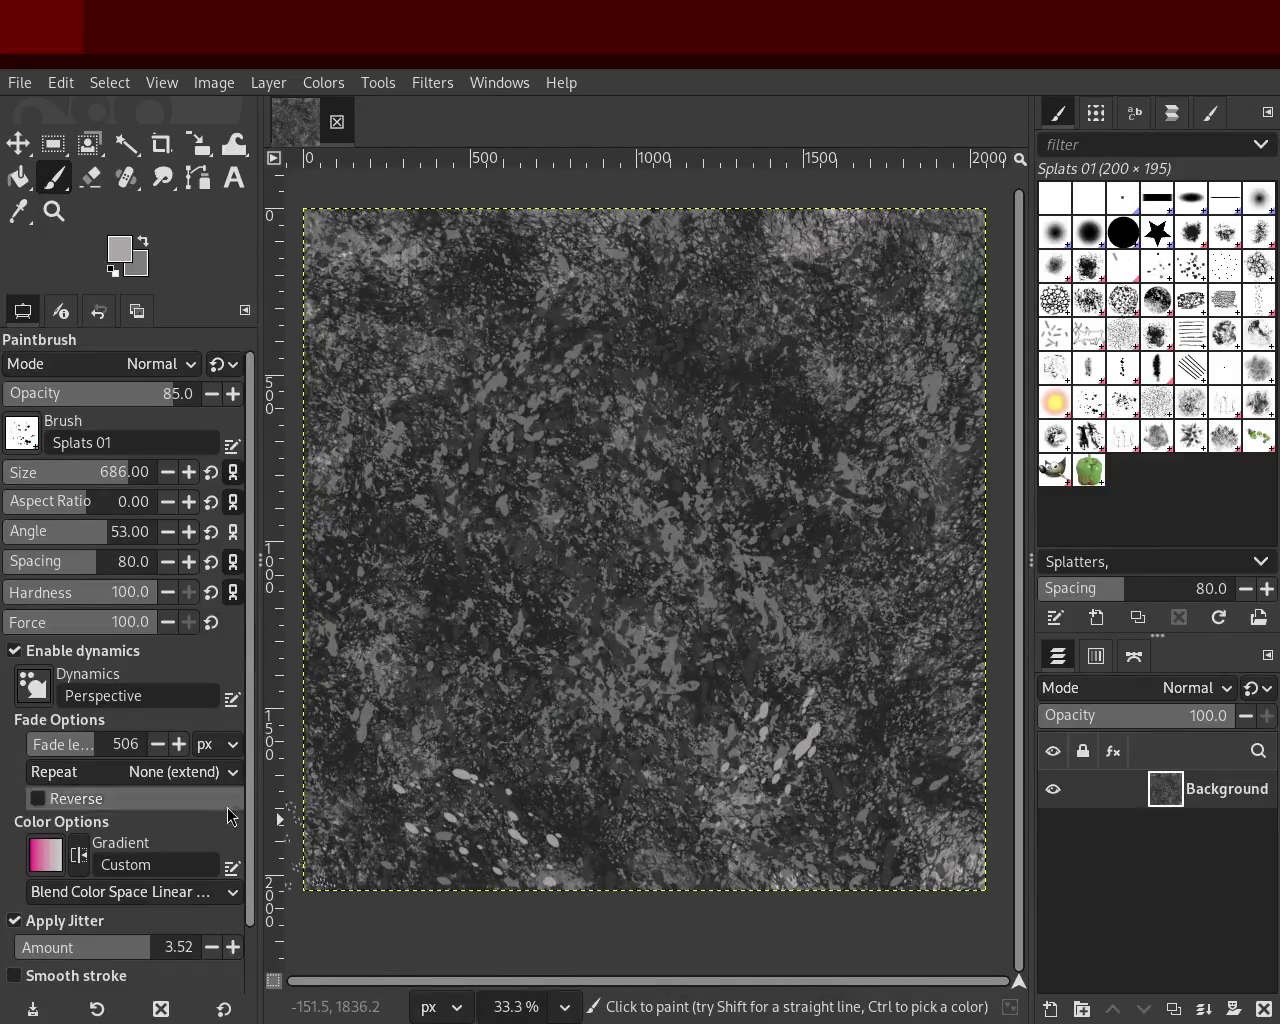
pyautogui.moveTo(840, 718); pyautogui.dragTo(860, 571)
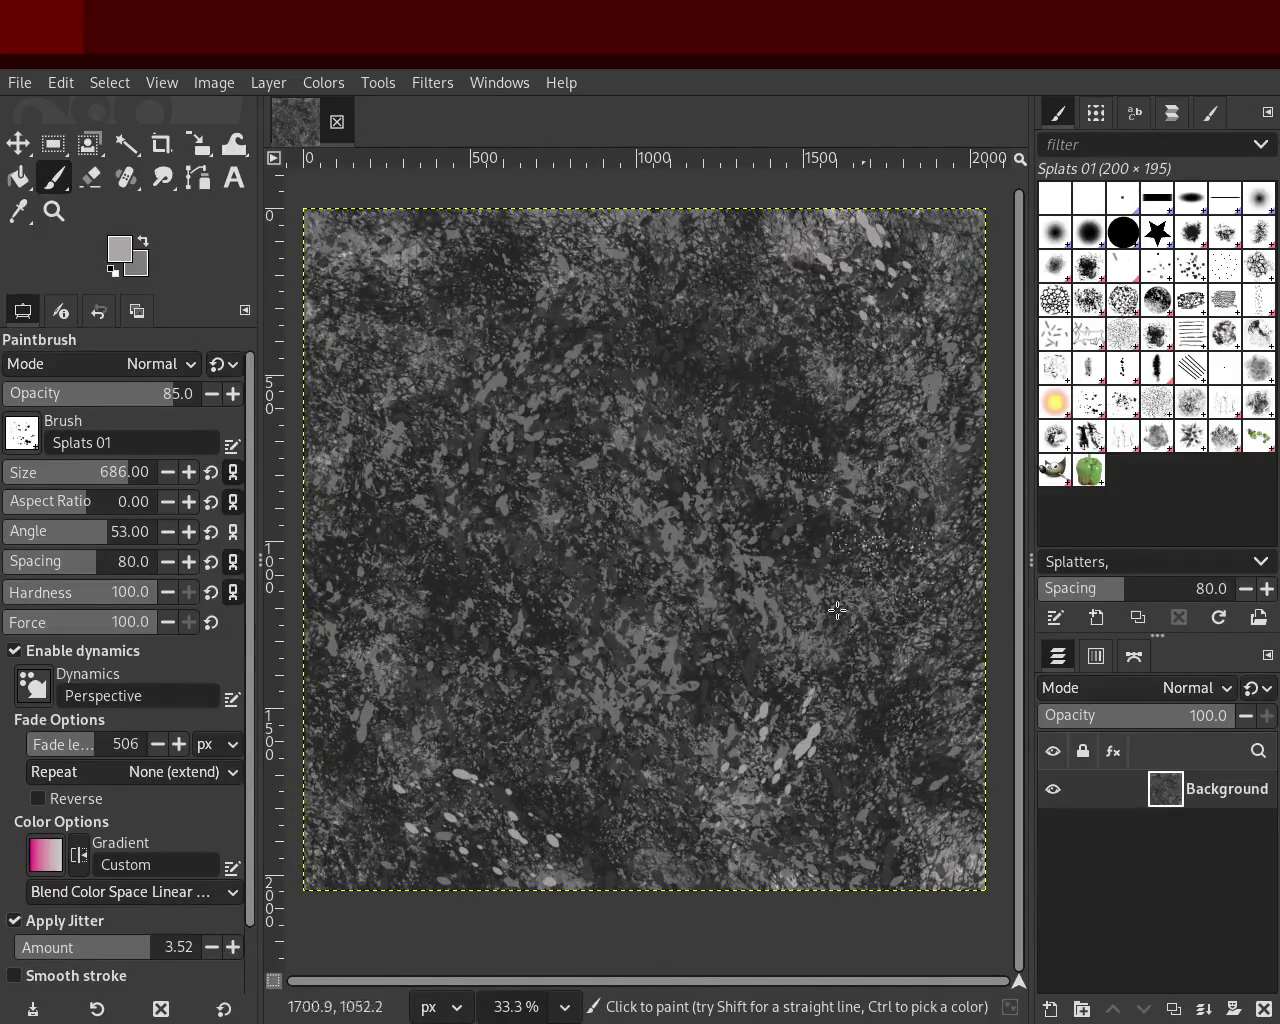
pyautogui.moveTo(856, 490)
pyautogui.mouseDown()
pyautogui.moveTo(837, 782)
pyautogui.moveTo(773, 620)
pyautogui.moveTo(632, 369)
pyautogui.mouseUp()
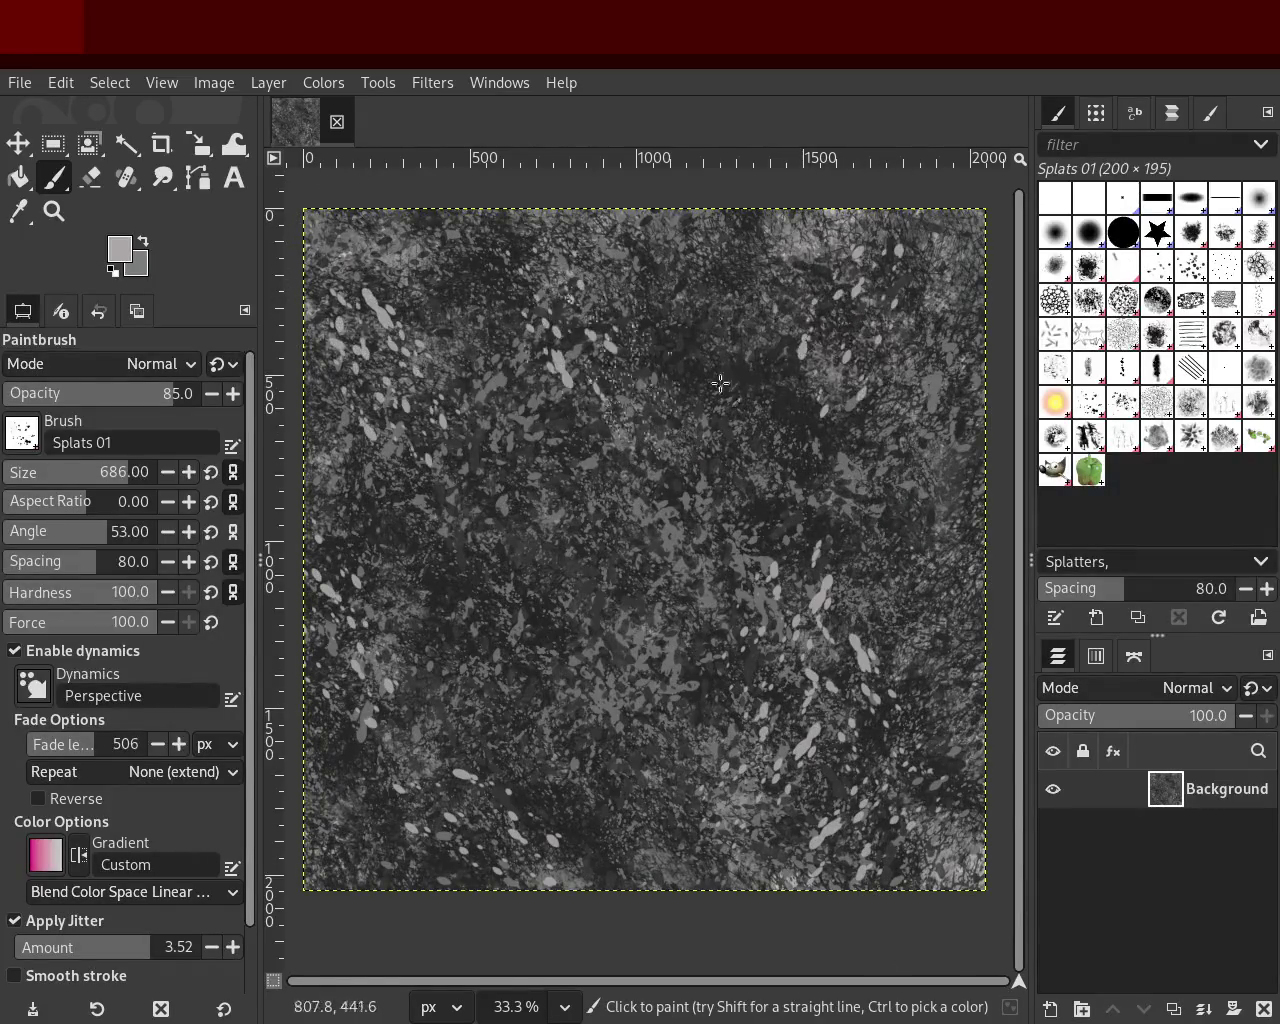
pyautogui.moveTo(468, 194); pyautogui.dragTo(707, 368)
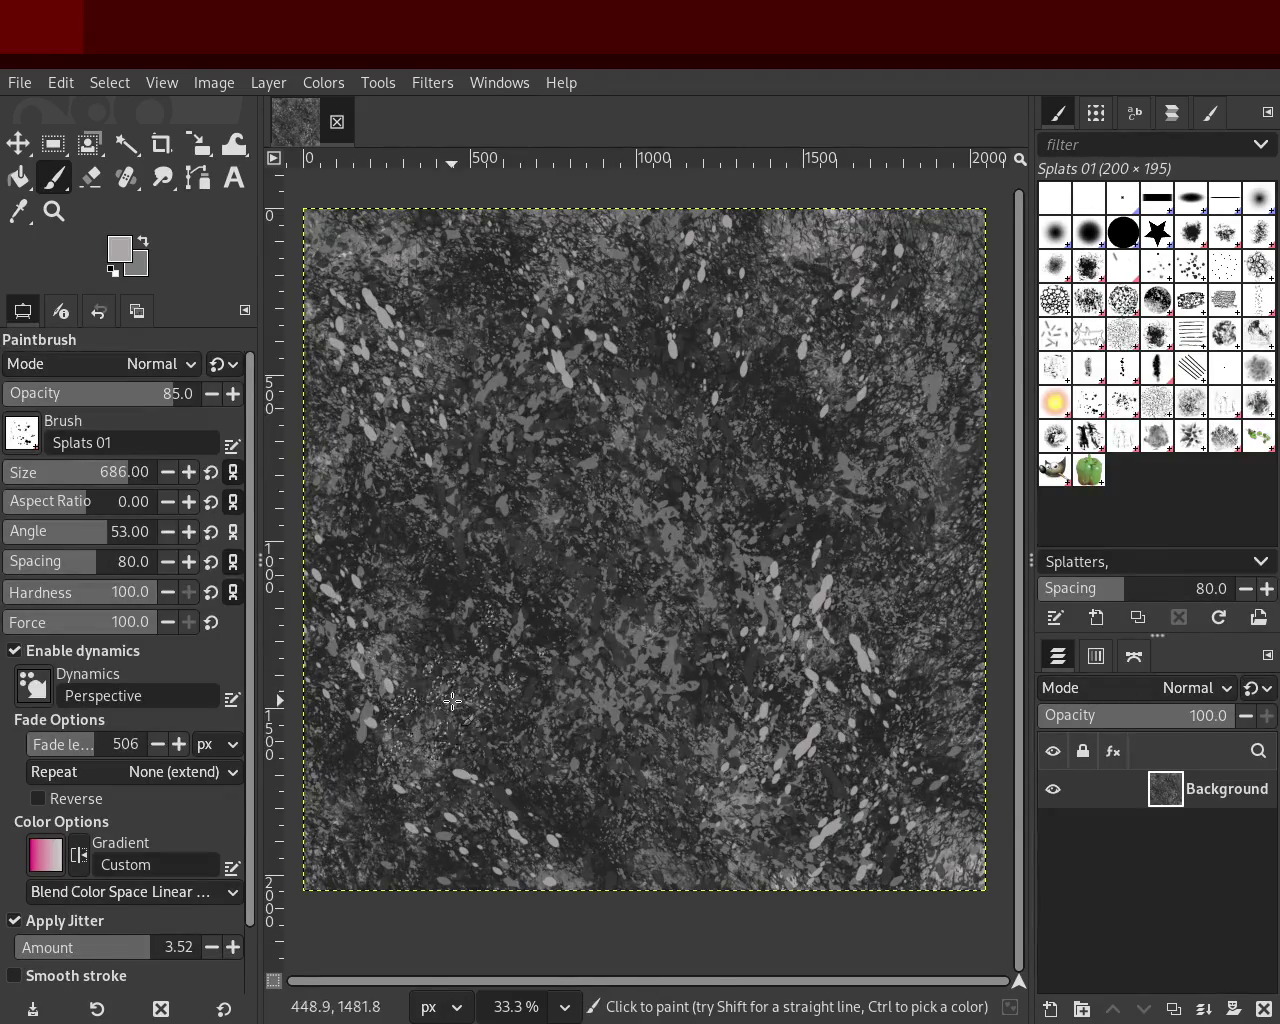
# Step: Select the Texture Hose 03 brush and stamp leaves from the centre-left down to the bottom
pyautogui.click(1186, 440)
pyautogui.moveTo(719, 493); pyautogui.dragTo(560, 700)
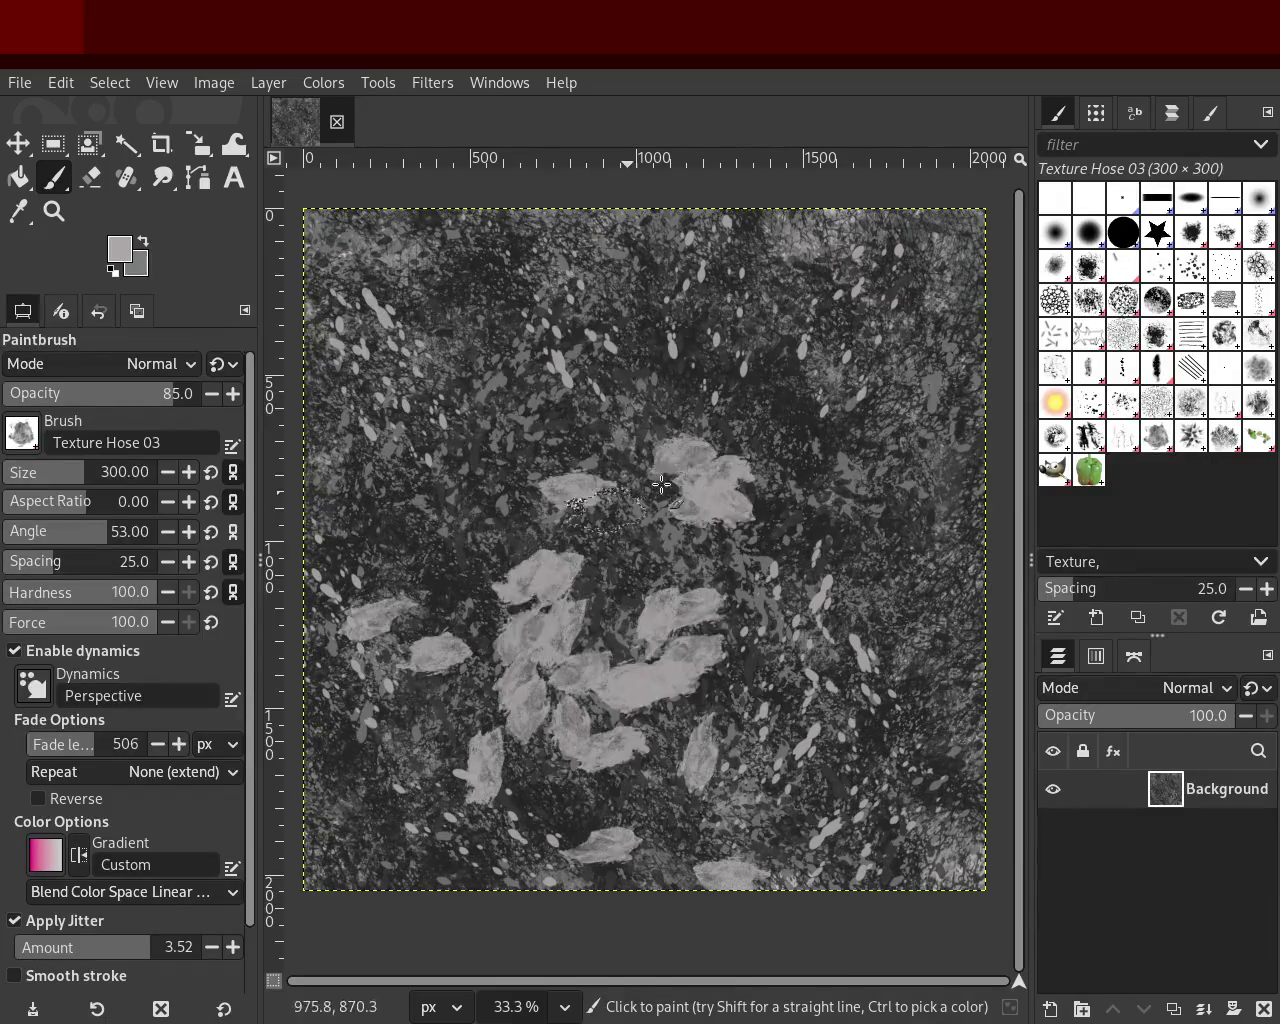
pyautogui.hotkey('ctrl', 'z')
pyautogui.moveTo(734, 909); pyautogui.dragTo(606, 823)
pyautogui.hotkey('ctrl', 'z')
pyautogui.moveTo(843, 538)
pyautogui.mouseDown()
pyautogui.moveTo(810, 796)
pyautogui.moveTo(766, 857)
pyautogui.moveTo(538, 698)
pyautogui.moveTo(540, 825)
pyautogui.moveTo(917, 317)
pyautogui.moveTo(363, 644)
pyautogui.moveTo(568, 470)
pyautogui.moveTo(611, 337)
pyautogui.moveTo(736, 689)
pyautogui.mouseUp()
pyautogui.hotkey('ctrl', 'z')
pyautogui.hotkey('ctrl', 'z')
pyautogui.hotkey('ctrl', 'z')
pyautogui.moveTo(560, 338); pyautogui.dragTo(688, 853)
pyautogui.hotkey('ctrl', 'z')
pyautogui.hotkey('ctrl', 'z')
pyautogui.moveTo(579, 535); pyautogui.dragTo(680, 830)
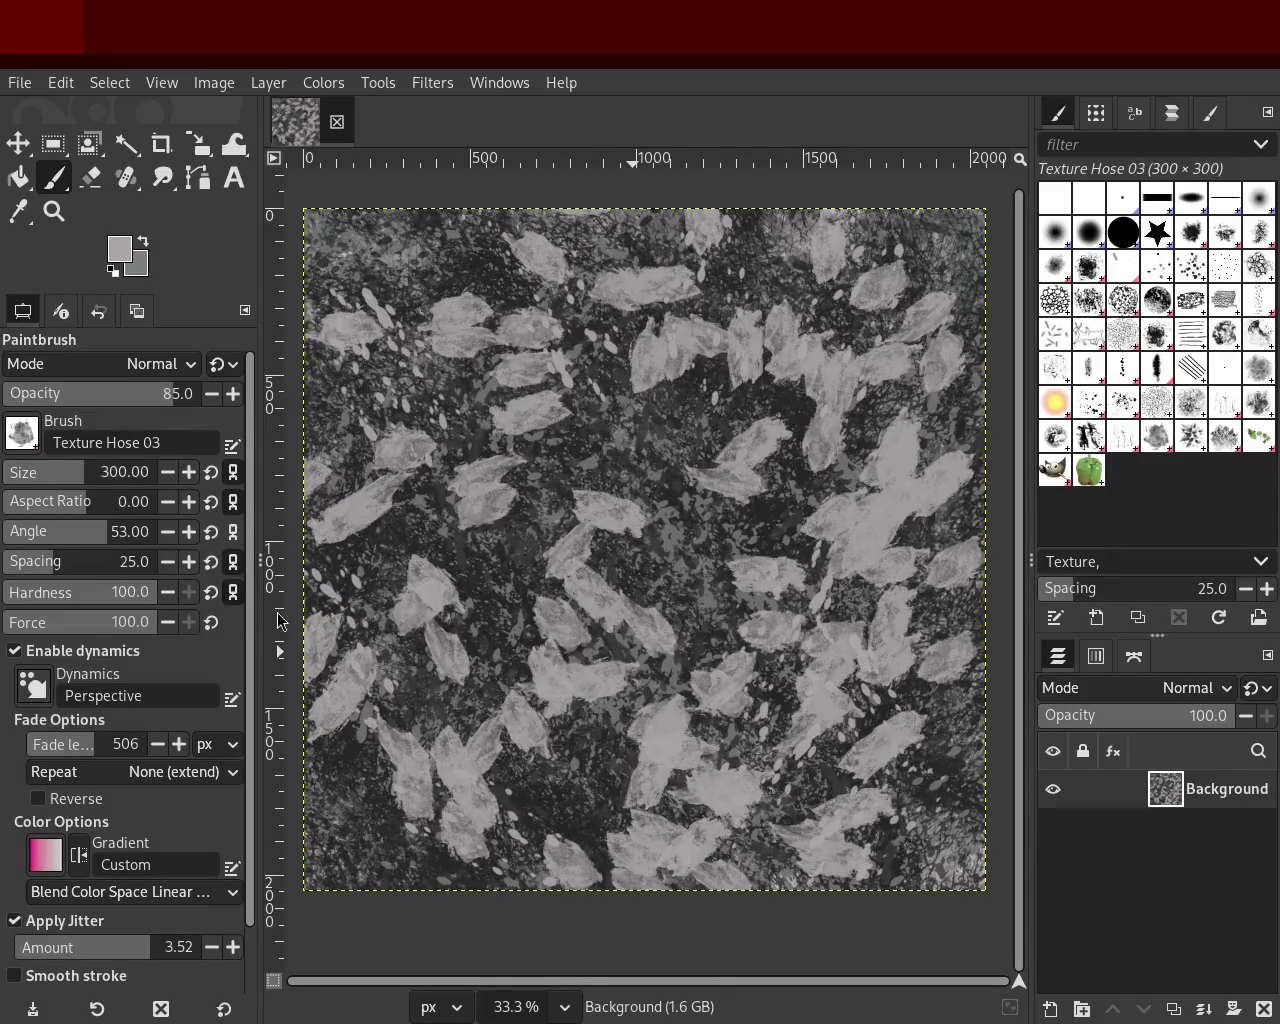
# Step: Sample a dark grey and stamp dark leaves near the top, upper right and lower right
pyautogui.press('ctrl')
pyautogui.keyDown('ctrl'); pyautogui.click(698, 380); pyautogui.keyUp('ctrl')
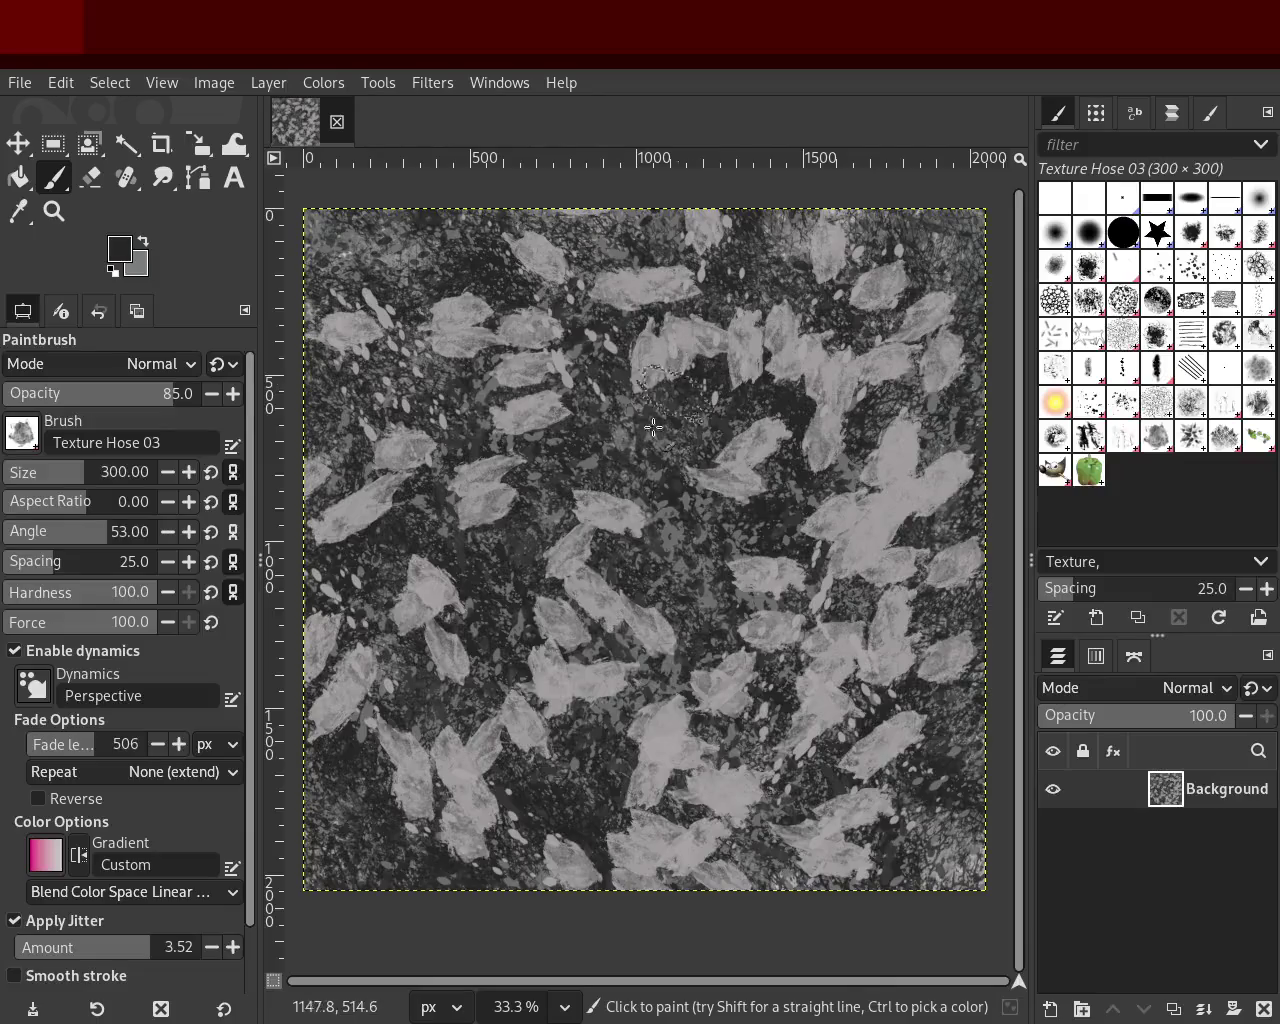
pyautogui.moveTo(398, 330)
pyautogui.mouseDown()
pyautogui.moveTo(457, 852)
pyautogui.moveTo(813, 742)
pyautogui.moveTo(568, 270)
pyautogui.moveTo(638, 704)
pyautogui.moveTo(655, 714)
pyautogui.moveTo(527, 369)
pyautogui.moveTo(475, 300)
pyautogui.mouseUp()
pyautogui.press('ctrl')
pyautogui.moveTo(703, 559)
pyautogui.mouseDown()
pyautogui.moveTo(884, 782)
pyautogui.moveTo(475, 752)
pyautogui.moveTo(793, 732)
pyautogui.moveTo(320, 686)
pyautogui.moveTo(550, 530)
pyautogui.mouseUp()
pyautogui.hotkey('ctrl', 'z')
pyautogui.moveTo(740, 680); pyautogui.dragTo(830, 840)
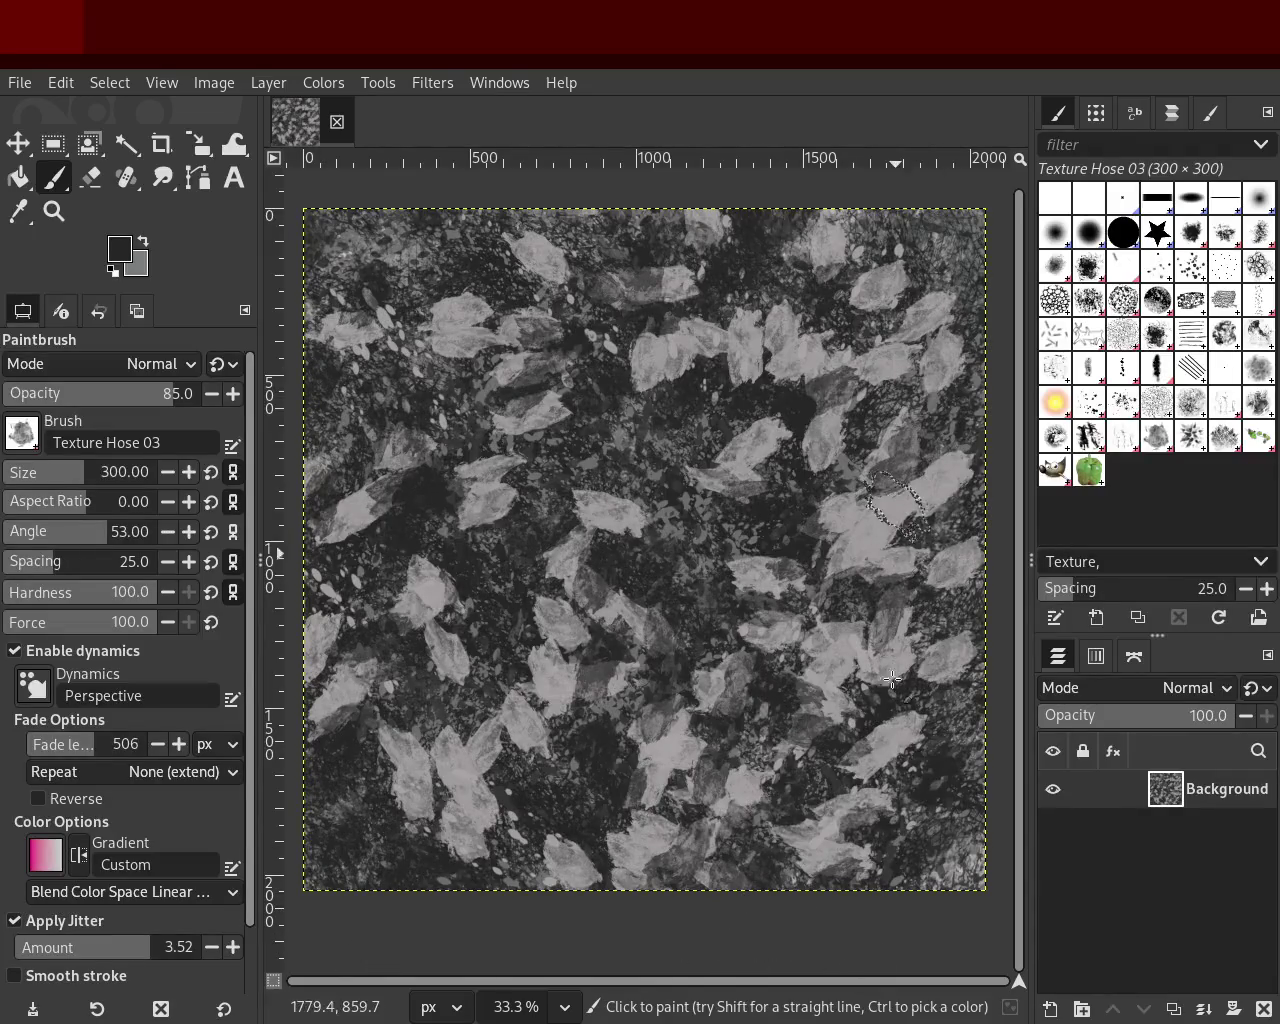
pyautogui.click(911, 505)
pyautogui.moveTo(657, 210); pyautogui.dragTo(394, 450)
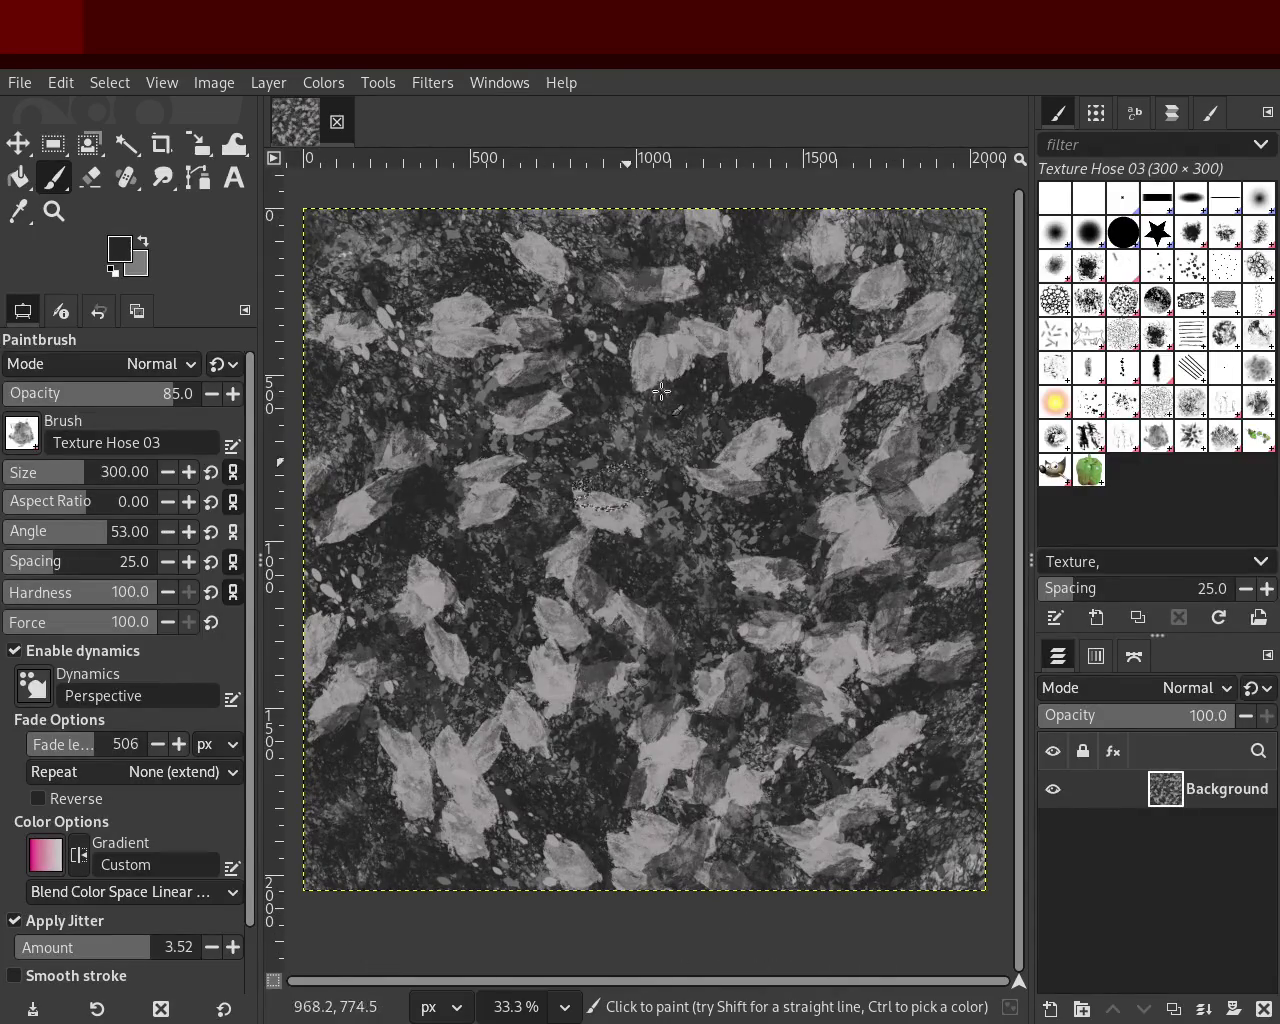
pyautogui.click(628, 468)
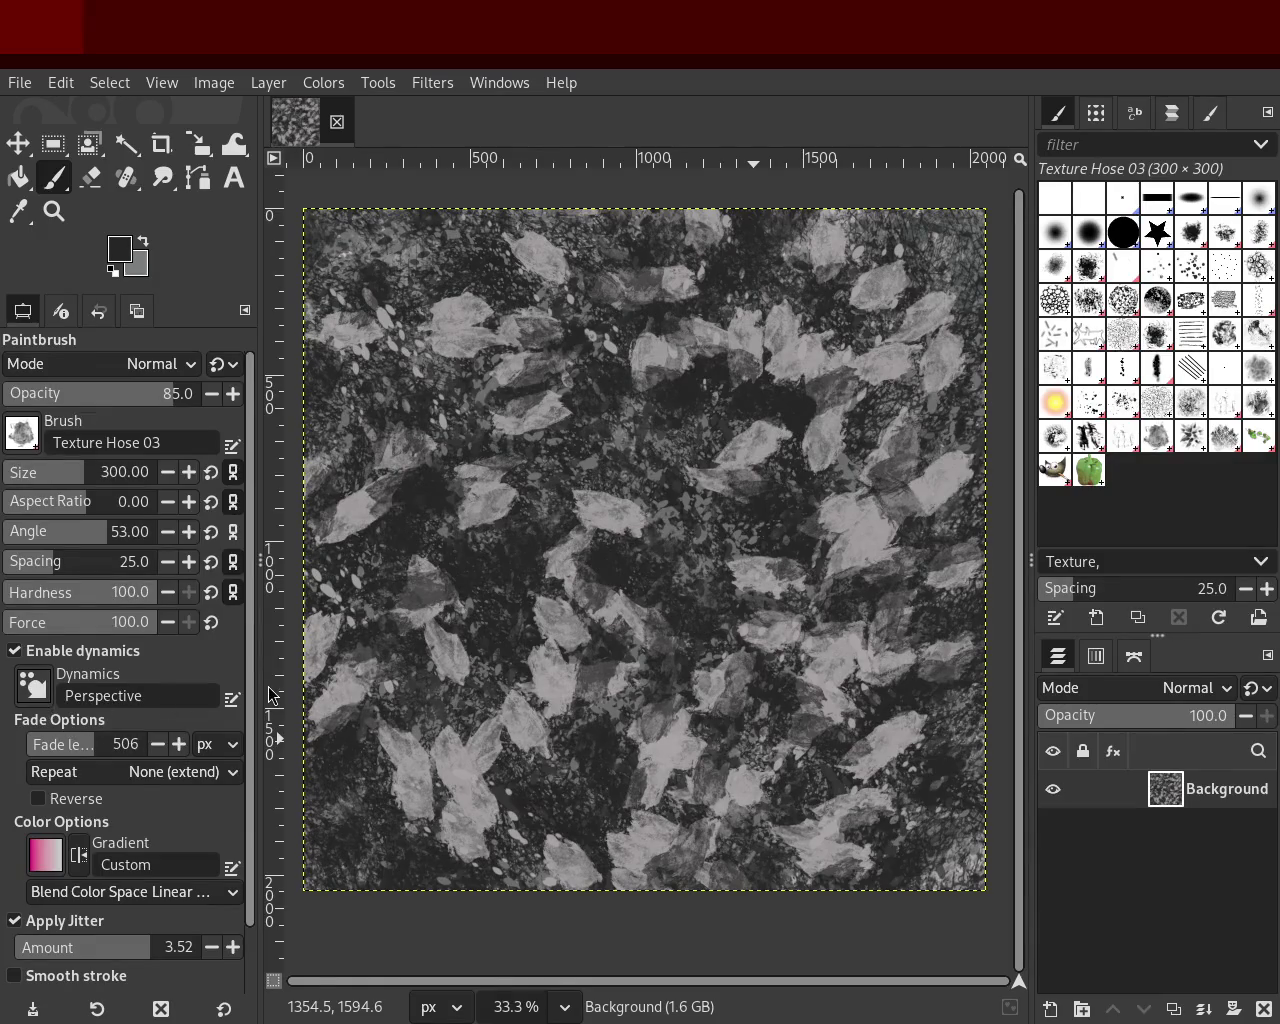
# Step: Sample a light grey and paint light leaves across the canvas and lower middle
pyautogui.keyDown('ctrl'); pyautogui.click(486, 500); pyautogui.keyUp('ctrl')
pyautogui.click(453, 364)
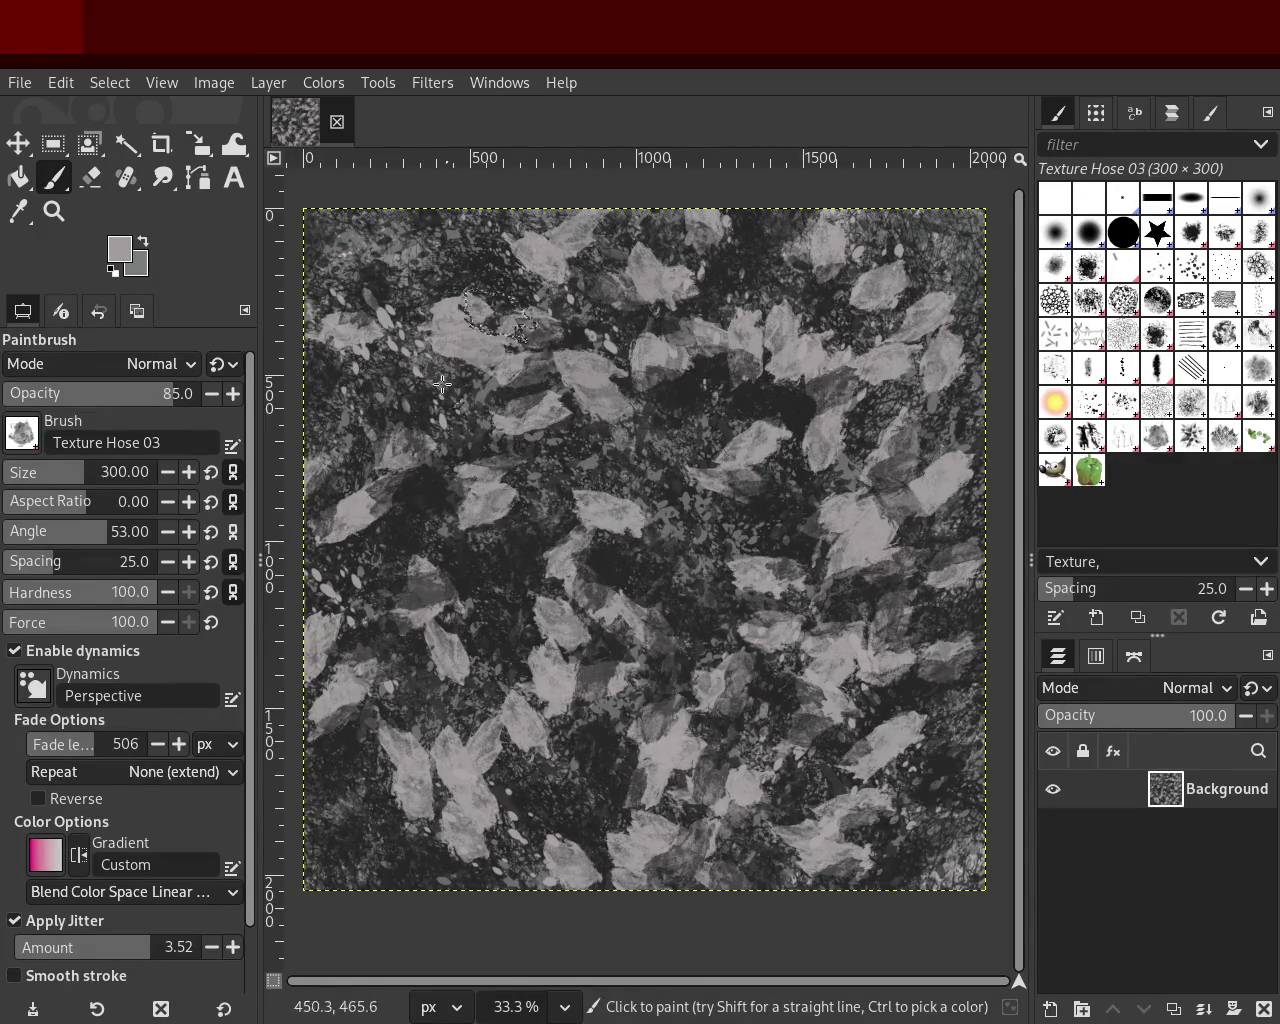
pyautogui.moveTo(453, 364); pyautogui.dragTo(665, 499)
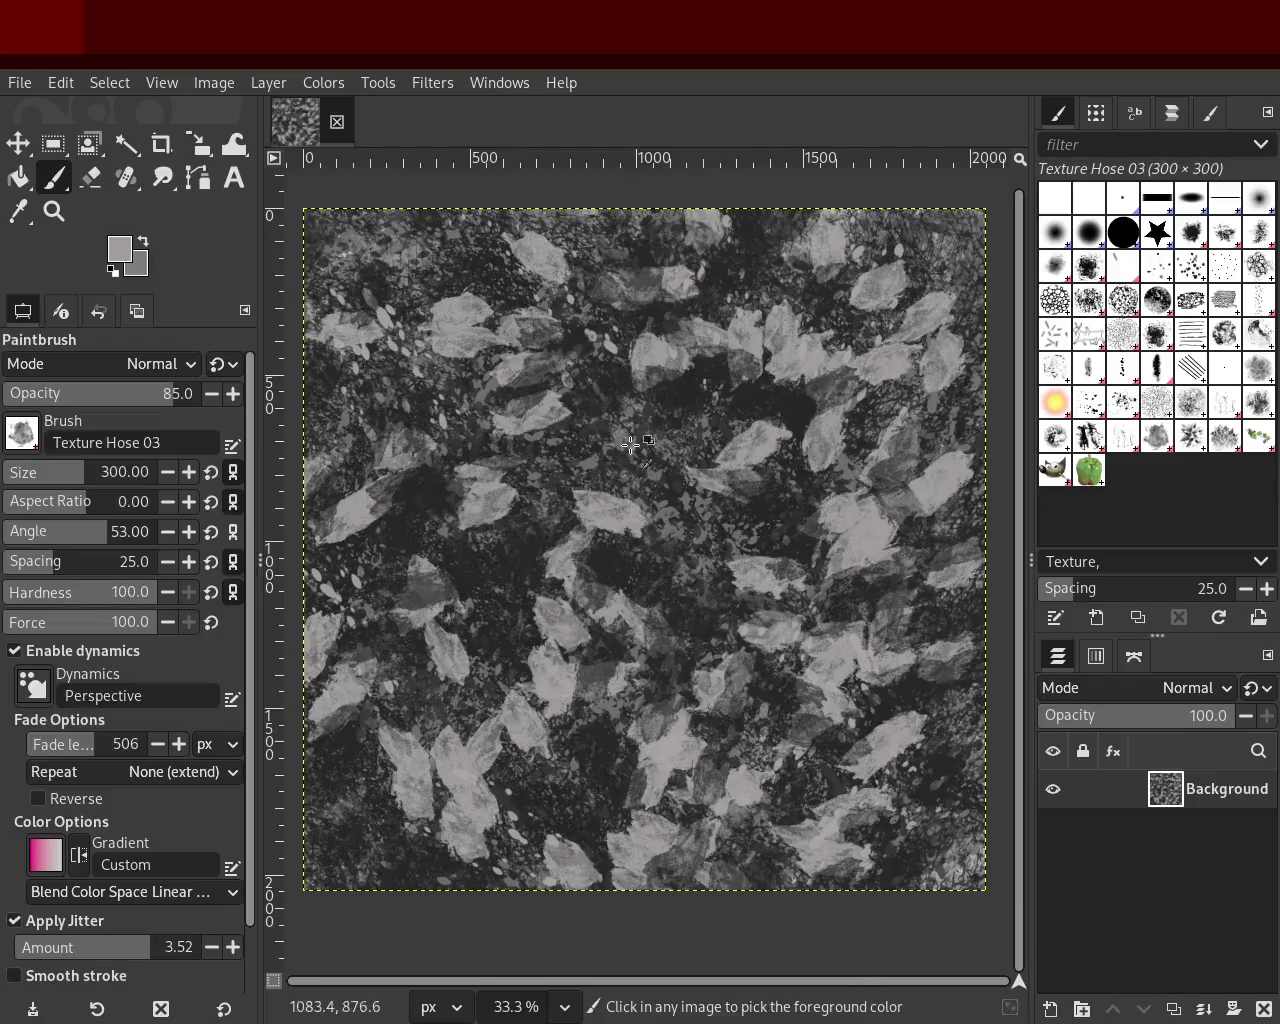
pyautogui.moveTo(862, 883); pyautogui.dragTo(643, 586)
pyautogui.hotkey('ctrl', 'z')
pyautogui.moveTo(545, 566); pyautogui.dragTo(719, 775)
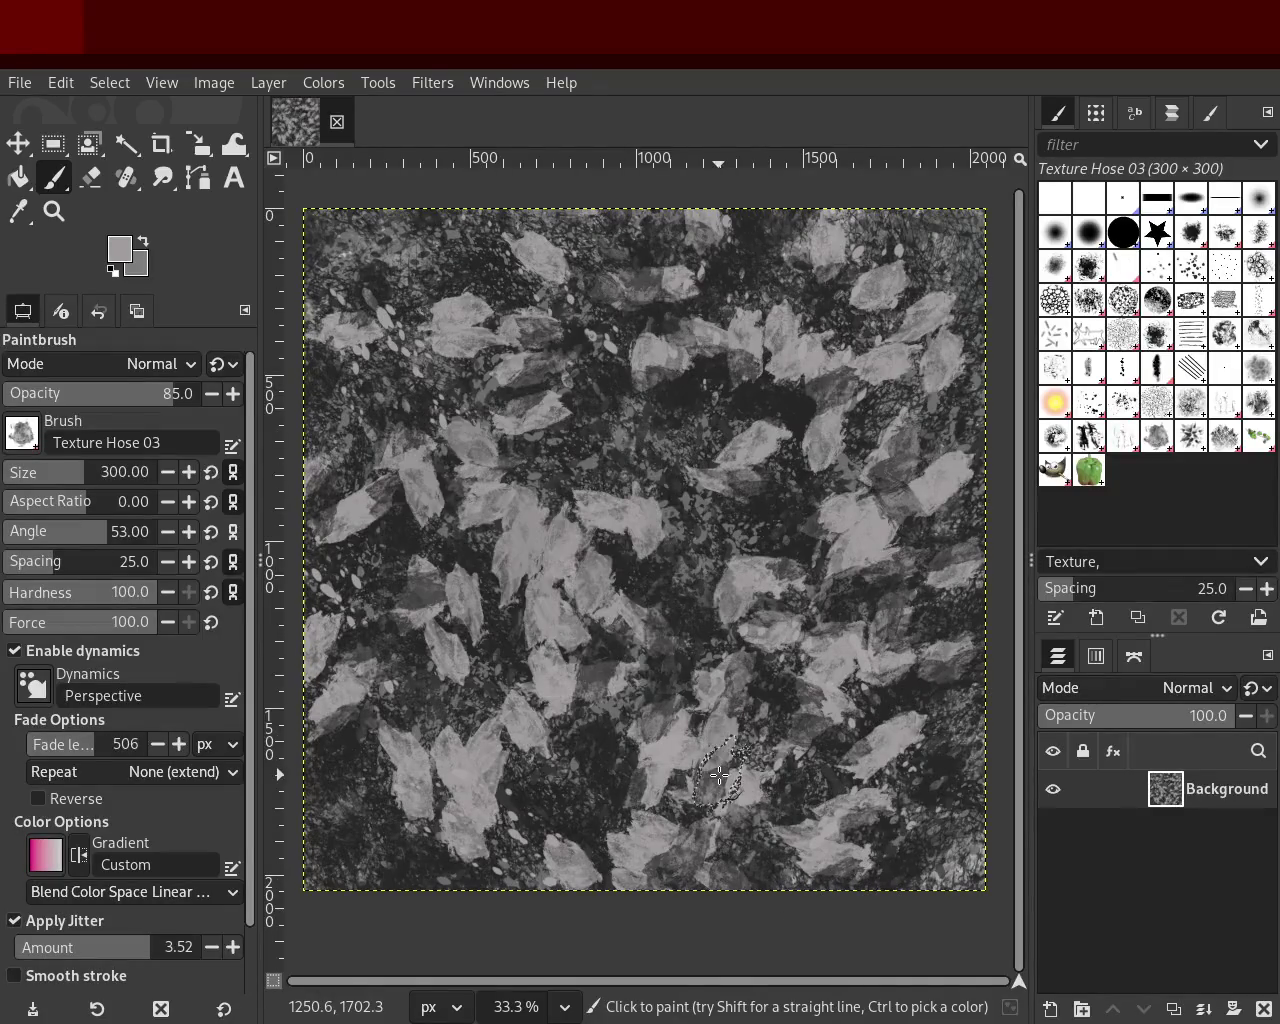
pyautogui.hotkey('ctrl', 'z')
pyautogui.moveTo(710, 687); pyautogui.dragTo(814, 812)
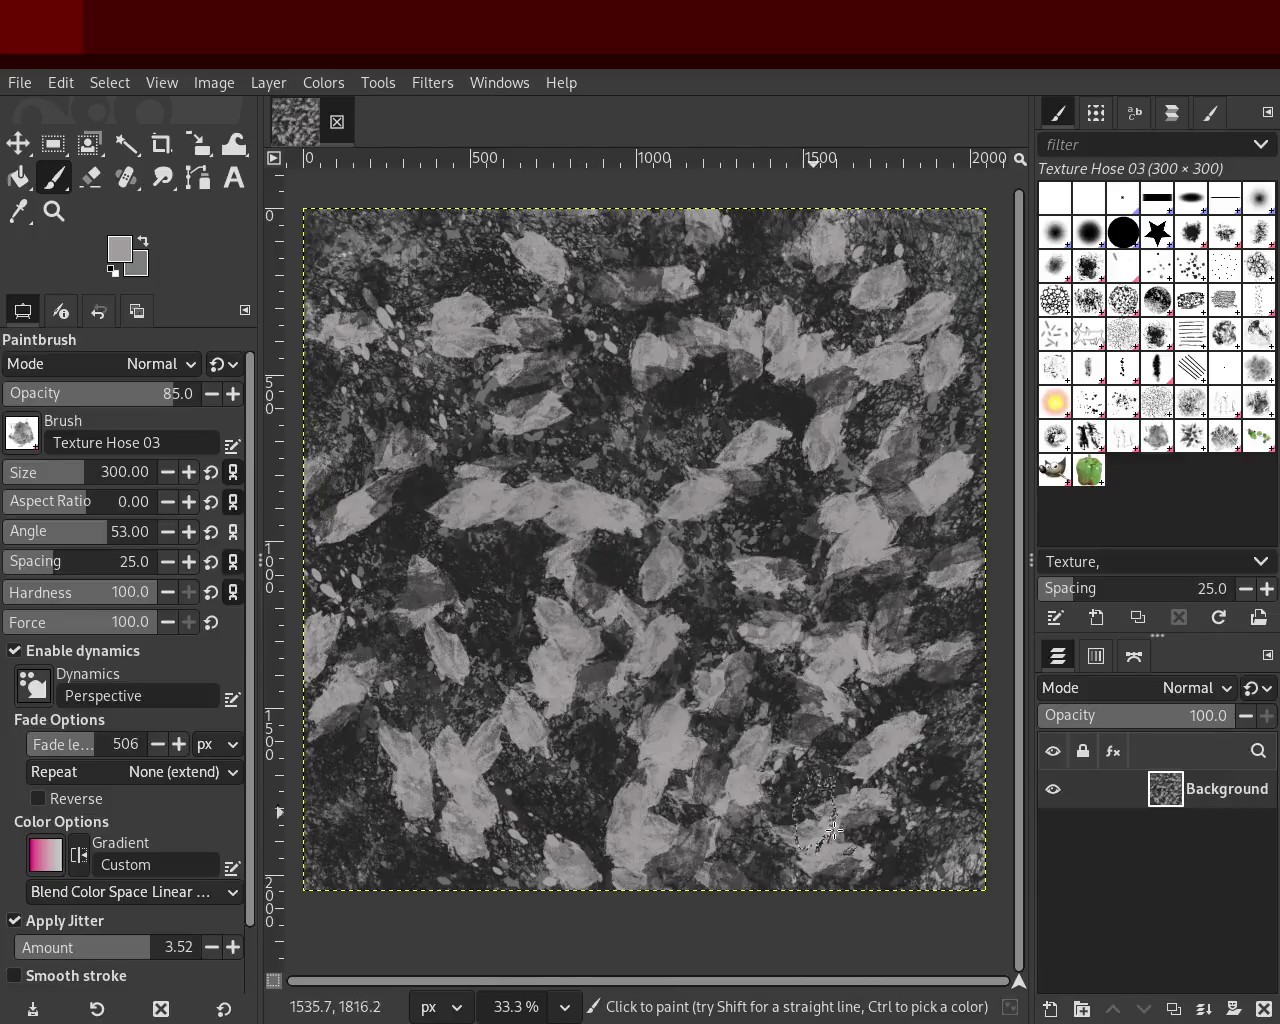
pyautogui.hotkey('ctrl', 'z')
pyautogui.moveTo(600, 570); pyautogui.dragTo(730, 758)
pyautogui.hotkey('ctrl', 'z')
# Step: Repeatedly repaint and undo the light leaf cluster around the canvas centre
pyautogui.moveTo(563, 577); pyautogui.dragTo(725, 733)
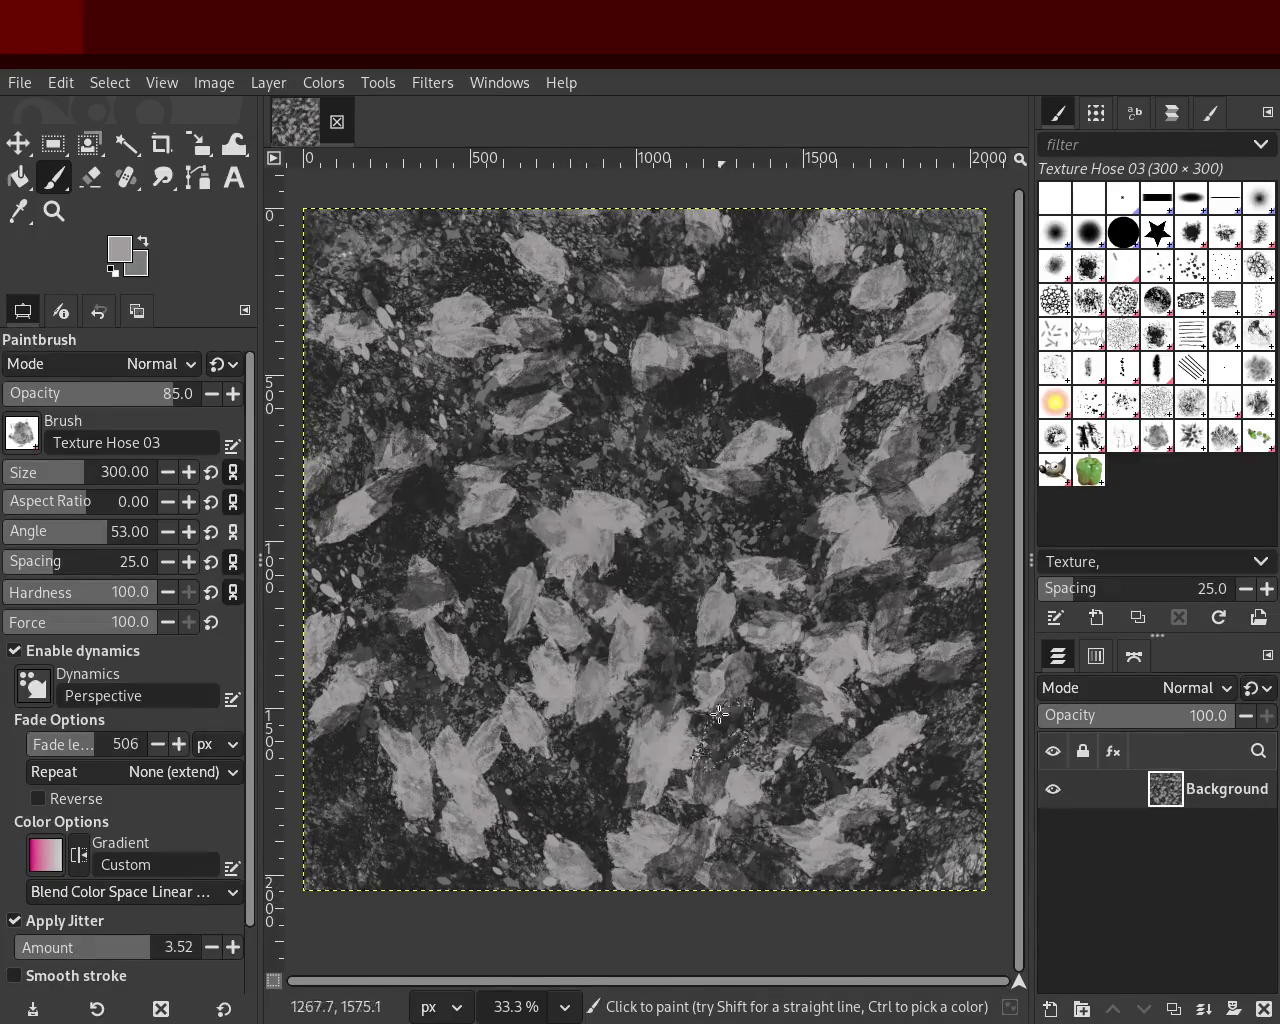
pyautogui.hotkey('ctrl', 'z')
pyautogui.moveTo(560, 480); pyautogui.dragTo(619, 610)
pyautogui.hotkey('ctrl', 'z')
pyautogui.moveTo(595, 477); pyautogui.dragTo(732, 786)
pyautogui.hotkey('ctrl', 'z')
pyautogui.moveTo(613, 566); pyautogui.dragTo(613, 640)
pyautogui.hotkey('ctrl', 'z')
pyautogui.hotkey('ctrl', 'z')
pyautogui.hotkey('ctrl', 'z')
pyautogui.moveTo(579, 582); pyautogui.dragTo(686, 803)
pyautogui.hotkey('ctrl', 'z')
pyautogui.moveTo(562, 632)
pyautogui.mouseDown()
pyautogui.moveTo(565, 603)
pyautogui.moveTo(479, 443)
pyautogui.mouseUp()
pyautogui.hotkey('ctrl', 'z')
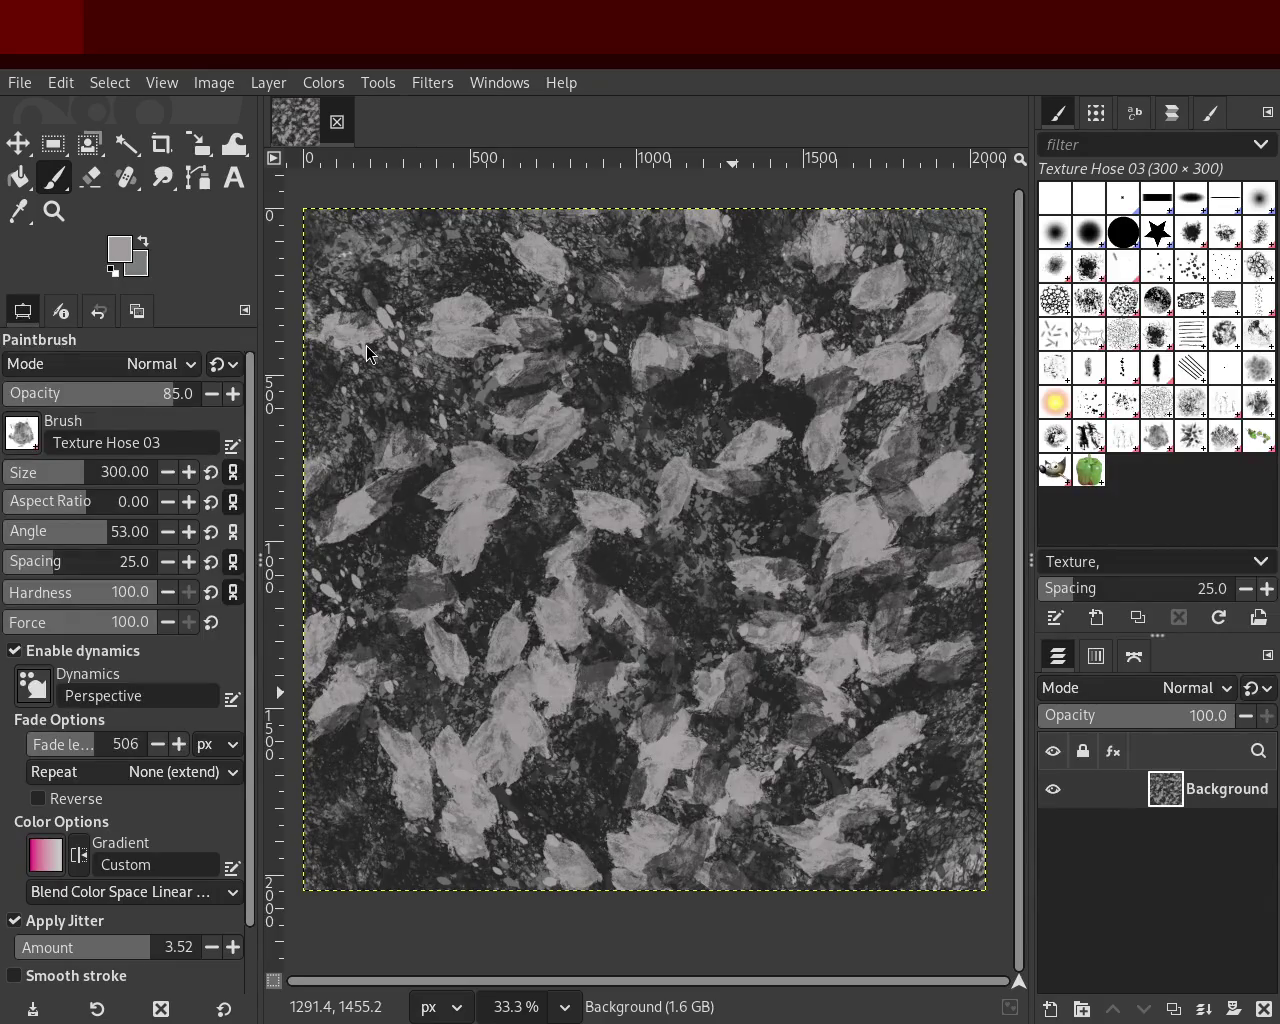
# Step: Sample a near-black tone and paint dark leaves around the centre and lower middle
pyautogui.keyDown('ctrl'); pyautogui.click(688, 395); pyautogui.keyUp('ctrl')
pyautogui.moveTo(640, 500); pyautogui.dragTo(616, 690)
pyautogui.hotkey('ctrl', 'z')
pyautogui.moveTo(534, 495); pyautogui.dragTo(460, 540)
pyautogui.hotkey('ctrl', 'z')
pyautogui.moveTo(557, 403); pyautogui.dragTo(470, 520)
pyautogui.hotkey('ctrl', 'z')
pyautogui.hotkey('ctrl', 'z')
pyautogui.moveTo(365, 420)
pyautogui.mouseDown()
pyautogui.moveTo(619, 812)
pyautogui.moveTo(813, 930)
pyautogui.moveTo(880, 560)
pyautogui.mouseUp()
# Step: Paint dark leaves on the right side and near the top right, redoing strokes
pyautogui.hotkey('ctrl', 'z')
pyautogui.moveTo(790, 458); pyautogui.dragTo(850, 300)
pyautogui.hotkey('ctrl', 'z')
pyautogui.moveTo(380, 440); pyautogui.dragTo(411, 499)
pyautogui.hotkey('ctrl', 'z')
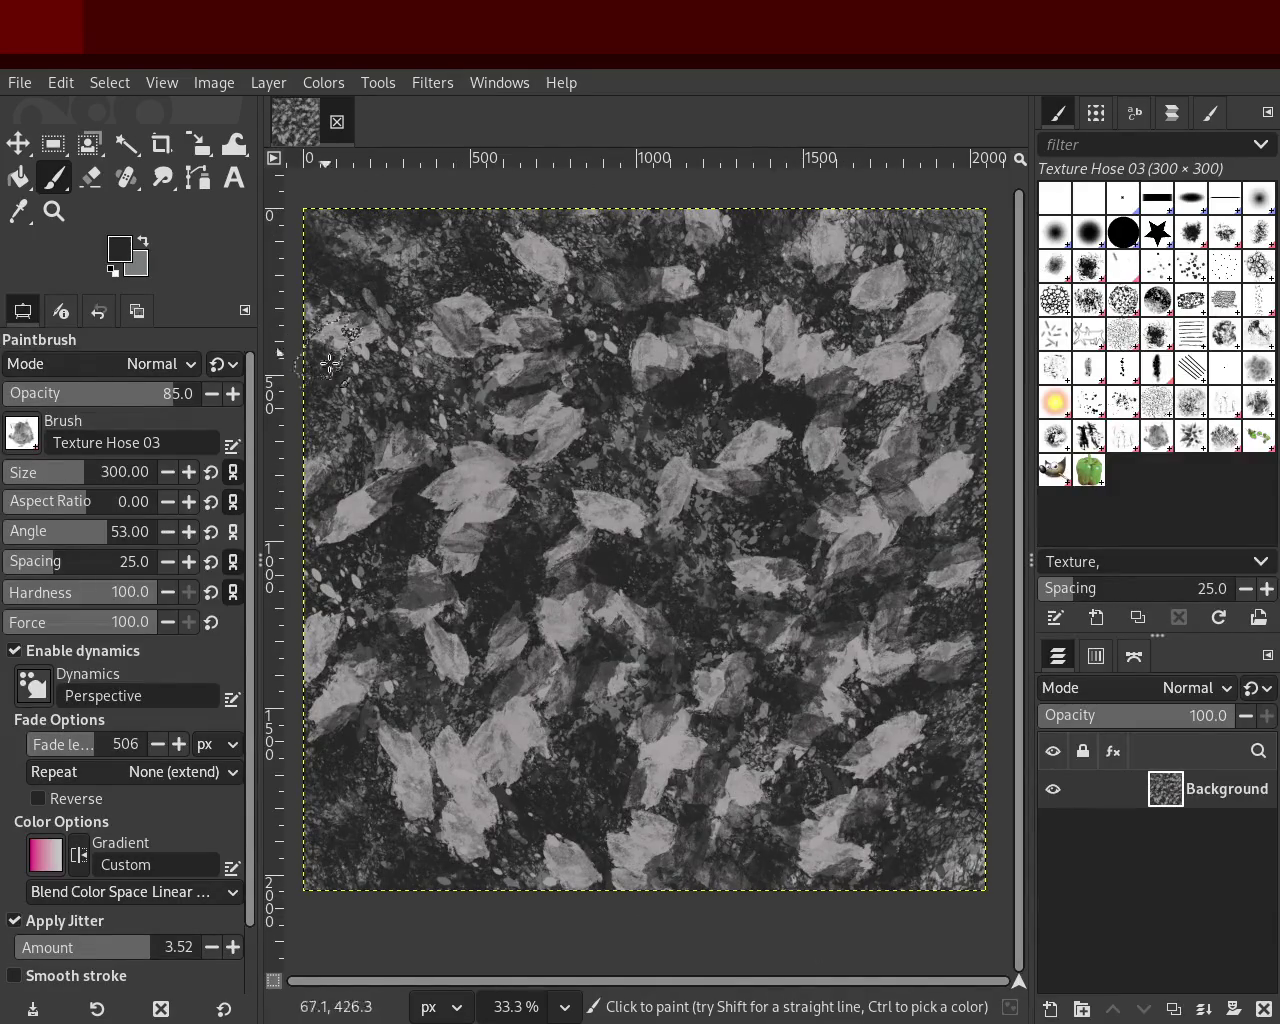
pyautogui.moveTo(911, 355); pyautogui.dragTo(941, 530)
pyautogui.hotkey('ctrl', 'z')
pyautogui.moveTo(906, 224)
pyautogui.mouseDown()
pyautogui.moveTo(970, 380)
pyautogui.moveTo(960, 300)
pyautogui.mouseUp()
pyautogui.hotkey('ctrl', 'z')
pyautogui.hotkey('ctrl', 'z')
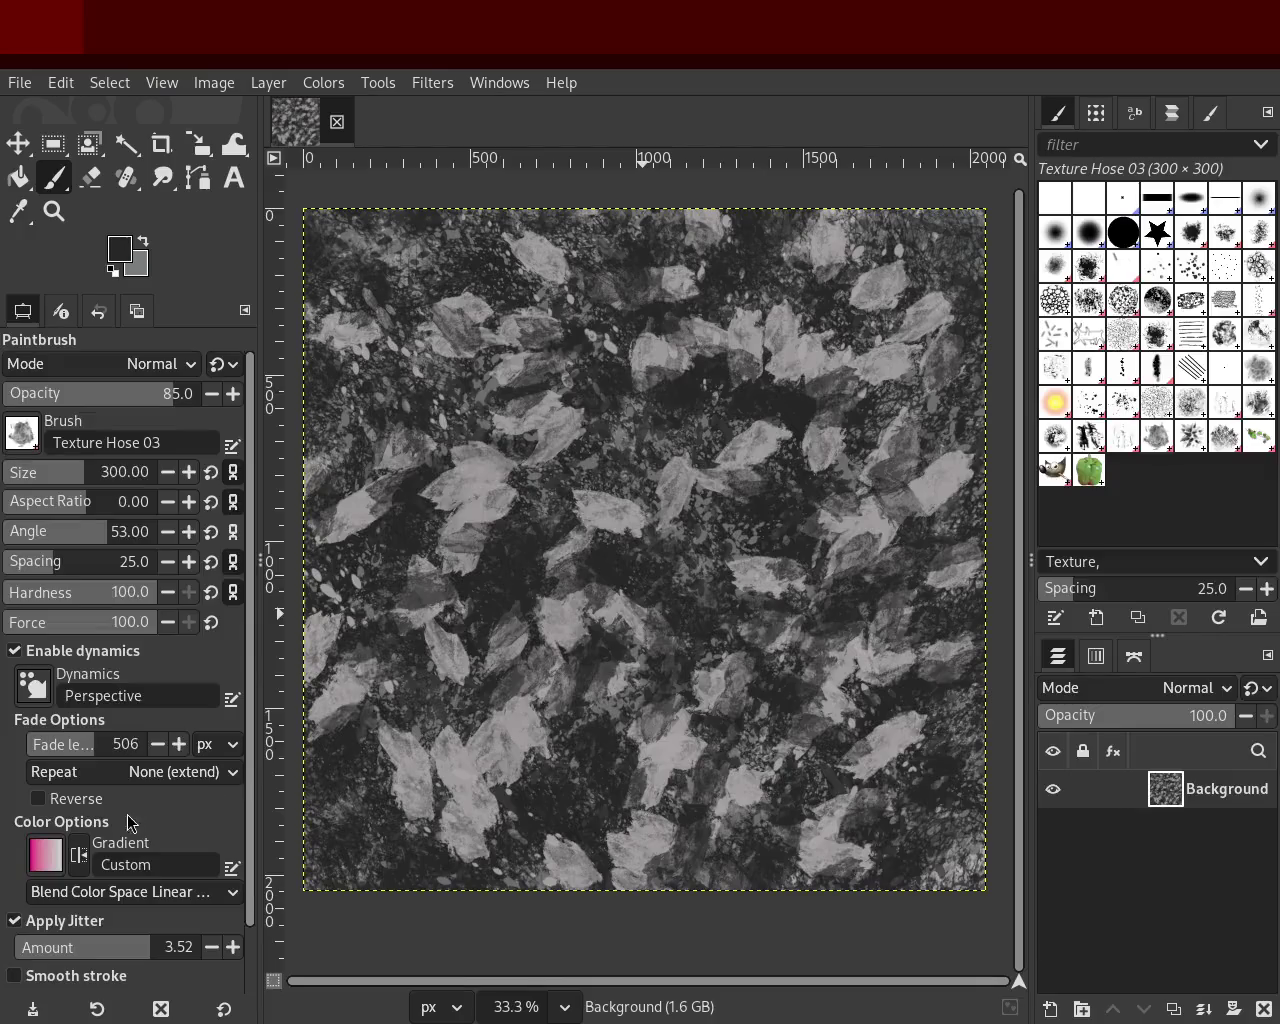
# Step: Sample a light grey and paint lighter leaves in the upper left
pyautogui.keyDown('ctrl'); pyautogui.click(498, 468); pyautogui.keyUp('ctrl')
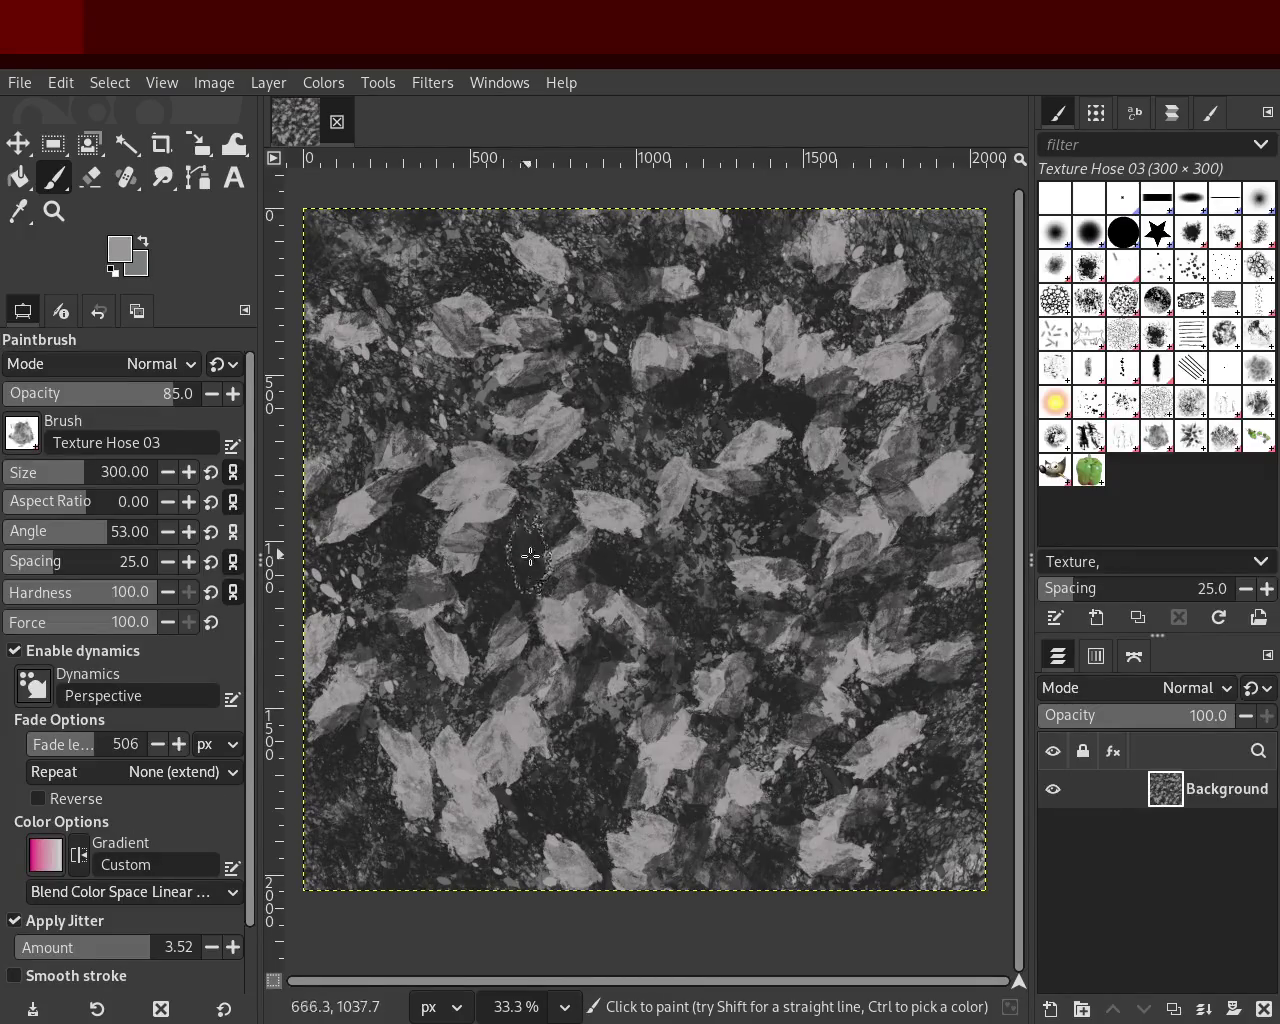
pyautogui.moveTo(475, 315); pyautogui.dragTo(430, 470)
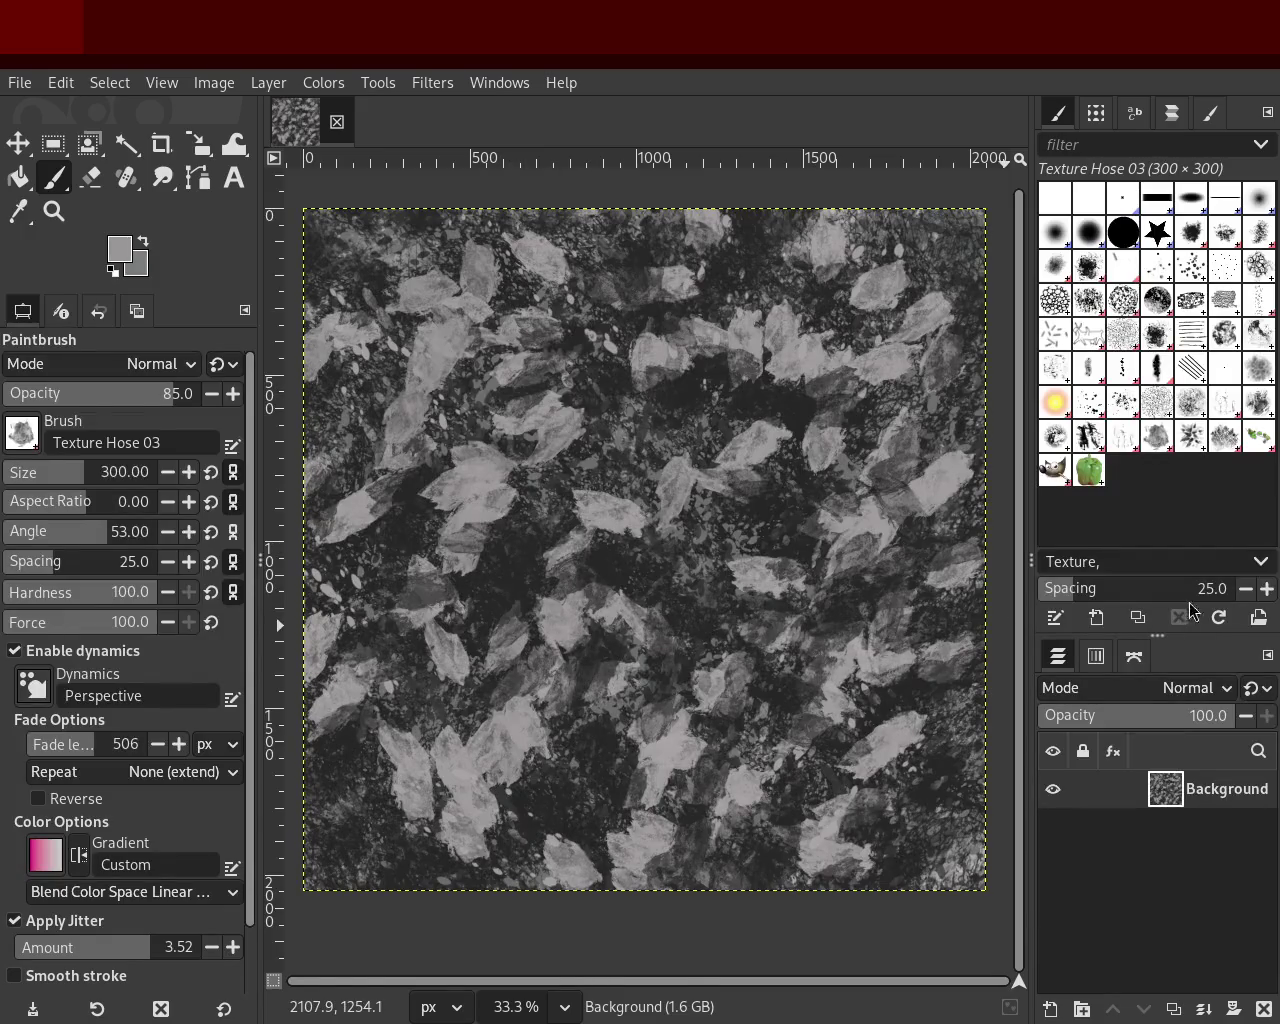
pyautogui.click(1080, 410)
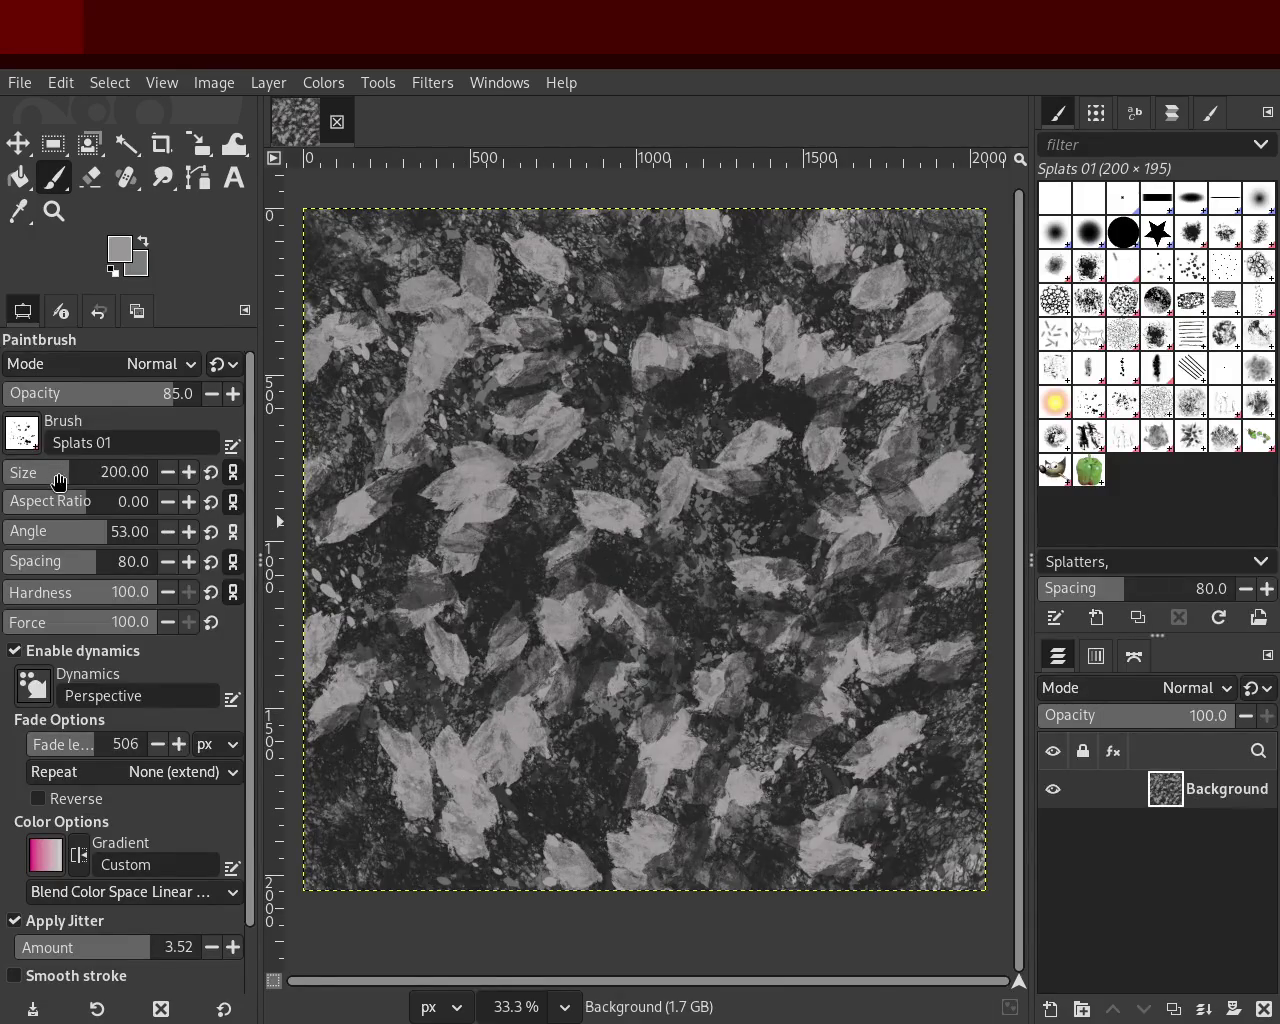
# Step: Enlarge Splats 01 to 672 px and paint light, then dark grey splatters across the centre
pyautogui.moveTo(63, 482); pyautogui.dragTo(74, 481)
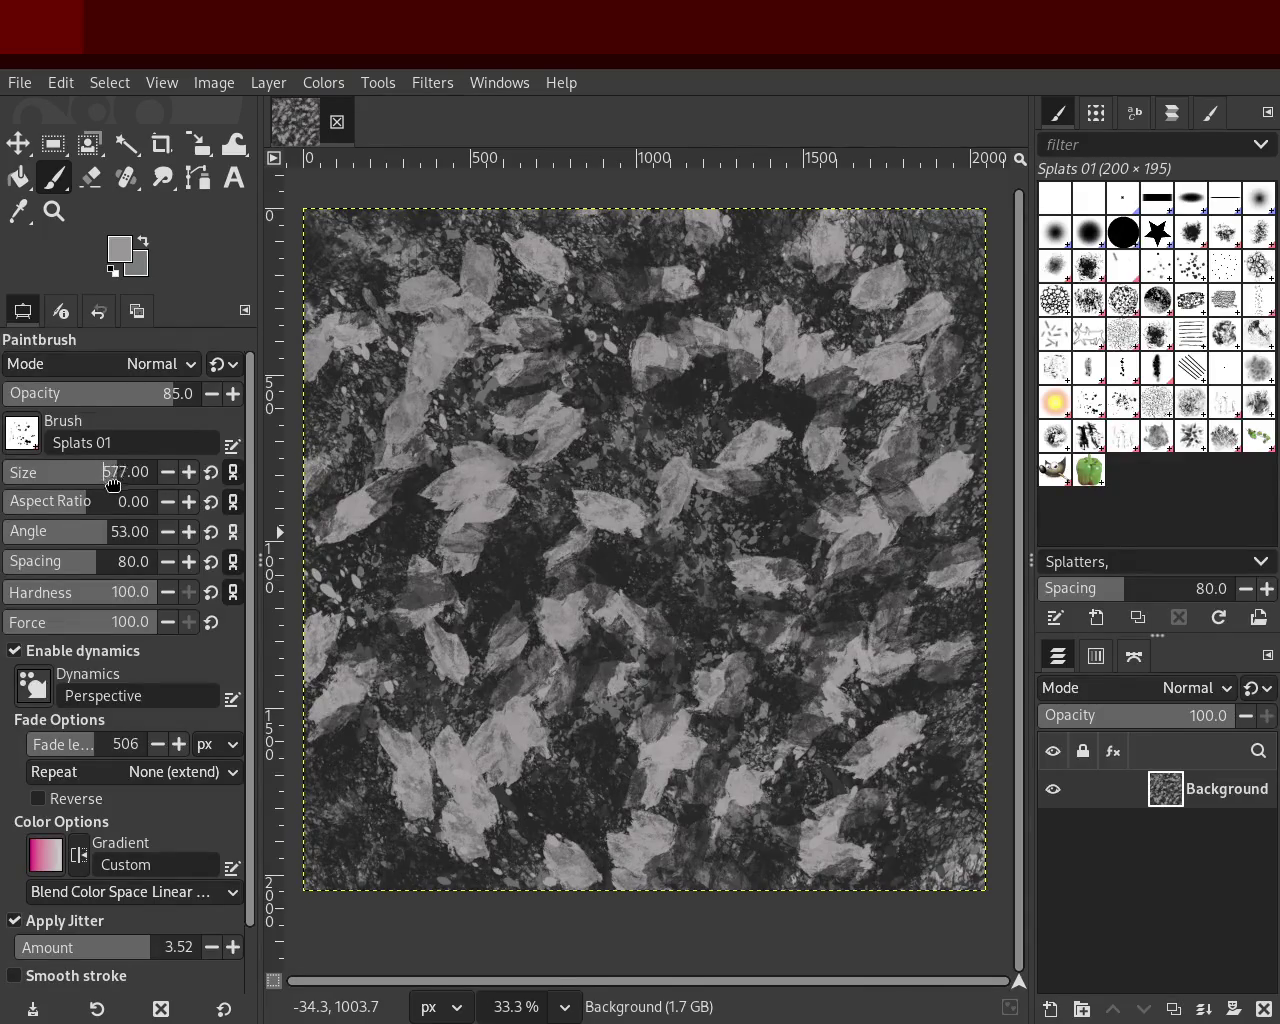
pyautogui.moveTo(120, 484); pyautogui.dragTo(124, 478)
pyautogui.moveTo(684, 543); pyautogui.dragTo(672, 460)
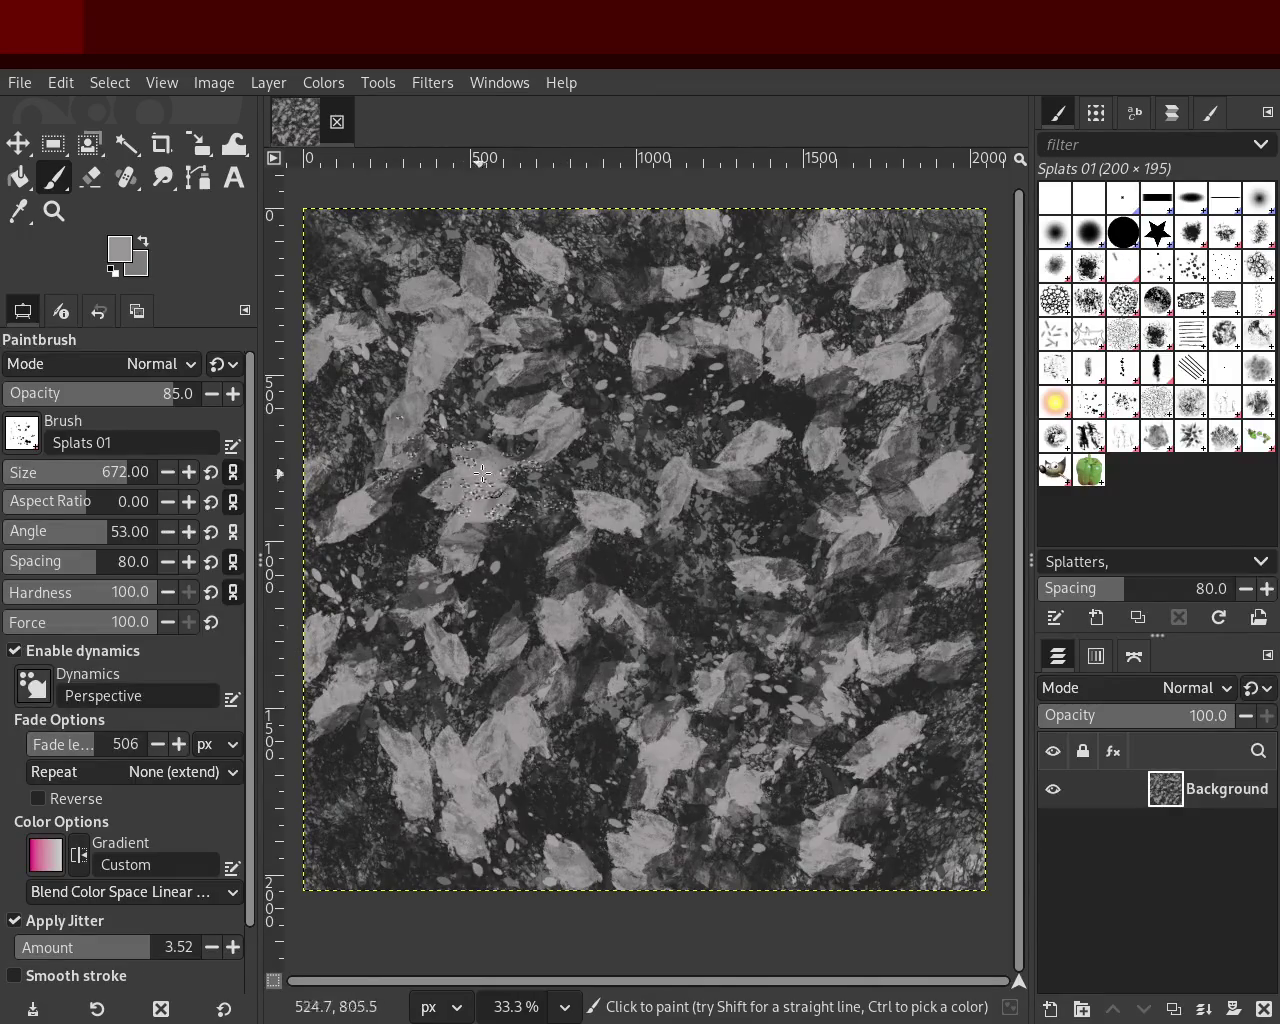
pyautogui.keyDown('ctrl'); pyautogui.click(786, 395); pyautogui.keyUp('ctrl')
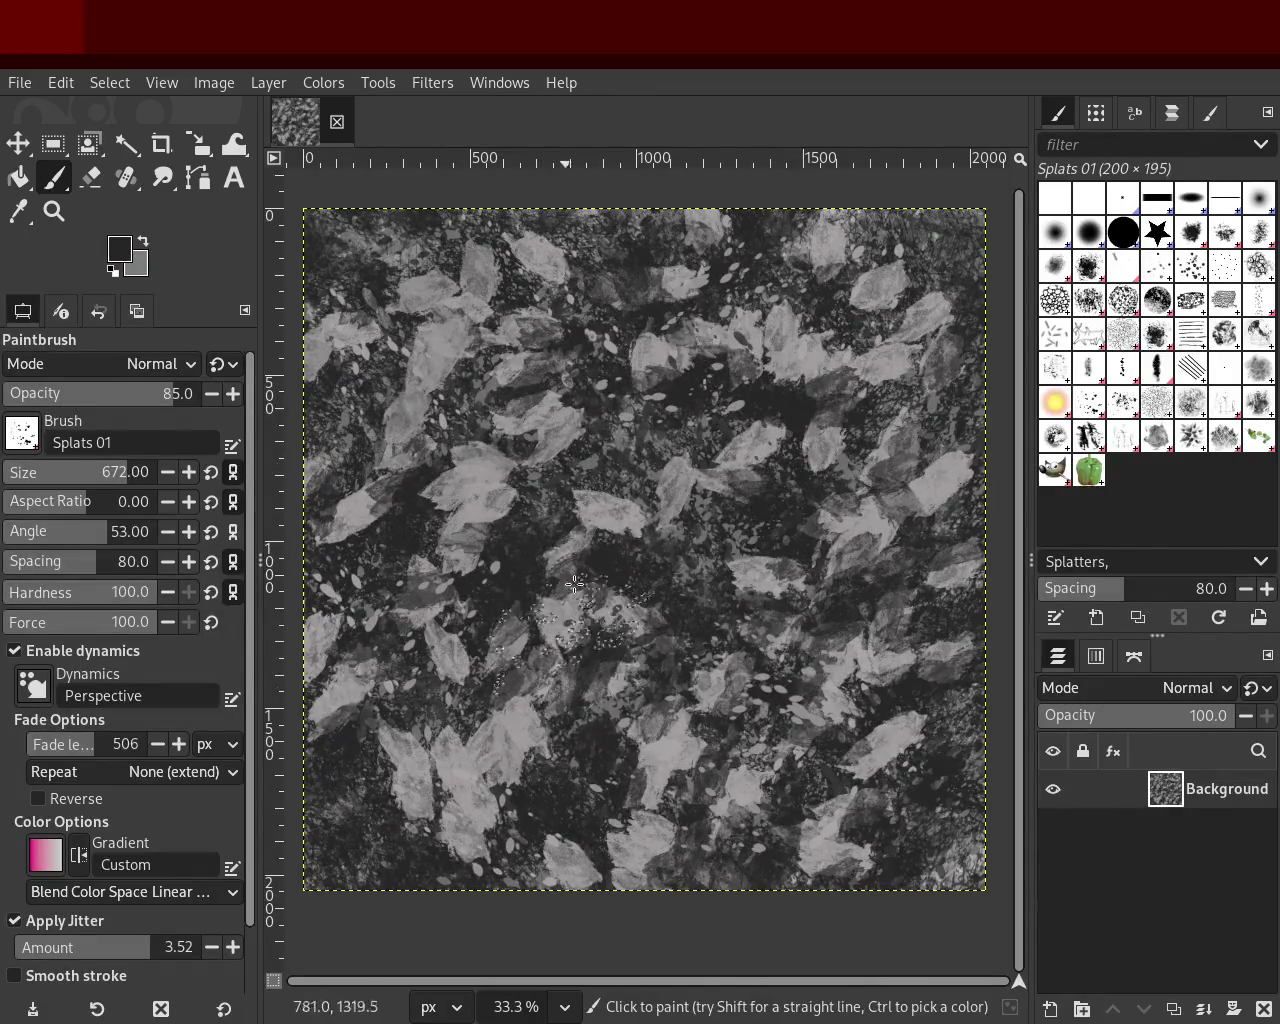
pyautogui.moveTo(686, 780)
pyautogui.mouseDown()
pyautogui.moveTo(350, 706)
pyautogui.moveTo(517, 796)
pyautogui.mouseUp()
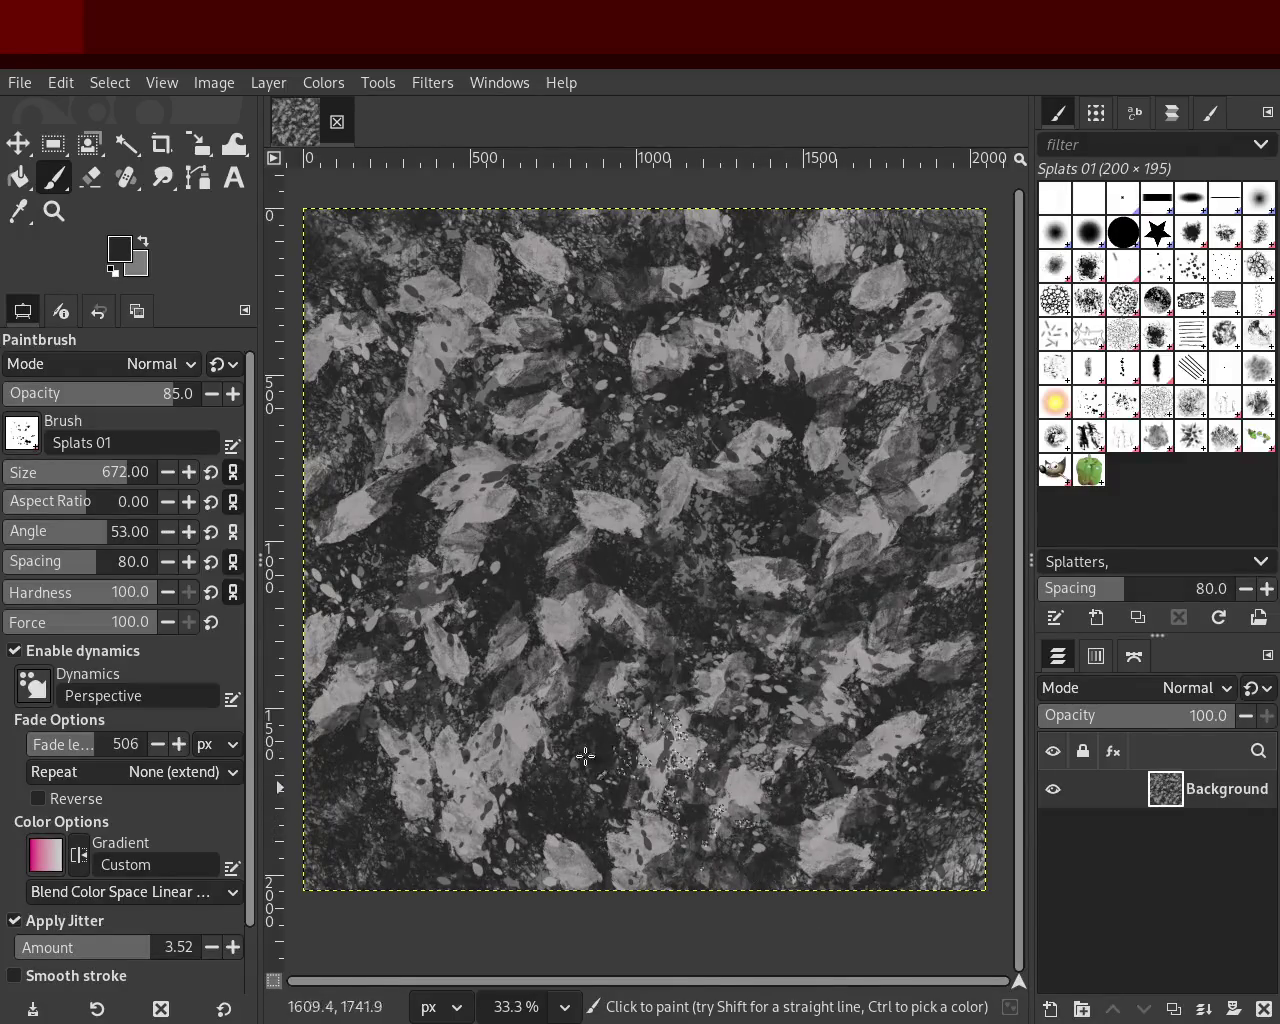
pyautogui.press('ctrl')
pyautogui.keyDown('ctrl'); pyautogui.click(465, 374); pyautogui.keyUp('ctrl')
# Step: Stamp a grey splatter in the upper middle, sample a darker grey, and save the image
pyautogui.click(680, 392)
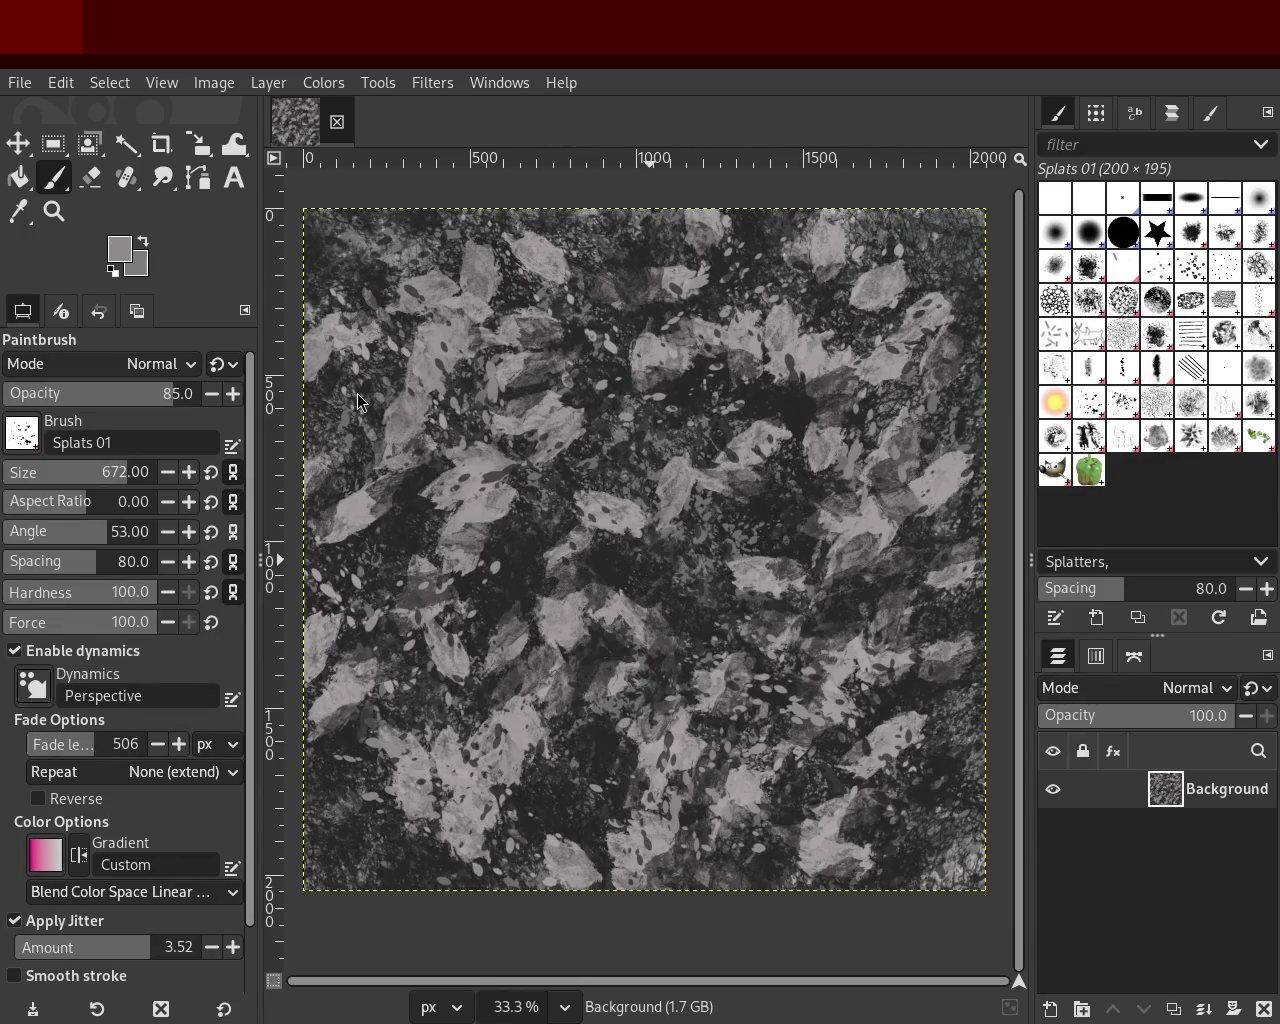
pyautogui.press('ctrl')
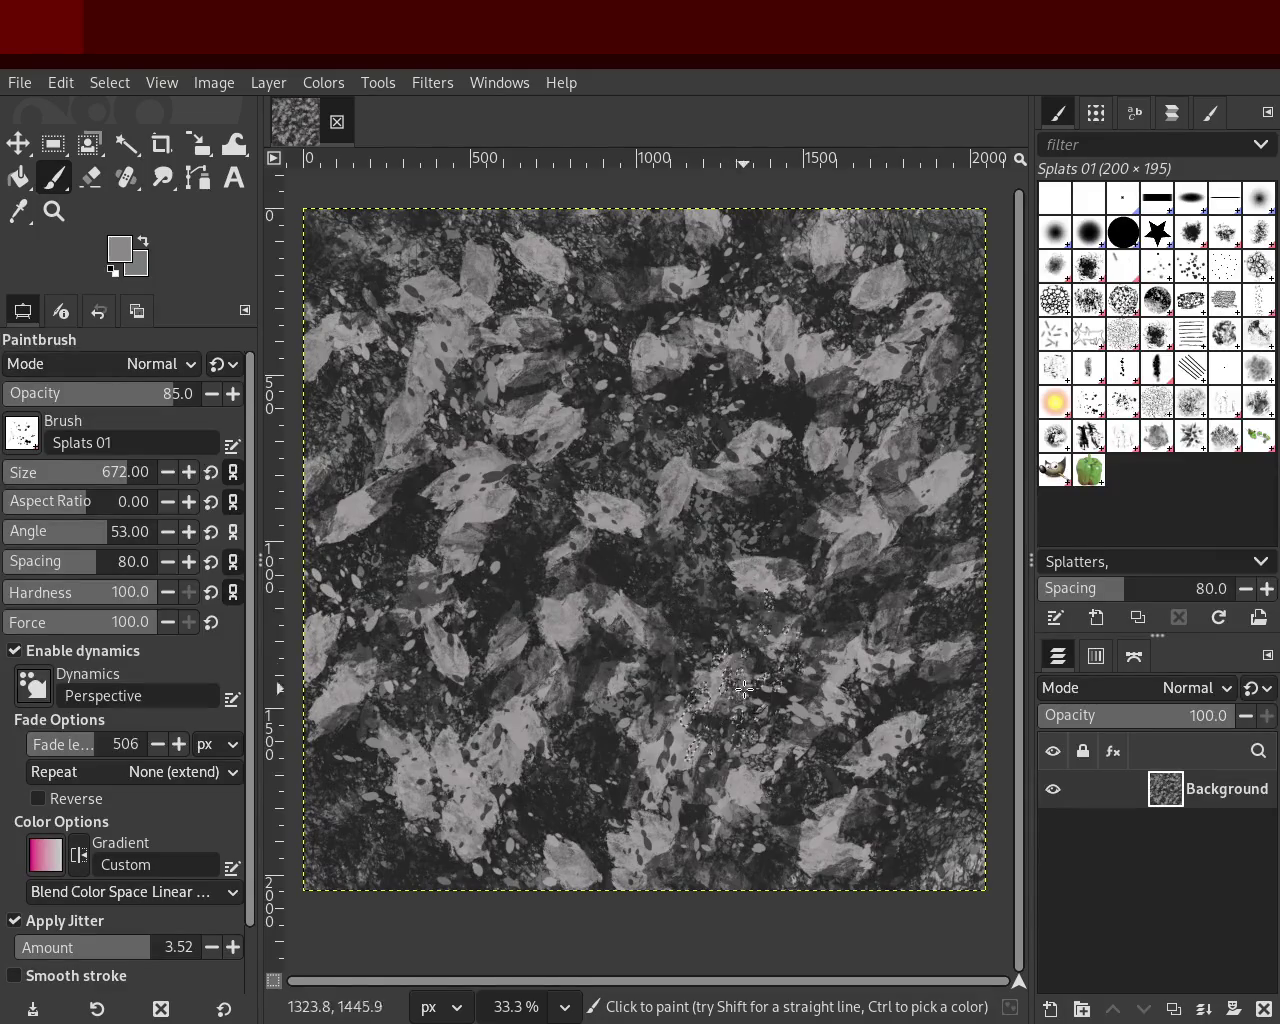
pyautogui.keyDown('ctrl'); pyautogui.click(770, 597); pyautogui.keyUp('ctrl')
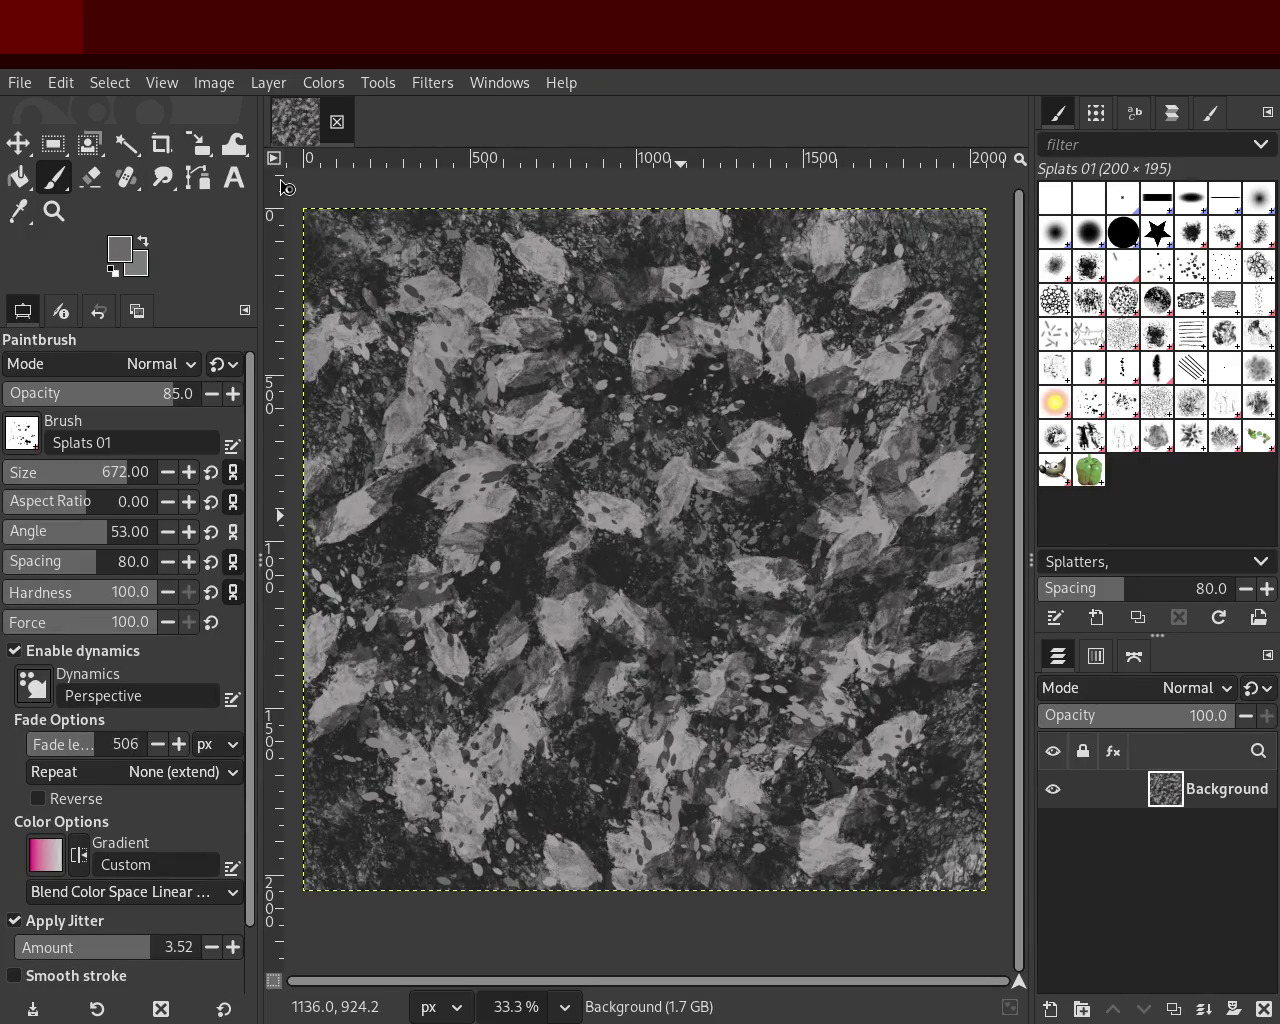
pyautogui.hotkey('ctrl', 's')
pyautogui.press('ctrl')
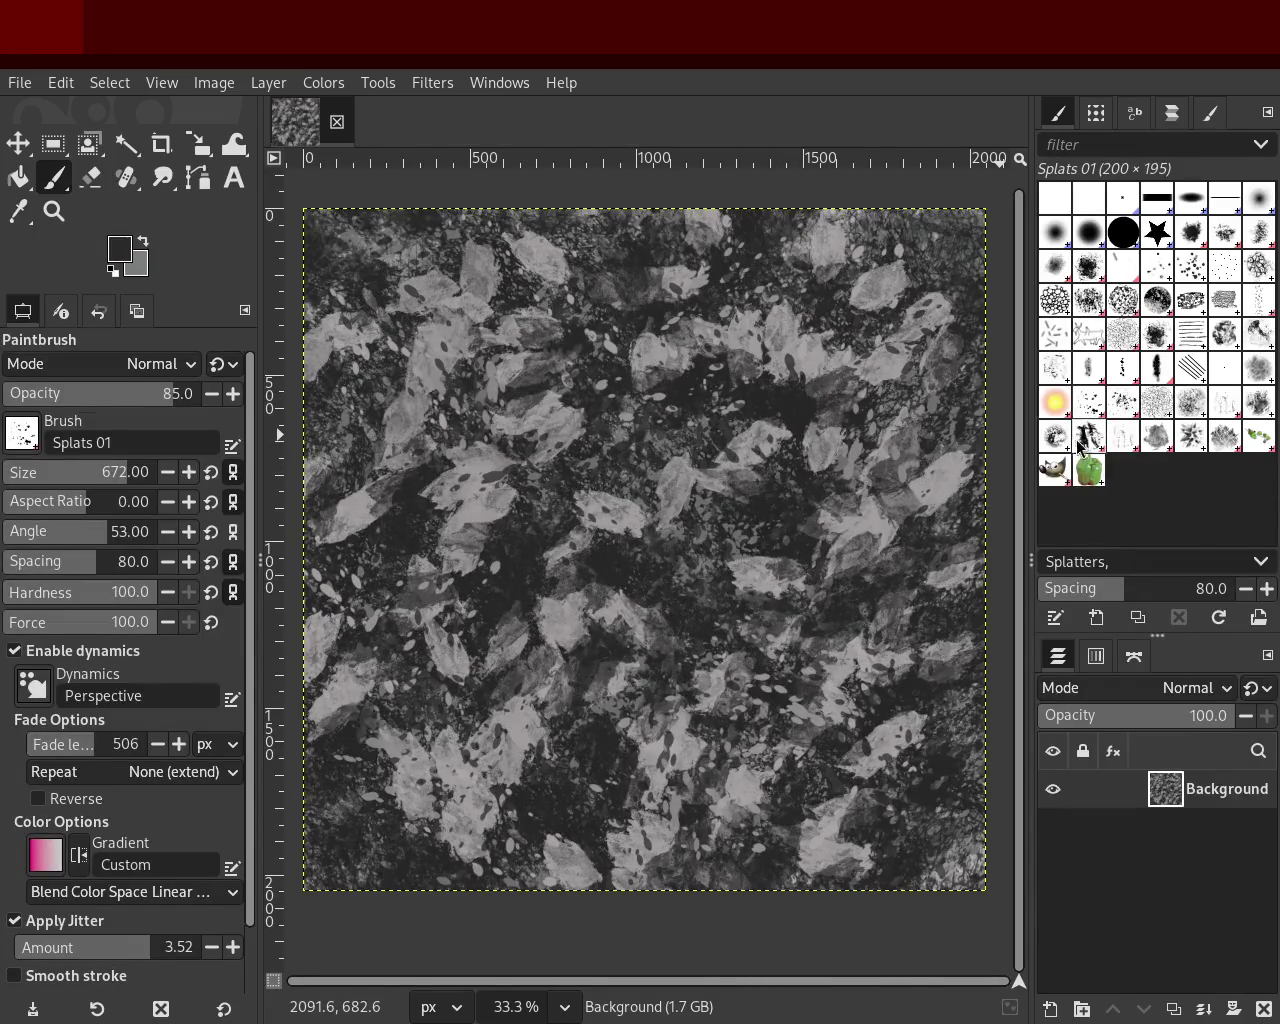
pyautogui.click(1121, 440)
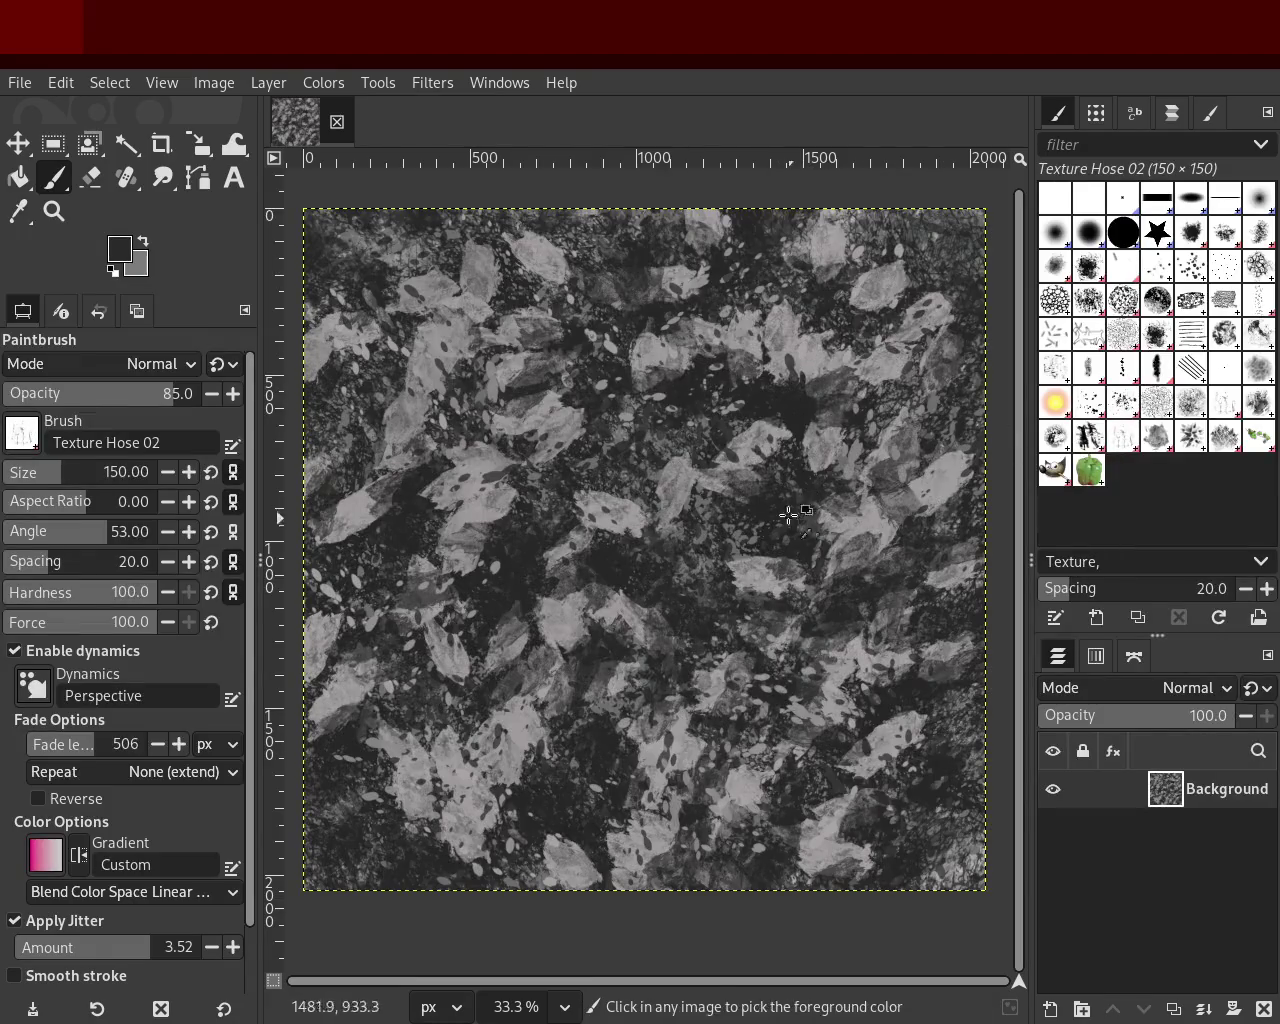
# Step: Enlarge Texture Hose 02 to 269, test light grey strokes, and lower opacity to 19
pyautogui.moveTo(70, 473); pyautogui.dragTo(80, 473)
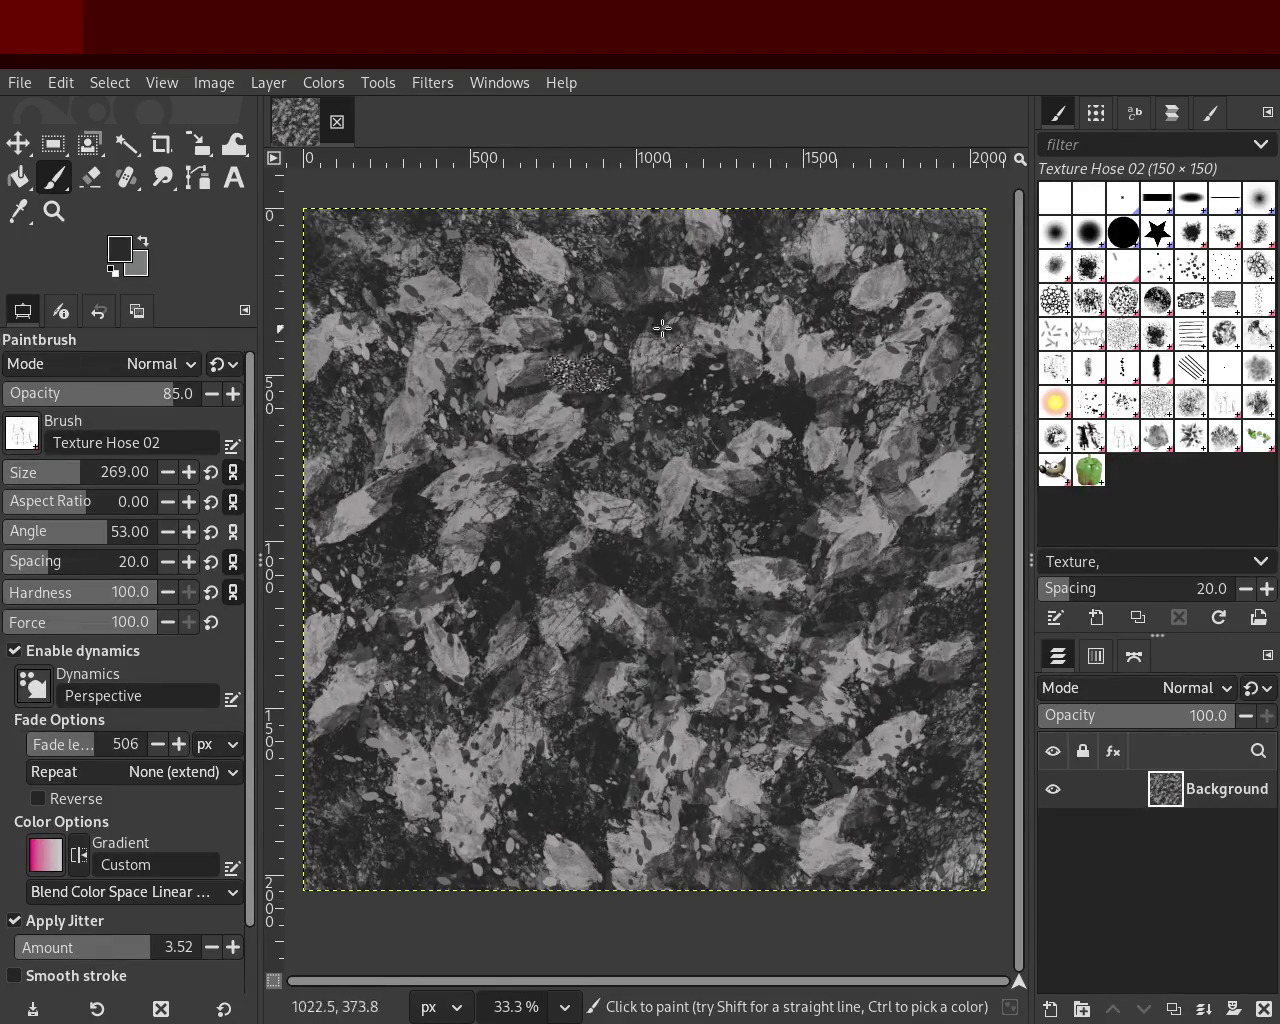
pyautogui.keyDown('ctrl'); pyautogui.click(798, 362); pyautogui.keyUp('ctrl')
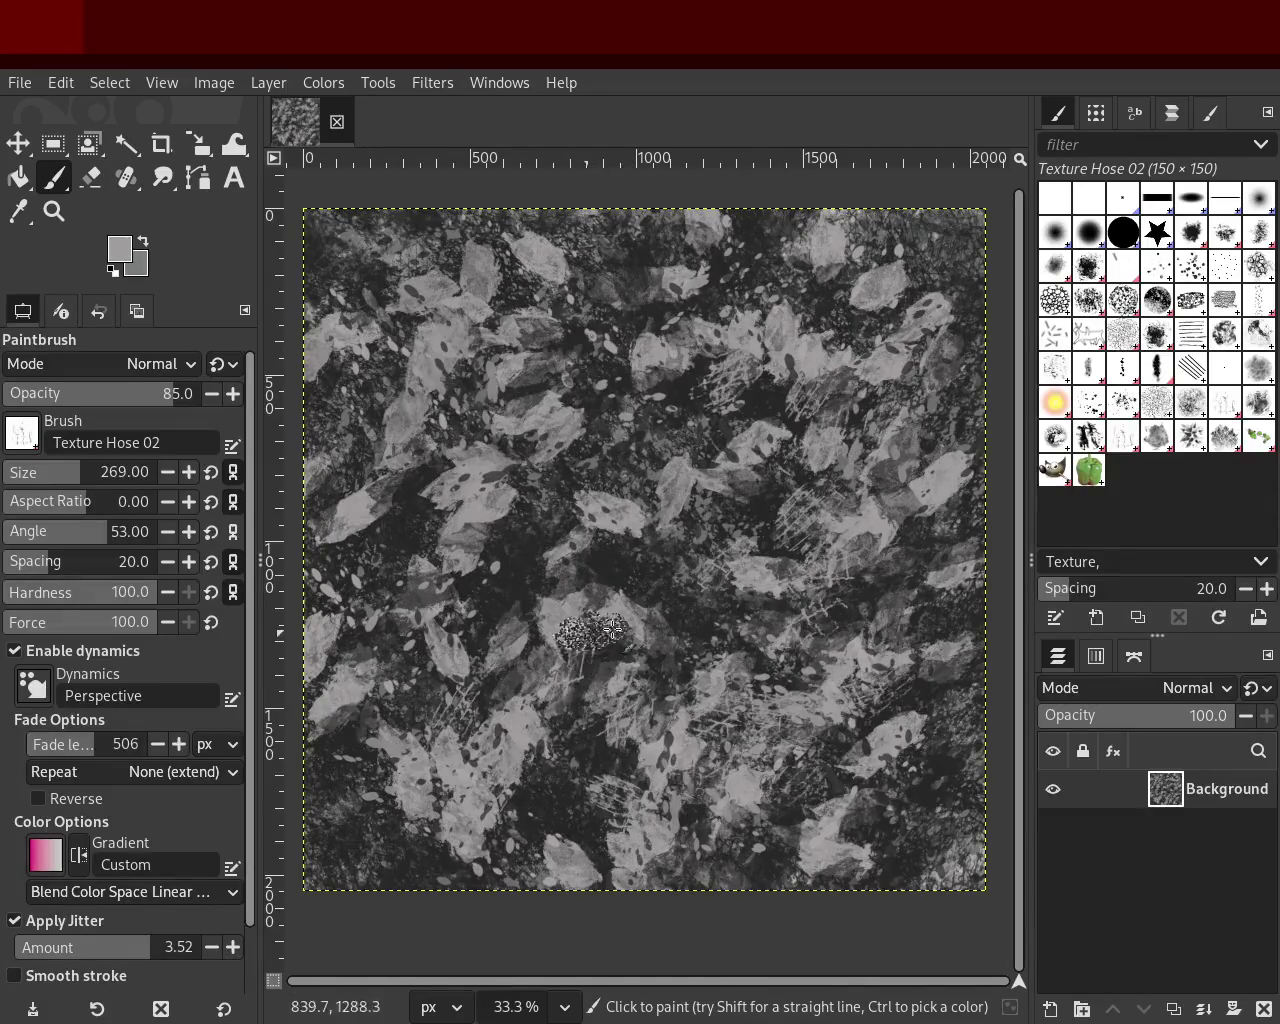
pyautogui.moveTo(849, 506); pyautogui.dragTo(581, 736)
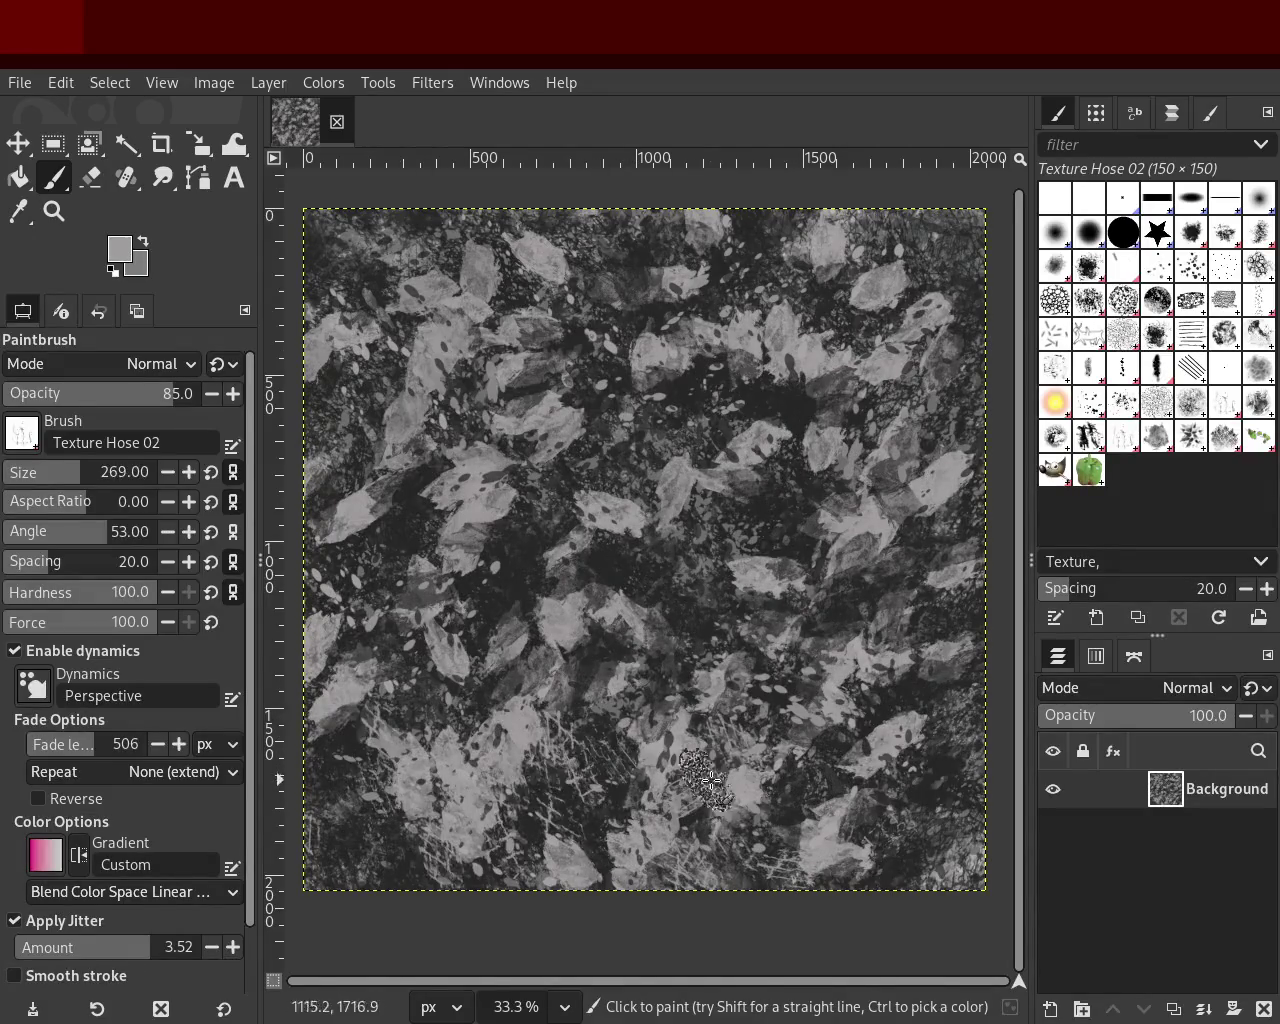
pyautogui.moveTo(746, 762); pyautogui.dragTo(584, 762)
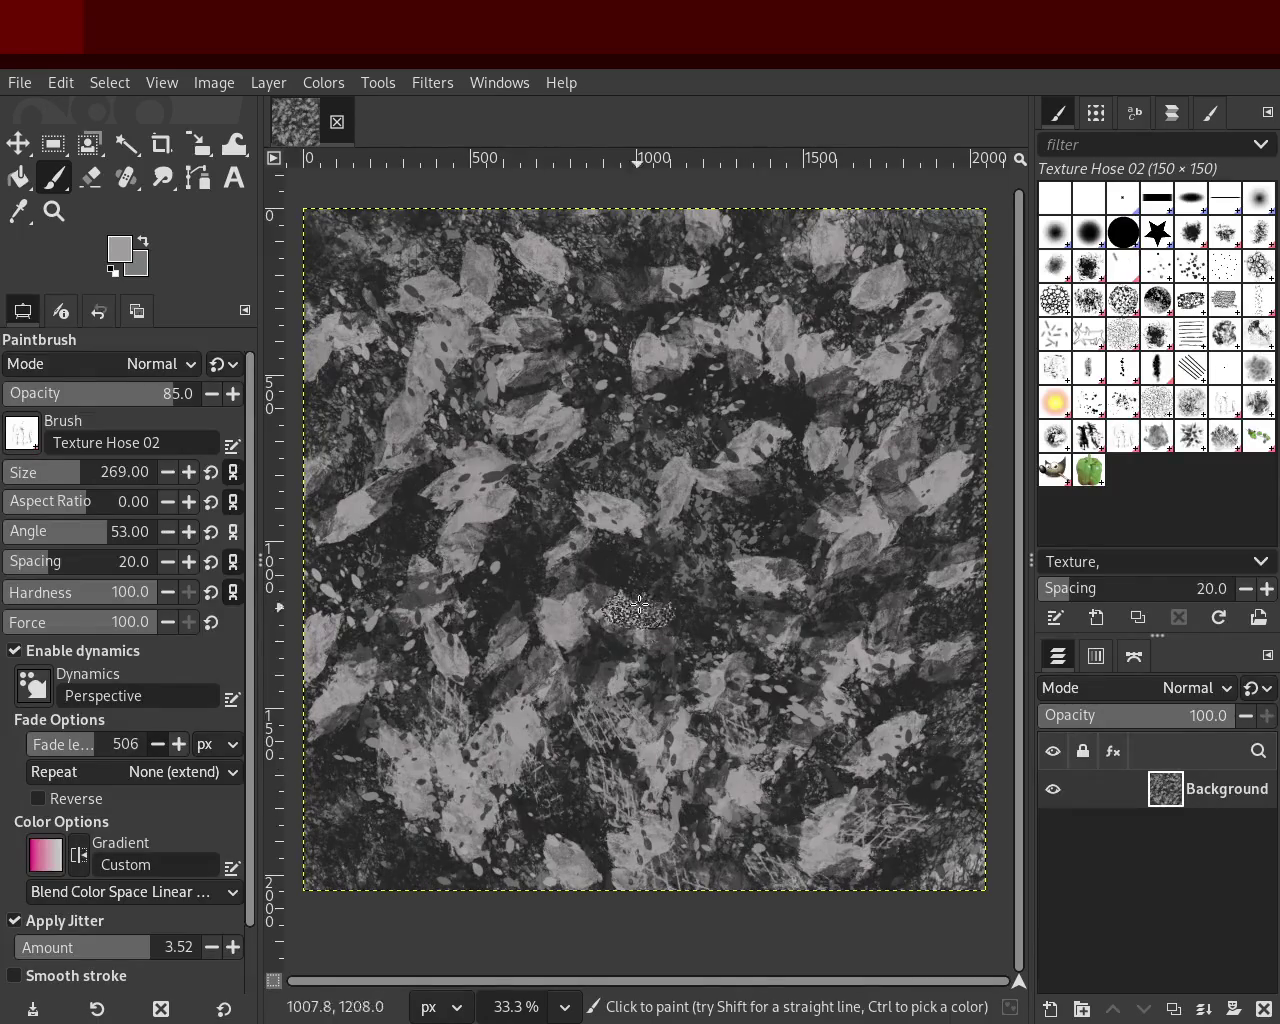
pyautogui.hotkey('ctrl', 'z')
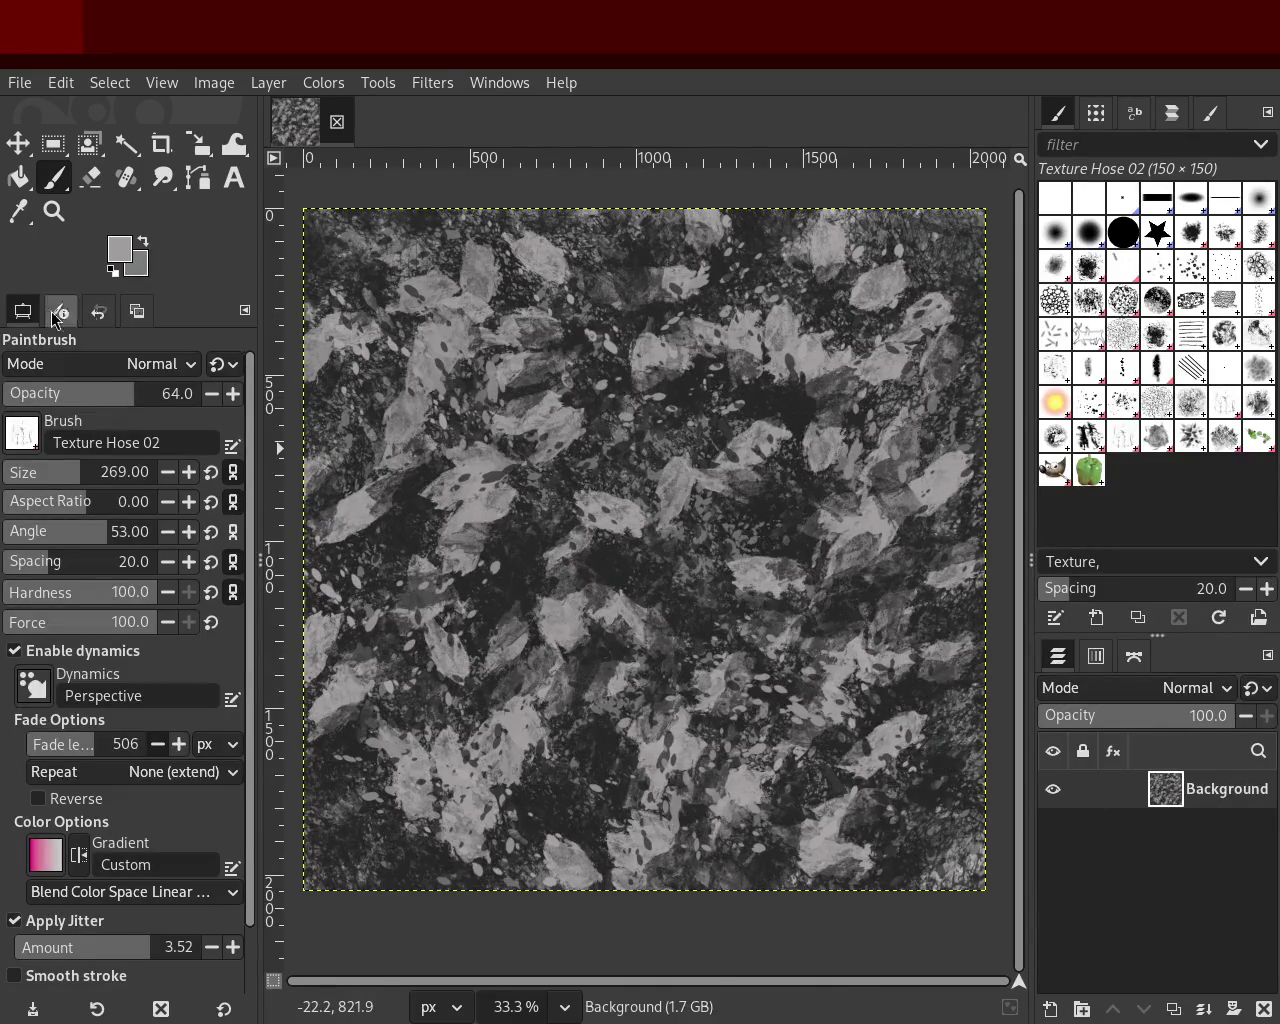
pyautogui.click(43, 395)
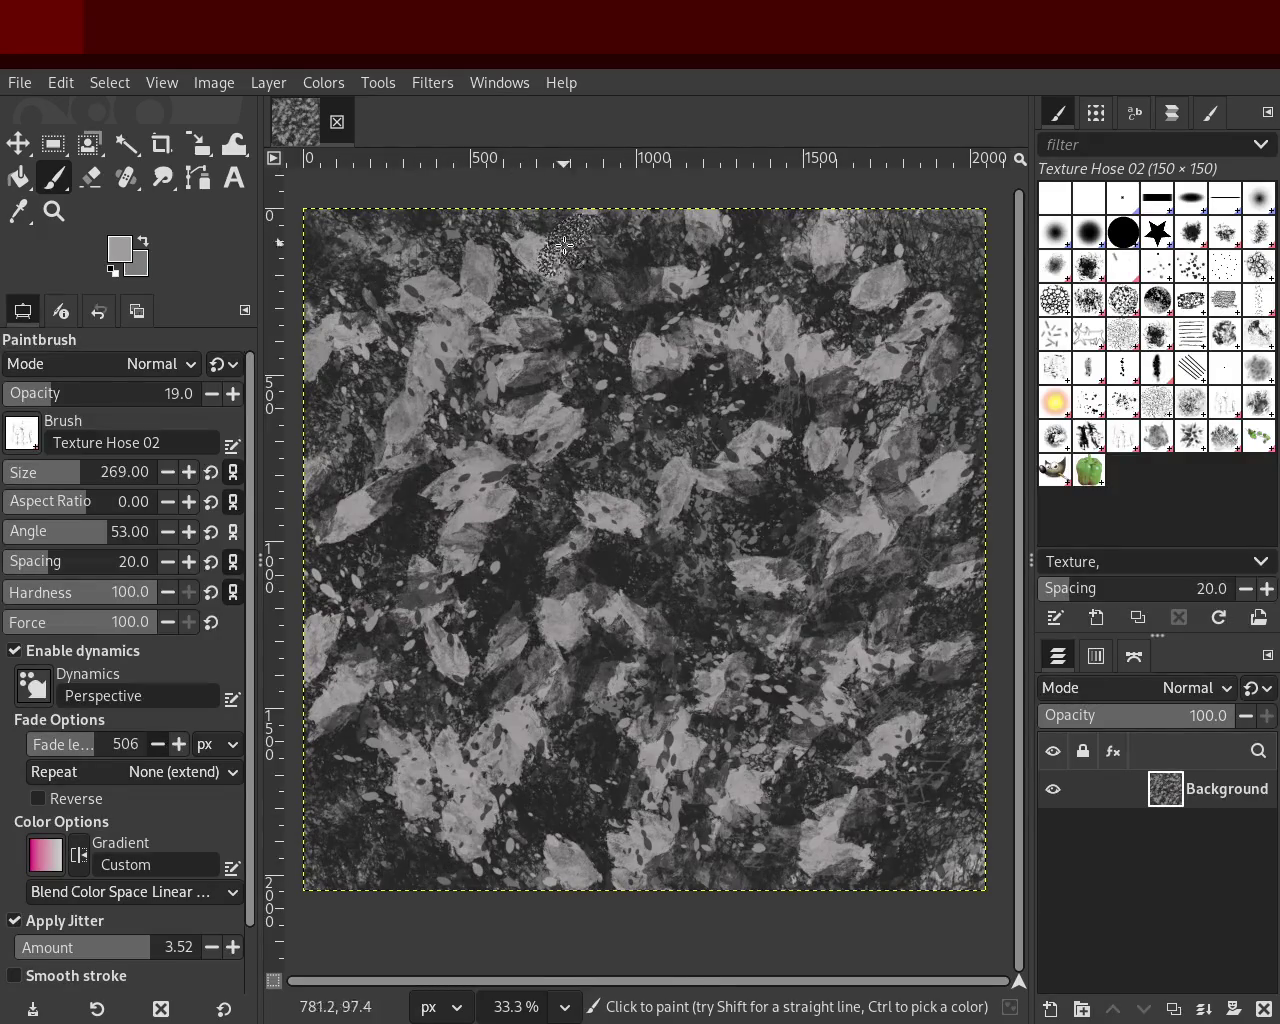
# Step: Sample dark grey, dab faint texture marks over the stone, undo stray dabs, and save
pyautogui.keyDown('ctrl'); pyautogui.click(640, 322); pyautogui.keyUp('ctrl')
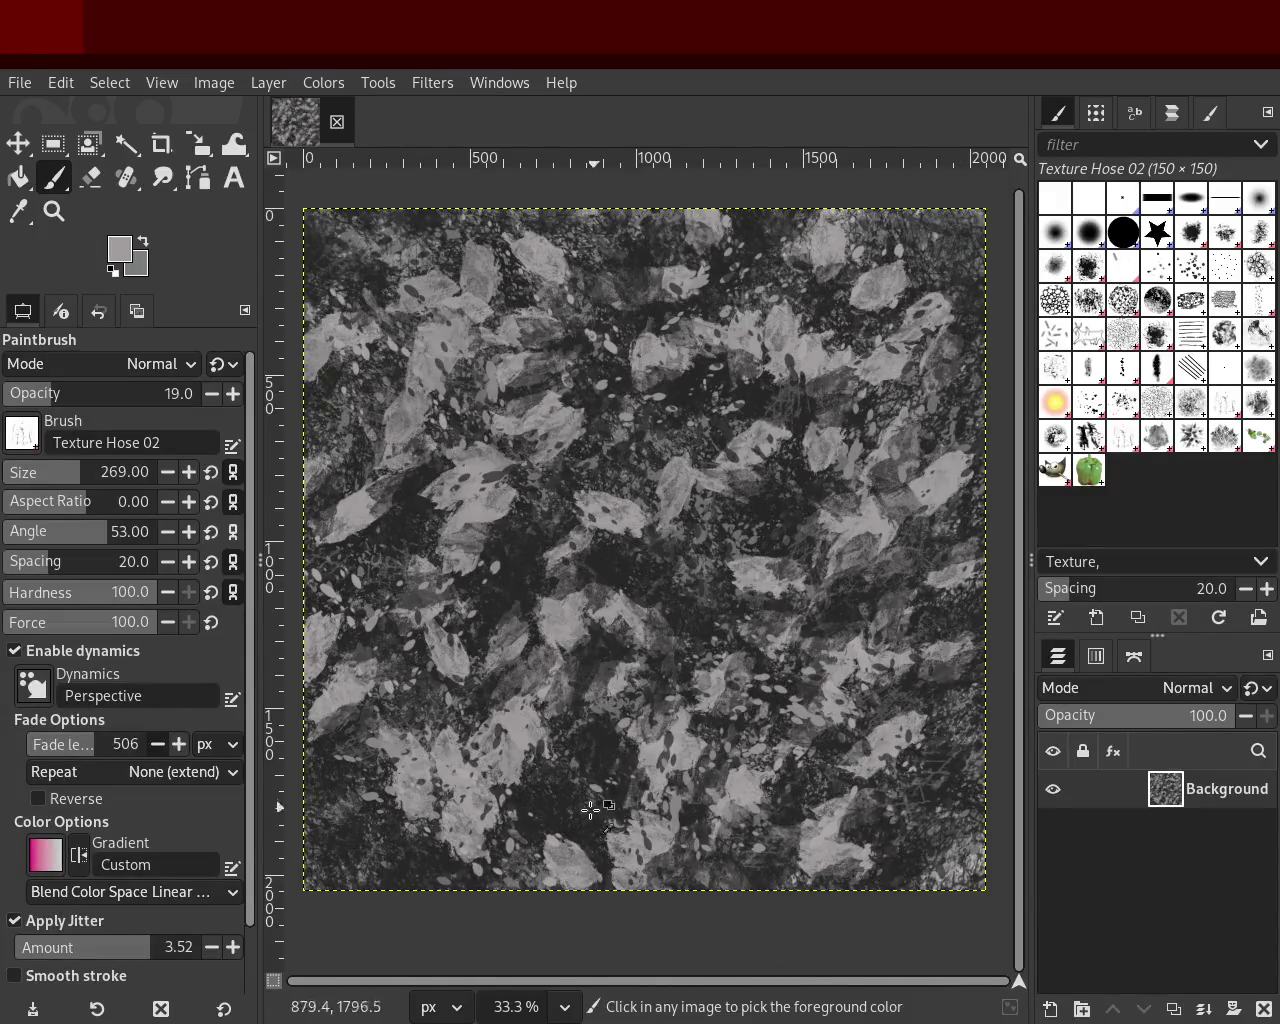
pyautogui.keyDown('ctrl'); pyautogui.click(545, 823); pyautogui.keyUp('ctrl')
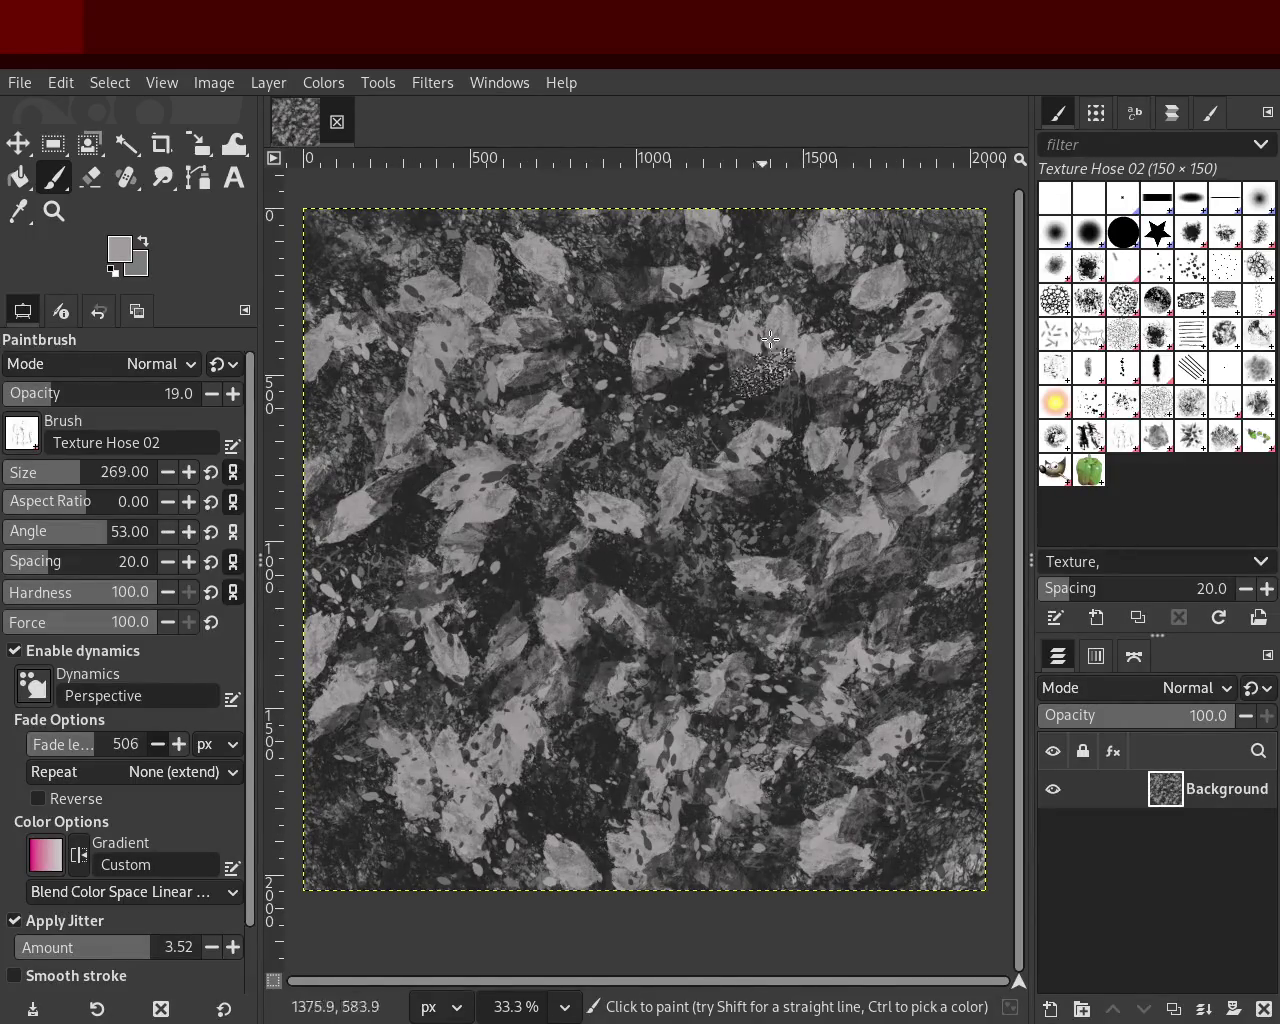
pyautogui.moveTo(640, 560); pyautogui.dragTo(421, 796)
pyautogui.hotkey('ctrl', 'z')
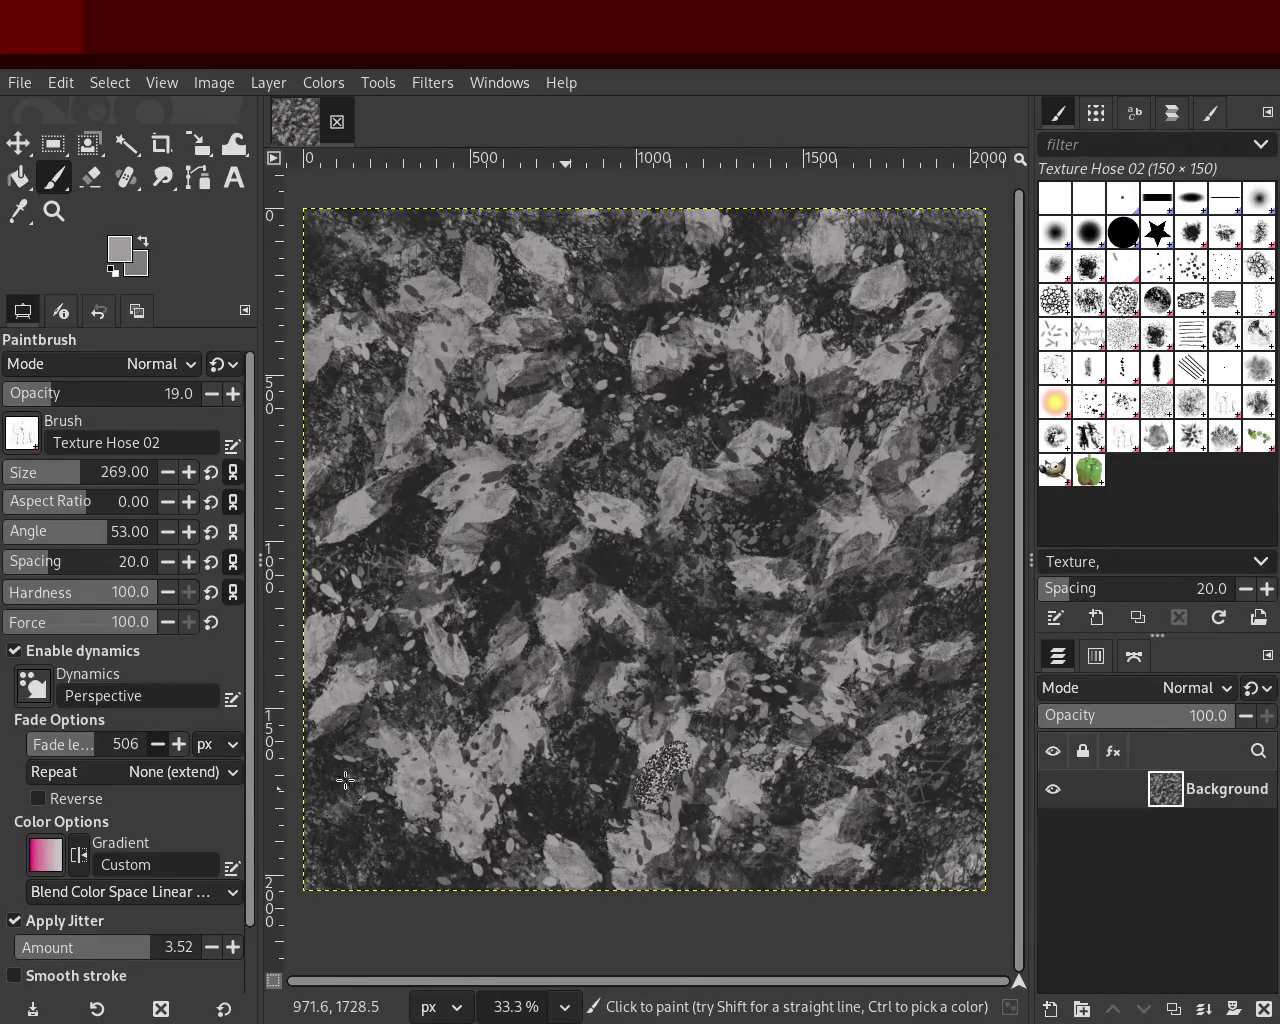
pyautogui.click(553, 847)
pyautogui.hotkey('ctrl', 'z')
pyautogui.hotkey('ctrl', 's')
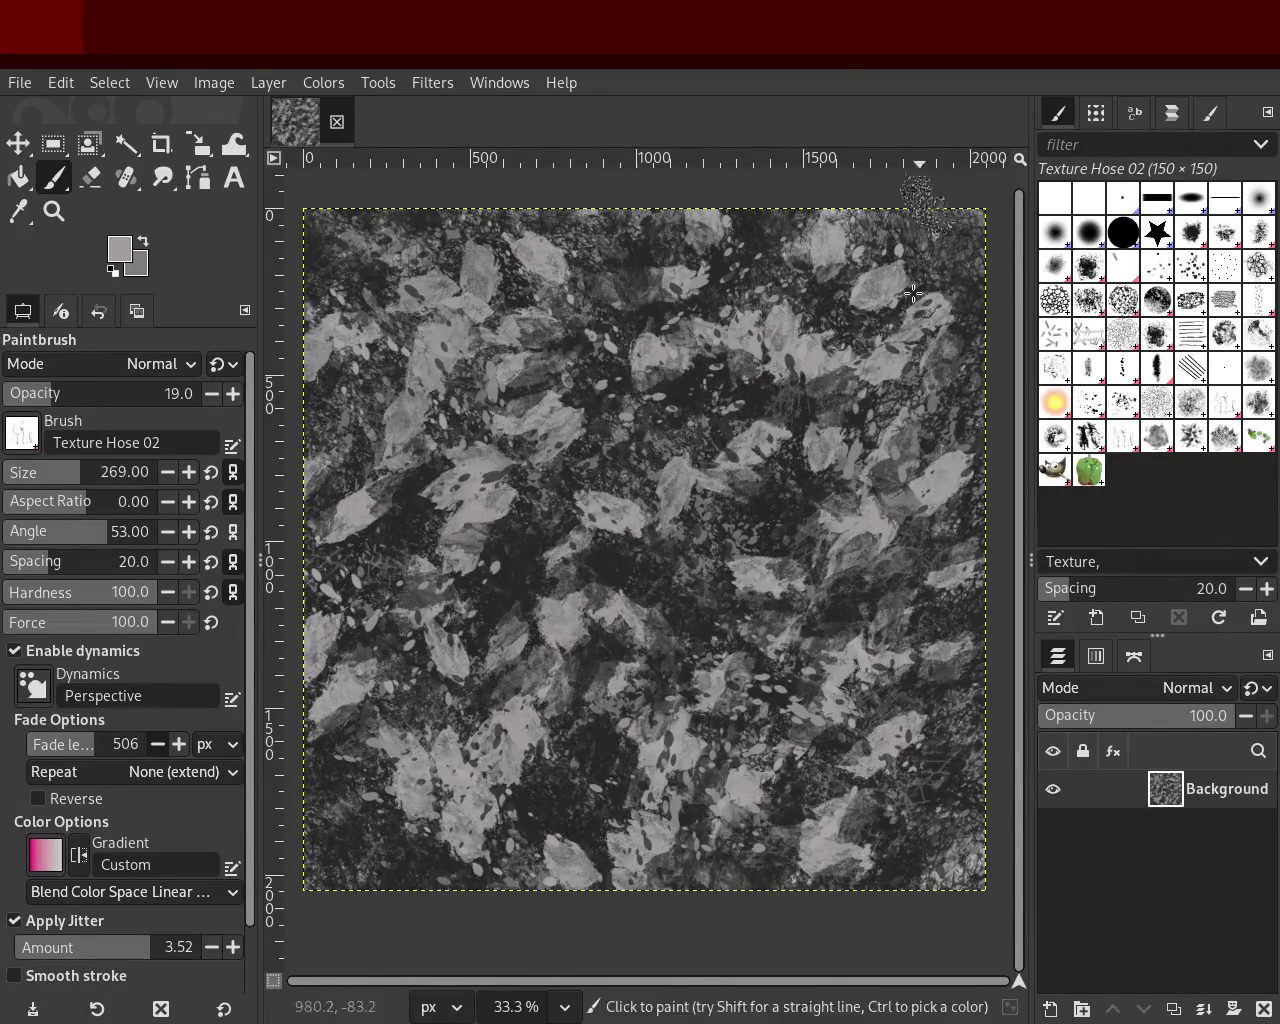
pyautogui.click(325, 365)
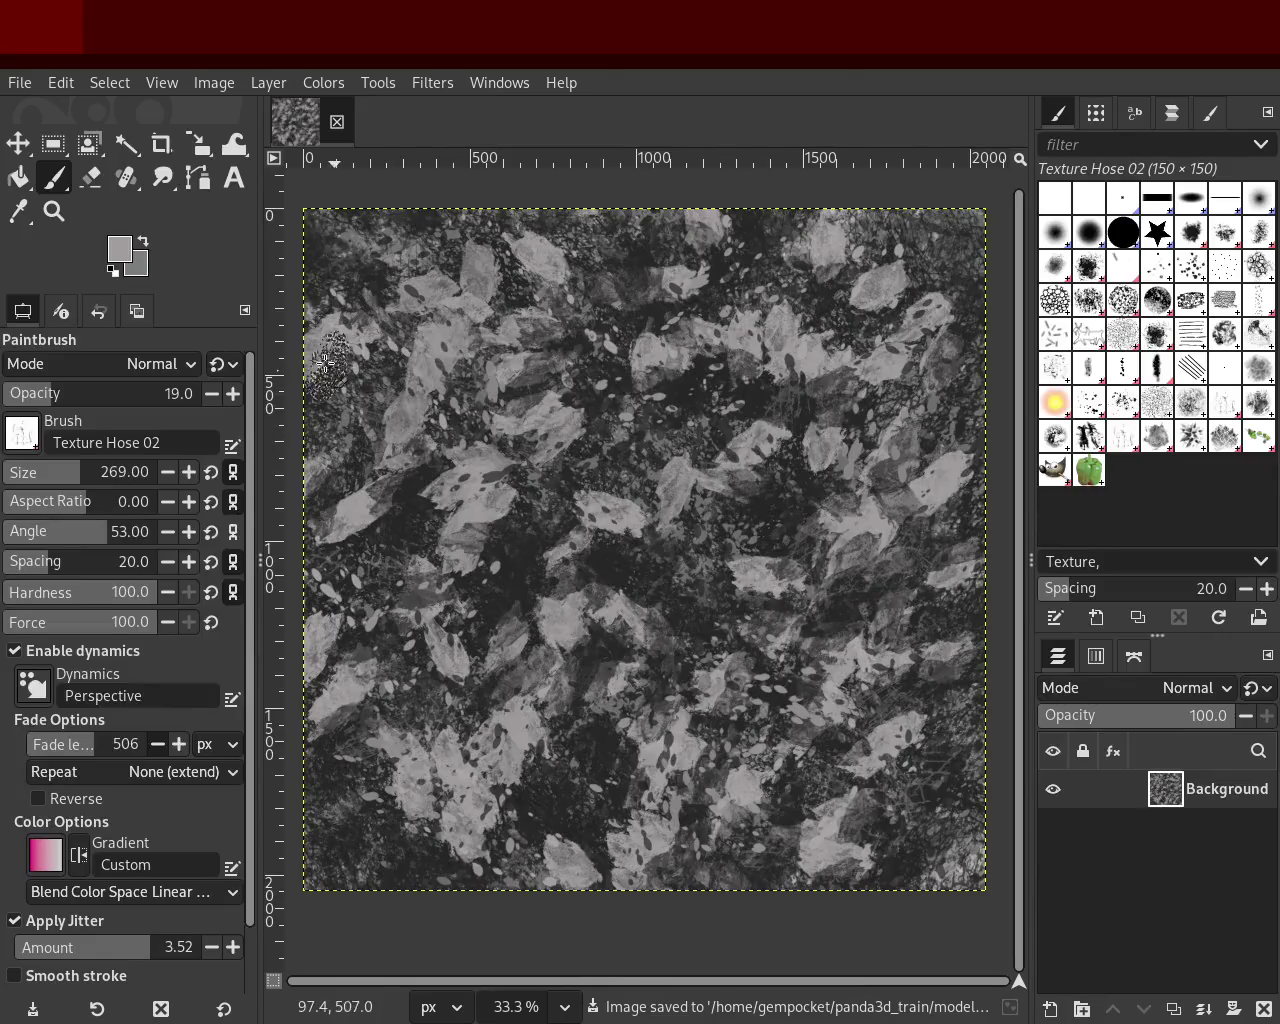
pyautogui.click(60, 200)
# Step: Zoom in on the texture to inspect detail, then zoom back out
pyautogui.click(545, 393)
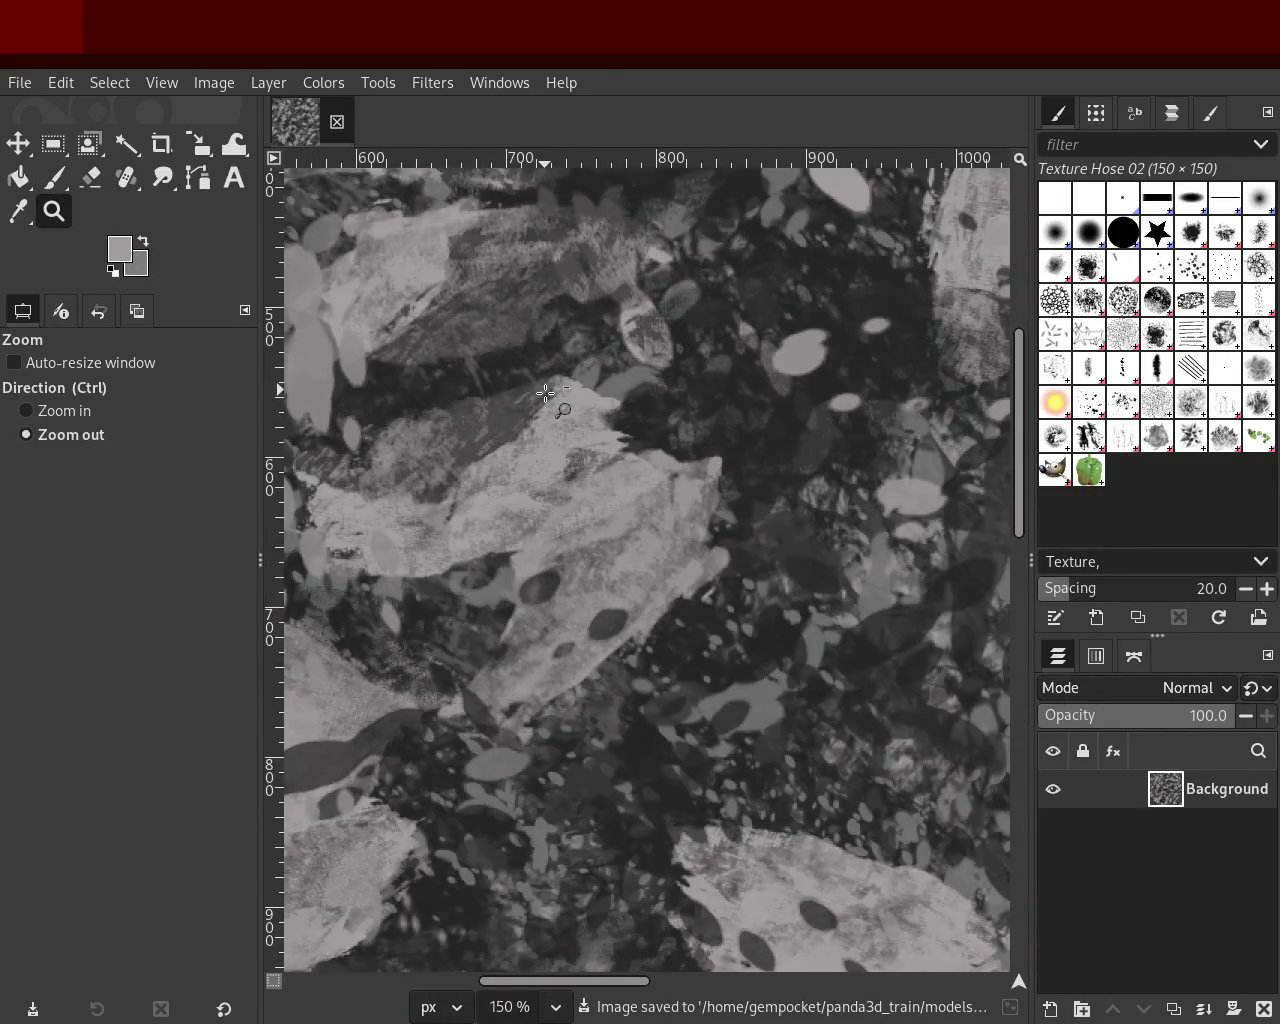
pyautogui.scroll(-3, 545, 393)
pyautogui.scroll(-1, 600, 450)
pyautogui.scroll(3, 700, 480)
pyautogui.scroll(-1, 733, 497)
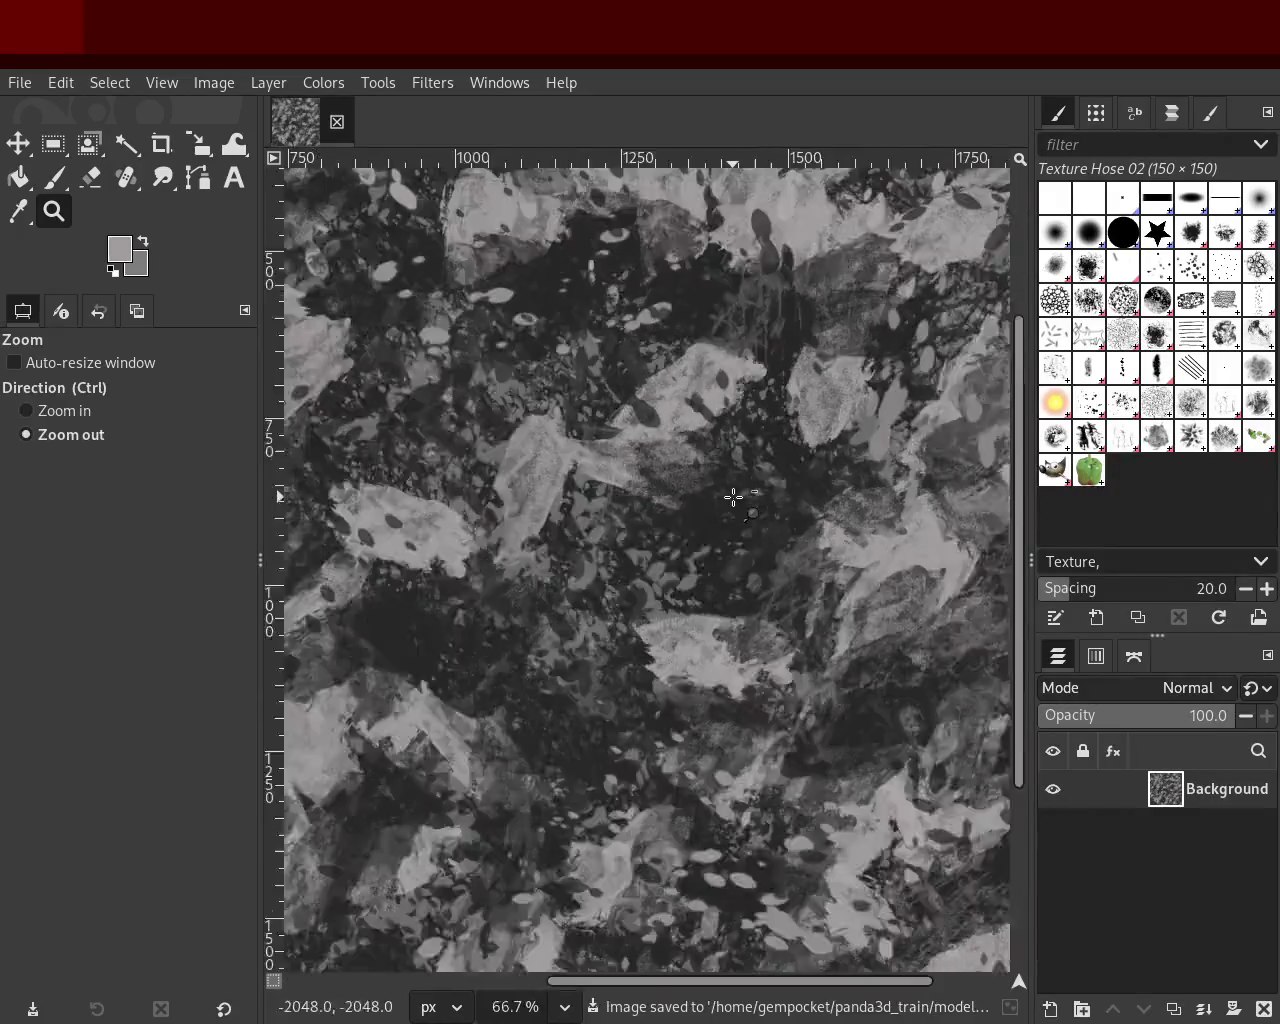
pyautogui.scroll(-3, 733, 497)
pyautogui.keyDown('ctrl'); pyautogui.click(657, 493); pyautogui.keyUp('ctrl')
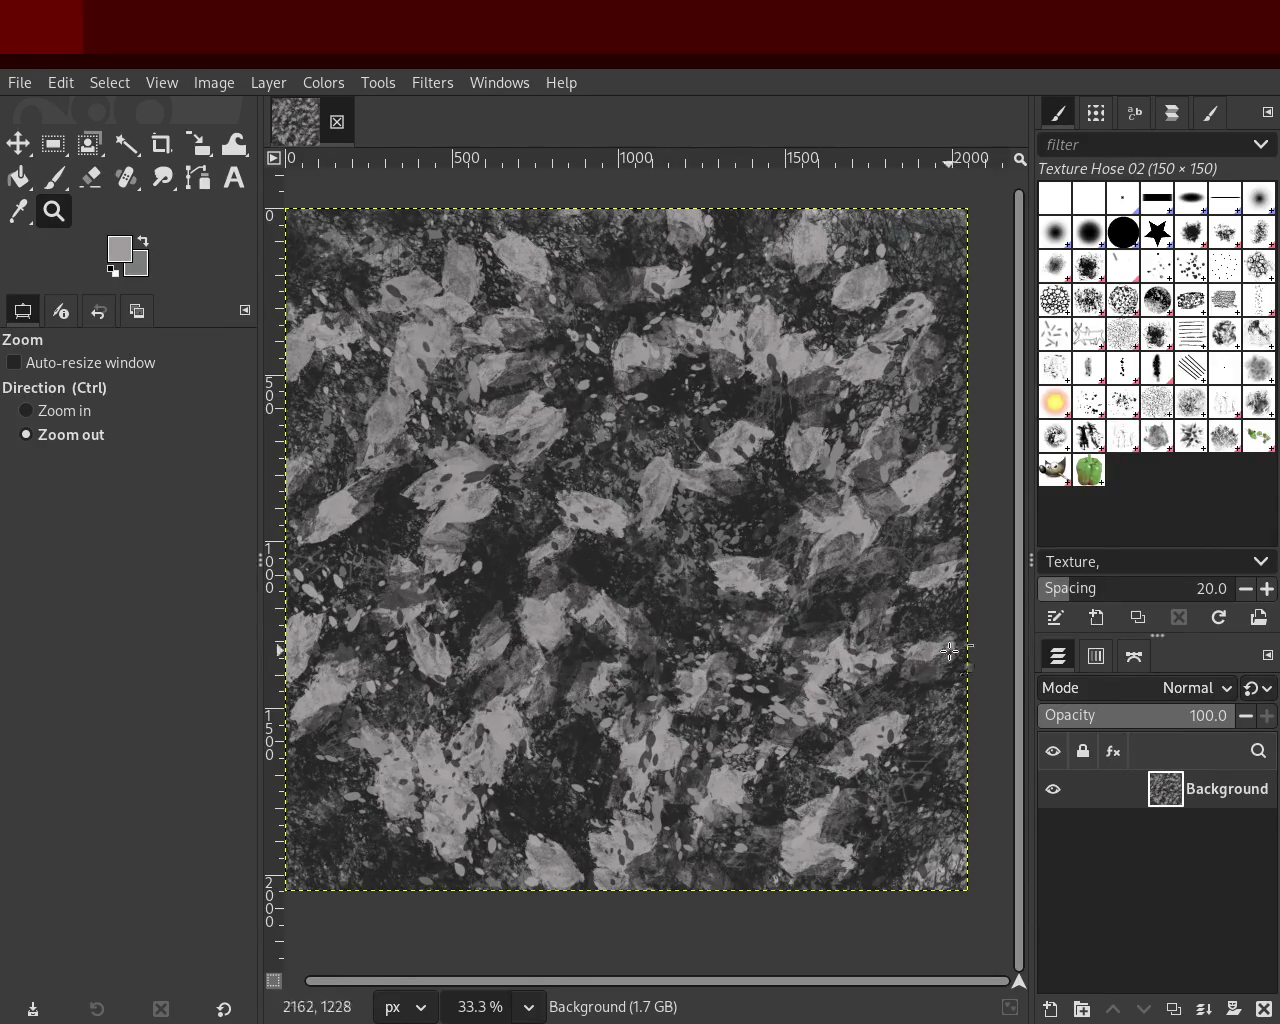
# Step: Browse the brushes and choose Texture 01 after briefly selecting Splats 02
pyautogui.scroll(3, 613, 405)
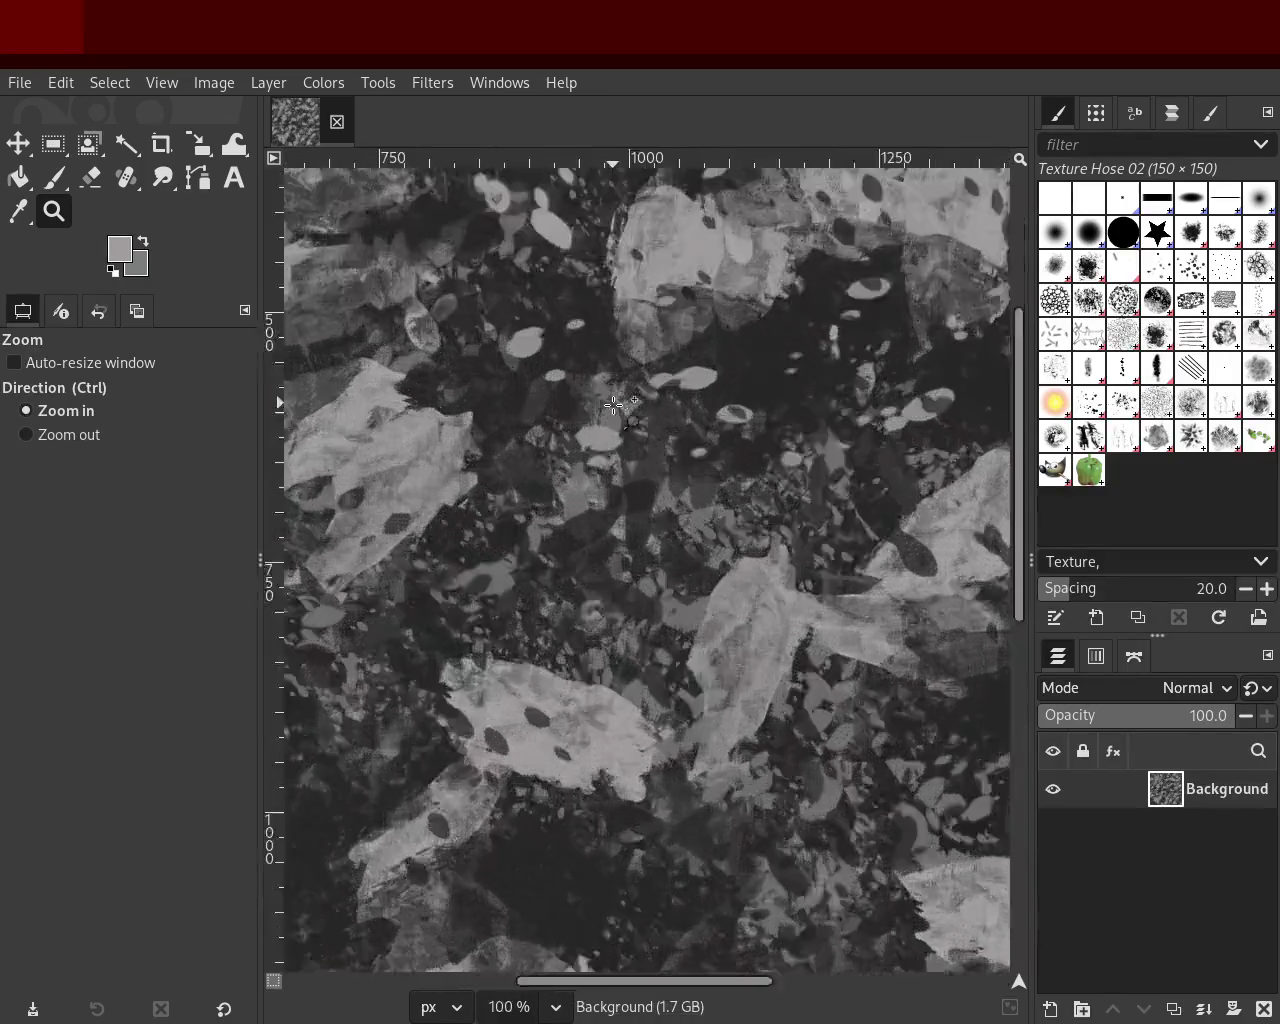
pyautogui.scroll(4, 613, 405)
pyautogui.scroll(-4, 613, 405)
pyautogui.scroll(-3, 610, 380)
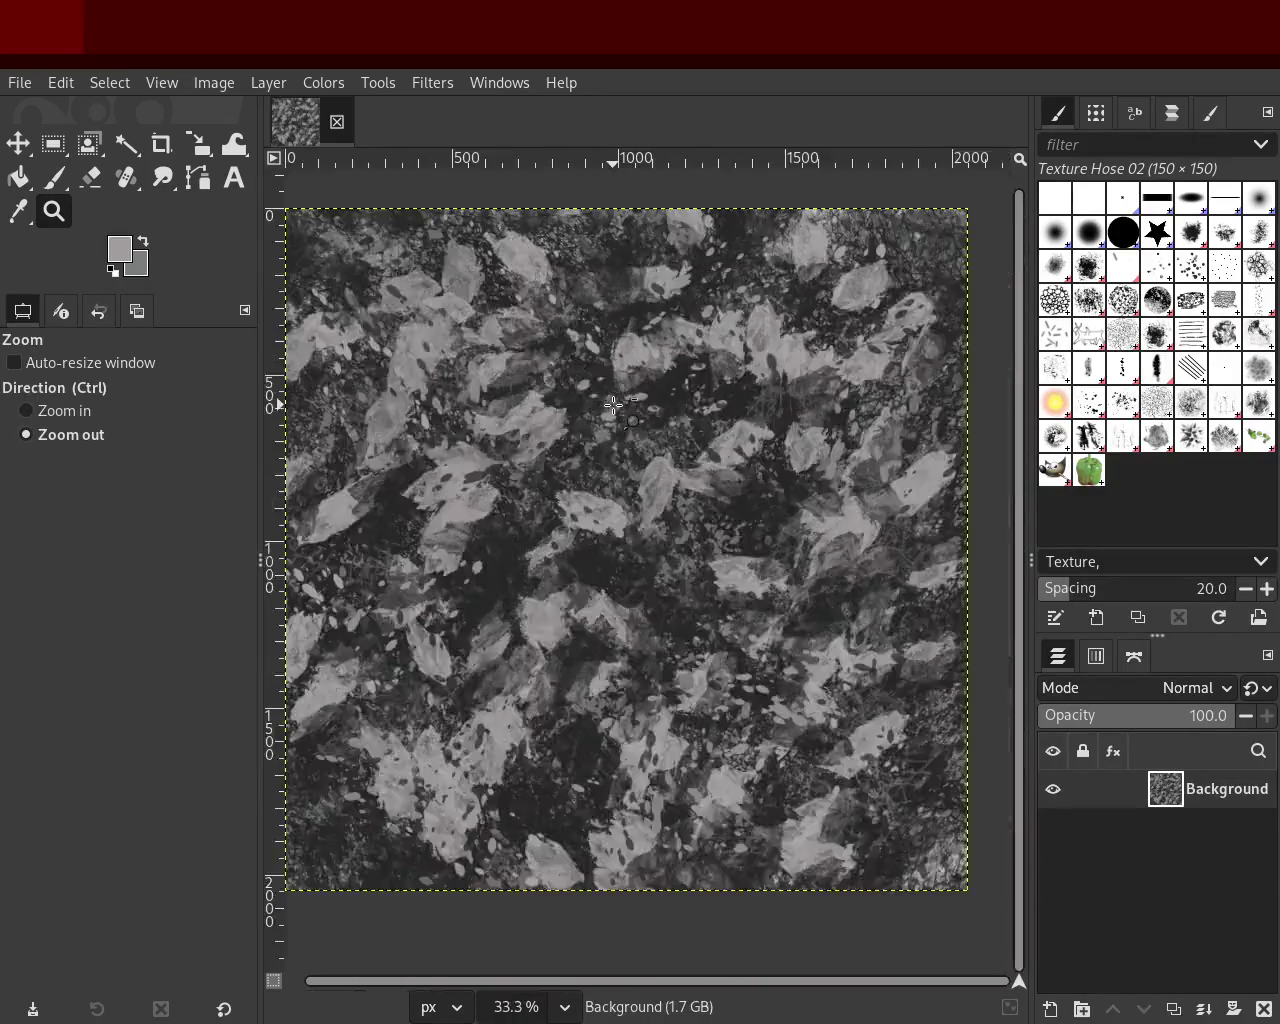
pyautogui.scroll(-1, 606, 350)
pyautogui.scroll(-1, 603, 329)
pyautogui.scroll(3, 620, 345)
pyautogui.scroll(-2, 752, 510)
pyautogui.scroll(1, 800, 510)
pyautogui.scroll(-1, 860, 508)
pyautogui.scroll(1, 860, 508)
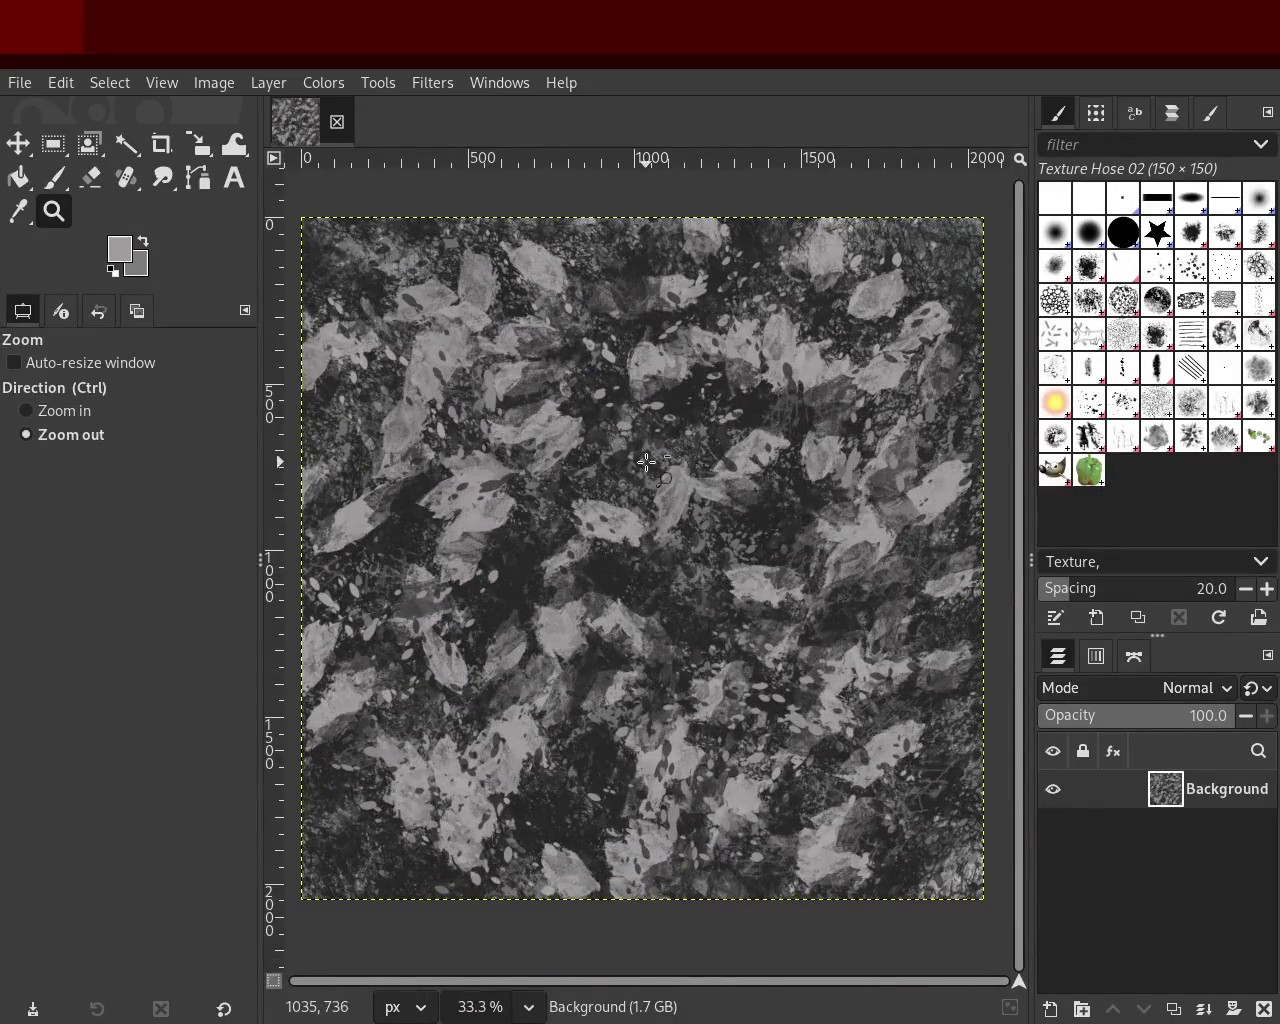
pyautogui.scroll(-1, 647, 462)
pyautogui.scroll(1, 678, 428)
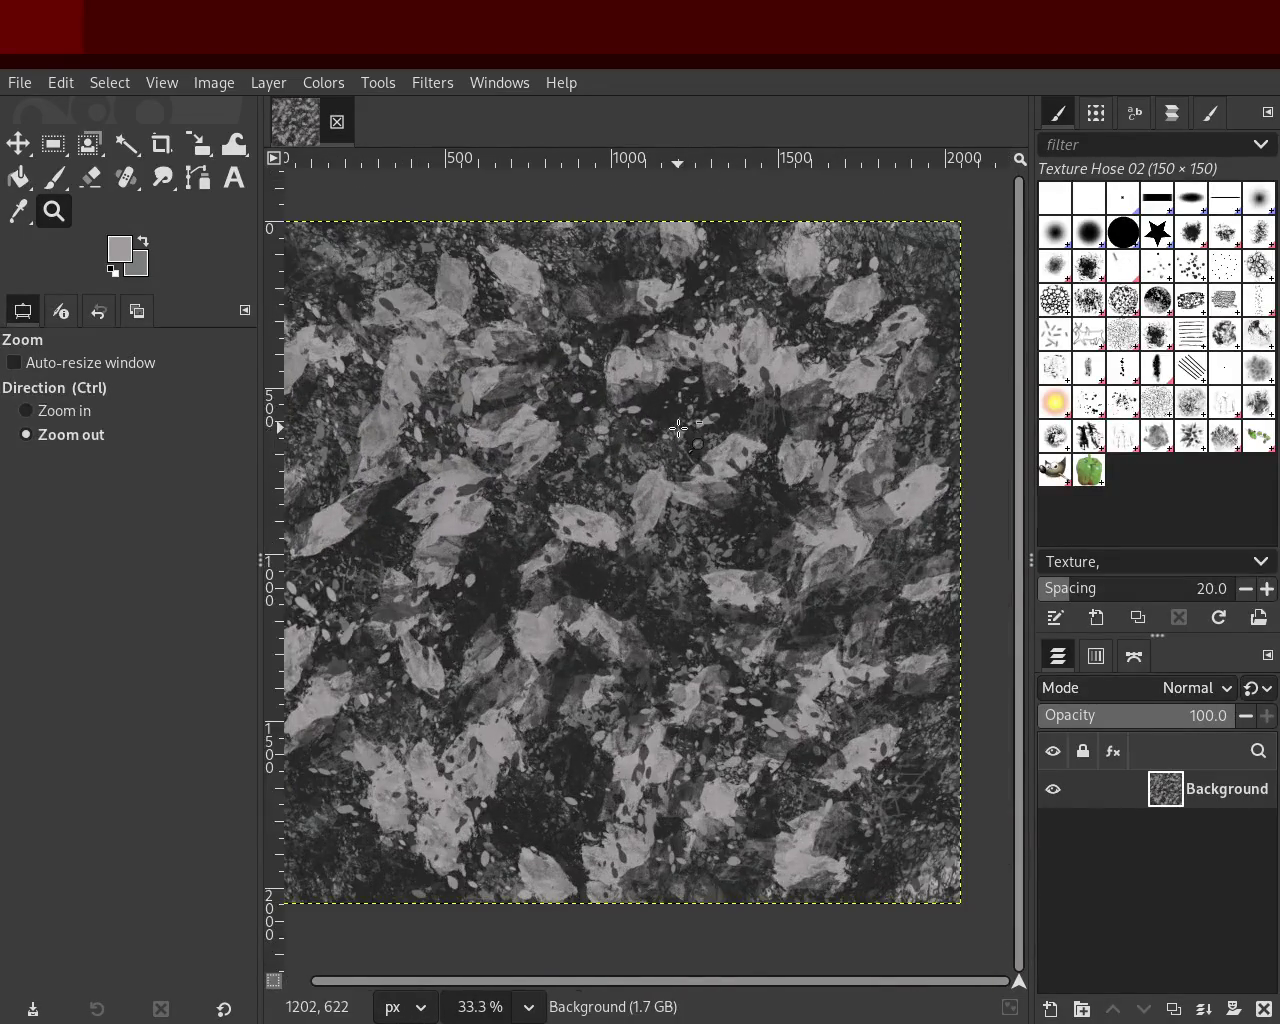
pyautogui.click(1124, 414)
pyautogui.click(1261, 407)
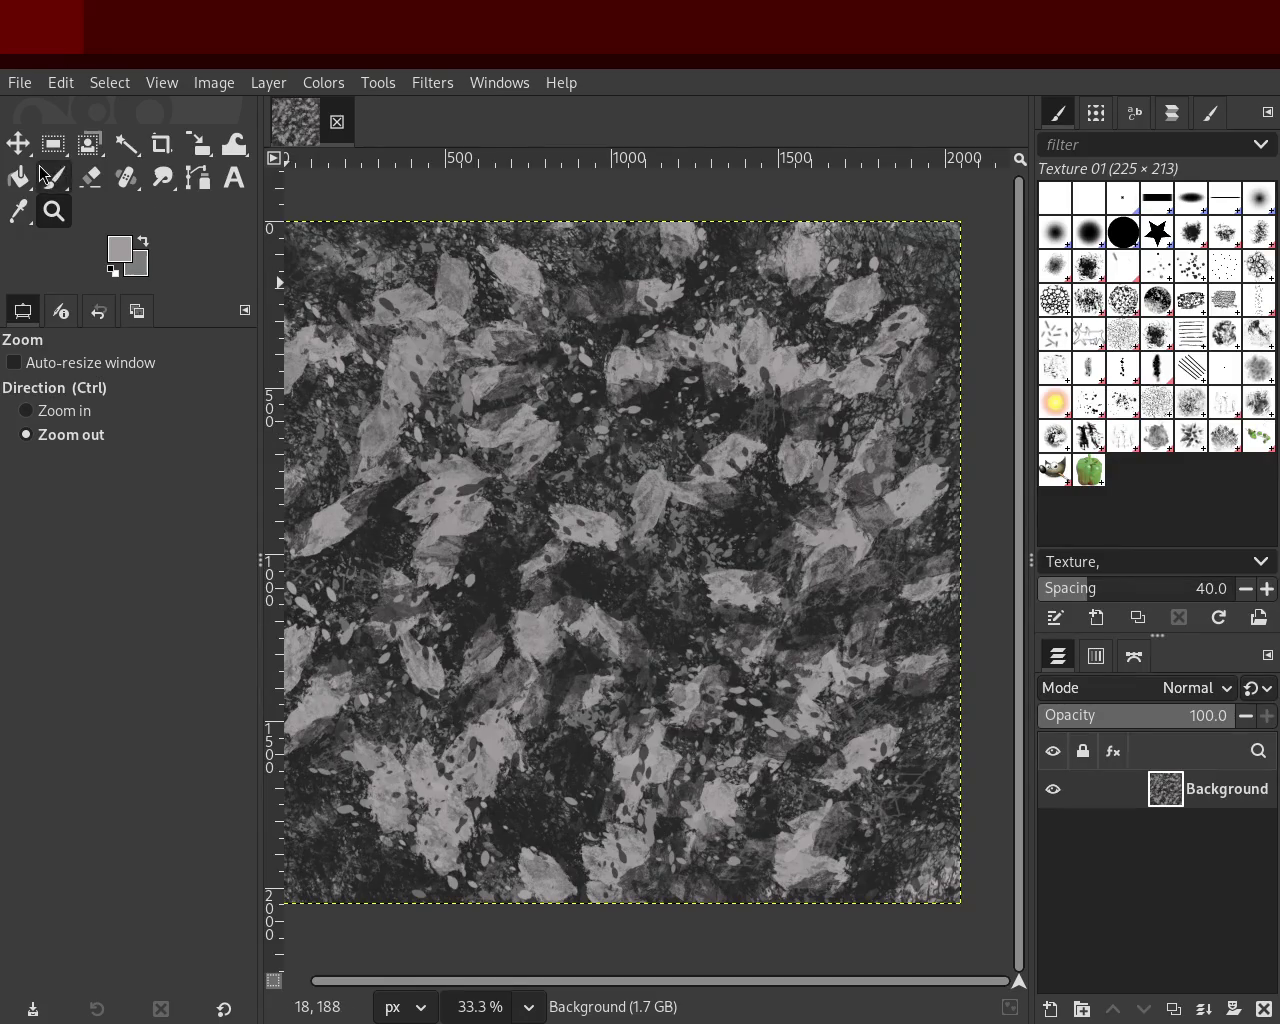
# Step: Return to the Texture 01 paintbrush, sample a dark grey and raise opacity to about 62
pyautogui.click(45, 175)
pyautogui.moveTo(560, 450); pyautogui.dragTo(641, 550)
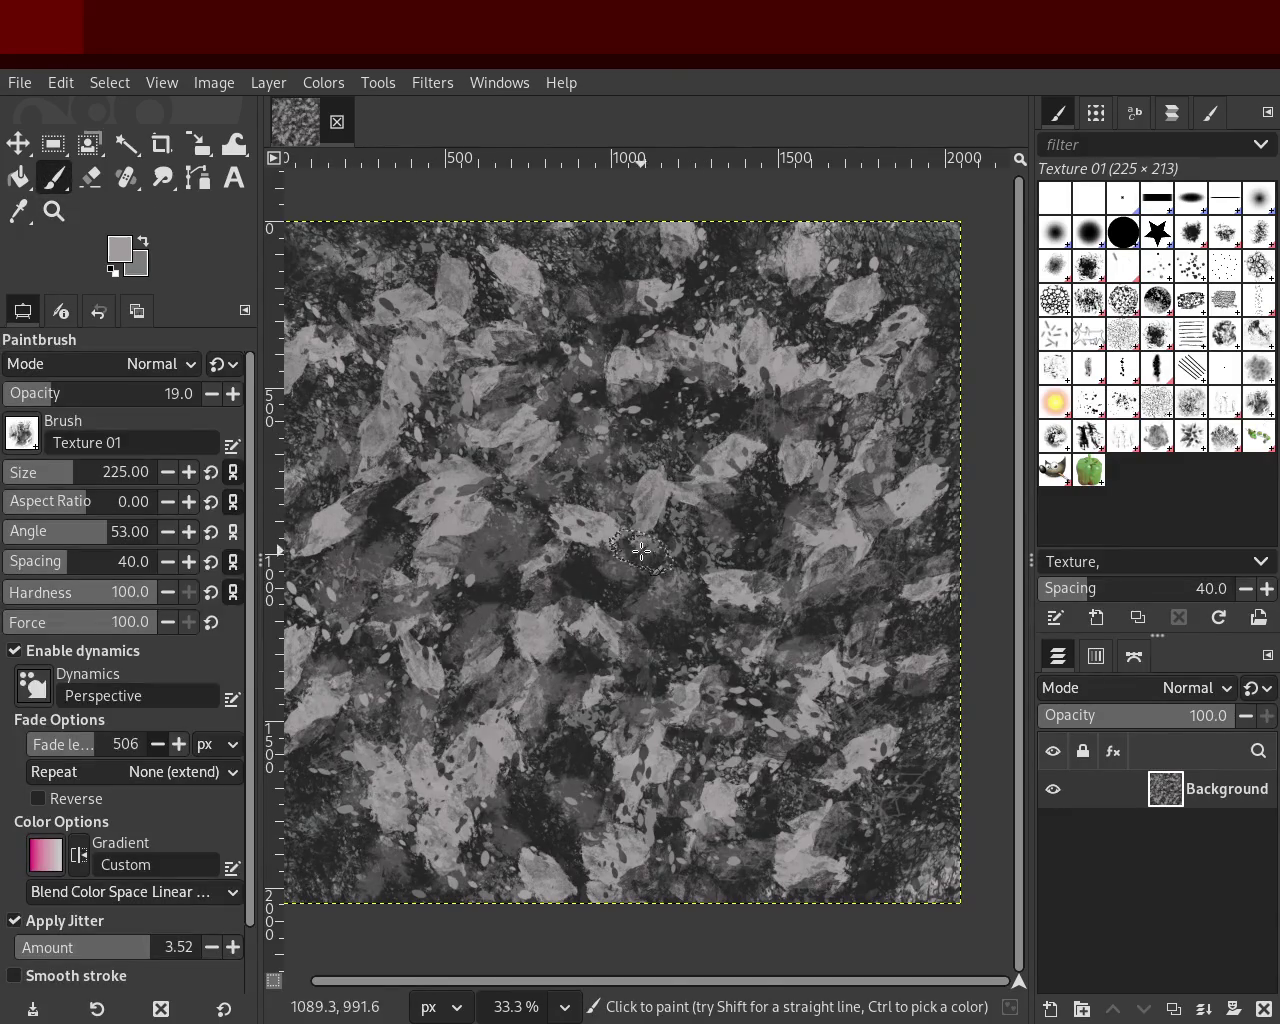
pyautogui.hotkey('ctrl', 'z')
pyautogui.keyDown('ctrl'); pyautogui.click(555, 567); pyautogui.keyUp('ctrl')
pyautogui.write('400')
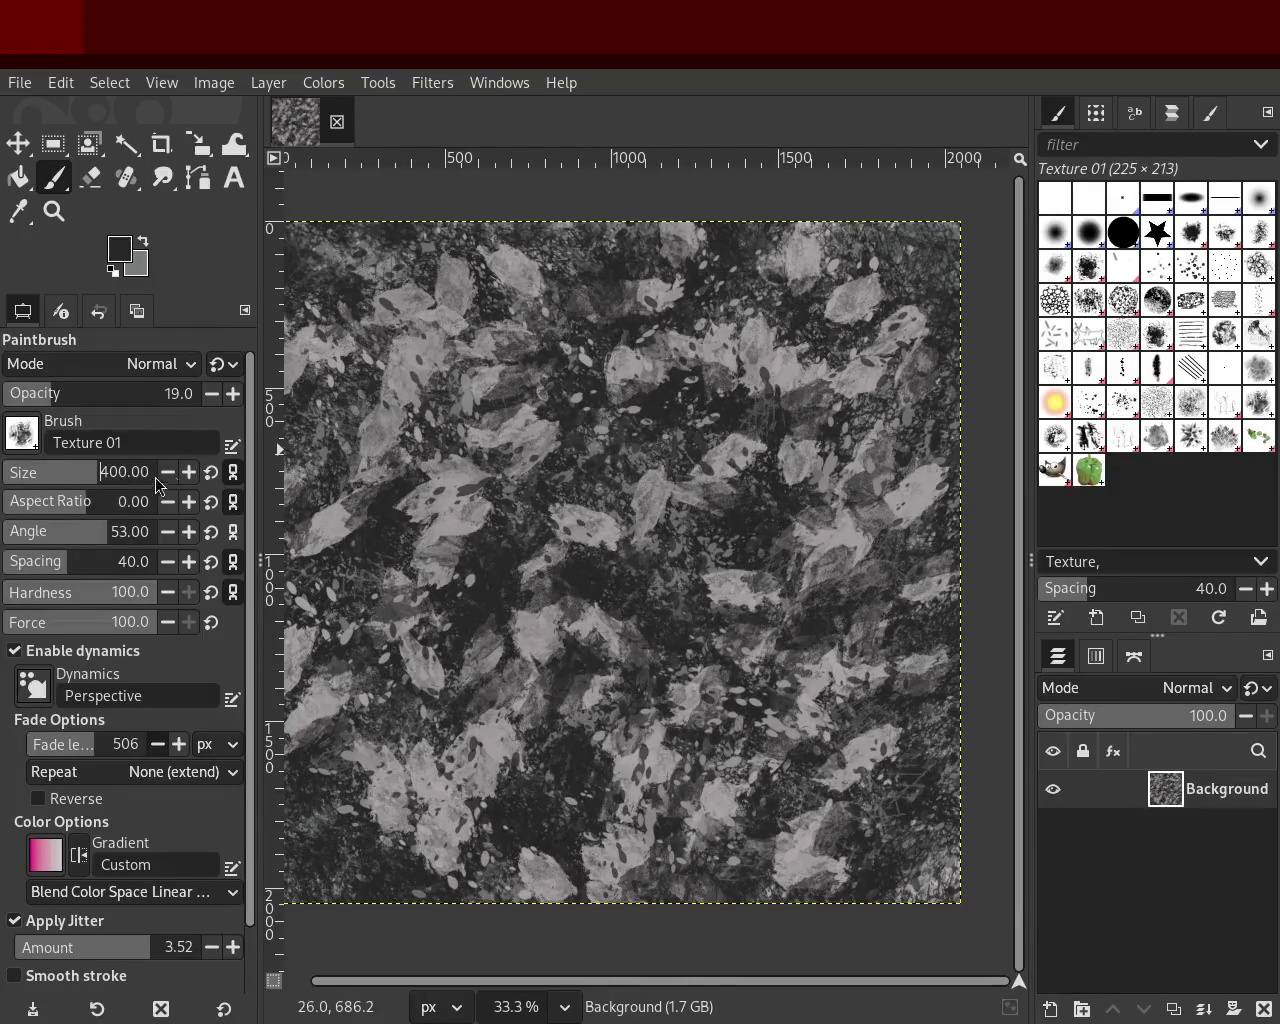
pyautogui.click(121, 400)
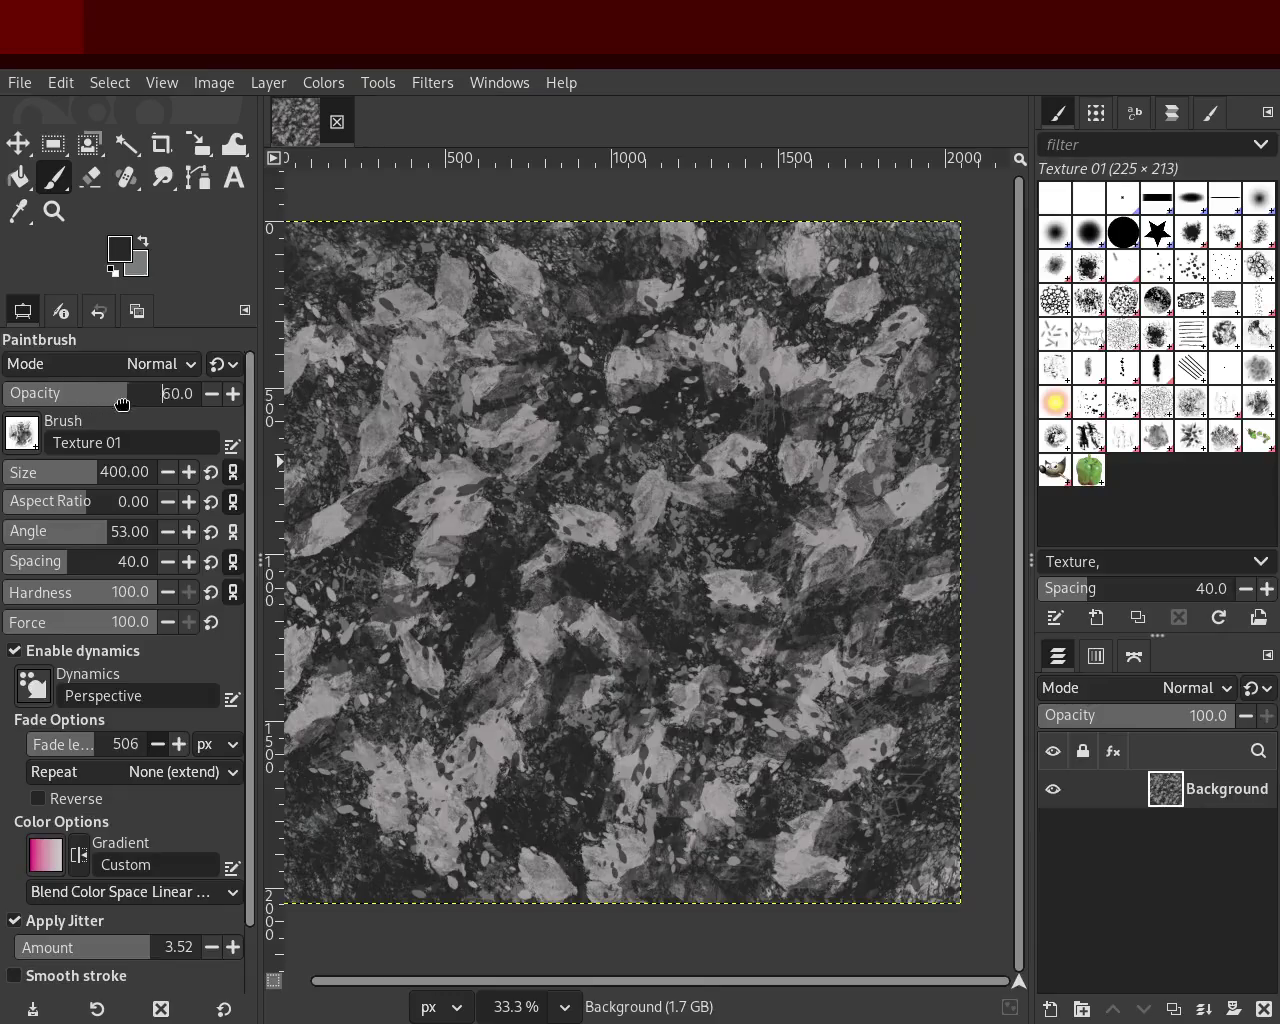
pyautogui.moveTo(121, 404); pyautogui.dragTo(125, 402)
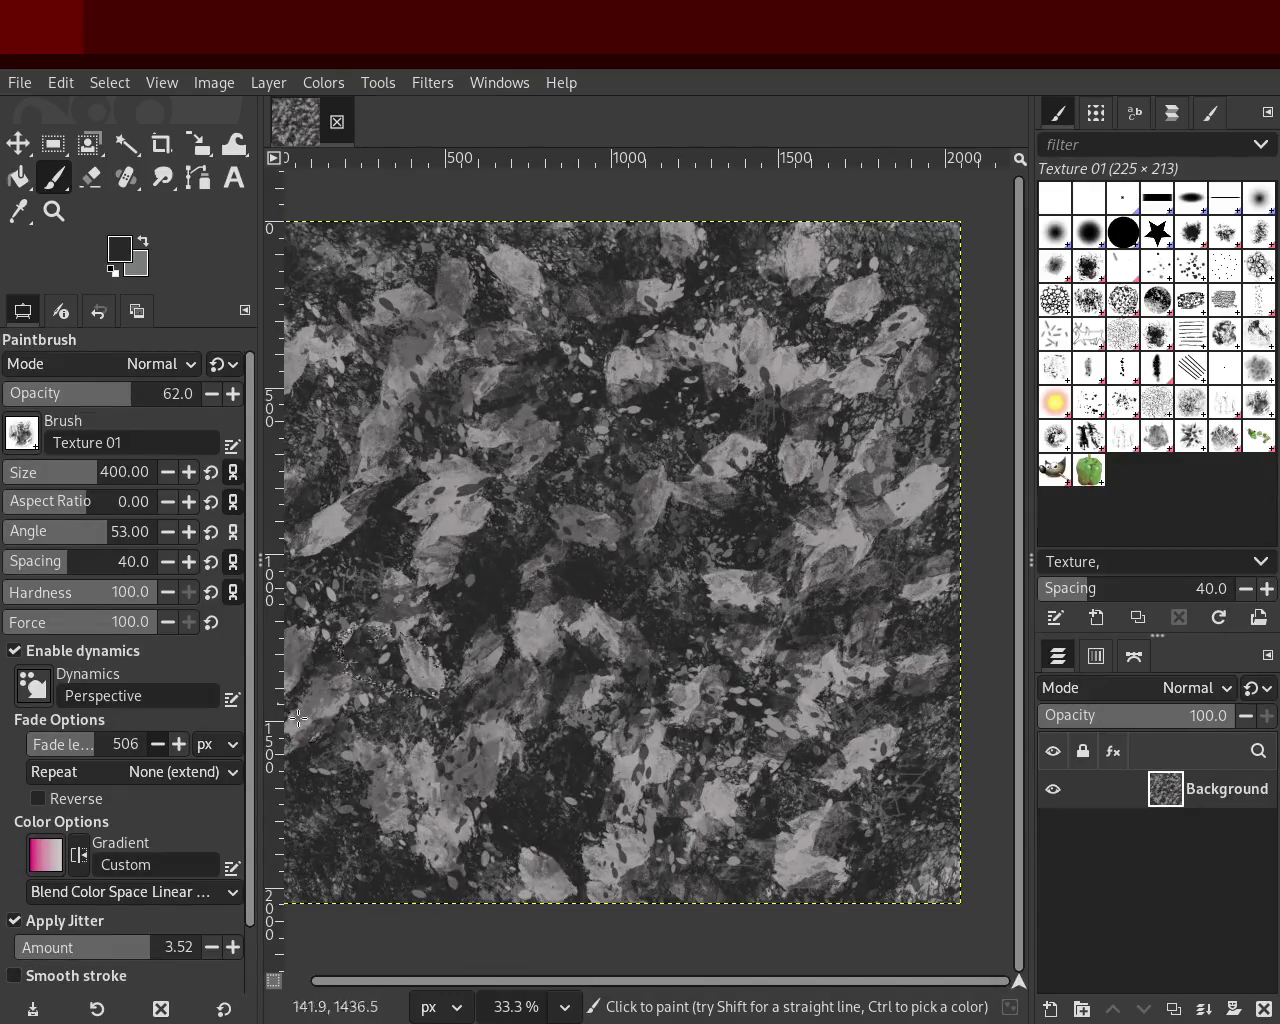
# Step: Stamp dark Texture 01 dabs across the left and lower canvas, undoing misses
pyautogui.click(537, 657)
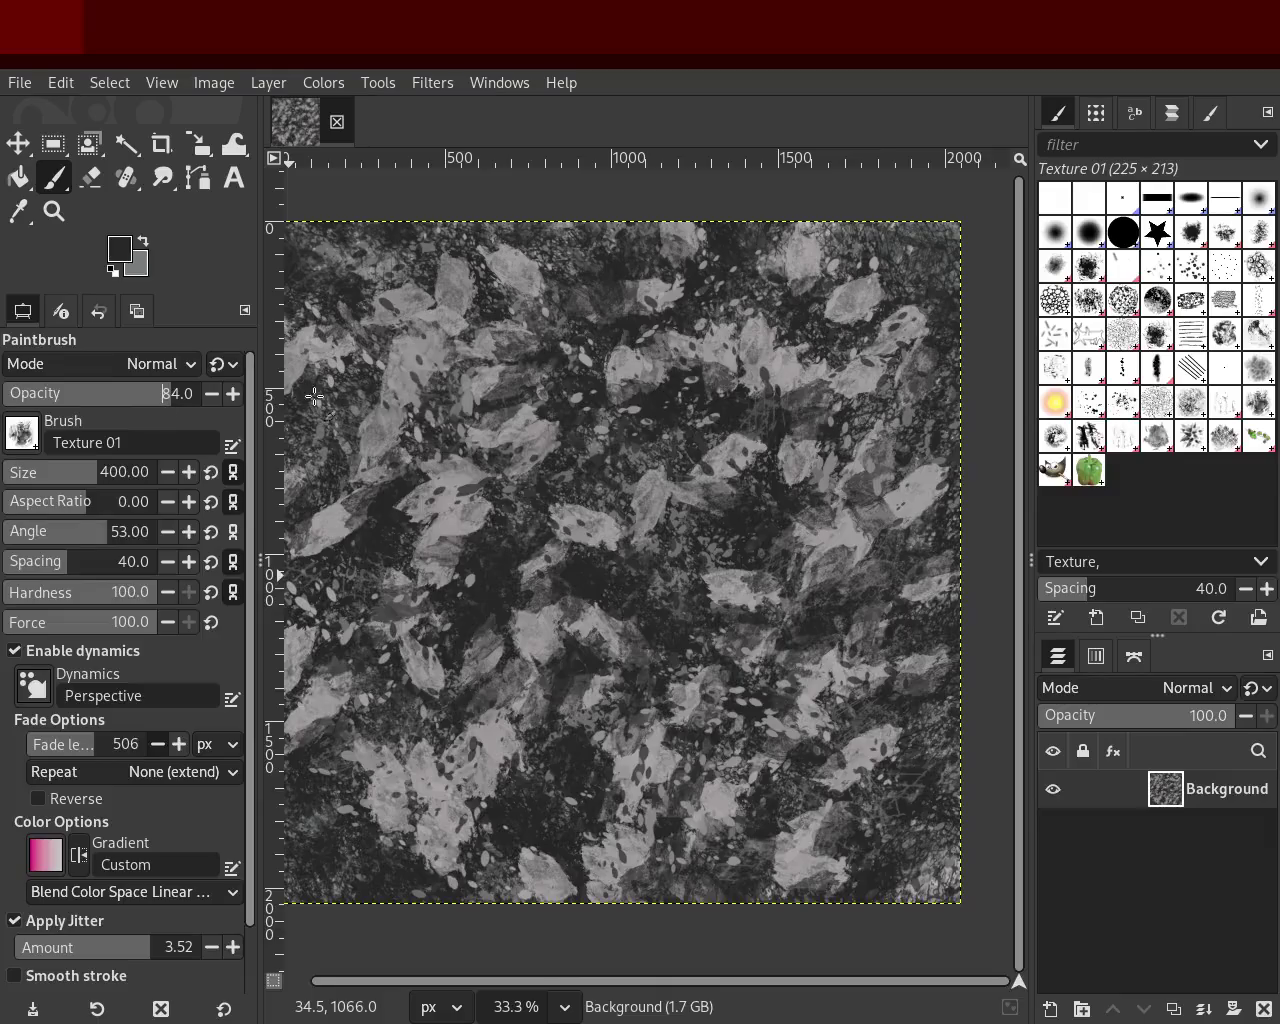
pyautogui.moveTo(558, 672); pyautogui.dragTo(757, 515)
pyautogui.hotkey('ctrl', 'z')
pyautogui.click(629, 741)
pyautogui.click(547, 702)
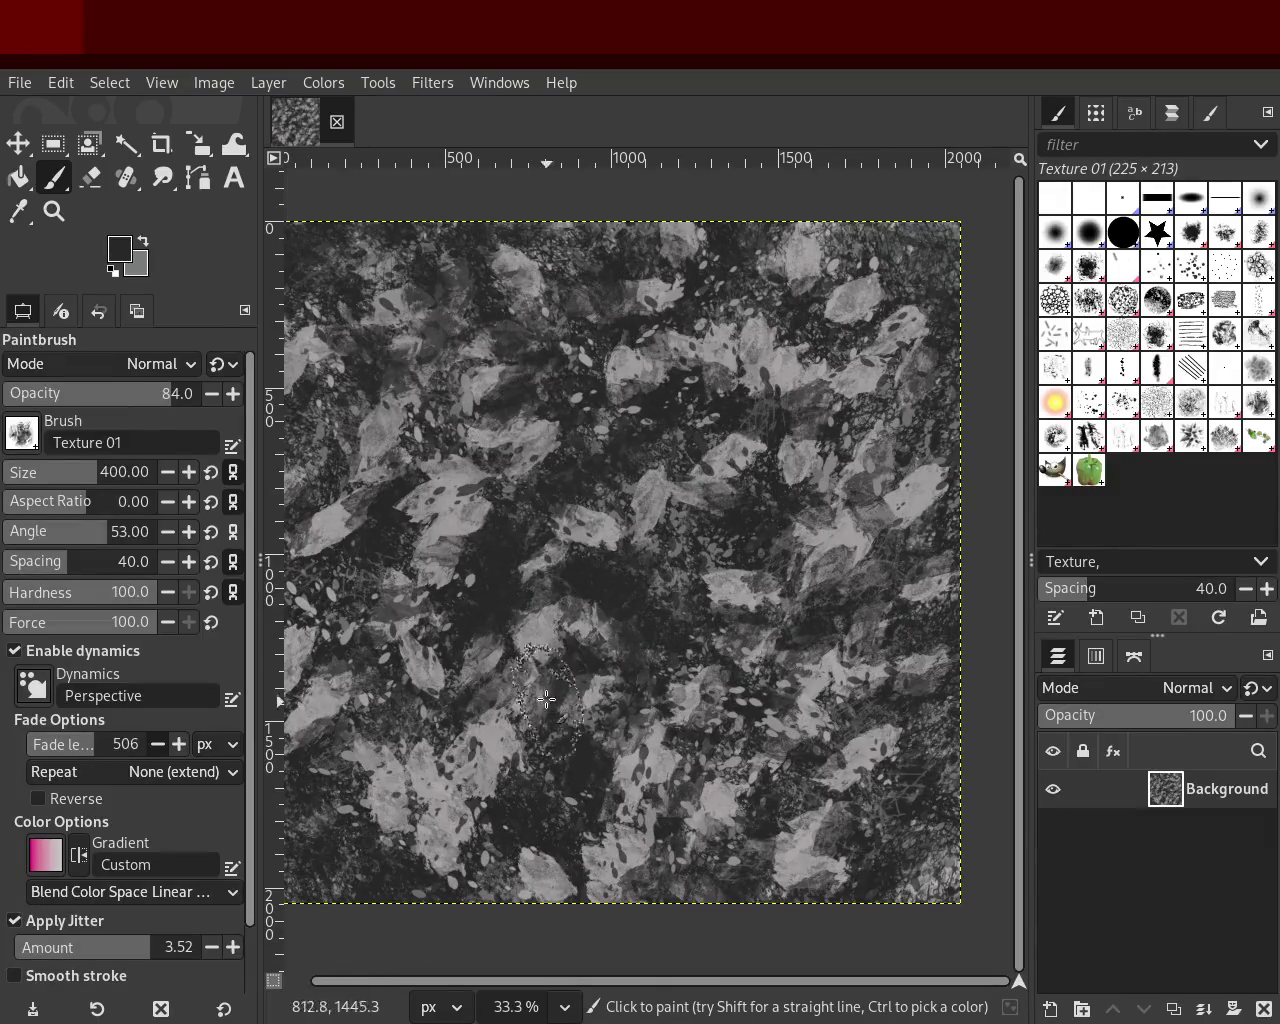
pyautogui.hotkey('ctrl', 'z')
# Step: Add more Texture 01 dabs in the lower left and centre, undoing unwanted ones
pyautogui.click(541, 294)
pyautogui.click(471, 900)
pyautogui.hotkey('ctrl', 'z')
pyautogui.click(713, 633)
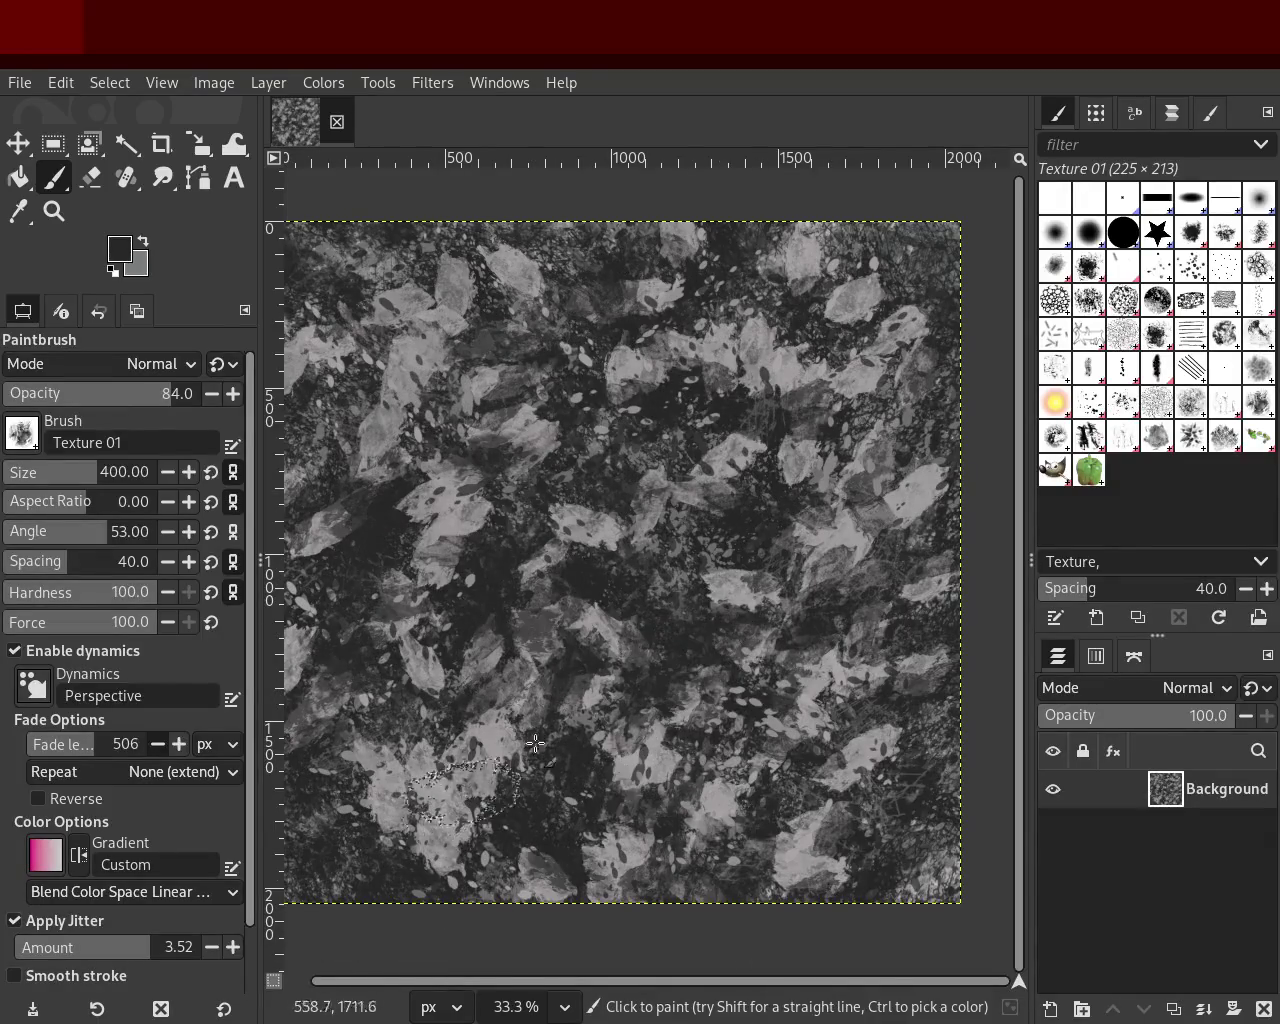
pyautogui.click(849, 479)
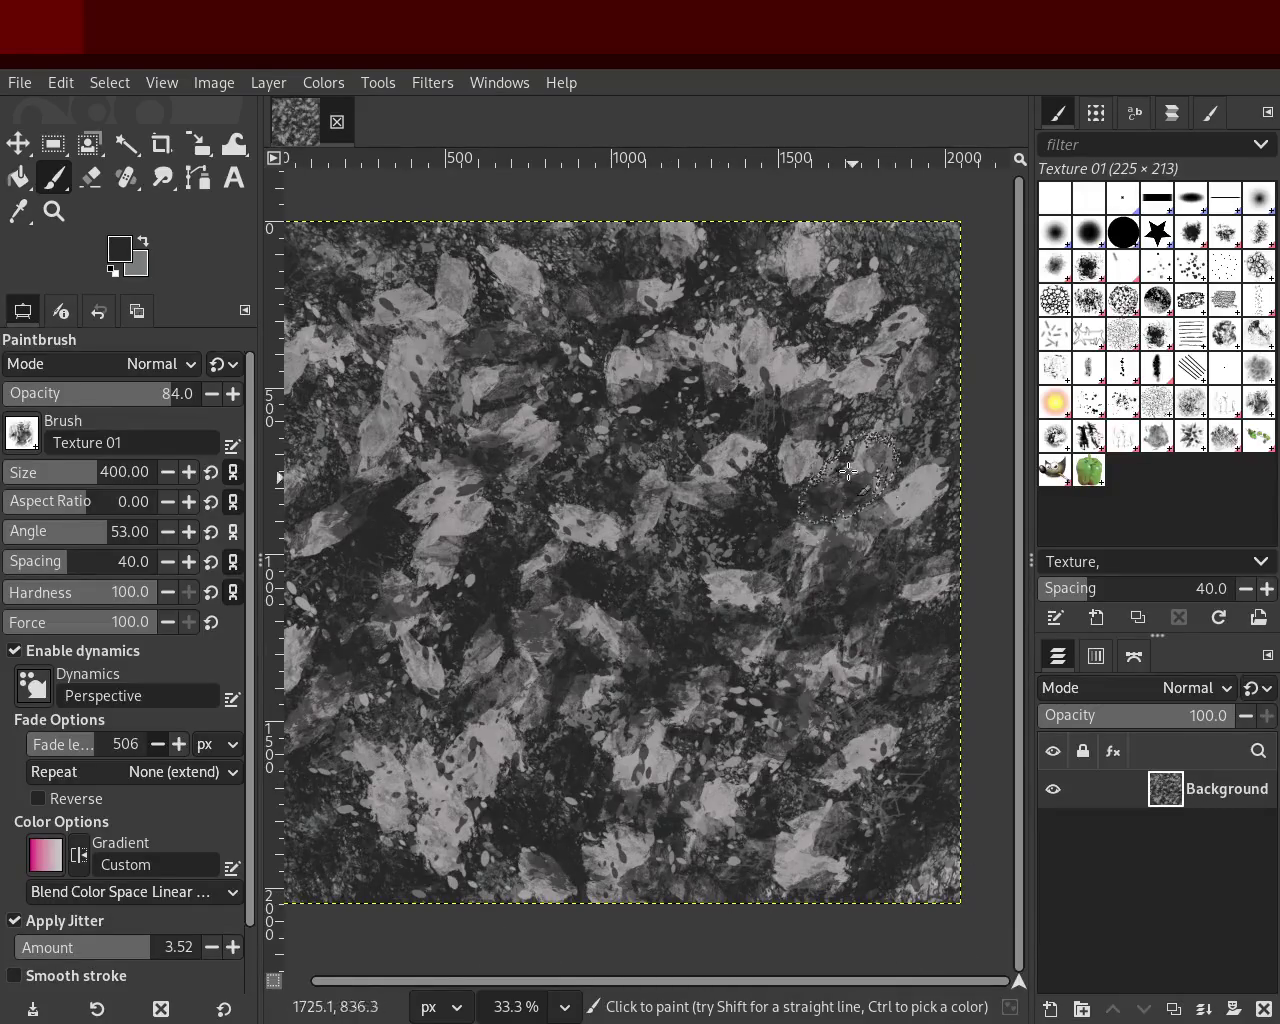
pyautogui.hotkey('ctrl', 'z')
pyautogui.hotkey('ctrl', 'z')
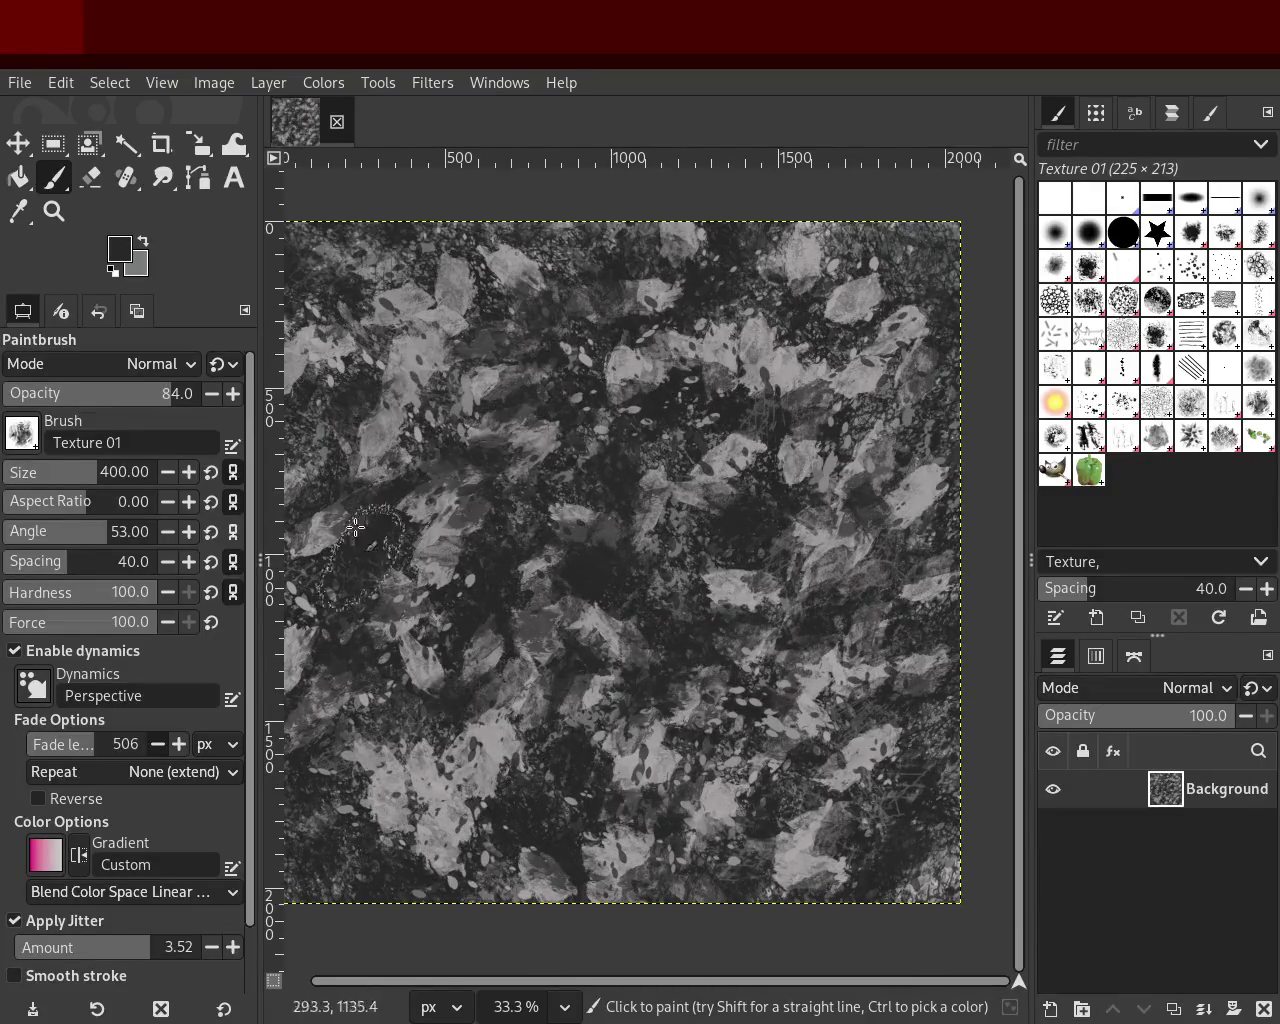
pyautogui.hotkey('ctrl', 'z')
# Step: Try trial dabs in the upper-left area and undo the ones that don't fit
pyautogui.click(453, 354)
pyautogui.click(408, 408)
pyautogui.hotkey('ctrl', 'z')
pyautogui.click(653, 694)
pyautogui.hotkey('ctrl', 'z')
# Step: Sample mid and lighter greys, stamp a darker dab, then select the Bristles 02 brush
pyautogui.keyDown('ctrl'); pyautogui.click(611, 647); pyautogui.keyUp('ctrl')
pyautogui.moveTo(611, 647)
pyautogui.mouseDown()
pyautogui.moveTo(710, 468)
pyautogui.moveTo(652, 476)
pyautogui.mouseUp()
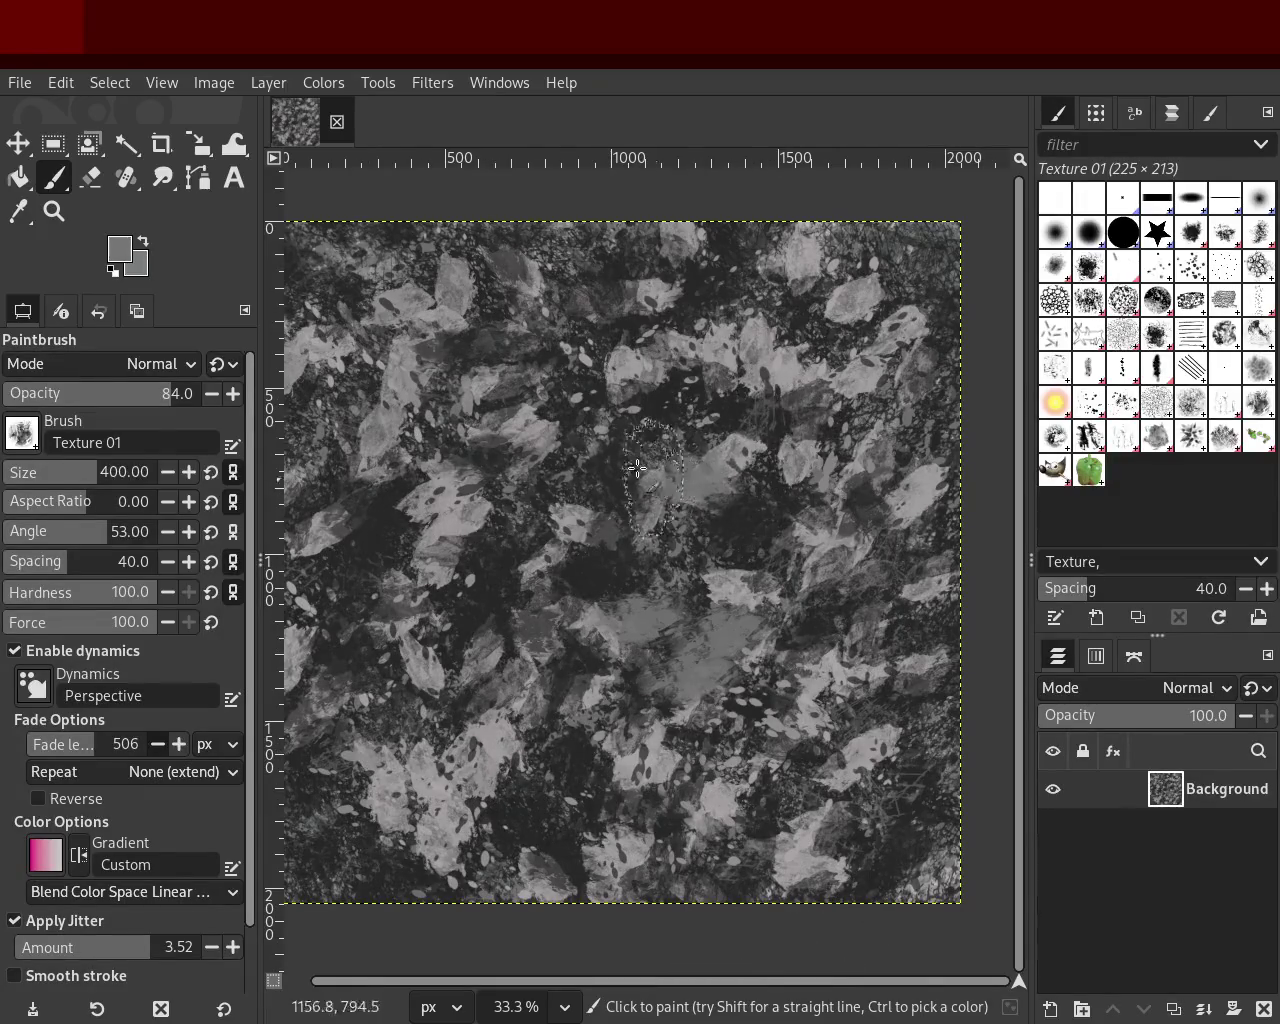
pyautogui.hotkey('ctrl', 'z')
pyautogui.hotkey('ctrl', 'z')
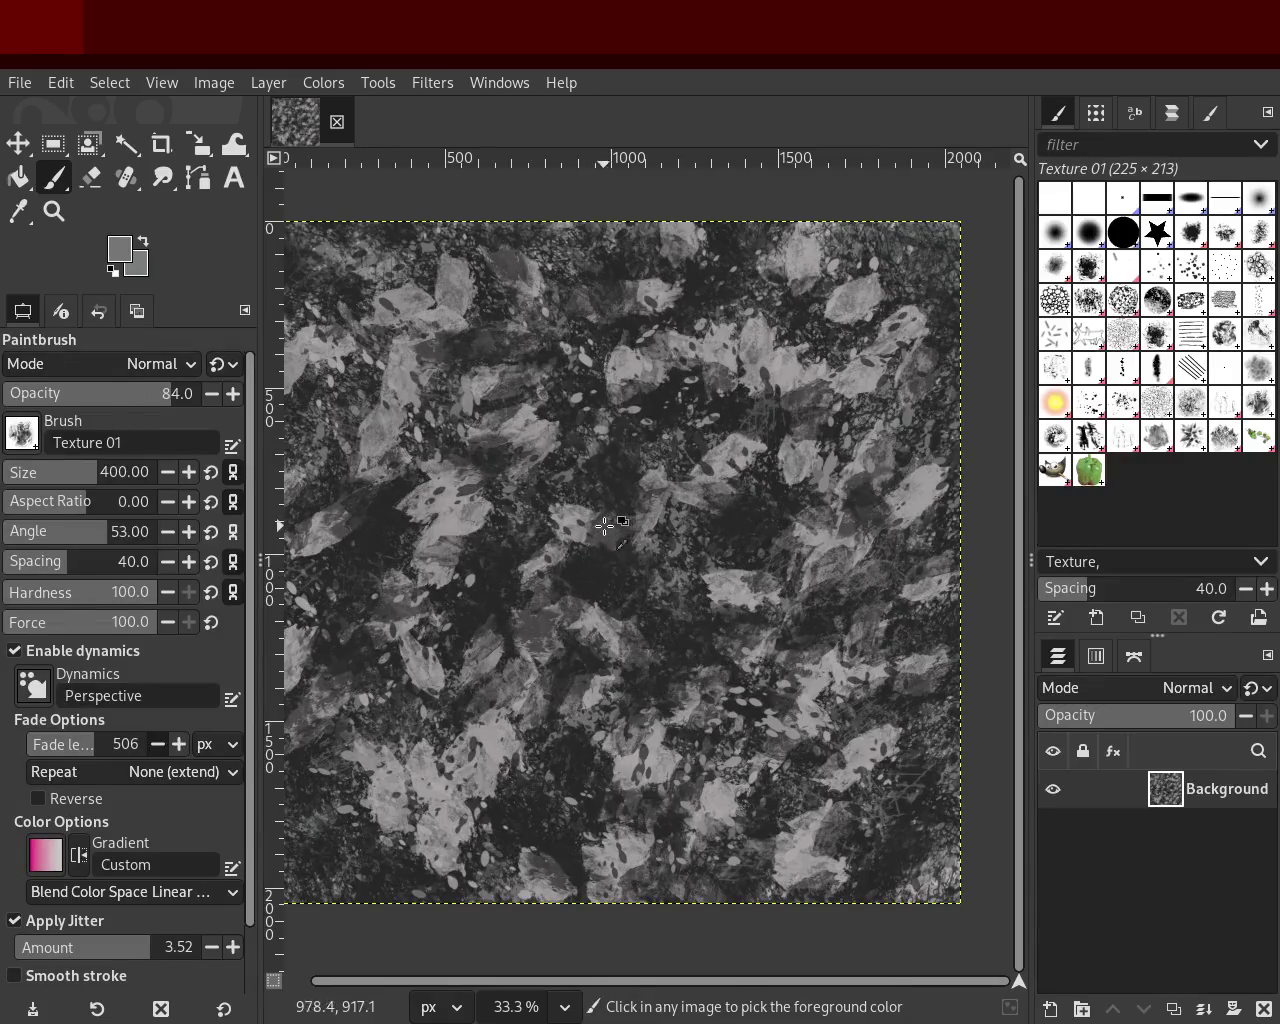
pyautogui.keyDown('ctrl'); pyautogui.click(569, 515); pyautogui.keyUp('ctrl')
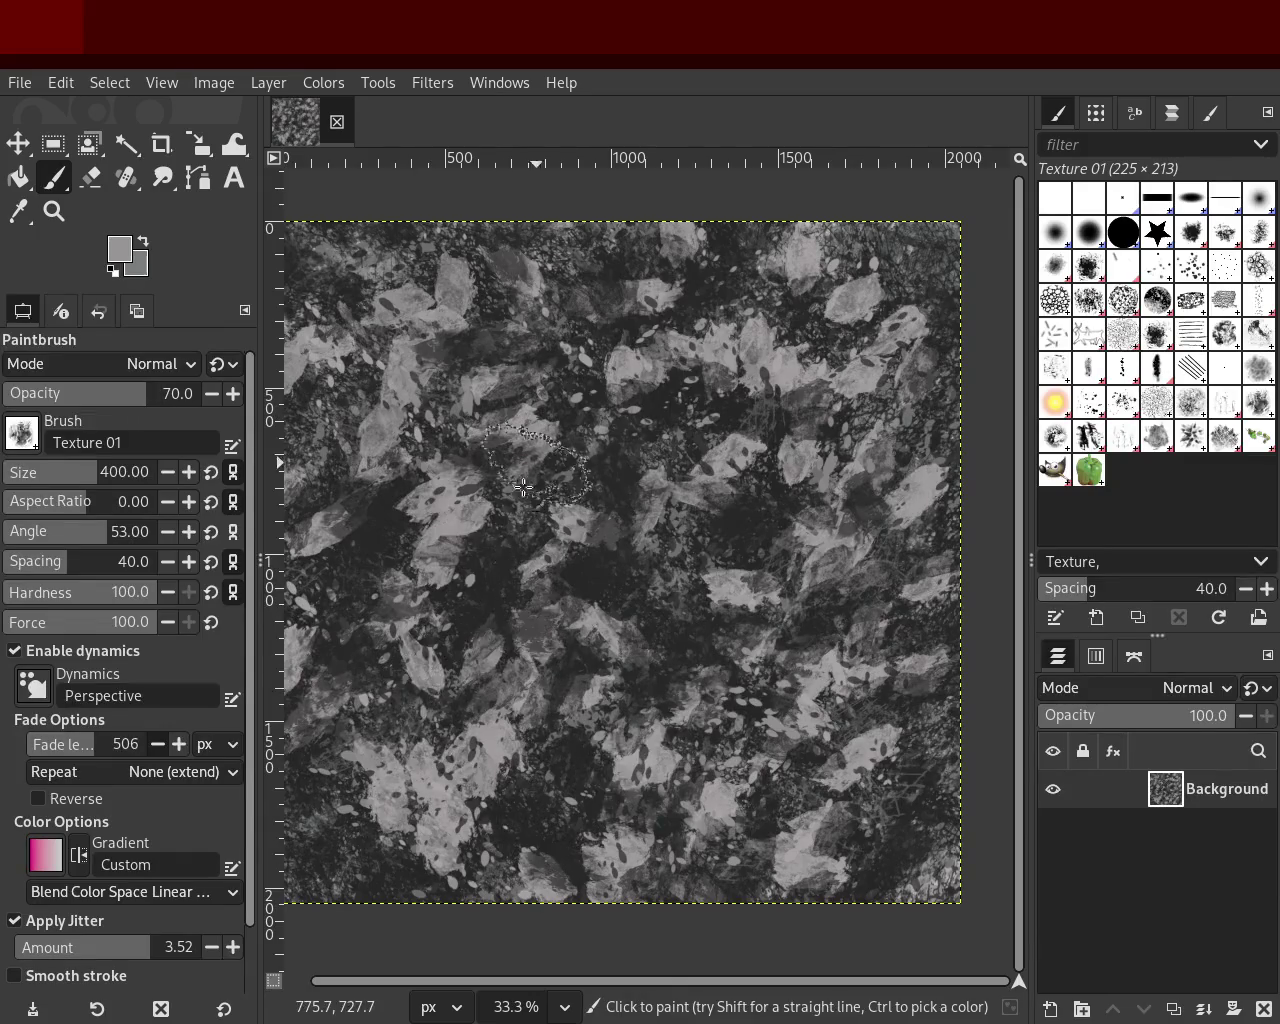
pyautogui.click(743, 738)
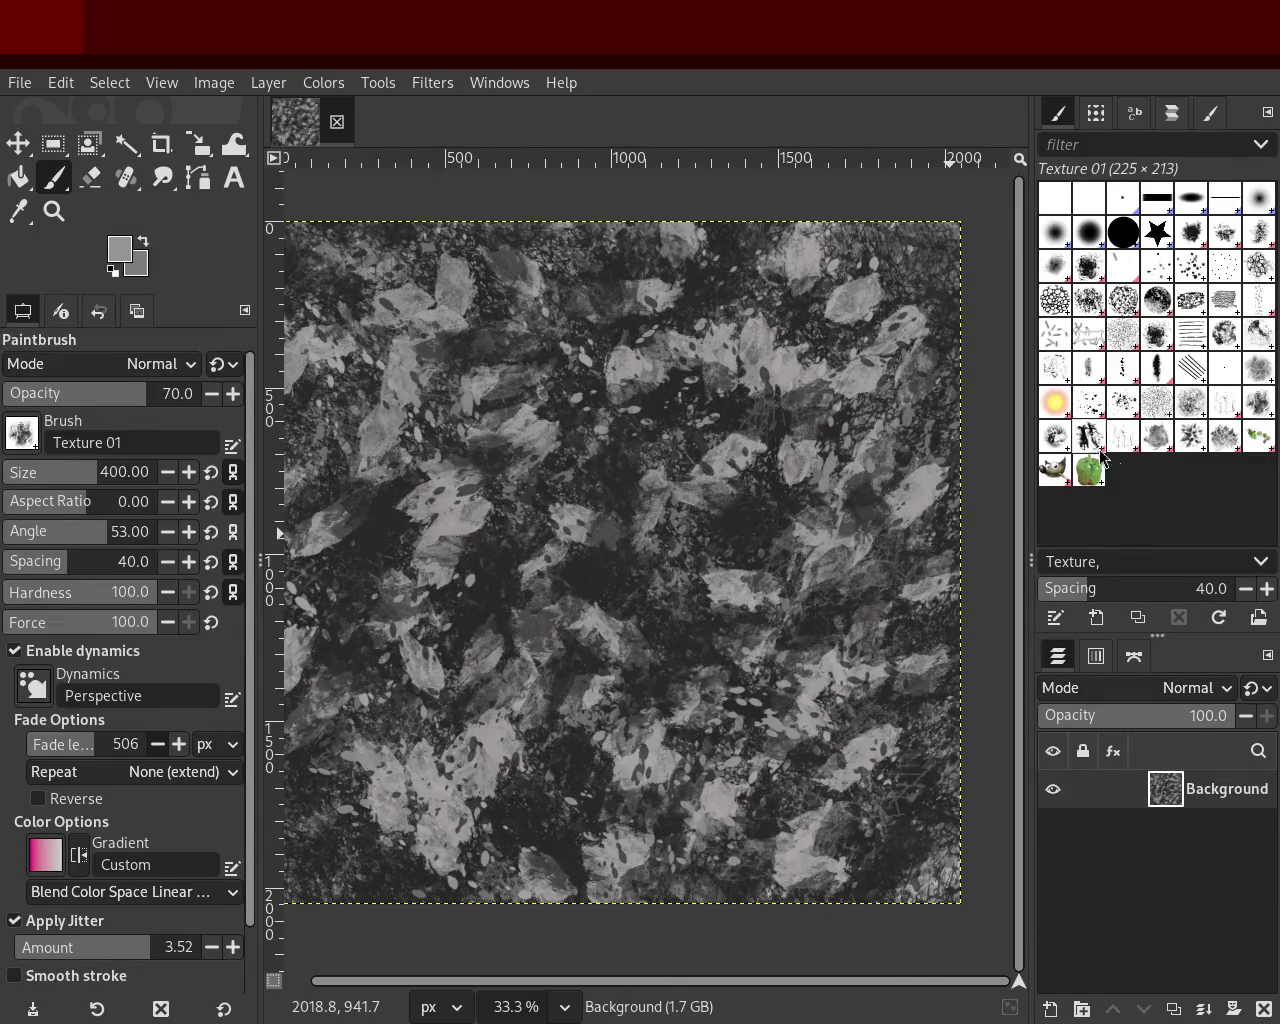
pyautogui.click(1164, 270)
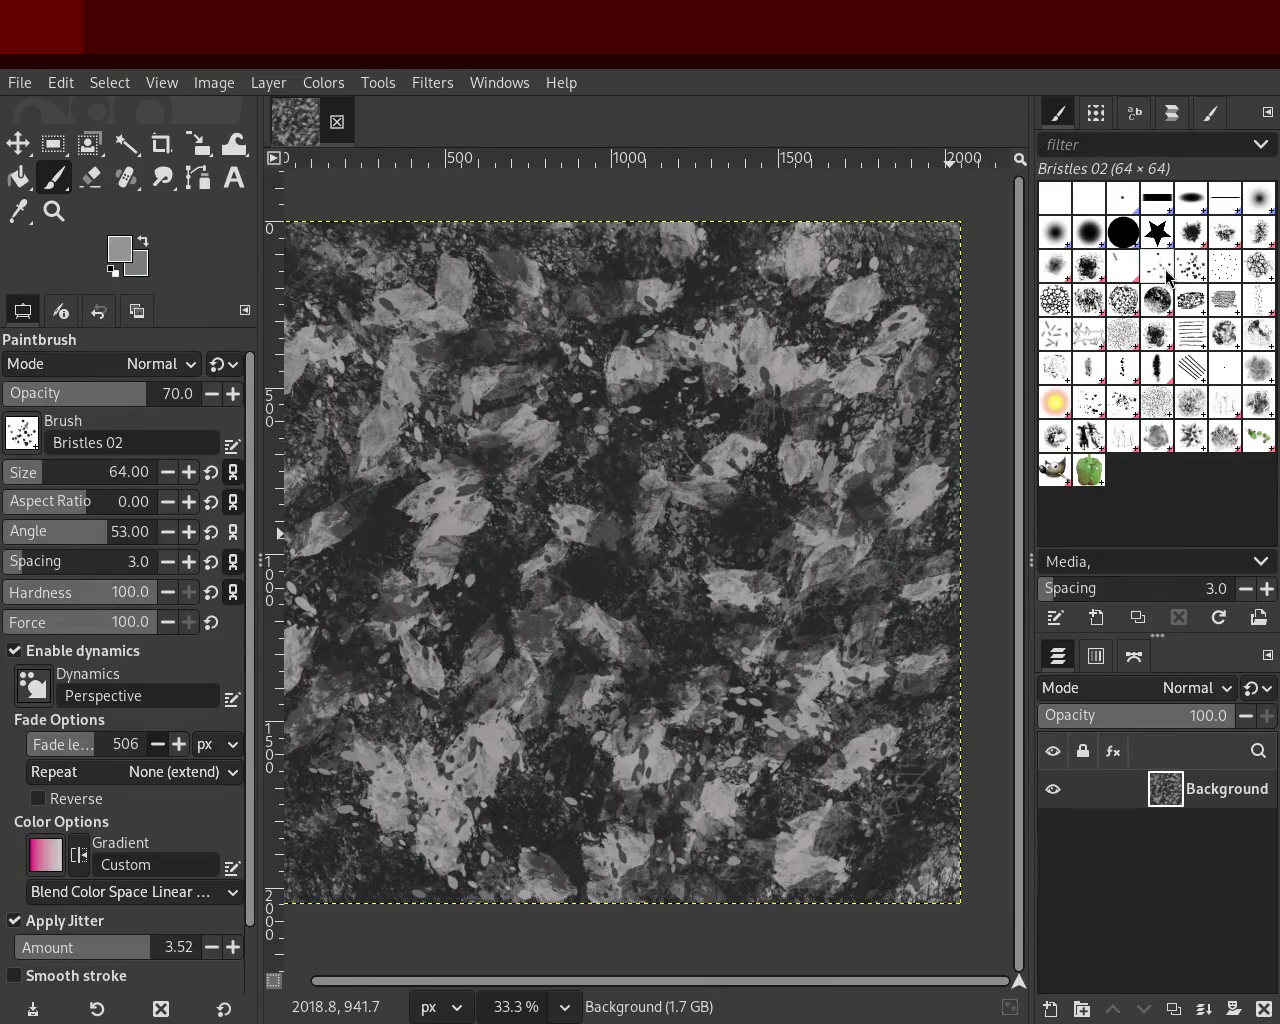
# Step: Enlarge the bristle brush to 216 and test dabs across the lower canvas, undoing them
pyautogui.moveTo(57, 478); pyautogui.dragTo(72, 475)
pyautogui.moveTo(763, 700); pyautogui.dragTo(786, 760)
pyautogui.hotkey('ctrl', 'z')
pyautogui.moveTo(814, 640)
pyautogui.mouseDown()
pyautogui.moveTo(718, 642)
pyautogui.moveTo(573, 850)
pyautogui.mouseUp()
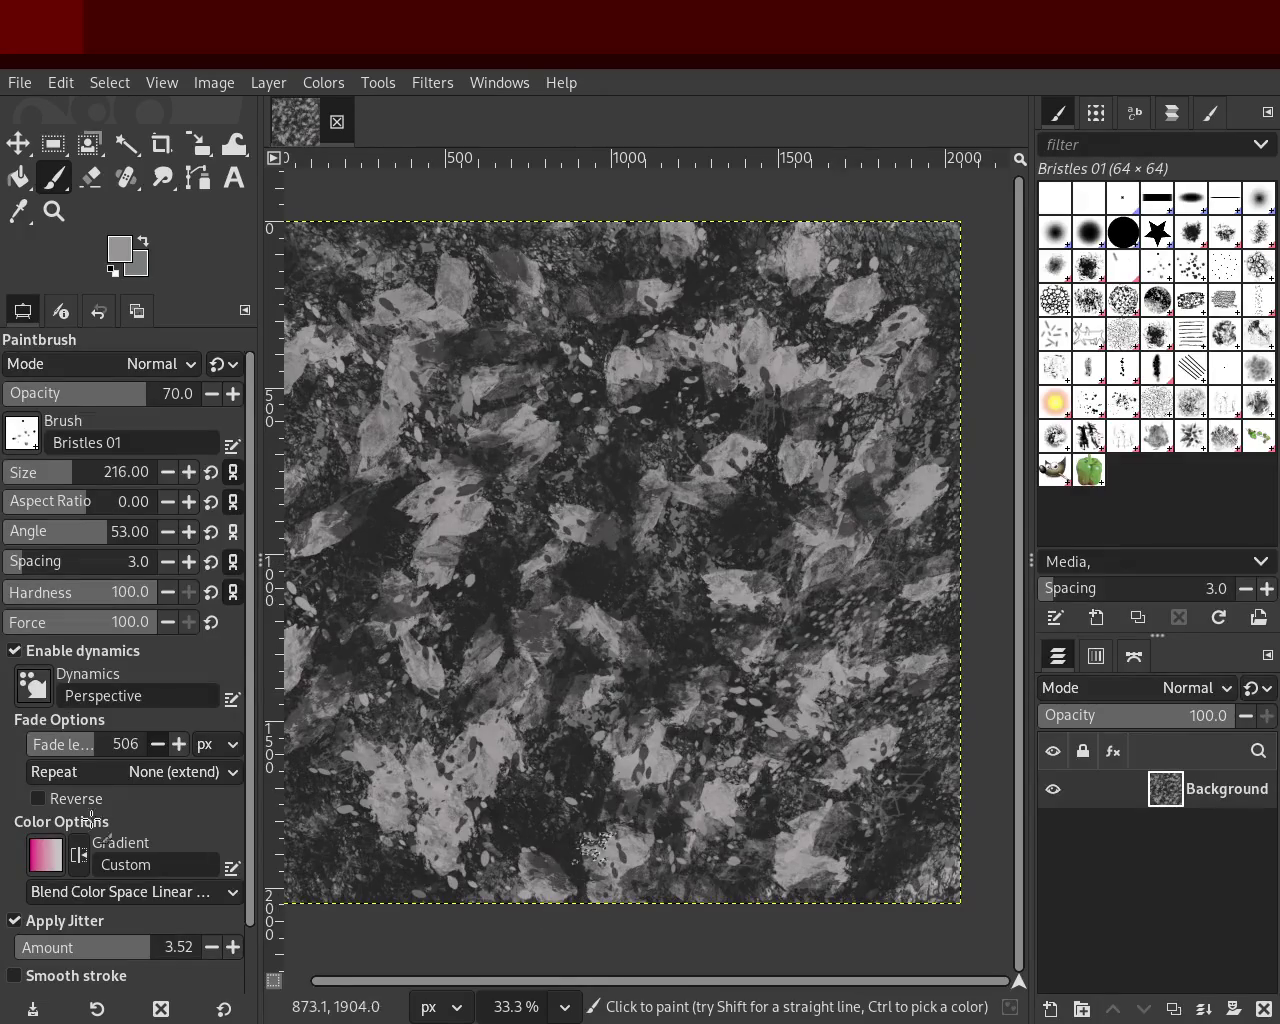
pyautogui.moveTo(335, 693)
pyautogui.mouseDown()
pyautogui.moveTo(855, 716)
pyautogui.moveTo(503, 688)
pyautogui.mouseUp()
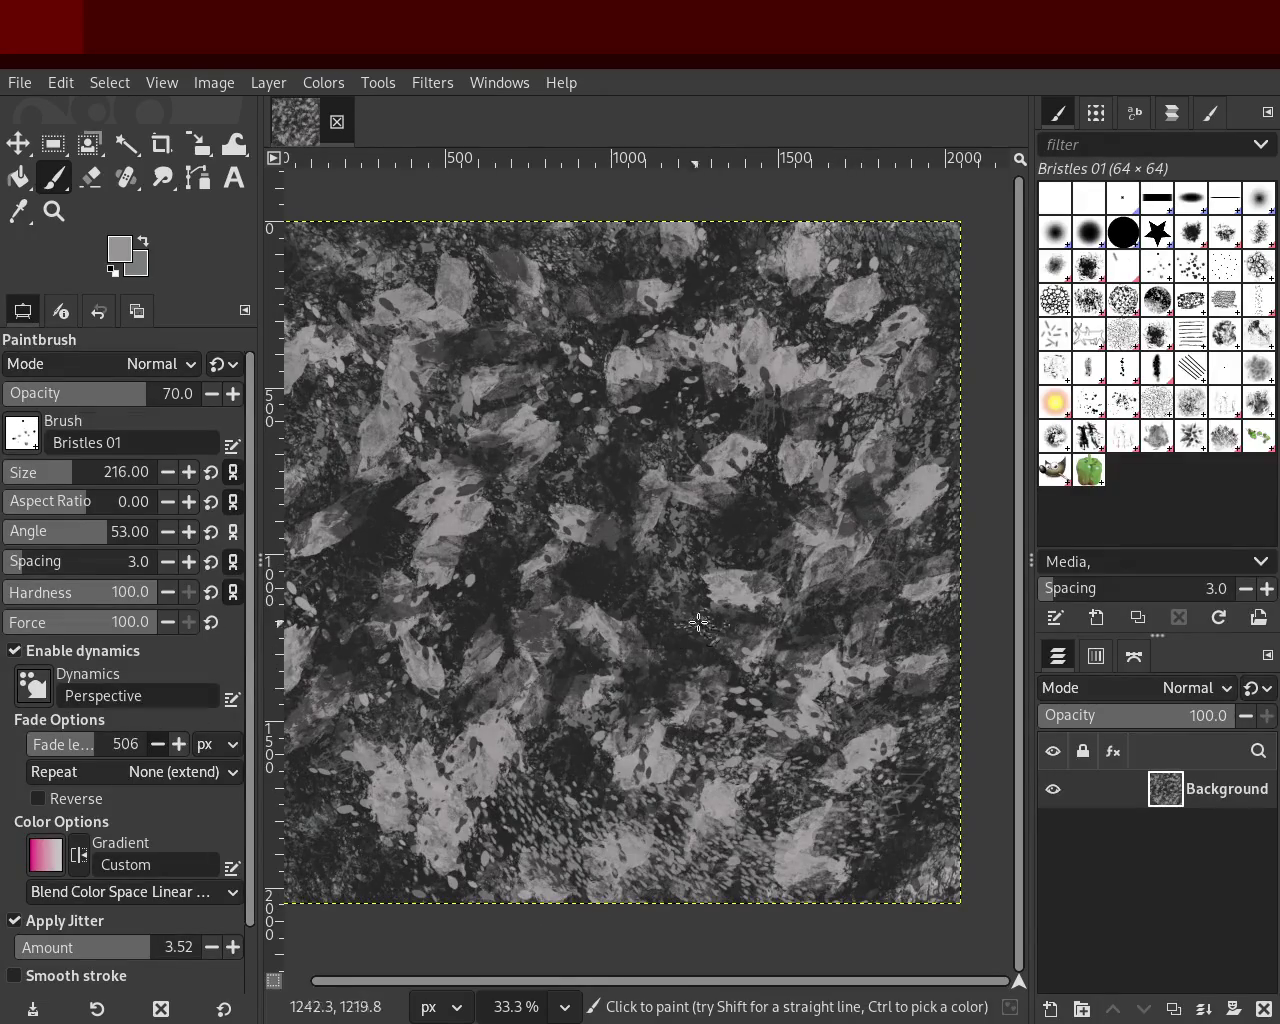
pyautogui.hotkey('ctrl', 'z')
pyautogui.moveTo(706, 408); pyautogui.dragTo(500, 610)
pyautogui.hotkey('ctrl', 'z')
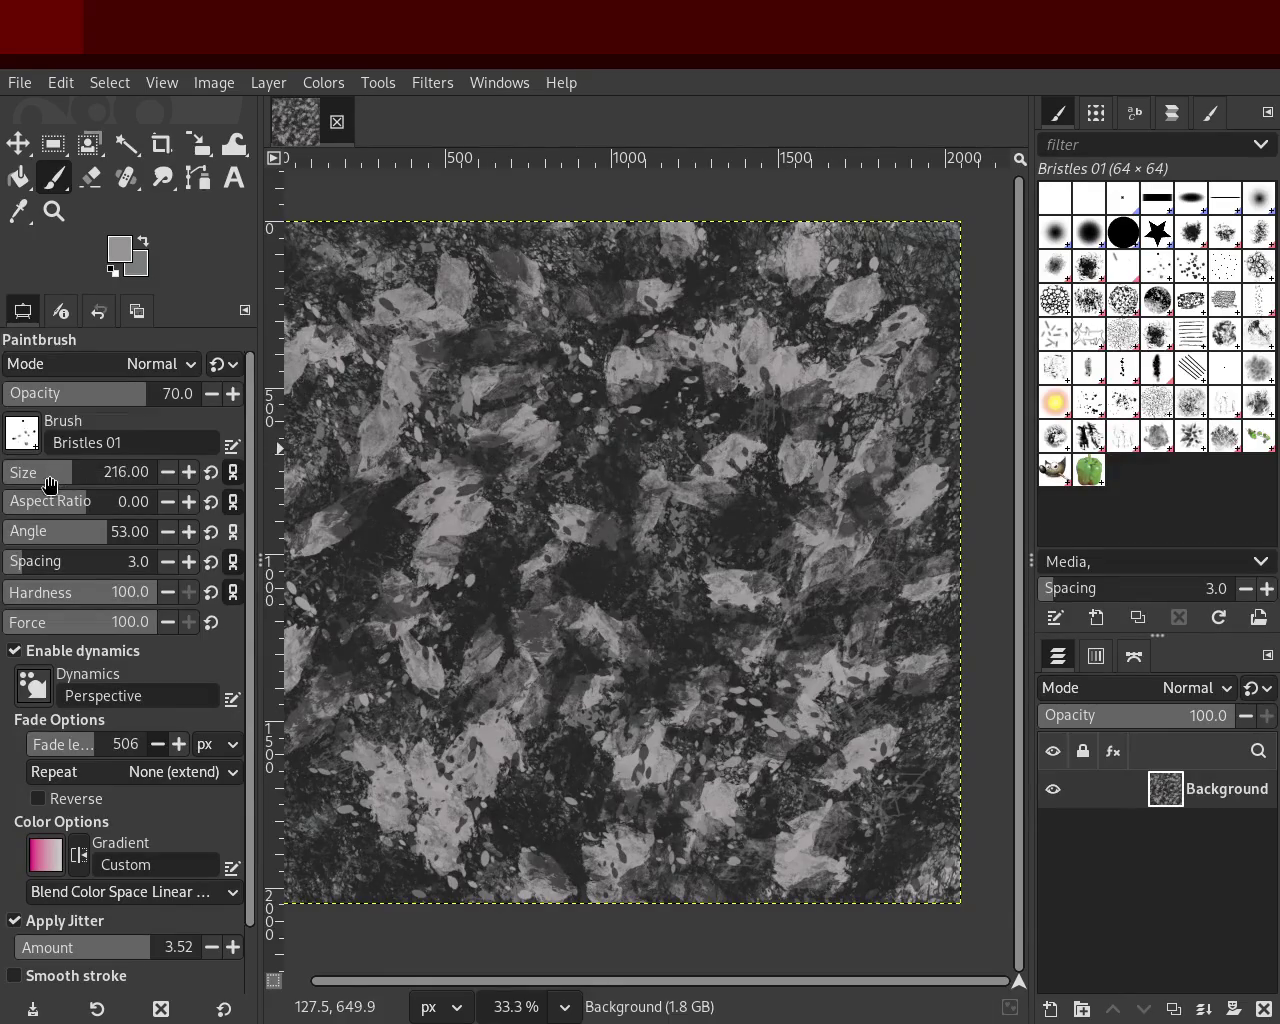
pyautogui.moveTo(786, 330); pyautogui.dragTo(485, 585)
pyautogui.hotkey('ctrl', 'z')
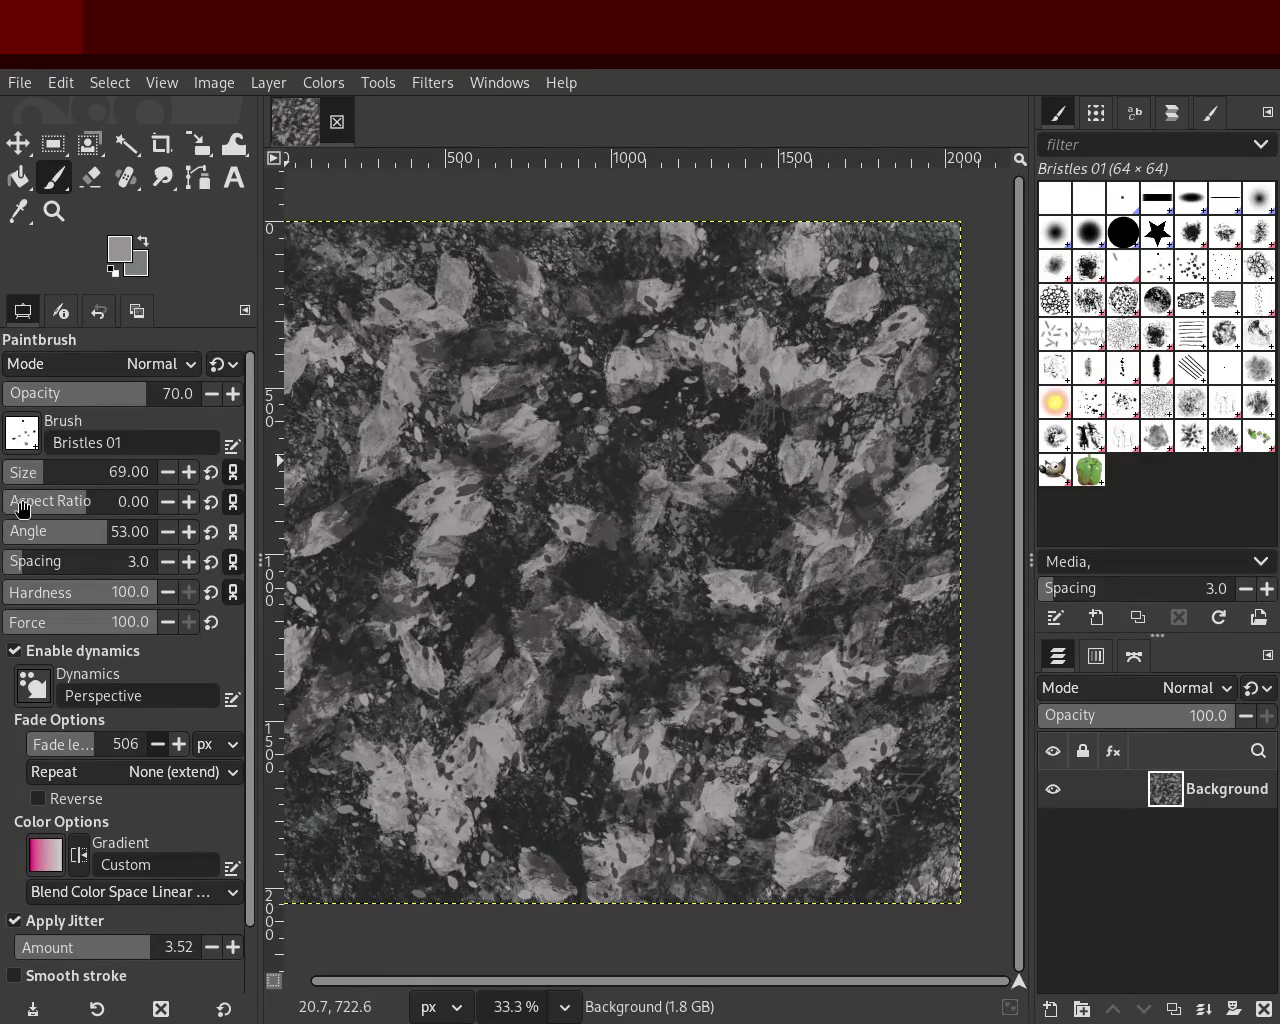
# Step: Set the brush size to 184 and paint a dark bristle stroke on the canvas
pyautogui.moveTo(56, 474); pyautogui.dragTo(64, 474)
pyautogui.moveTo(727, 400); pyautogui.dragTo(640, 800)
pyautogui.hotkey('ctrl', 'z')
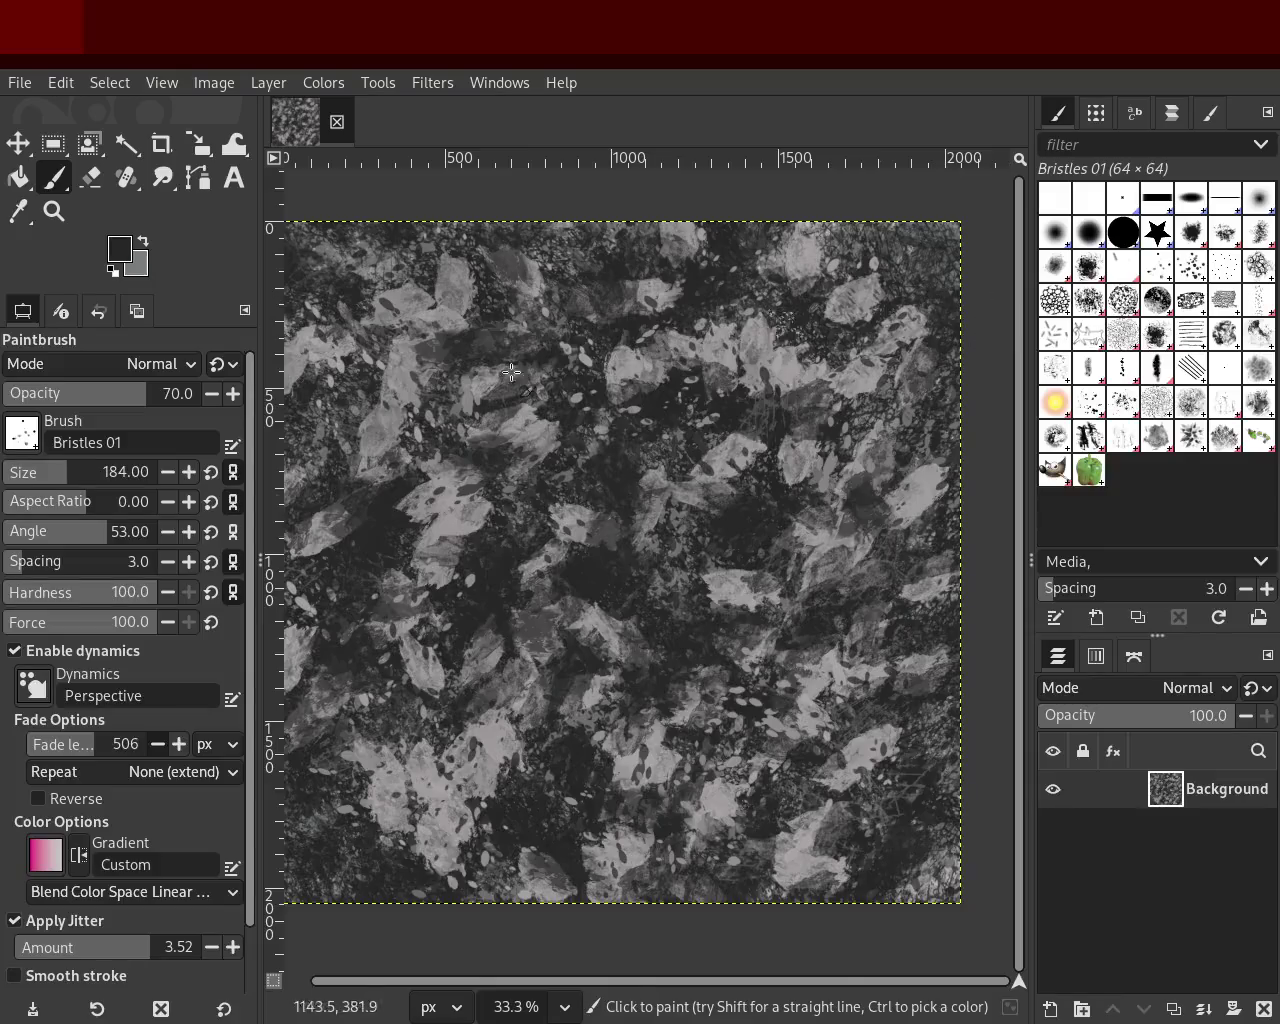
pyautogui.moveTo(790, 628); pyautogui.dragTo(665, 750)
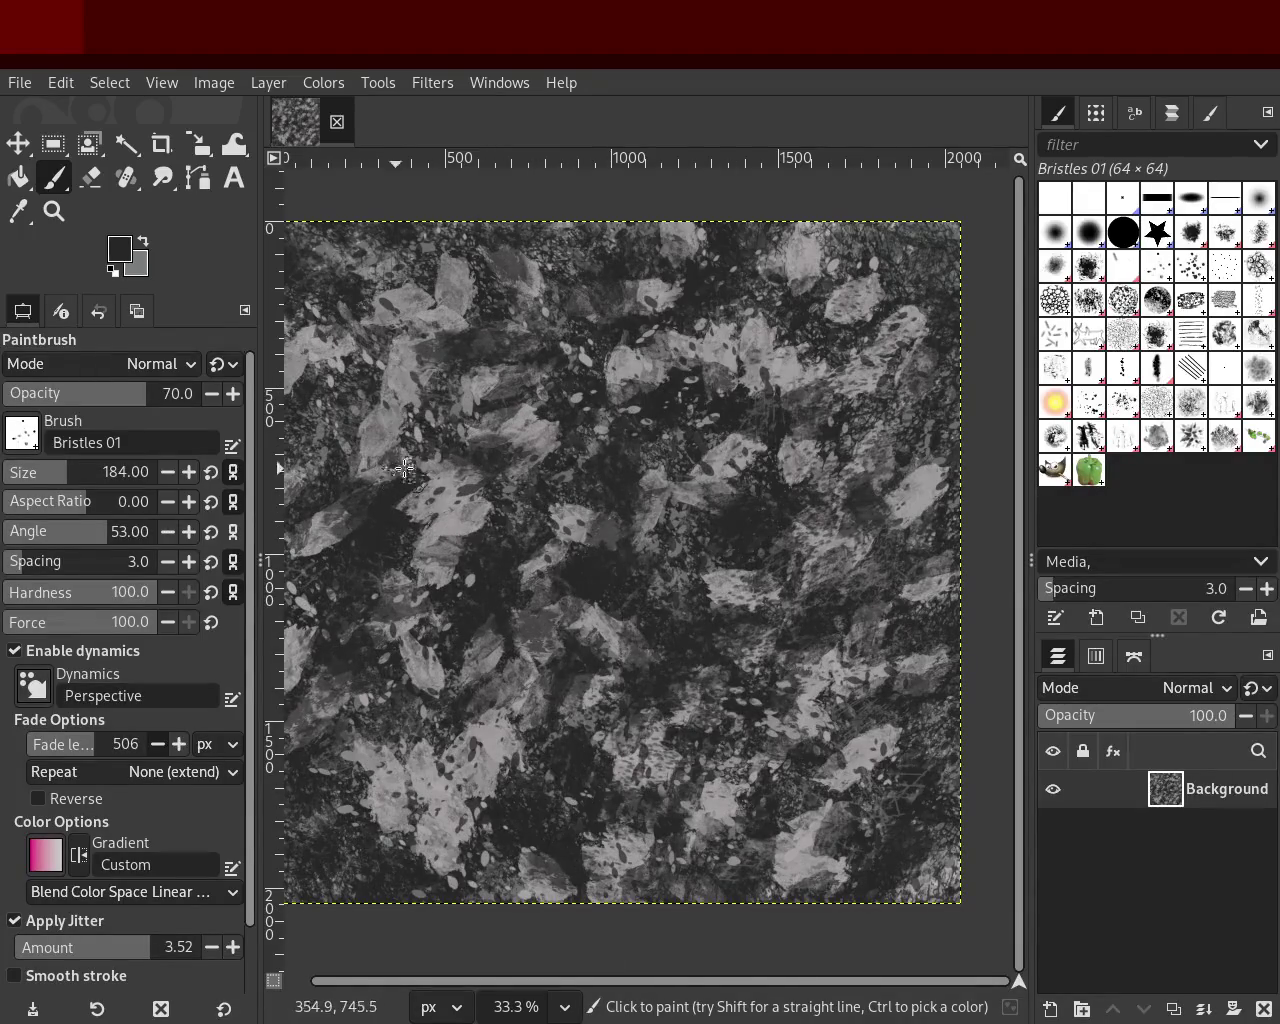
# Step: Paint a speckled light grey stroke across the upper canvas, then use opacity 54 with Texture Hose 03
pyautogui.keyDown('ctrl'); pyautogui.click(584, 531); pyautogui.keyUp('ctrl')
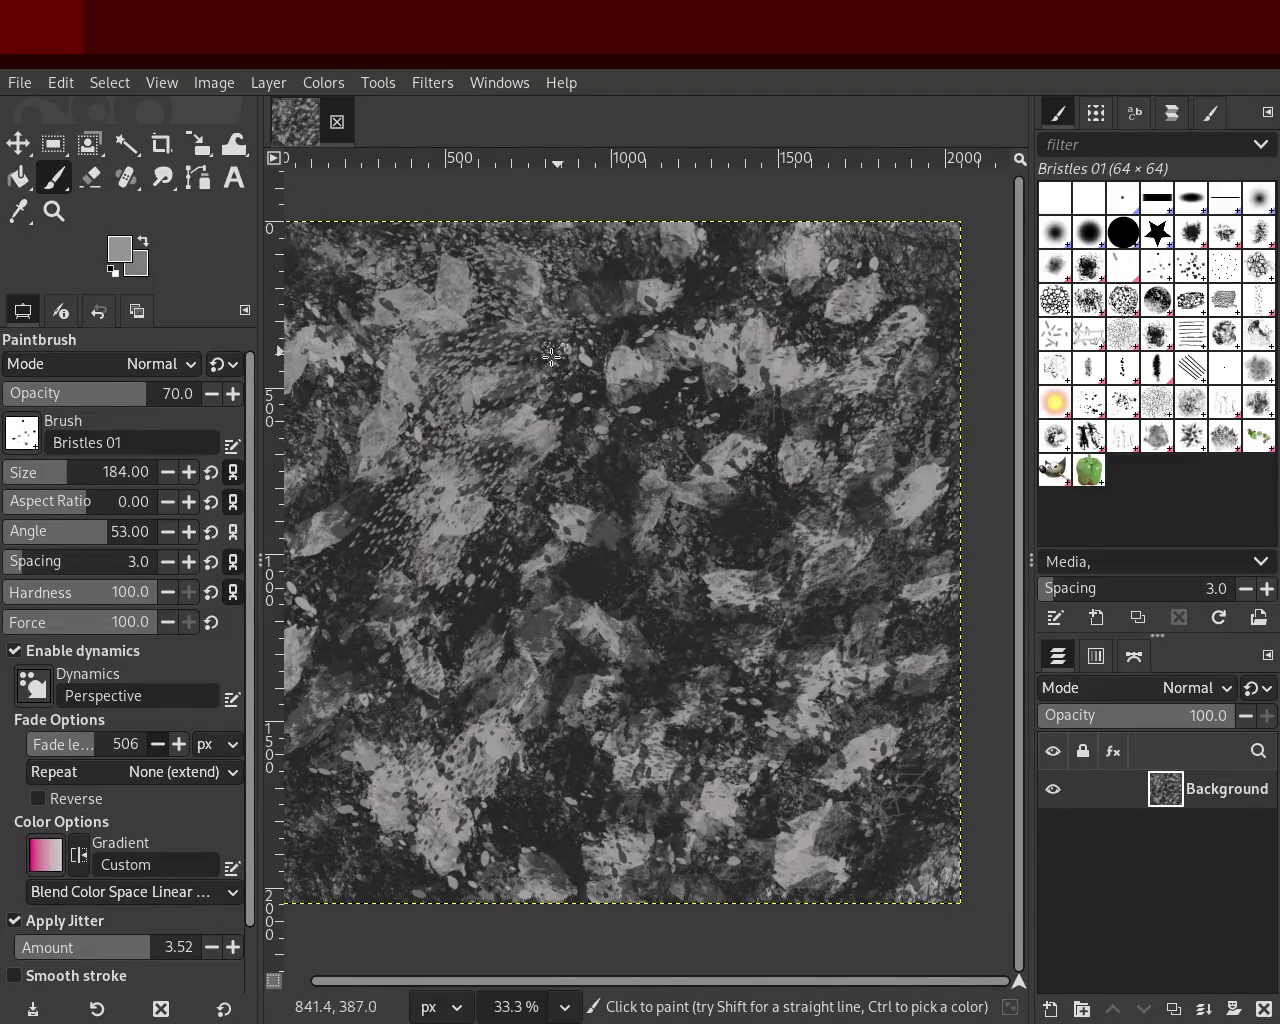
pyautogui.moveTo(600, 240); pyautogui.dragTo(860, 463)
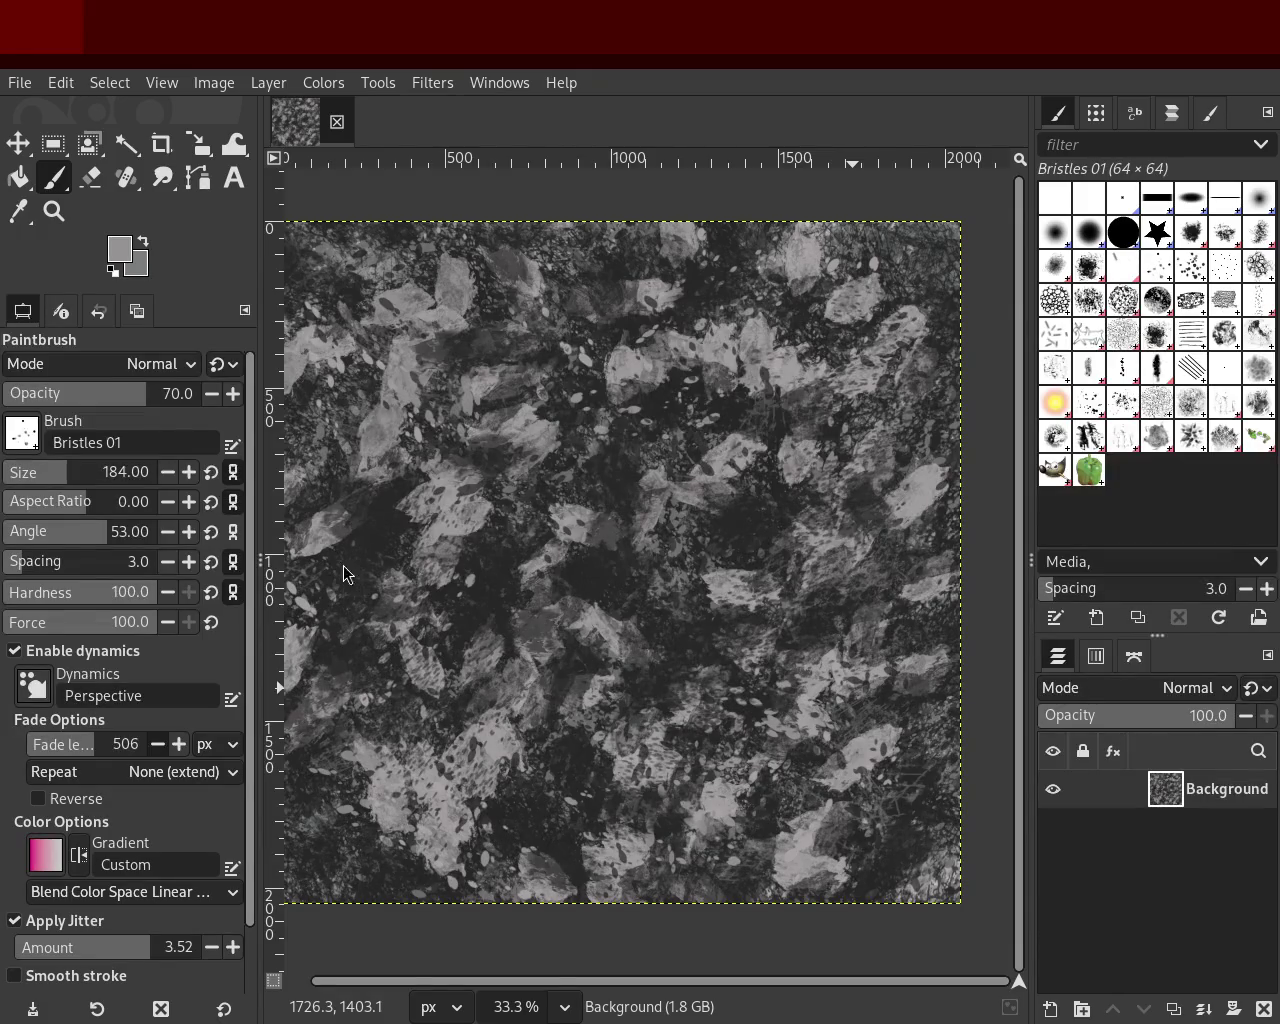
pyautogui.hotkey('ctrl', 'y')
pyautogui.hotkey('ctrl', 'z')
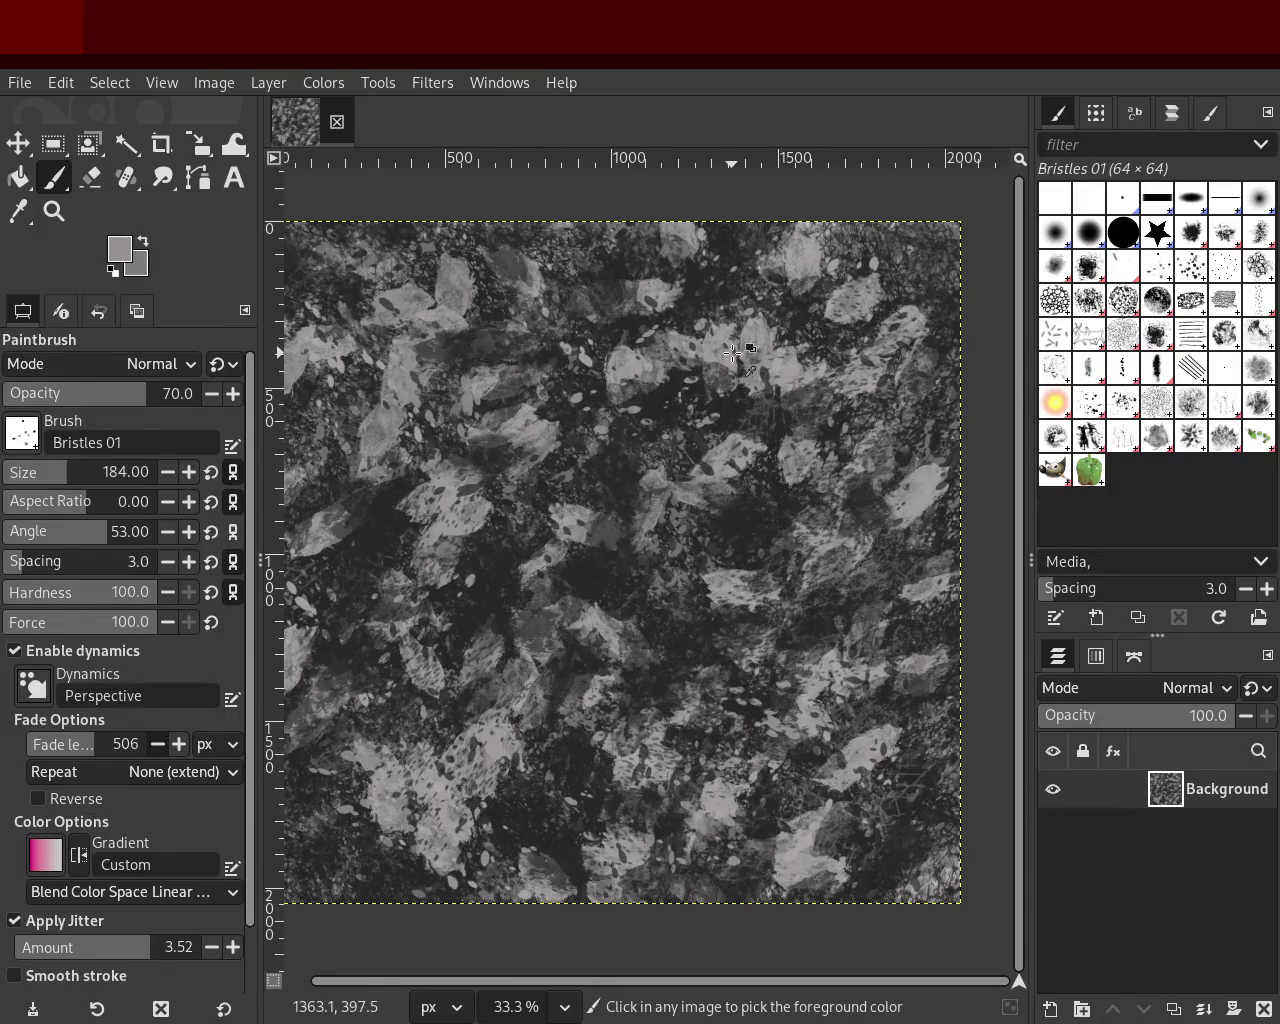
pyautogui.moveTo(690, 395); pyautogui.dragTo(545, 495)
pyautogui.hotkey('ctrl', 'z')
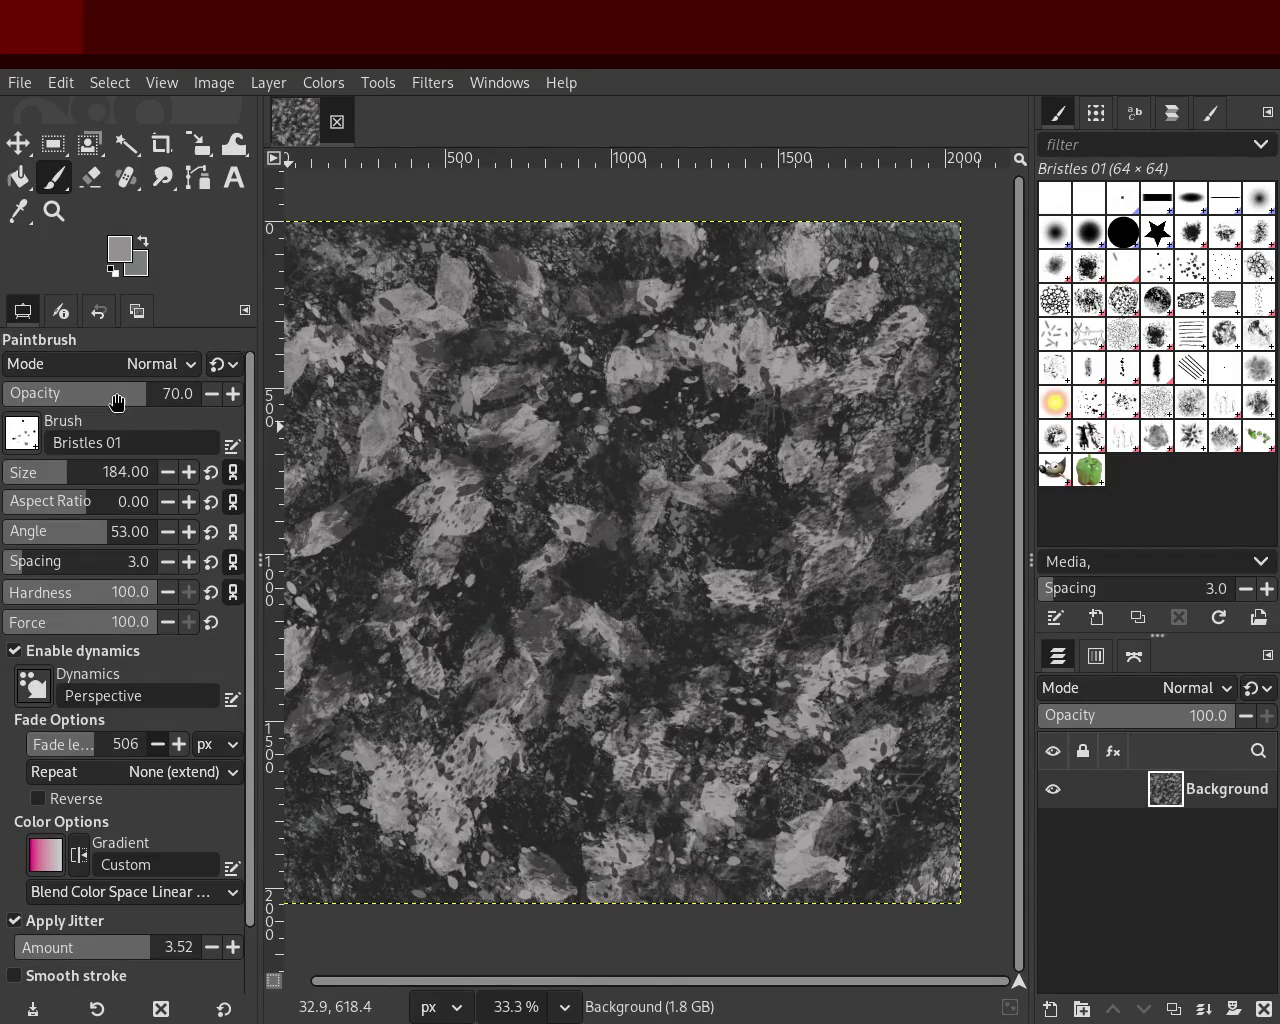
pyautogui.click(117, 403)
pyautogui.click(1157, 434)
# Step: Paint Texture Hose 03 leaf dabs across the left, centre and lower canvas
pyautogui.moveTo(900, 385); pyautogui.dragTo(180, 712)
pyautogui.moveTo(632, 393)
pyautogui.mouseDown()
pyautogui.moveTo(700, 520)
pyautogui.moveTo(290, 640)
pyautogui.mouseUp()
pyautogui.moveTo(720, 465)
pyautogui.mouseDown()
pyautogui.moveTo(860, 598)
pyautogui.moveTo(938, 703)
pyautogui.mouseUp()
pyautogui.moveTo(660, 745); pyautogui.dragTo(813, 824)
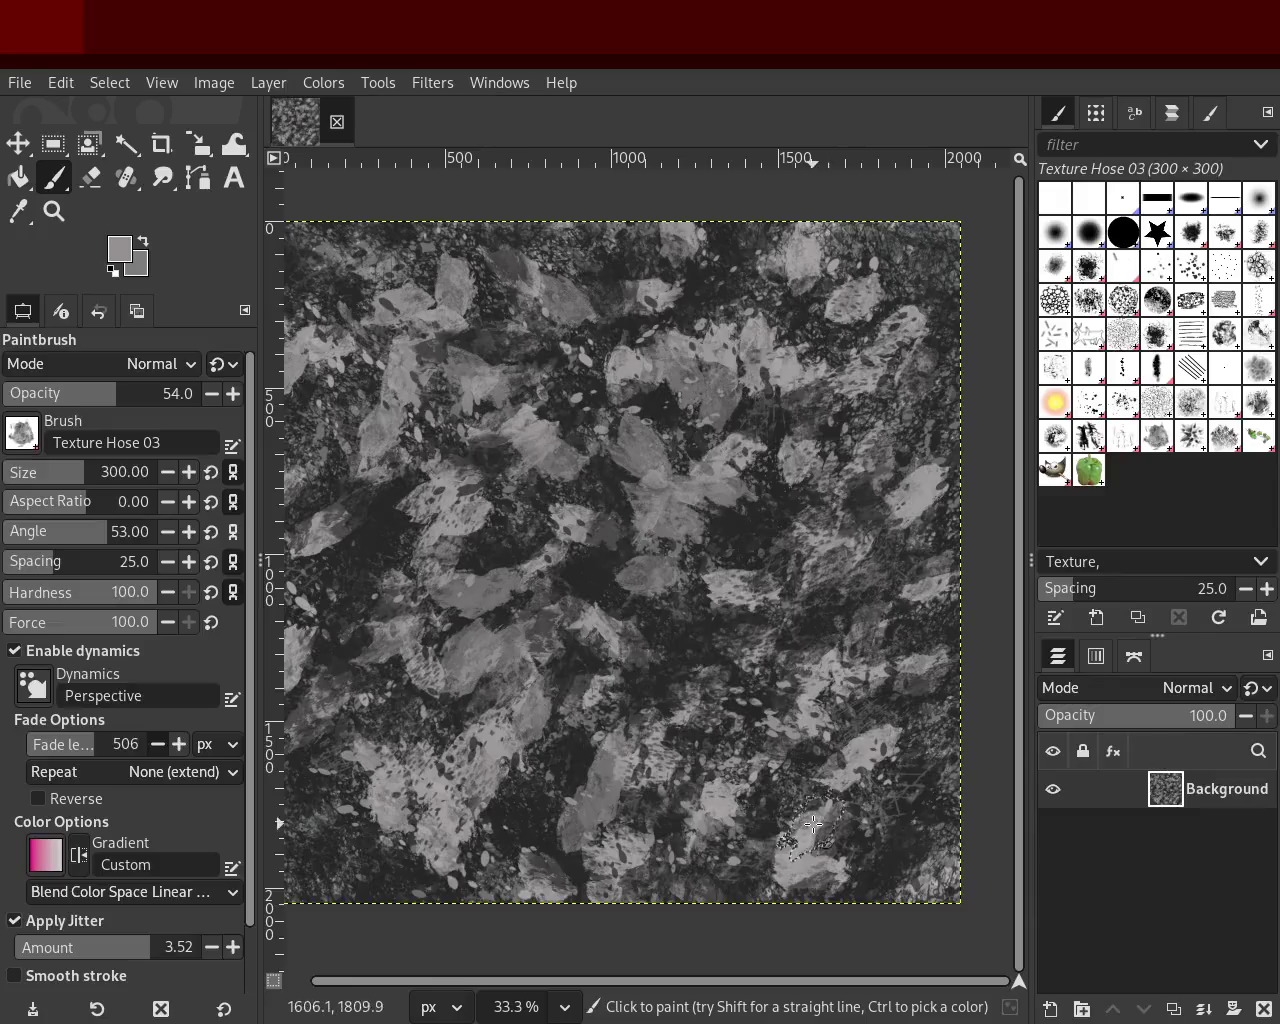
pyautogui.moveTo(529, 499)
pyautogui.mouseDown()
pyautogui.moveTo(595, 463)
pyautogui.moveTo(720, 620)
pyautogui.mouseUp()
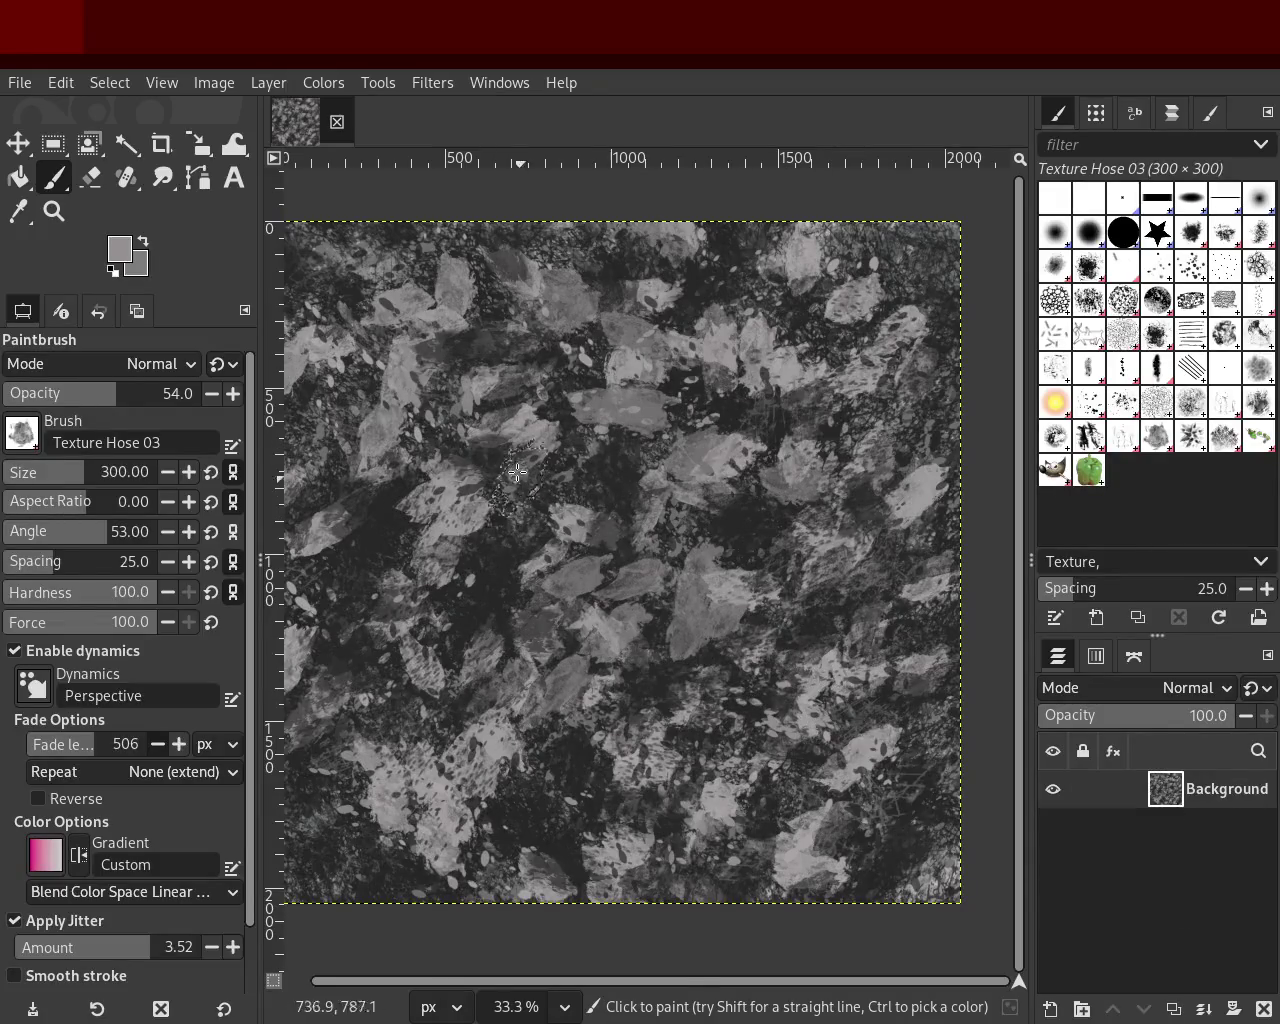
# Step: Compare the new leaf dabs by toggling them with undo and redo
pyautogui.hotkey('ctrl', 'z')
pyautogui.hotkey('ctrl', 'y')
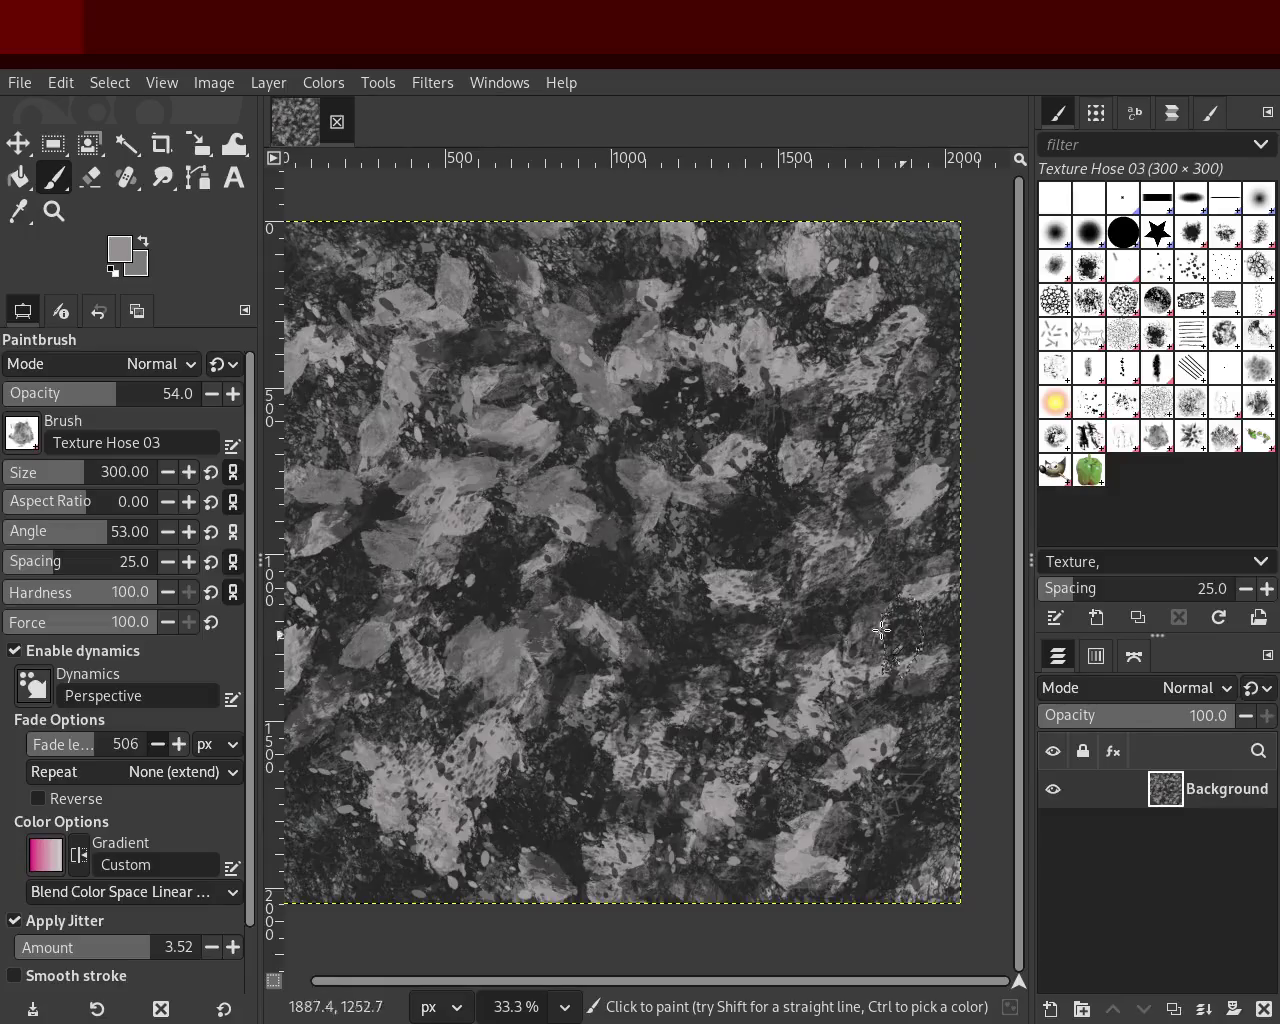
pyautogui.hotkey('ctrl', 'z')
pyautogui.hotkey('ctrl', 'z')
pyautogui.hotkey('ctrl', 'y')
pyautogui.hotkey('ctrl', 'y')
pyautogui.hotkey('ctrl', 'z')
pyautogui.hotkey('ctrl', 'y')
pyautogui.hotkey('ctrl', 'z')
pyautogui.hotkey('ctrl', 'y')
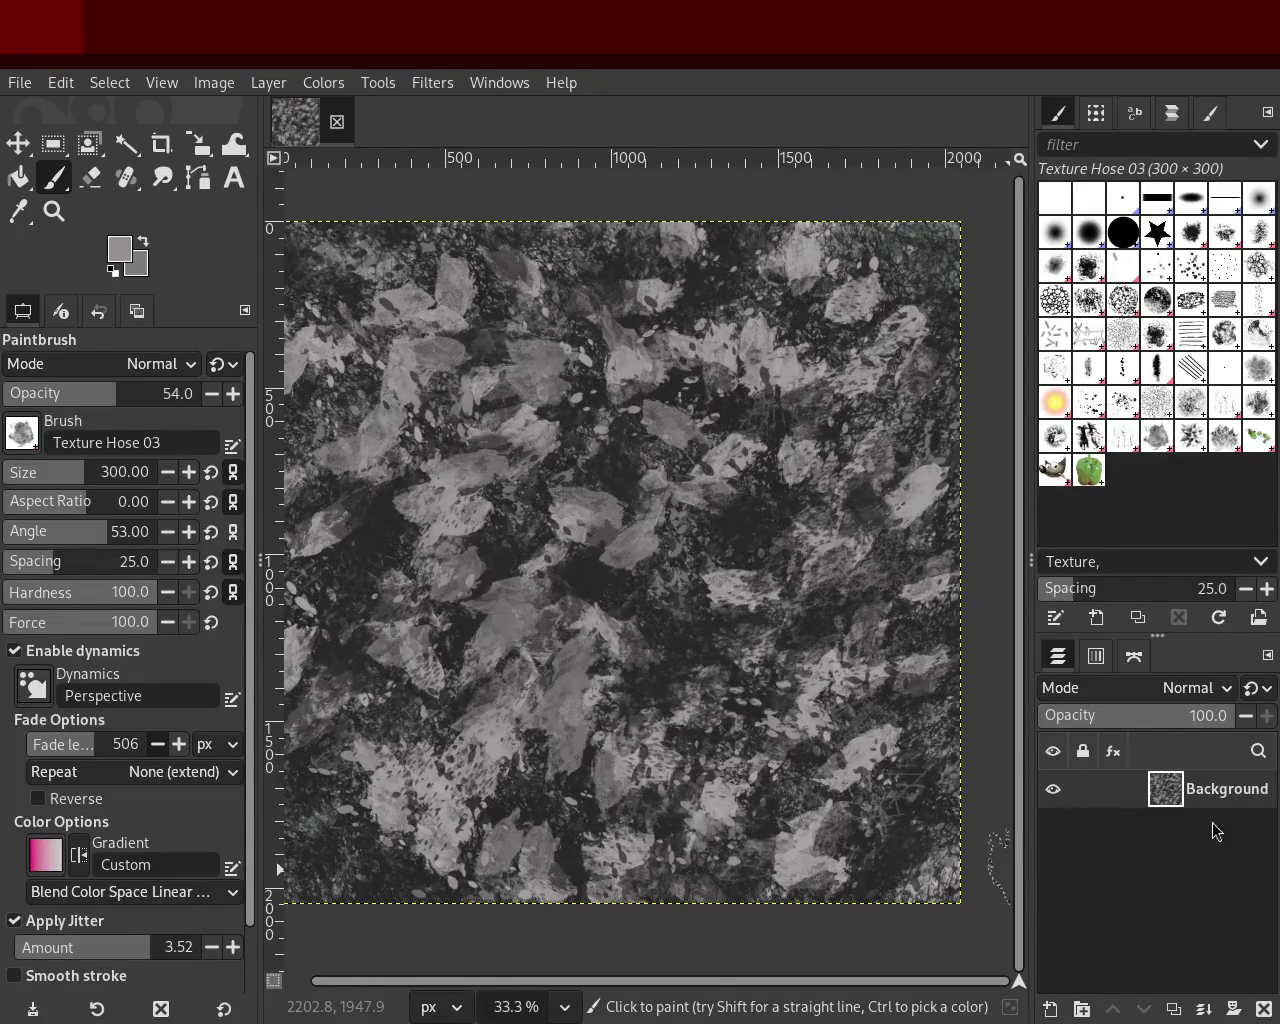
pyautogui.hotkey('ctrl', 'z')
pyautogui.hotkey('ctrl', 'y')
pyautogui.hotkey('ctrl', 'y')
pyautogui.hotkey('ctrl', 'z')
# Step: Sample a dark grey from the canvas and raise the paint opacity to 100
pyautogui.keyDown('ctrl'); pyautogui.click(708, 413); pyautogui.keyUp('ctrl')
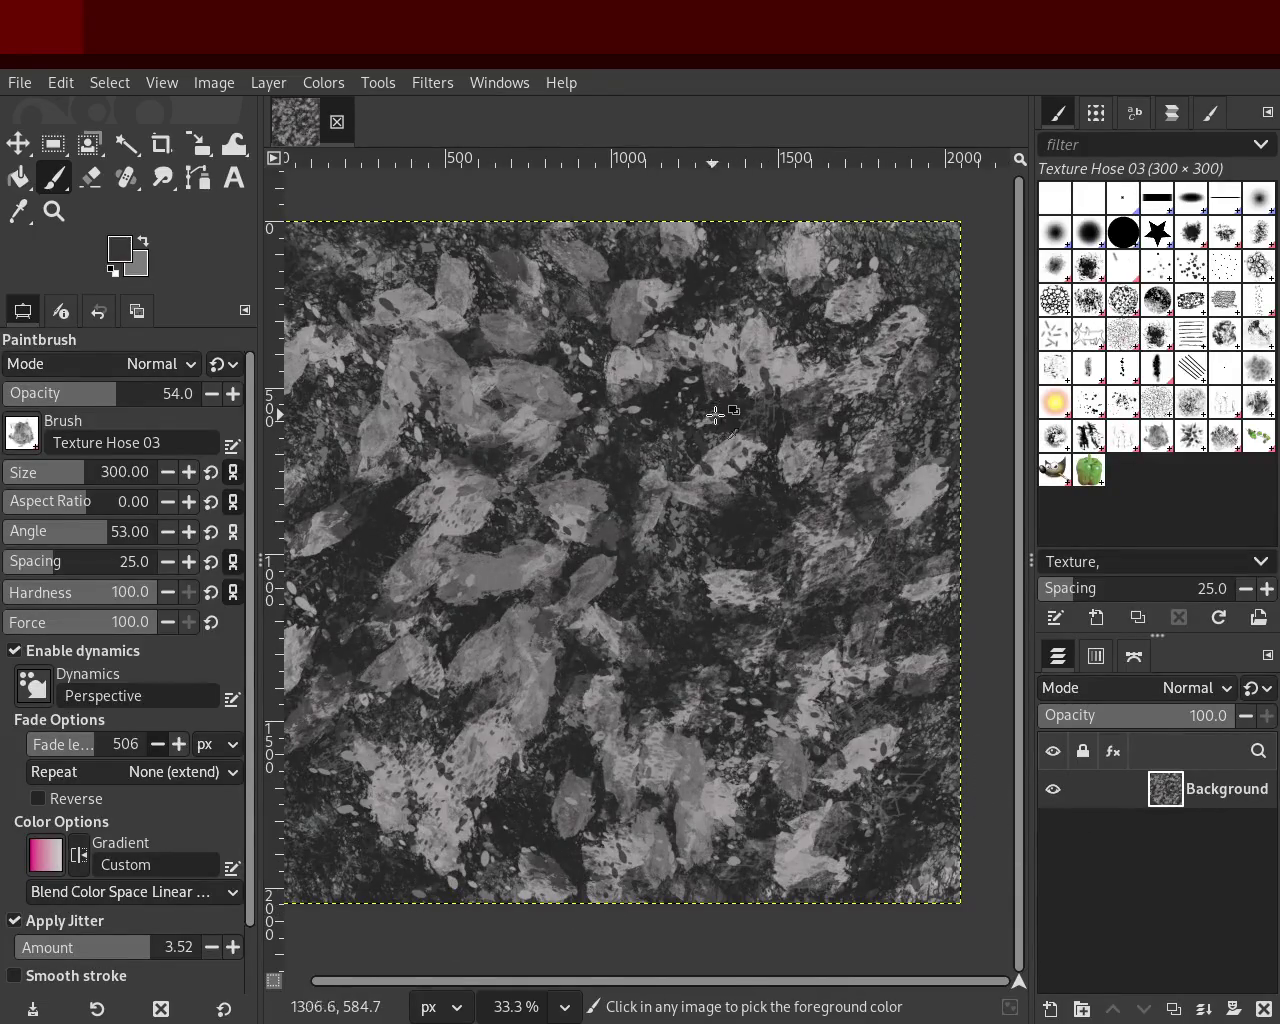
pyautogui.hotkey('ctrl', 'y')
pyautogui.hotkey('ctrl', 'z')
pyautogui.click(127, 395)
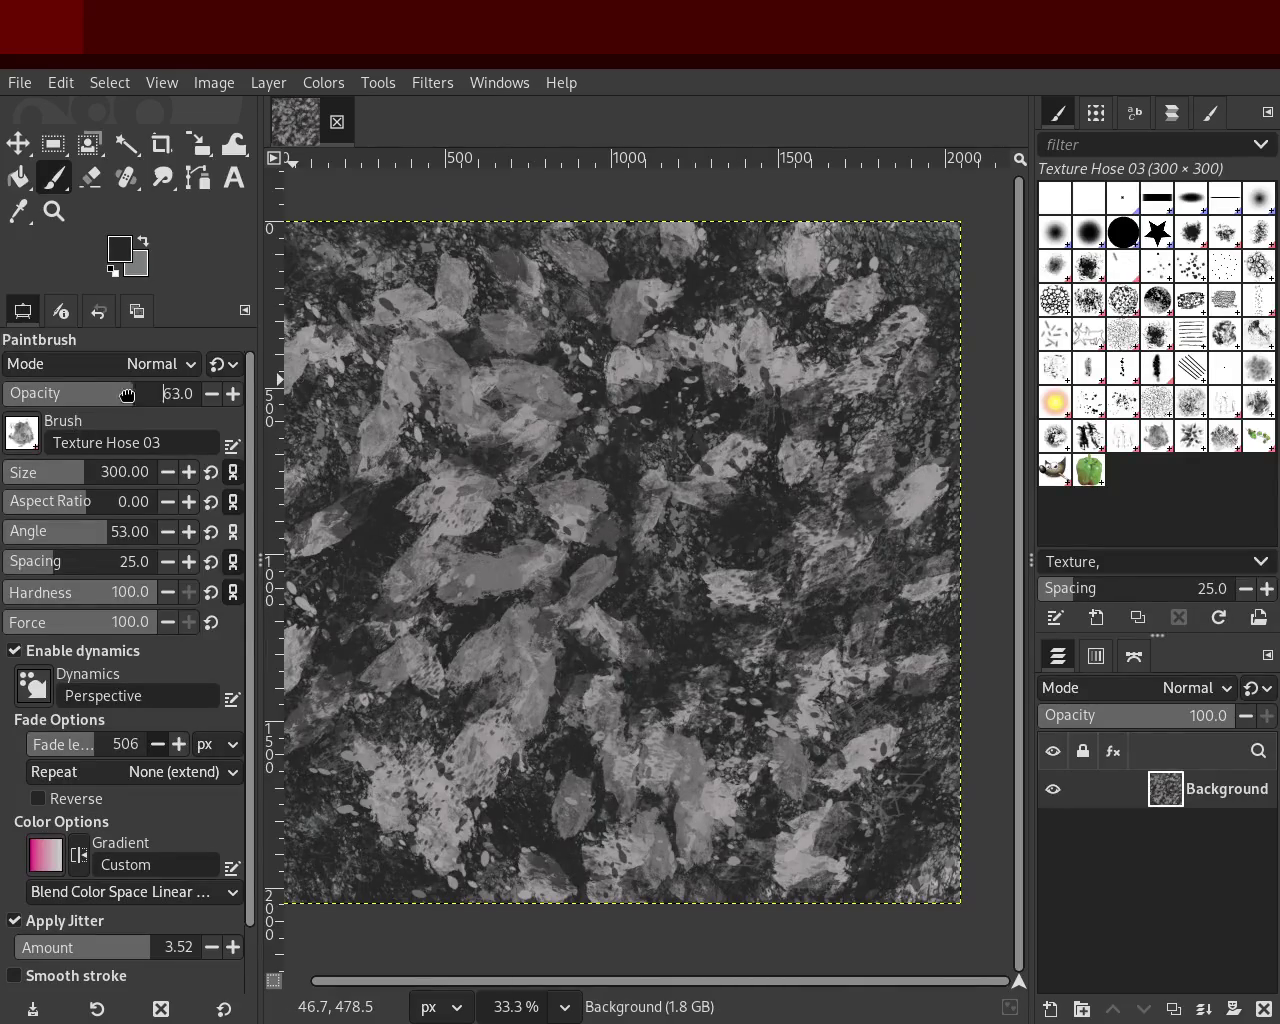
pyautogui.moveTo(127, 395); pyautogui.dragTo(200, 393)
# Step: Compare recent dabs with undo/redo, then paint dark textured streaks in the lower canvas
pyautogui.hotkey('ctrl', 'y')
pyautogui.hotkey('ctrl', 'z')
pyautogui.hotkey('ctrl', 'z')
pyautogui.hotkey('ctrl', 'z')
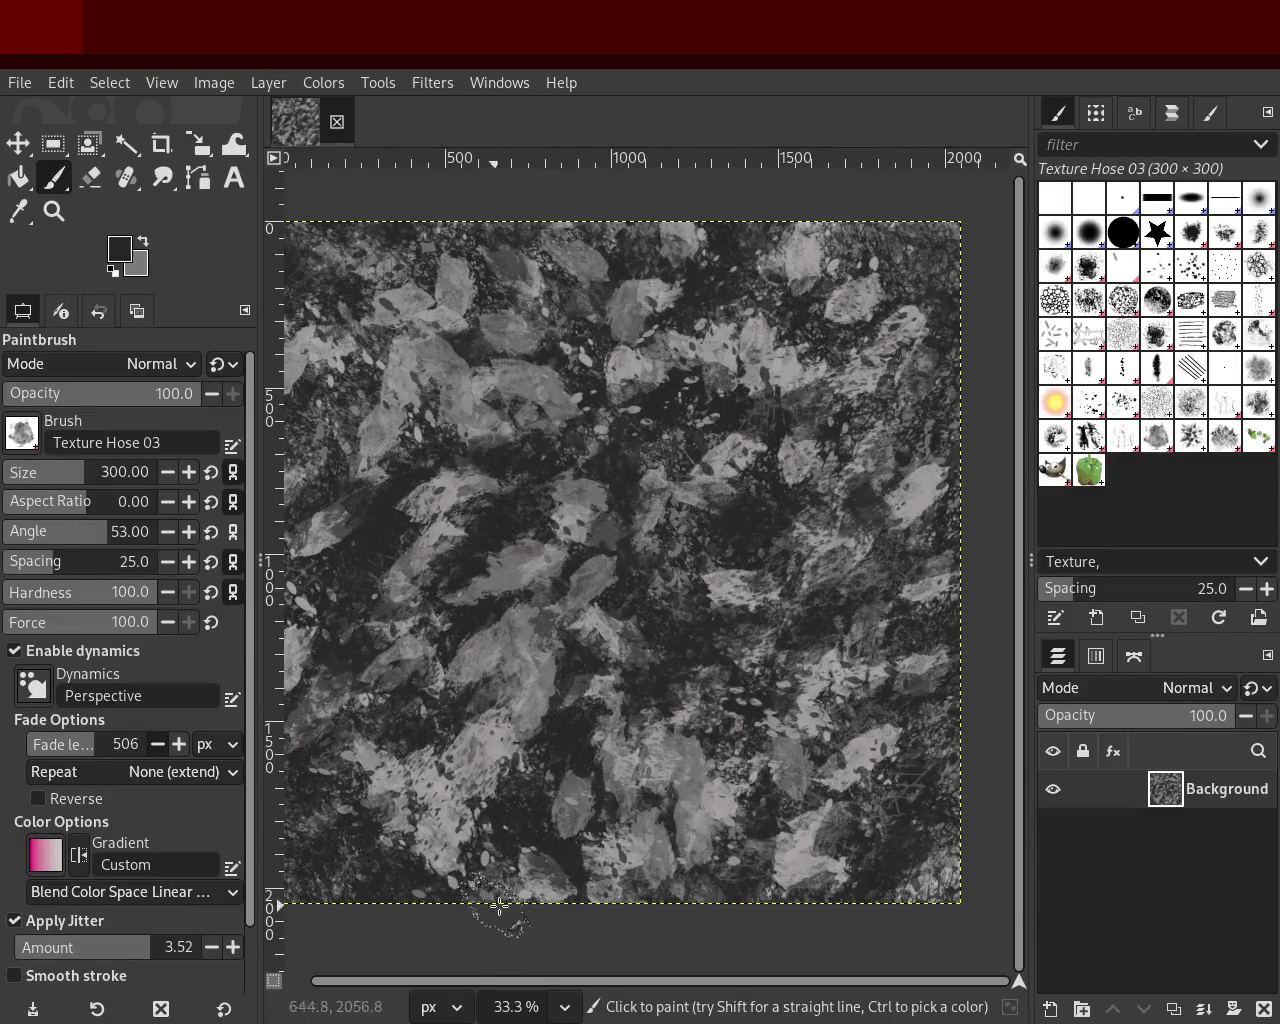
pyautogui.hotkey('ctrl', 'z')
pyautogui.hotkey('ctrl', 'y')
pyautogui.hotkey('ctrl', 'z')
pyautogui.hotkey('ctrl', 'y')
pyautogui.hotkey('ctrl', 'y')
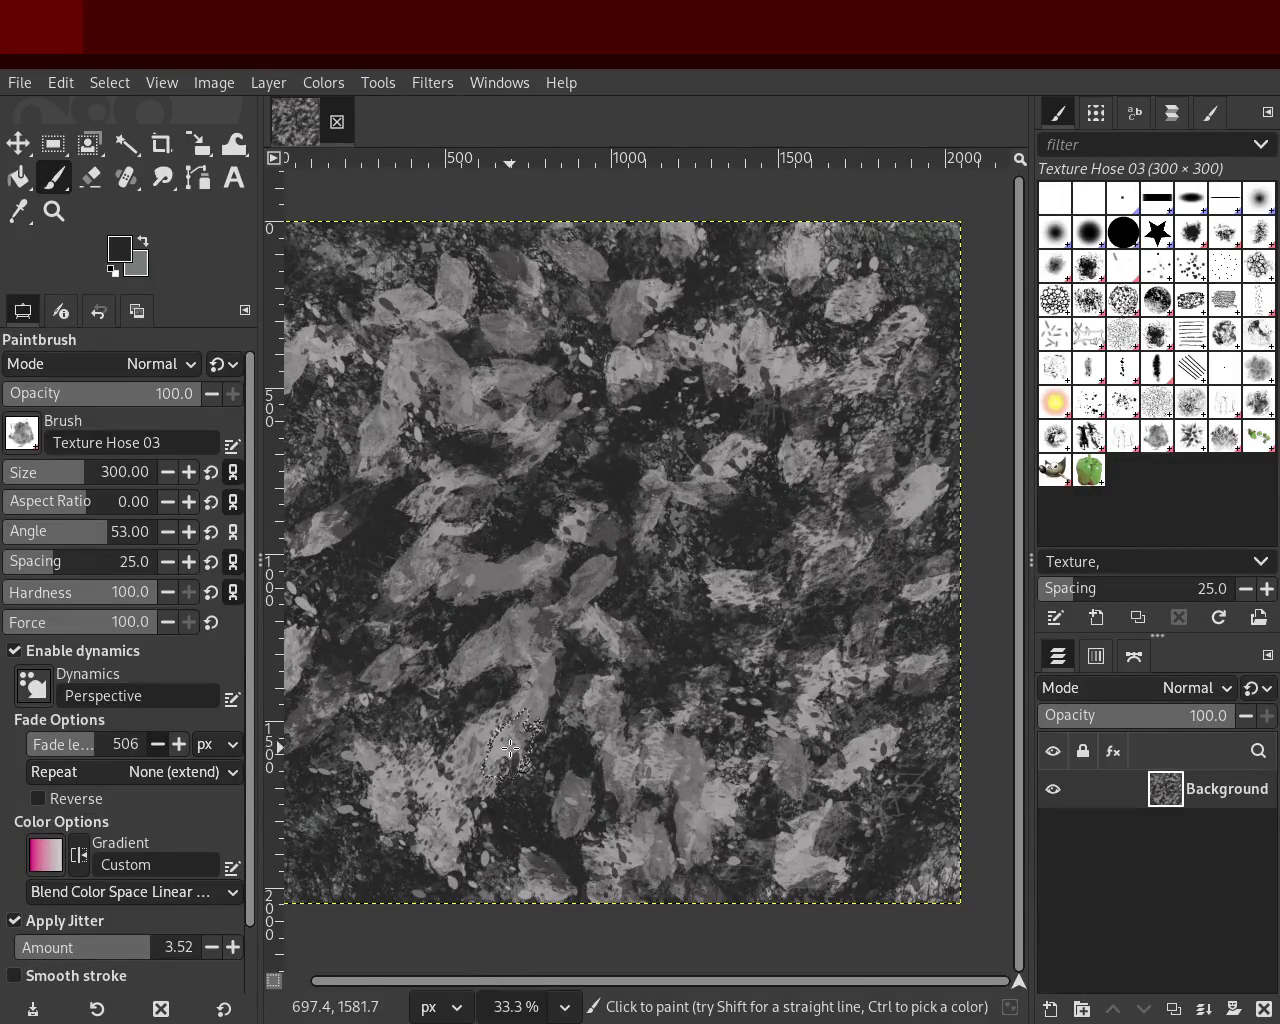
pyautogui.moveTo(510, 748); pyautogui.dragTo(634, 775)
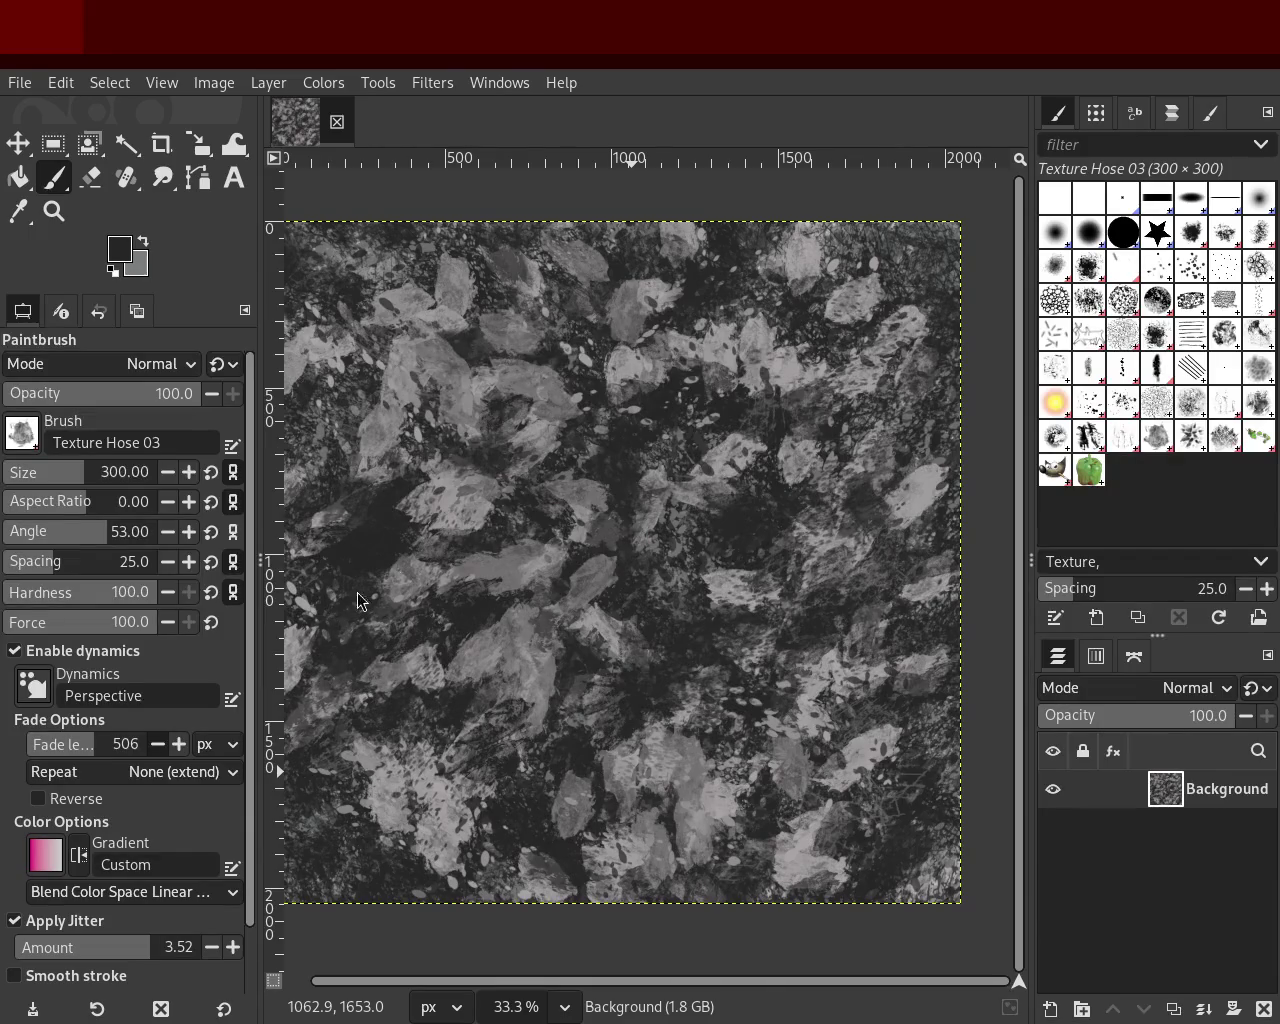
# Step: Sample light greys and paint light texture strokes and dabs across the canvas centre
pyautogui.press('ctrl')
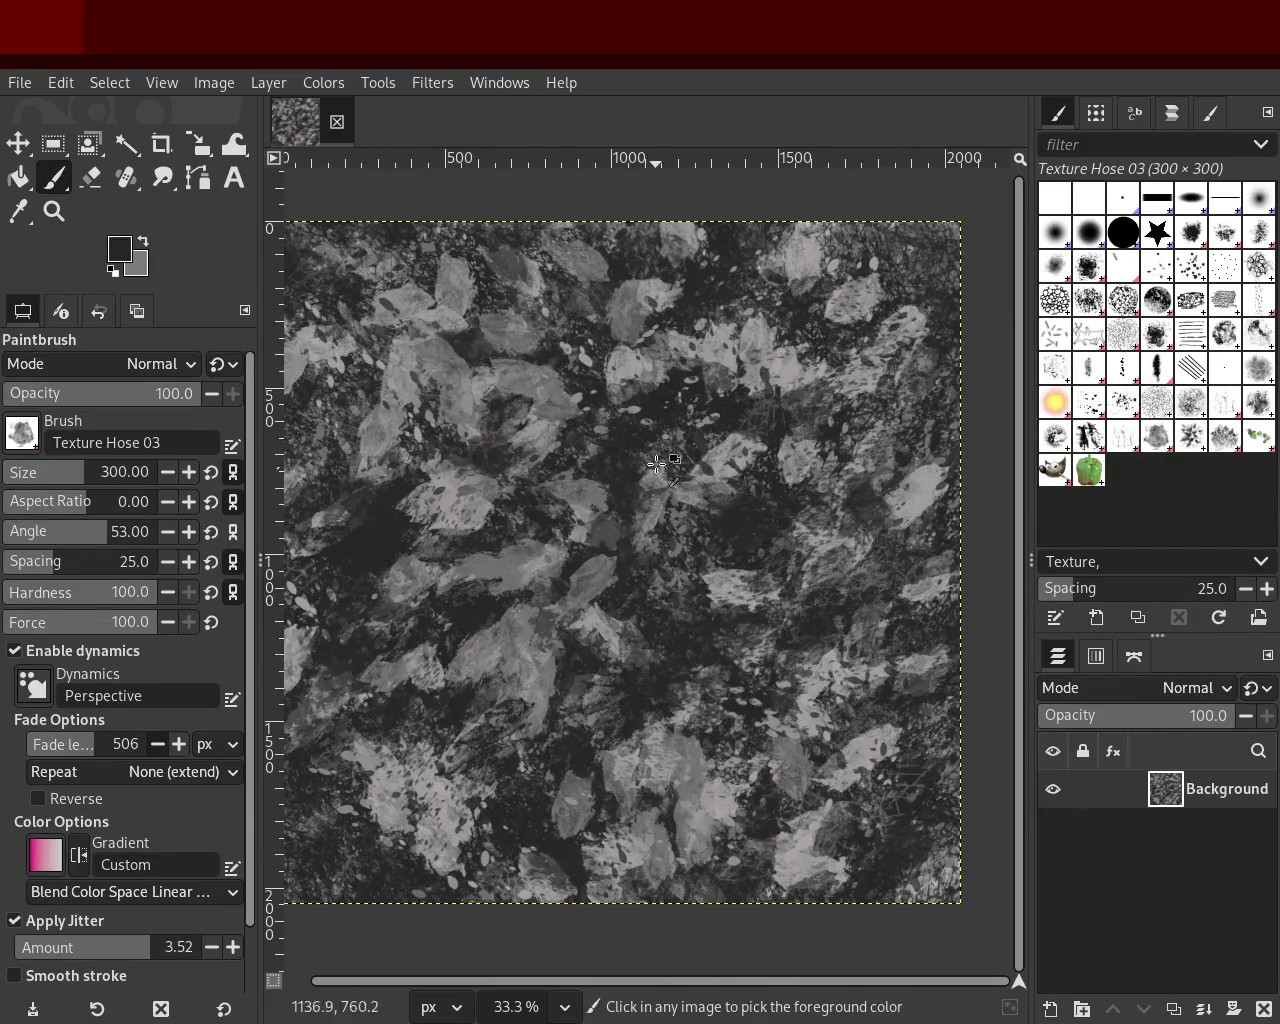
pyautogui.keyDown('ctrl'); pyautogui.click(640, 350); pyautogui.keyUp('ctrl')
pyautogui.moveTo(638, 351)
pyautogui.mouseDown()
pyautogui.moveTo(538, 773)
pyautogui.moveTo(533, 858)
pyautogui.moveTo(457, 743)
pyautogui.moveTo(741, 349)
pyautogui.moveTo(380, 678)
pyautogui.mouseUp()
pyautogui.keyDown('ctrl'); pyautogui.click(533, 858); pyautogui.keyUp('ctrl')
pyautogui.keyDown('ctrl'); pyautogui.click(741, 349); pyautogui.keyUp('ctrl')
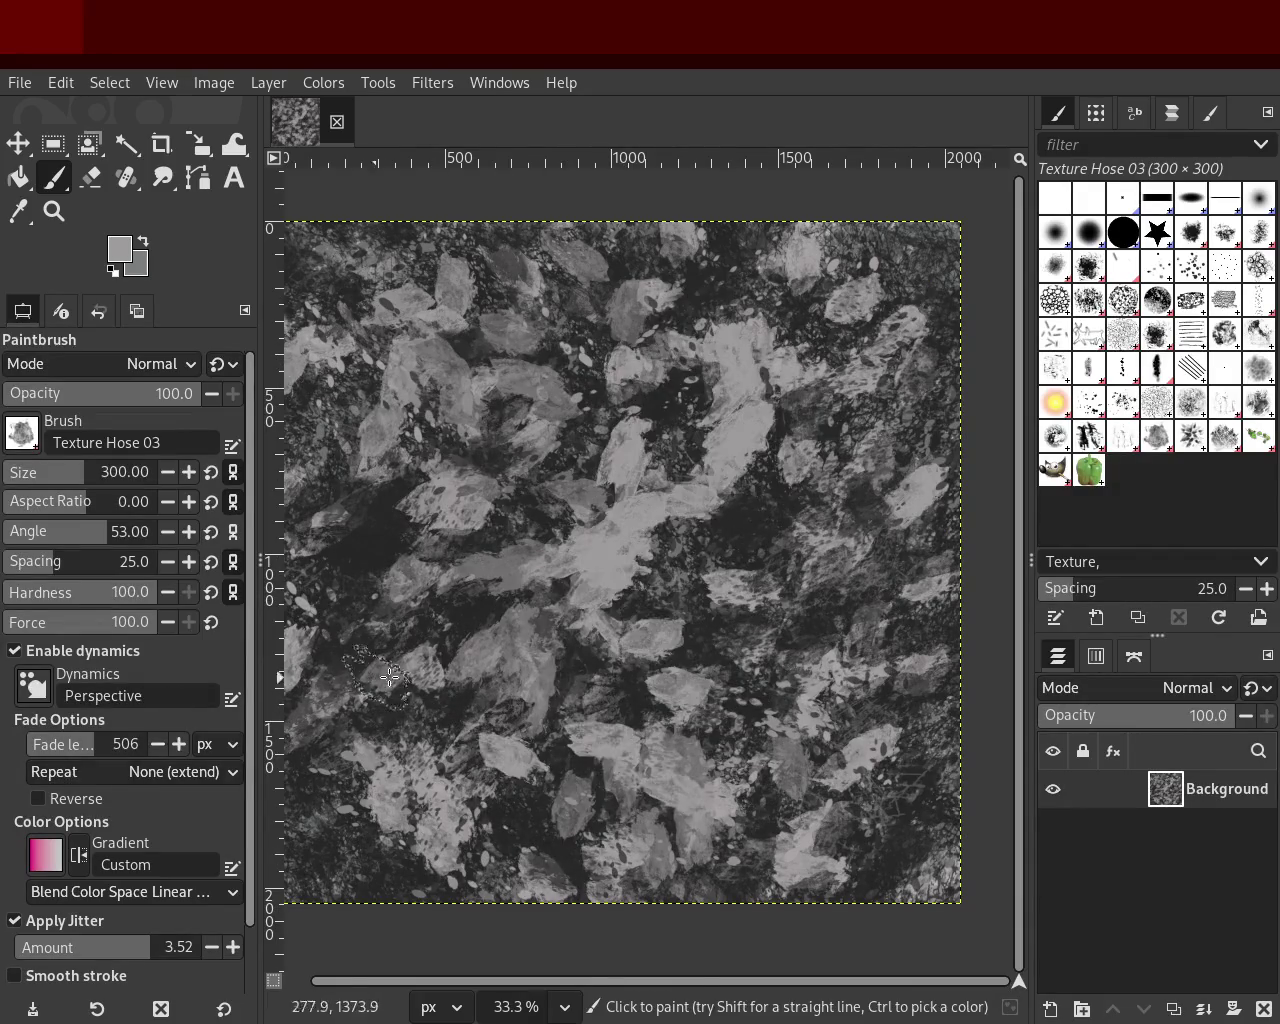
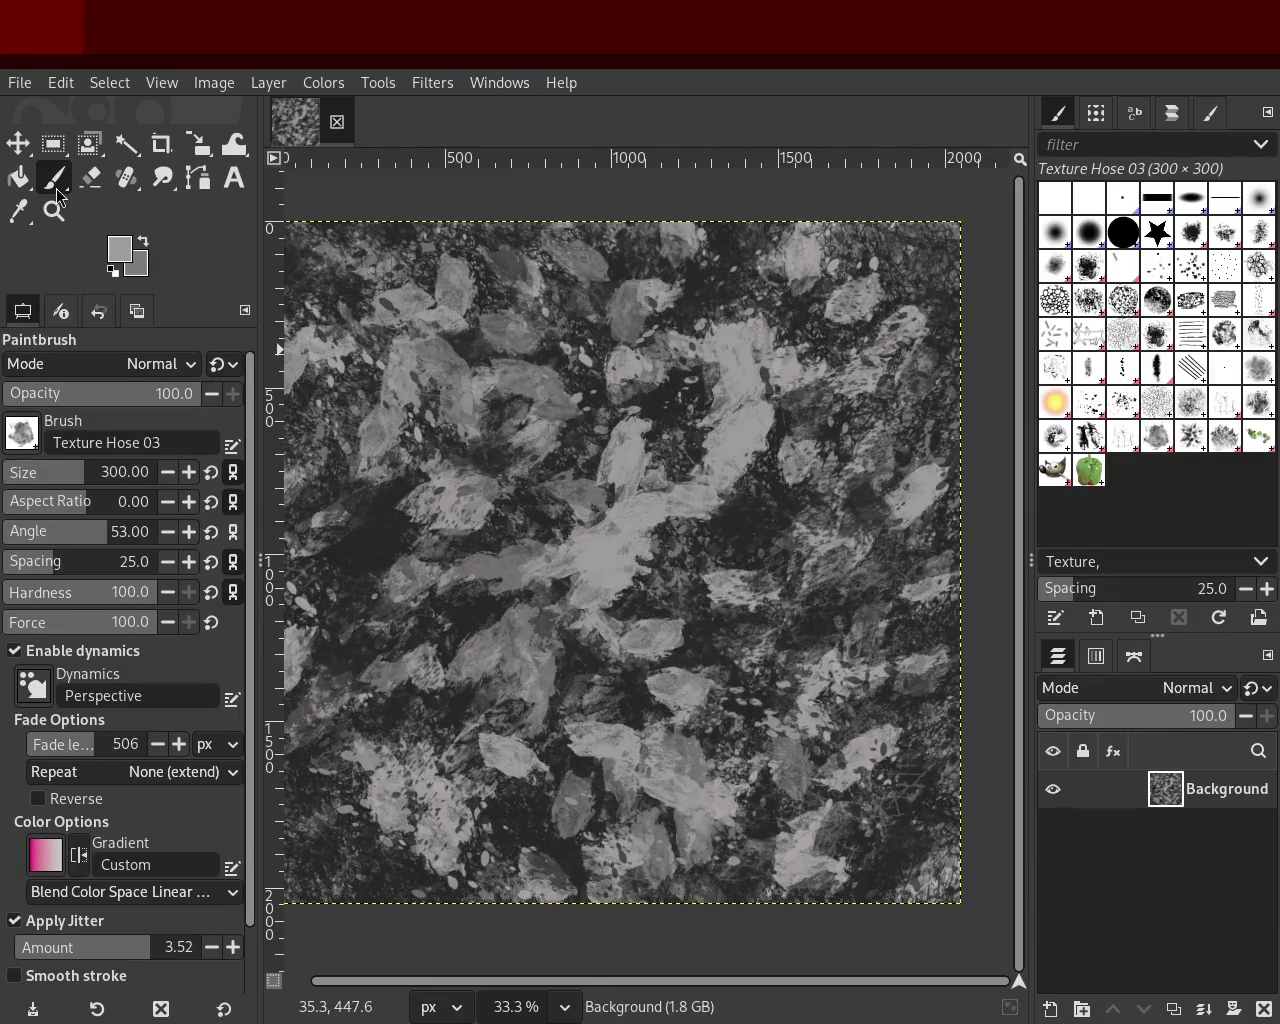
# Step: Stamp dark Texture Hose 03 splats right of centre, lower right and near the centre
pyautogui.keyDown('ctrl'); pyautogui.click(670, 396); pyautogui.keyUp('ctrl')
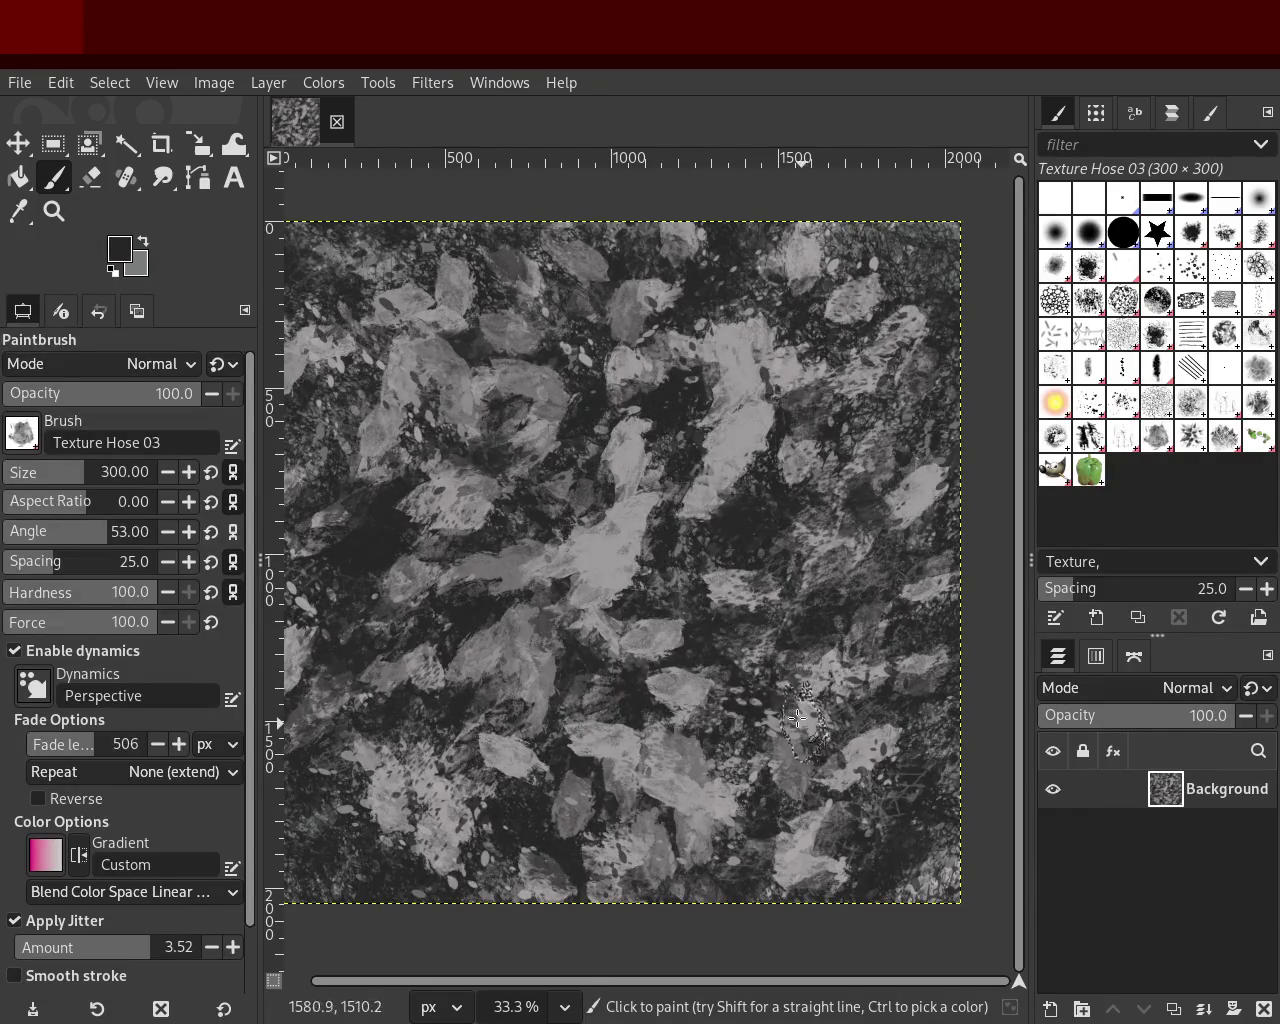
pyautogui.click(718, 440)
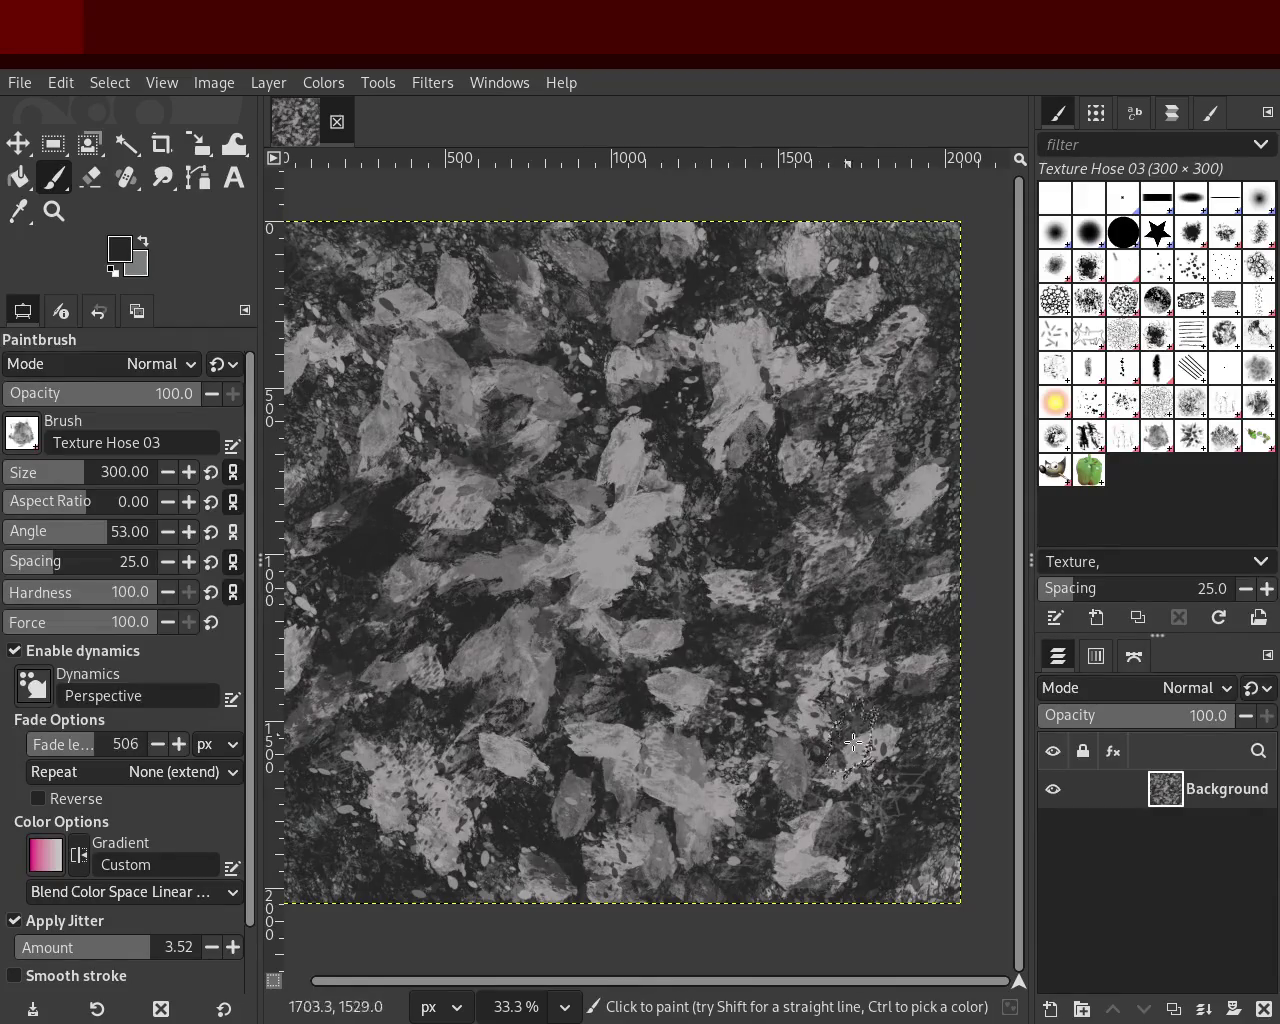
pyautogui.moveTo(704, 560); pyautogui.dragTo(698, 627)
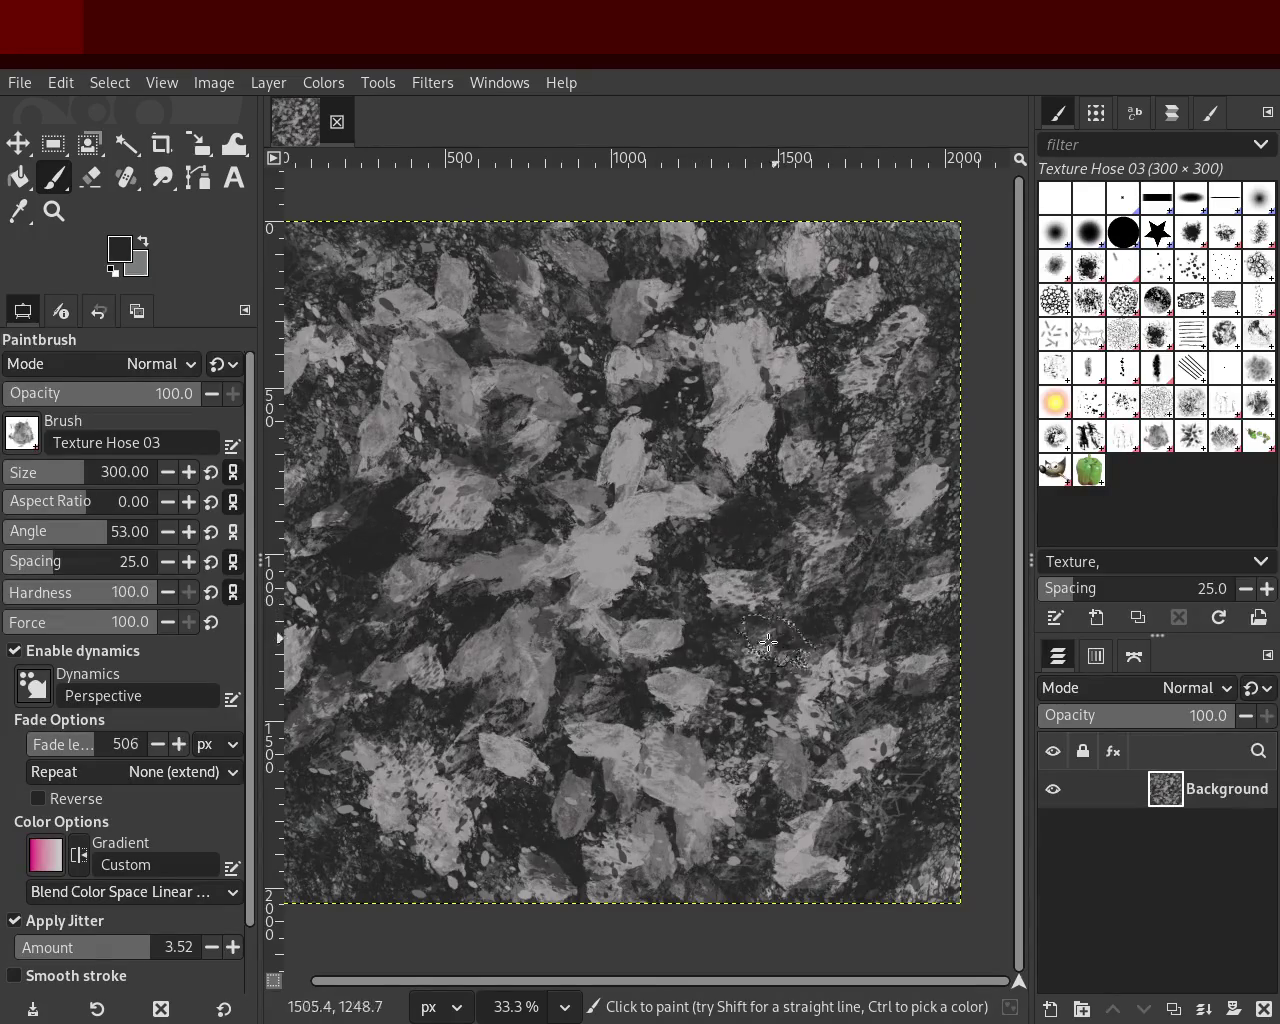
pyautogui.press('ctrl')
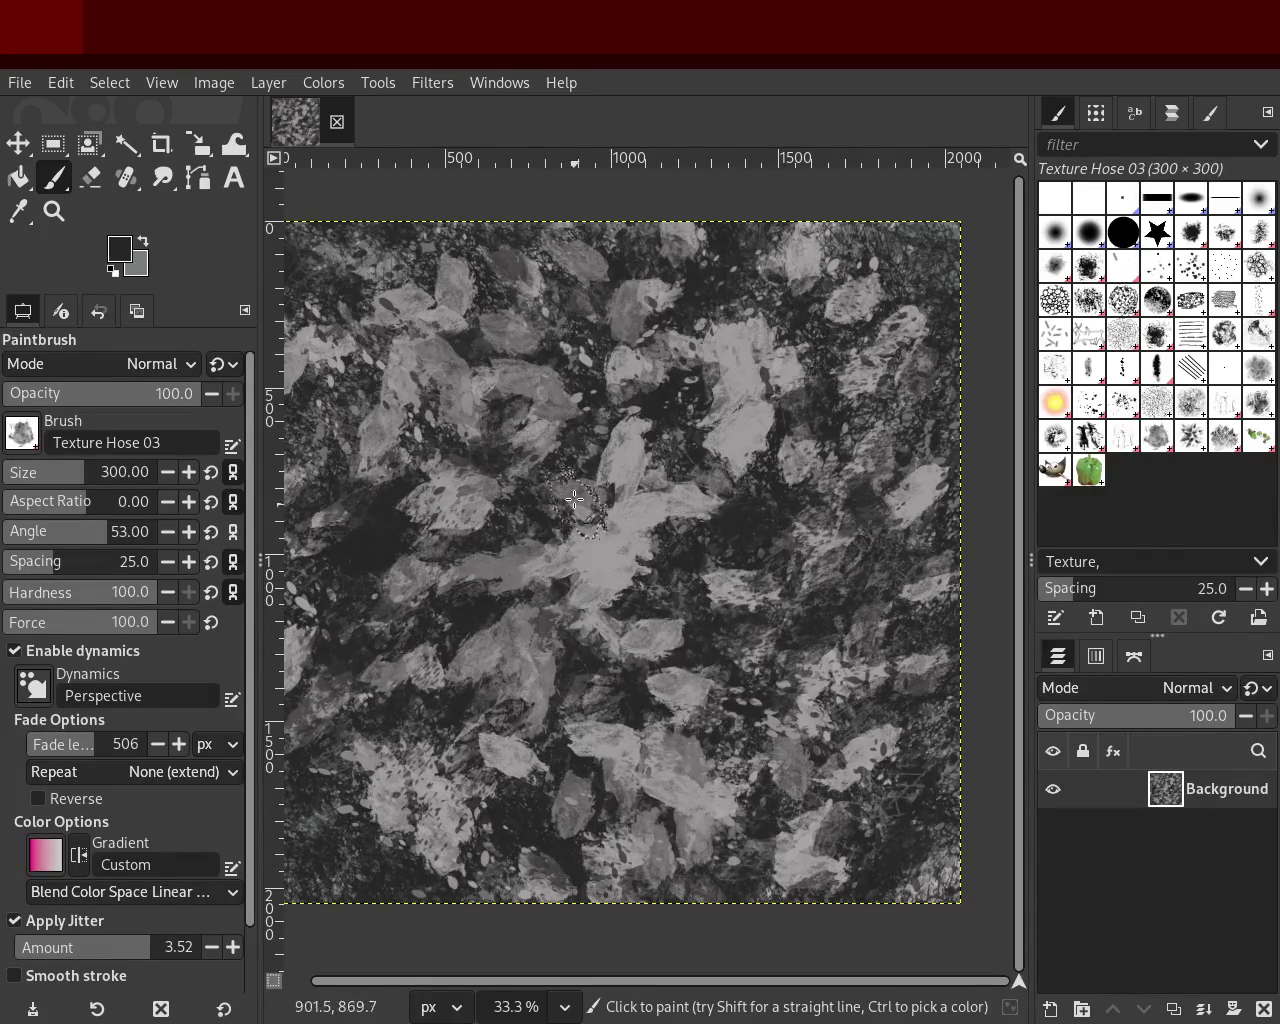
pyautogui.click(575, 501)
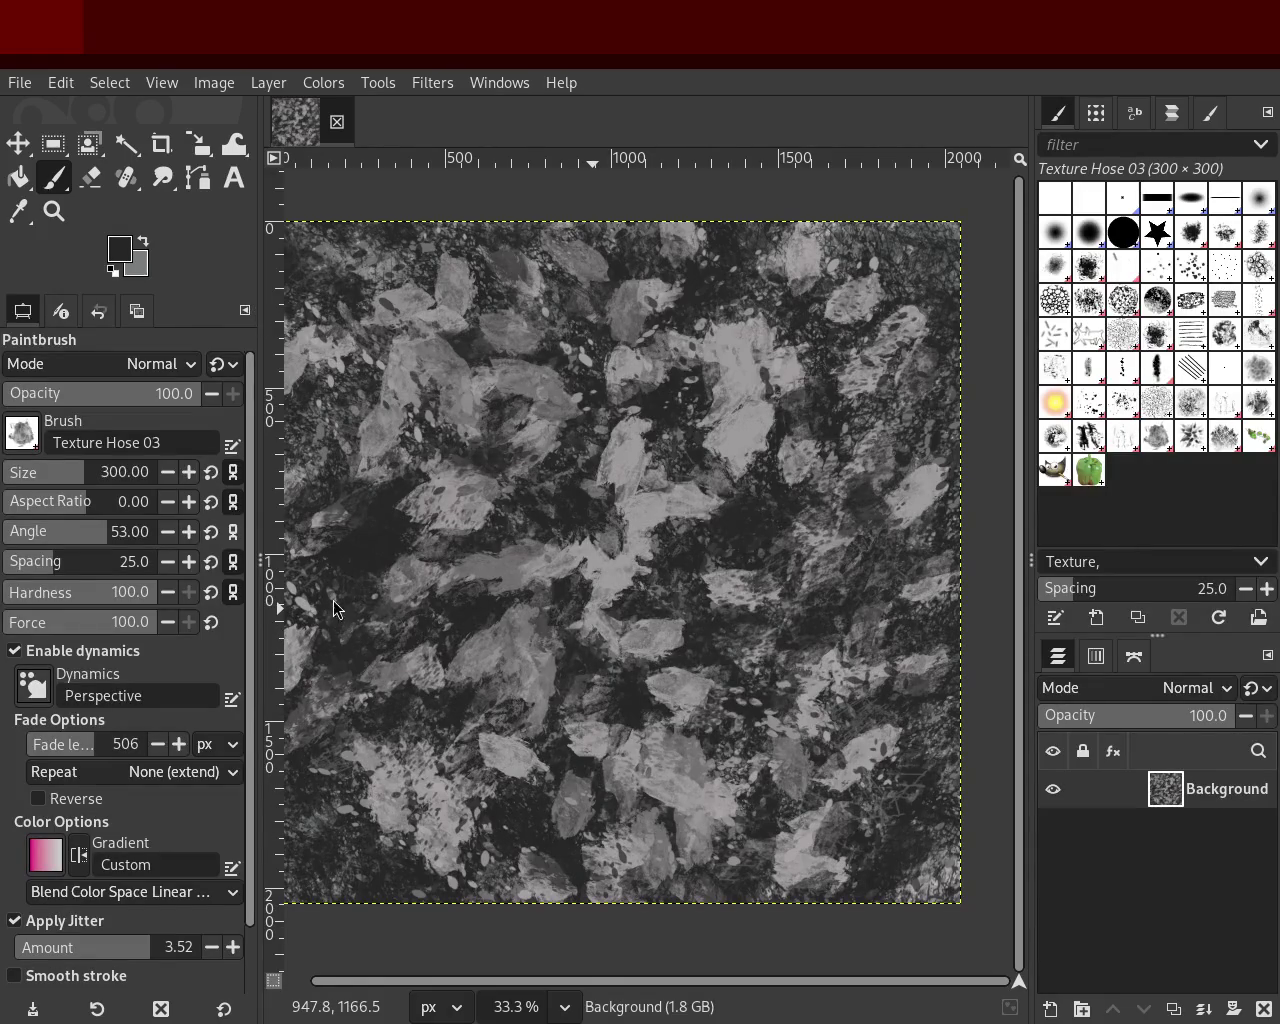
pyautogui.click(608, 605)
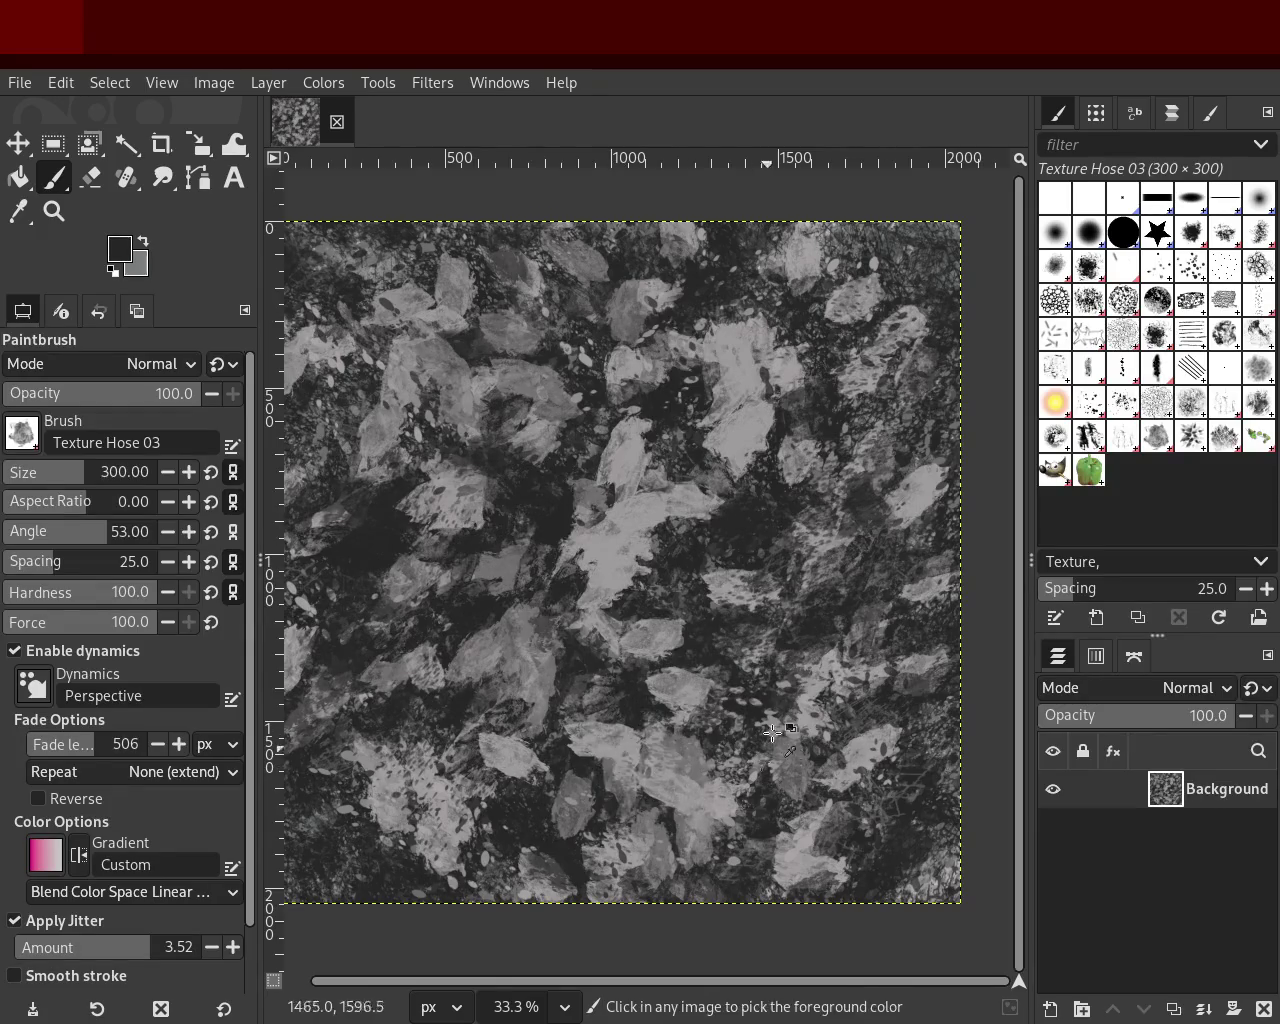
# Step: Add more dark splats in the lower right, top left, lower middle and right of centre
pyautogui.press('ctrl')
pyautogui.click(689, 763)
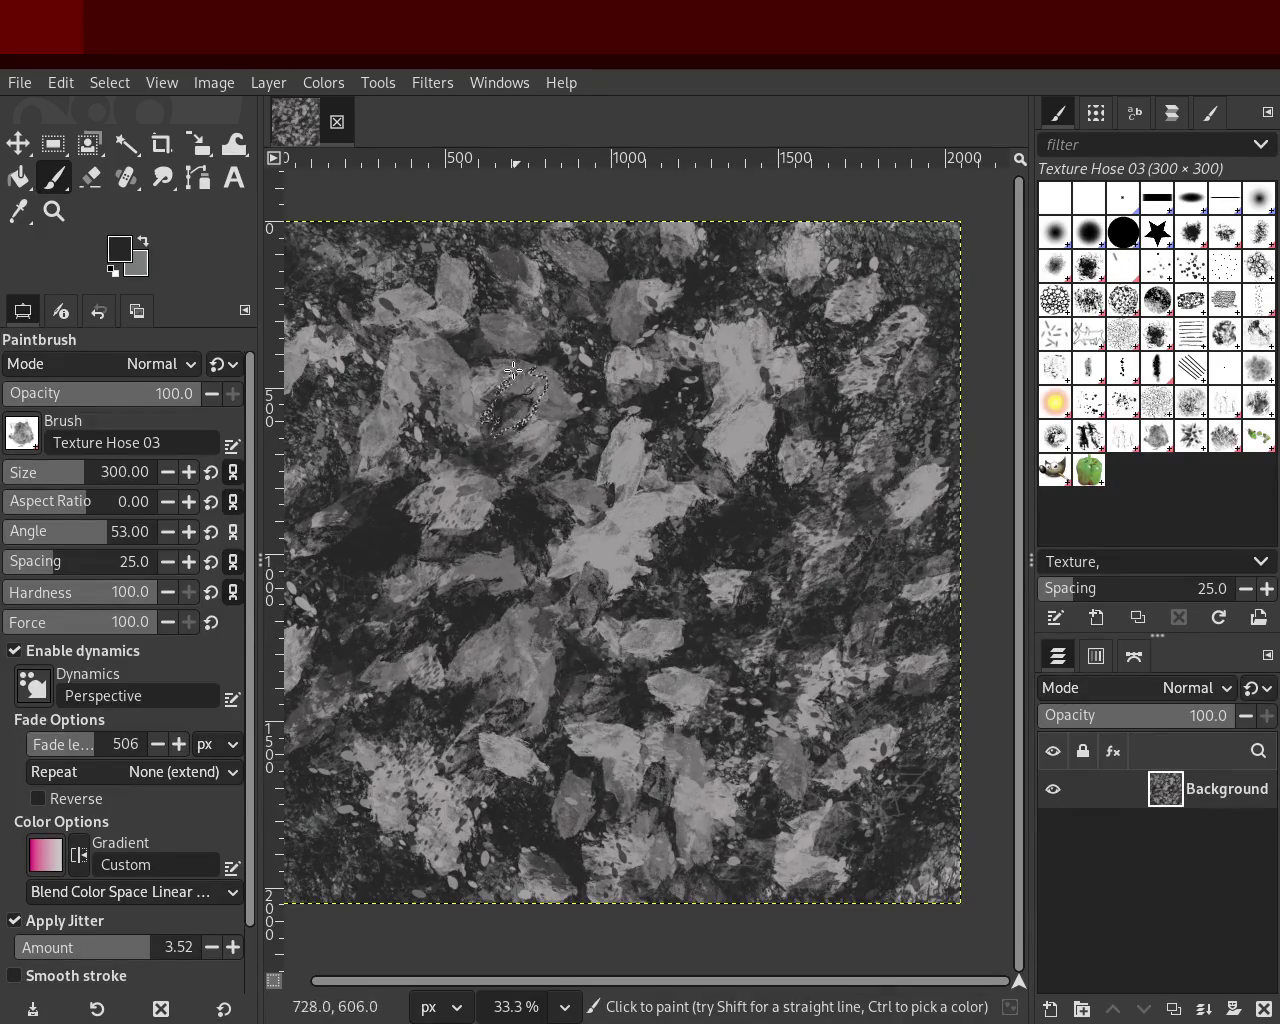
pyautogui.click(593, 496)
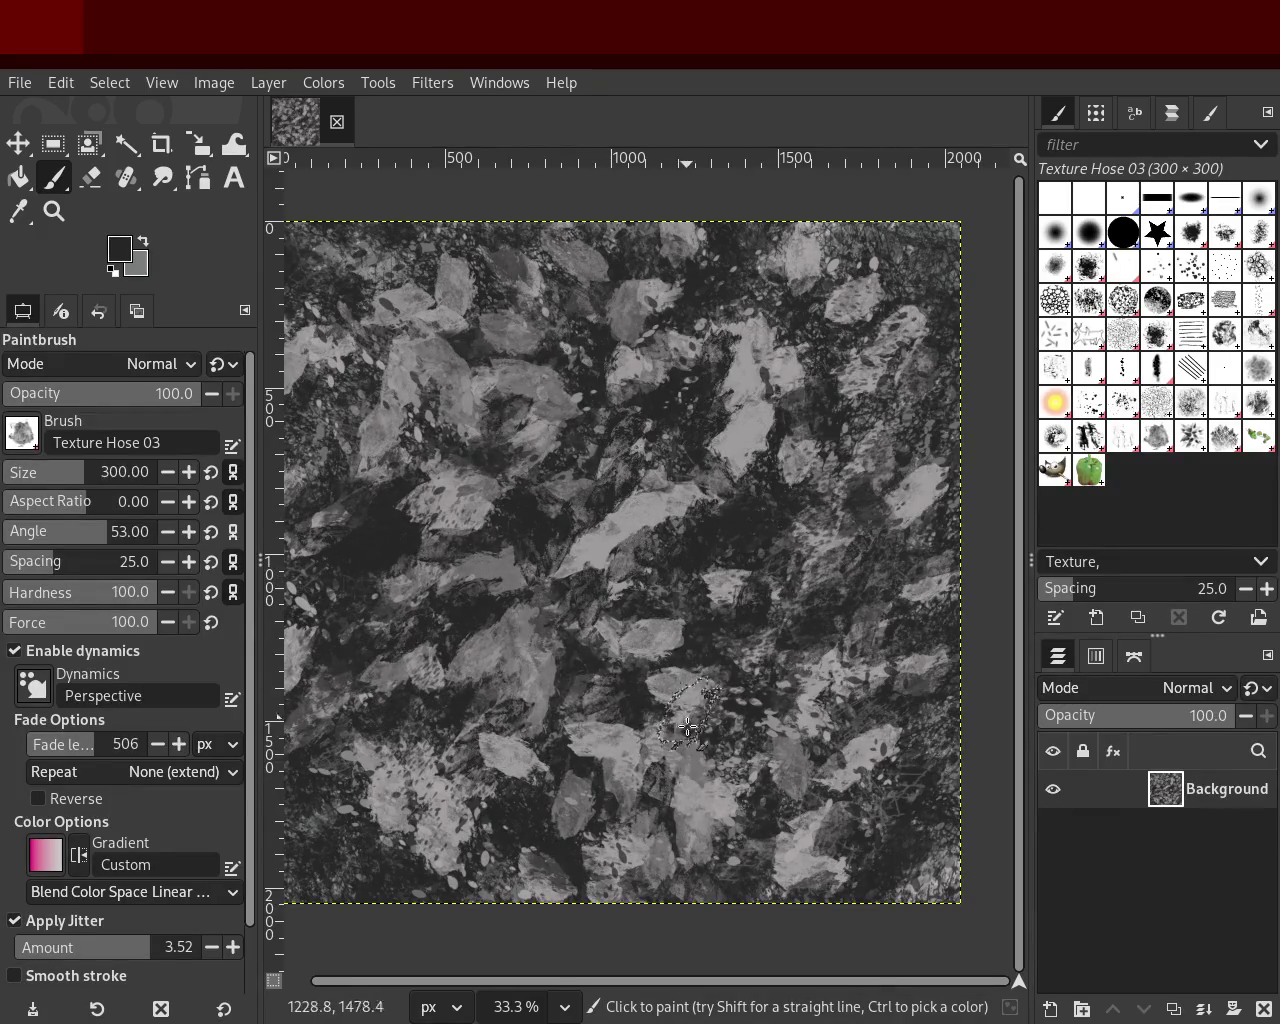
pyautogui.click(482, 312)
pyautogui.click(628, 835)
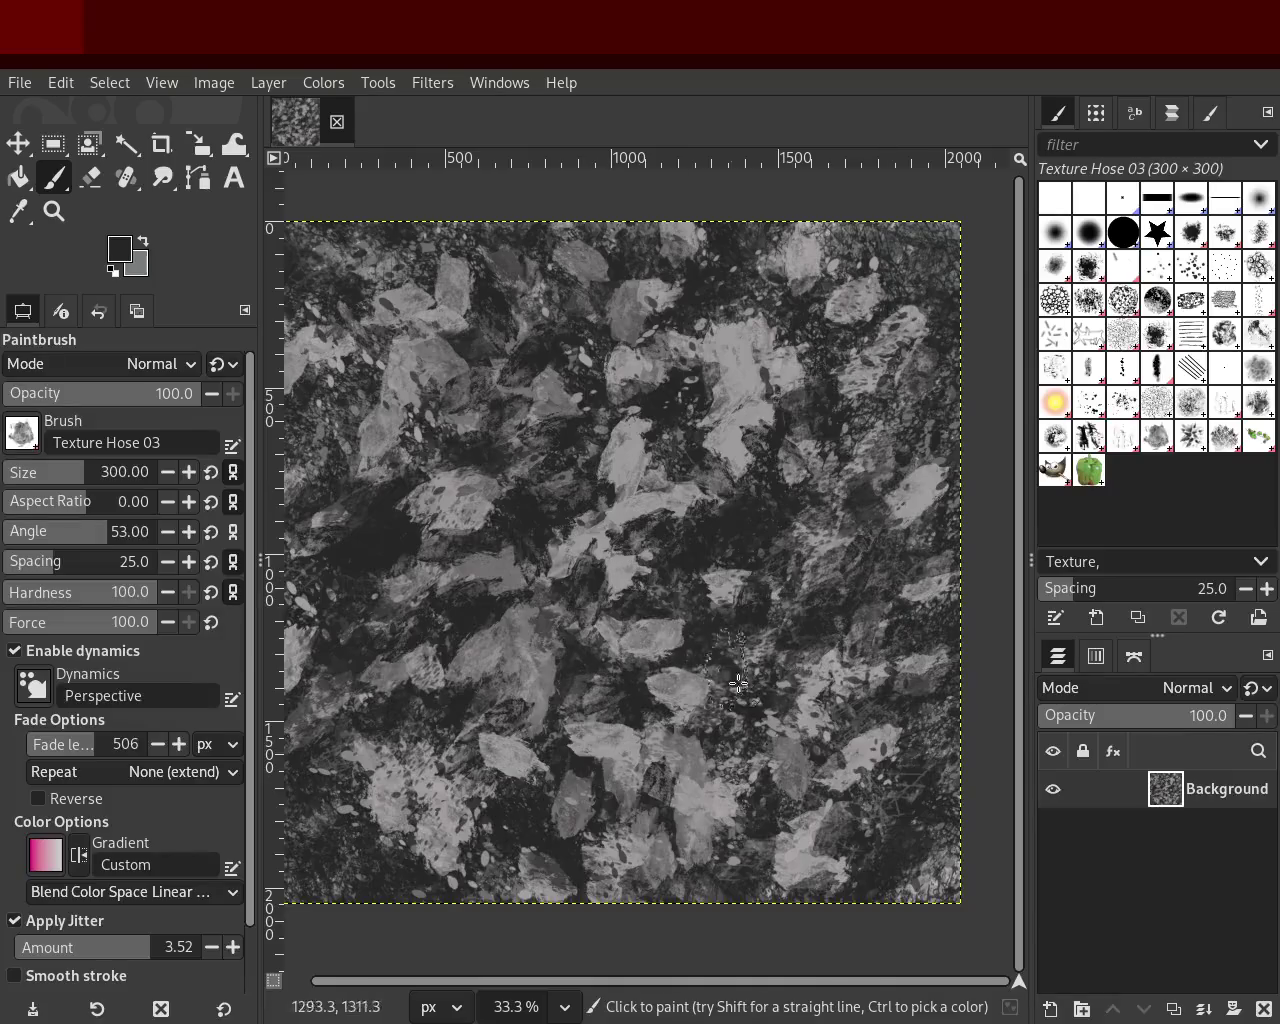
pyautogui.click(610, 547)
# Step: Paint light grey leaf shapes below centre, on the right side and along the bottom edge
pyautogui.keyDown('ctrl'); pyautogui.click(528, 649); pyautogui.keyUp('ctrl')
pyautogui.click(590, 605)
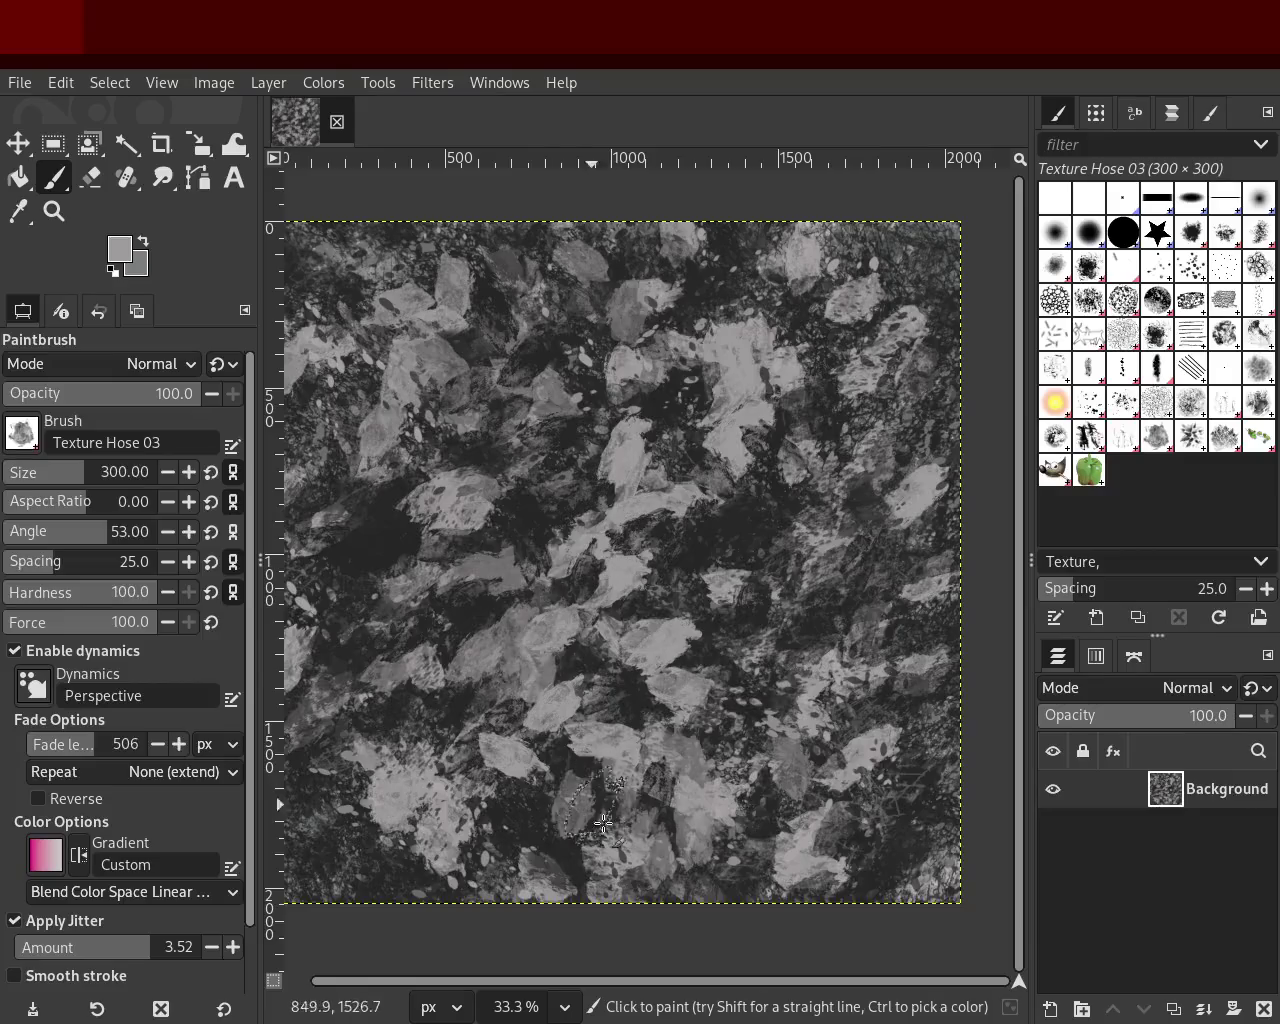
pyautogui.click(585, 818)
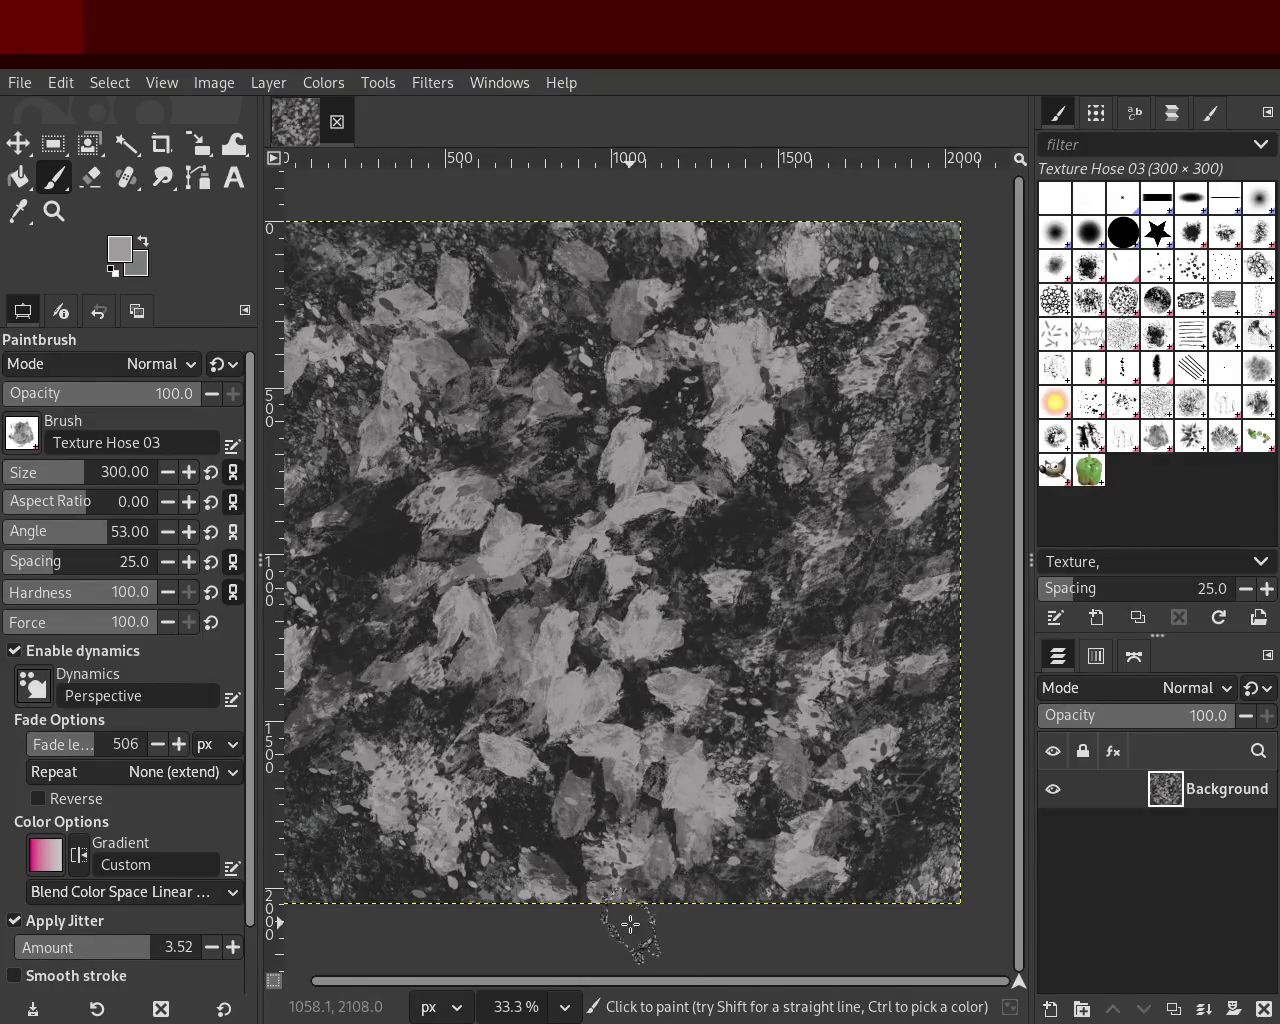
pyautogui.click(588, 668)
pyautogui.hotkey('ctrl', 'z')
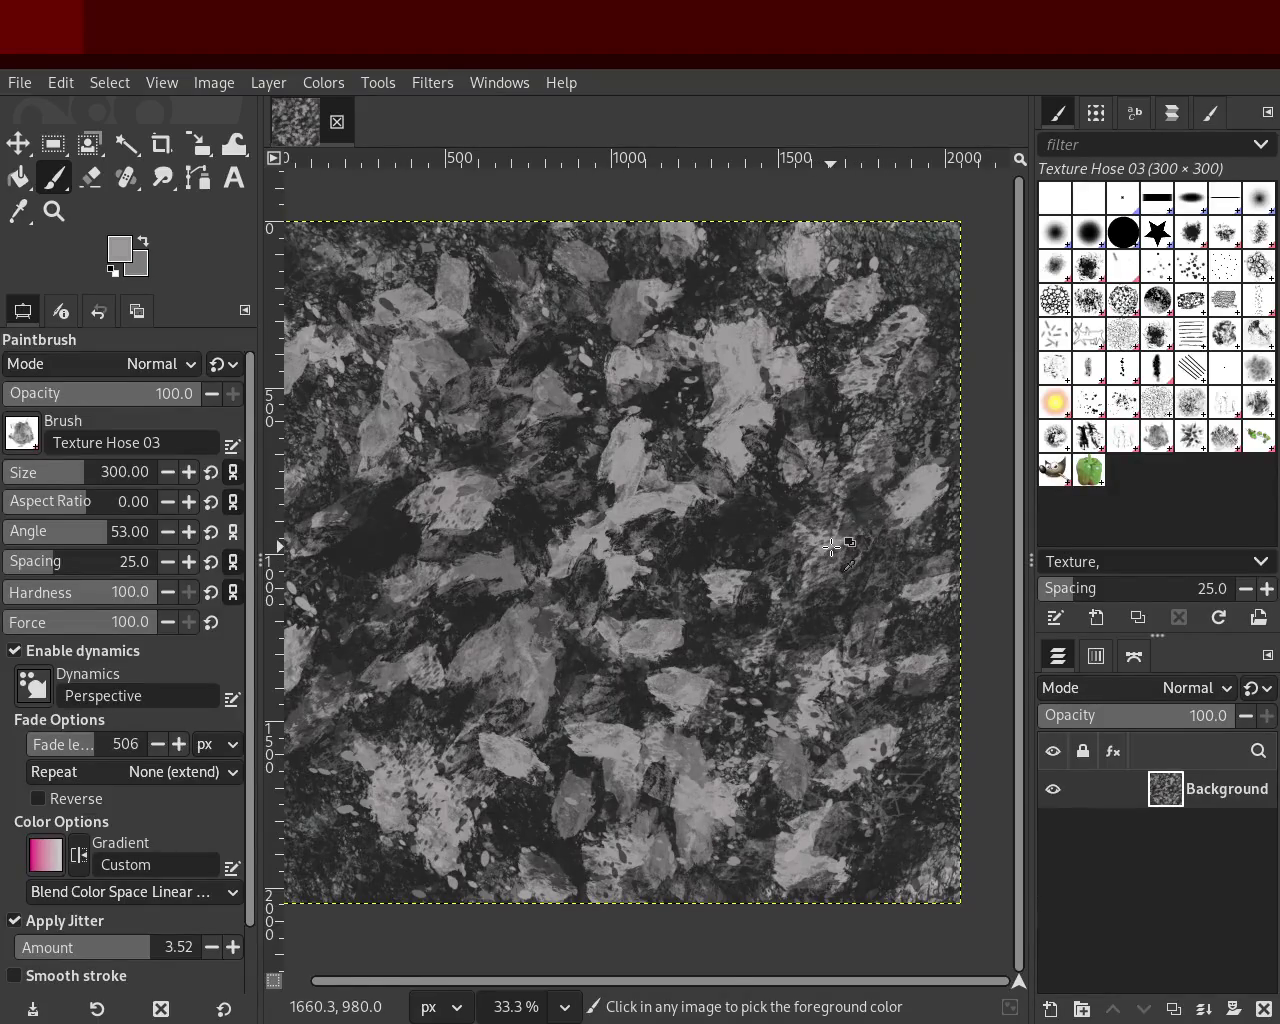
pyautogui.click(828, 532)
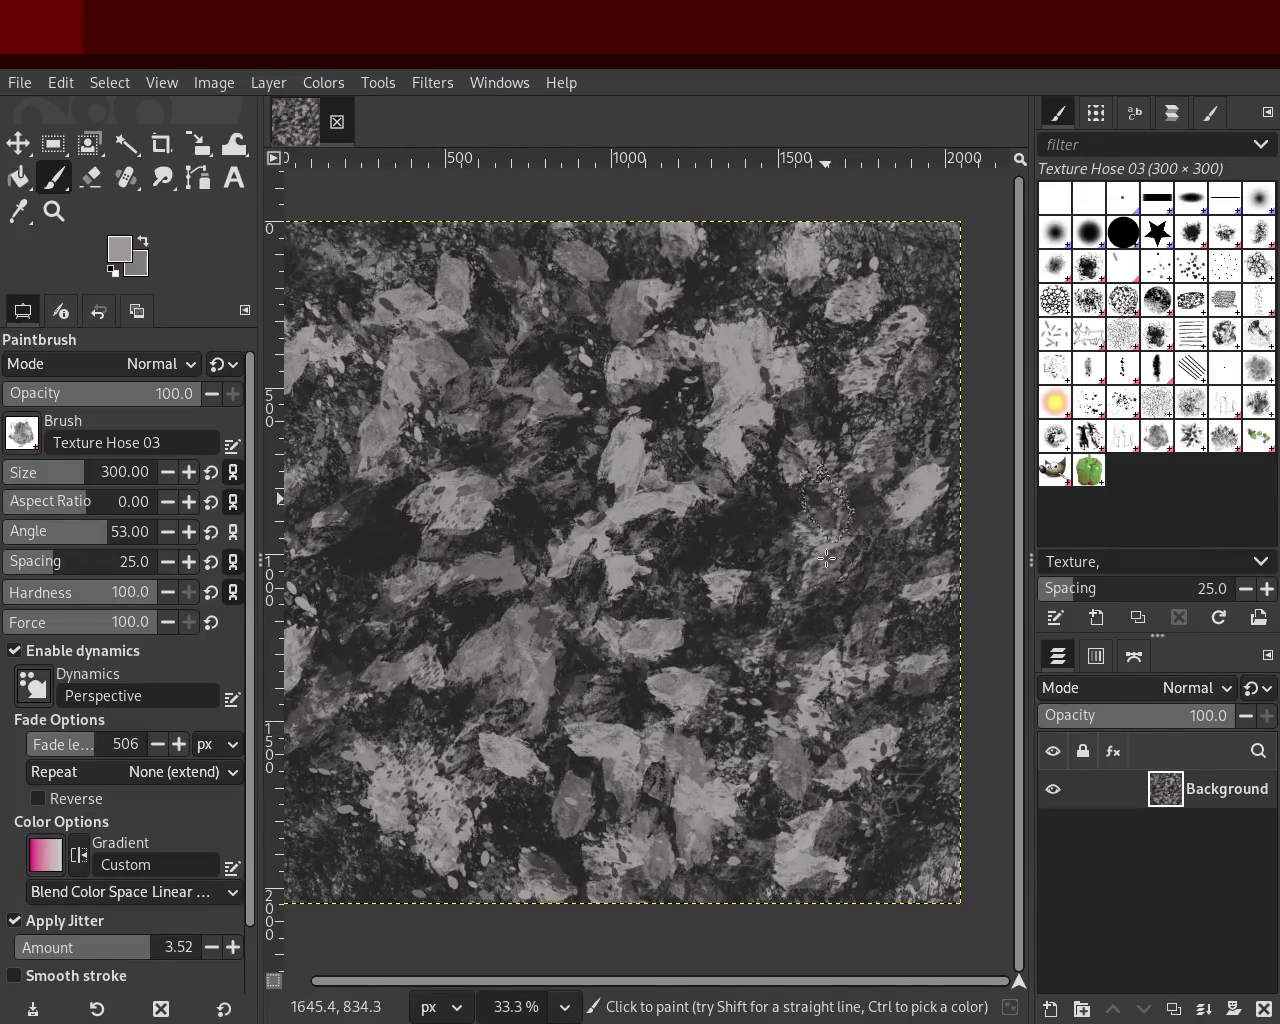
pyautogui.moveTo(829, 578); pyautogui.dragTo(793, 615)
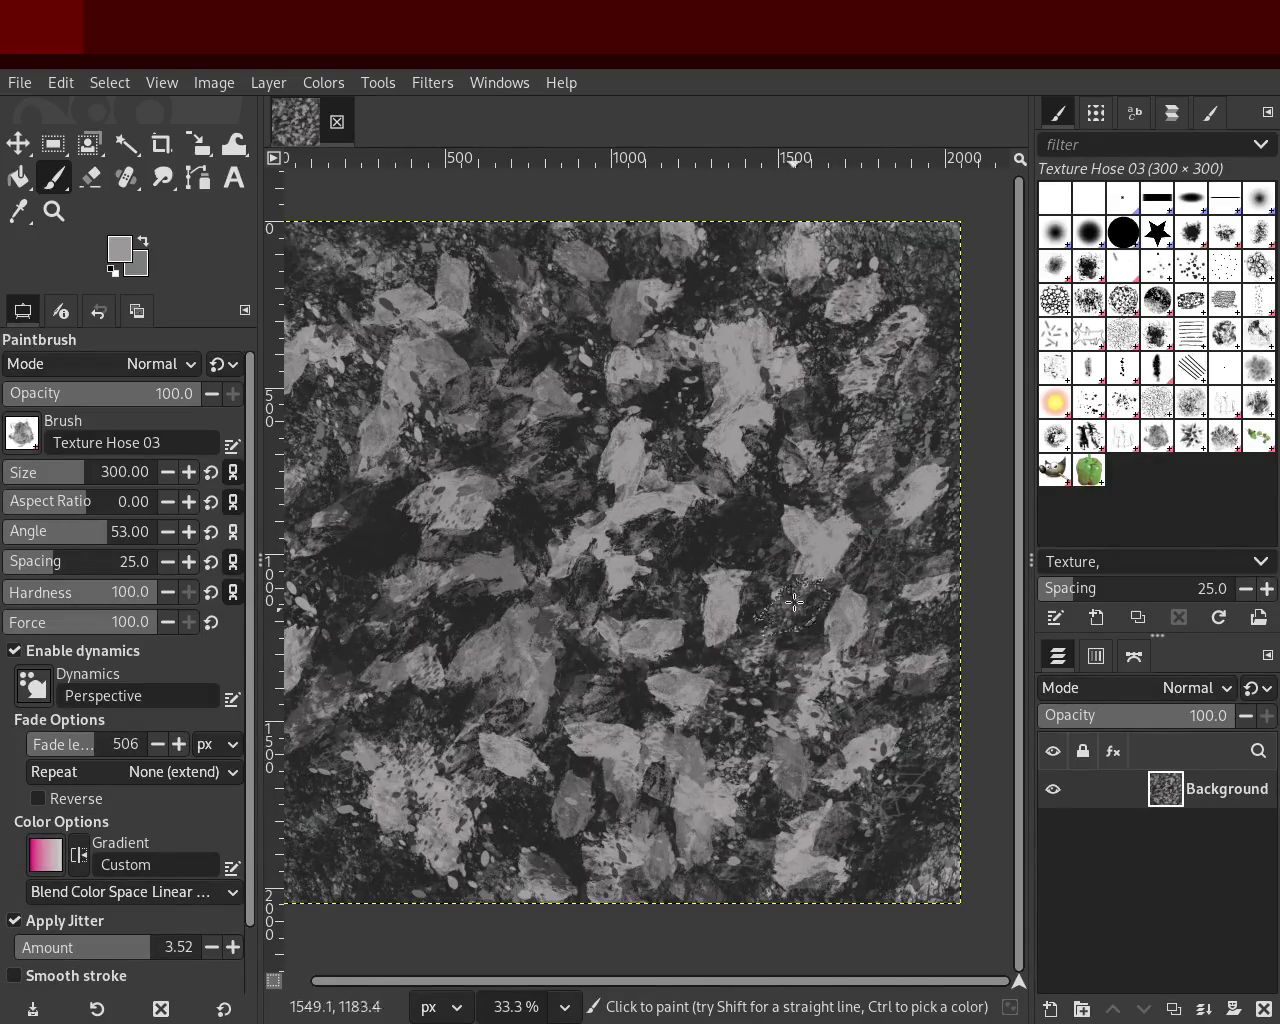
pyautogui.moveTo(588, 895); pyautogui.dragTo(908, 940)
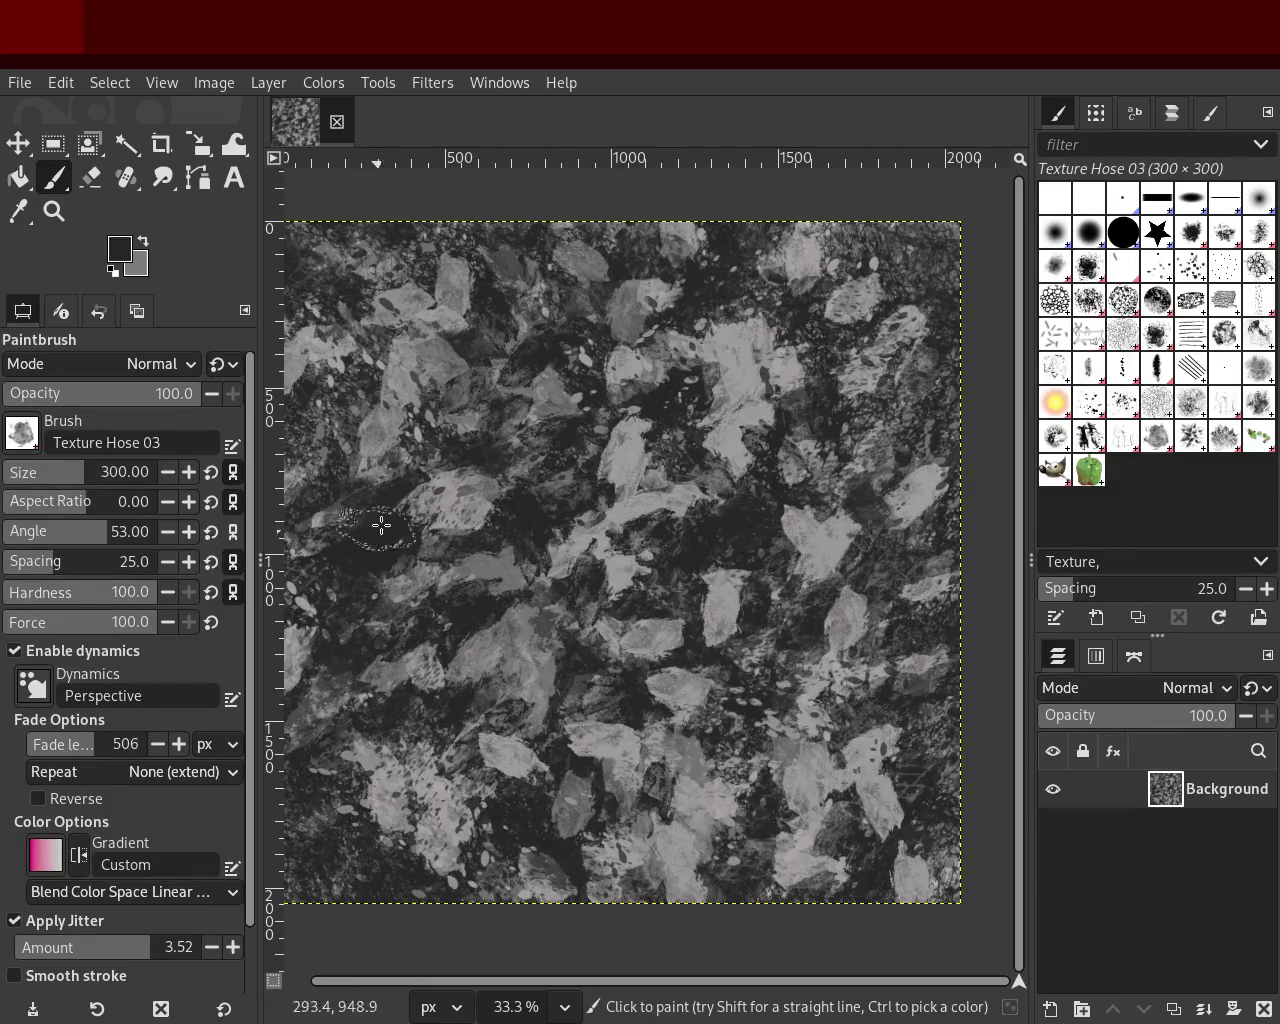
pyautogui.keyDown('ctrl'); pyautogui.click(375, 436); pyautogui.keyUp('ctrl')
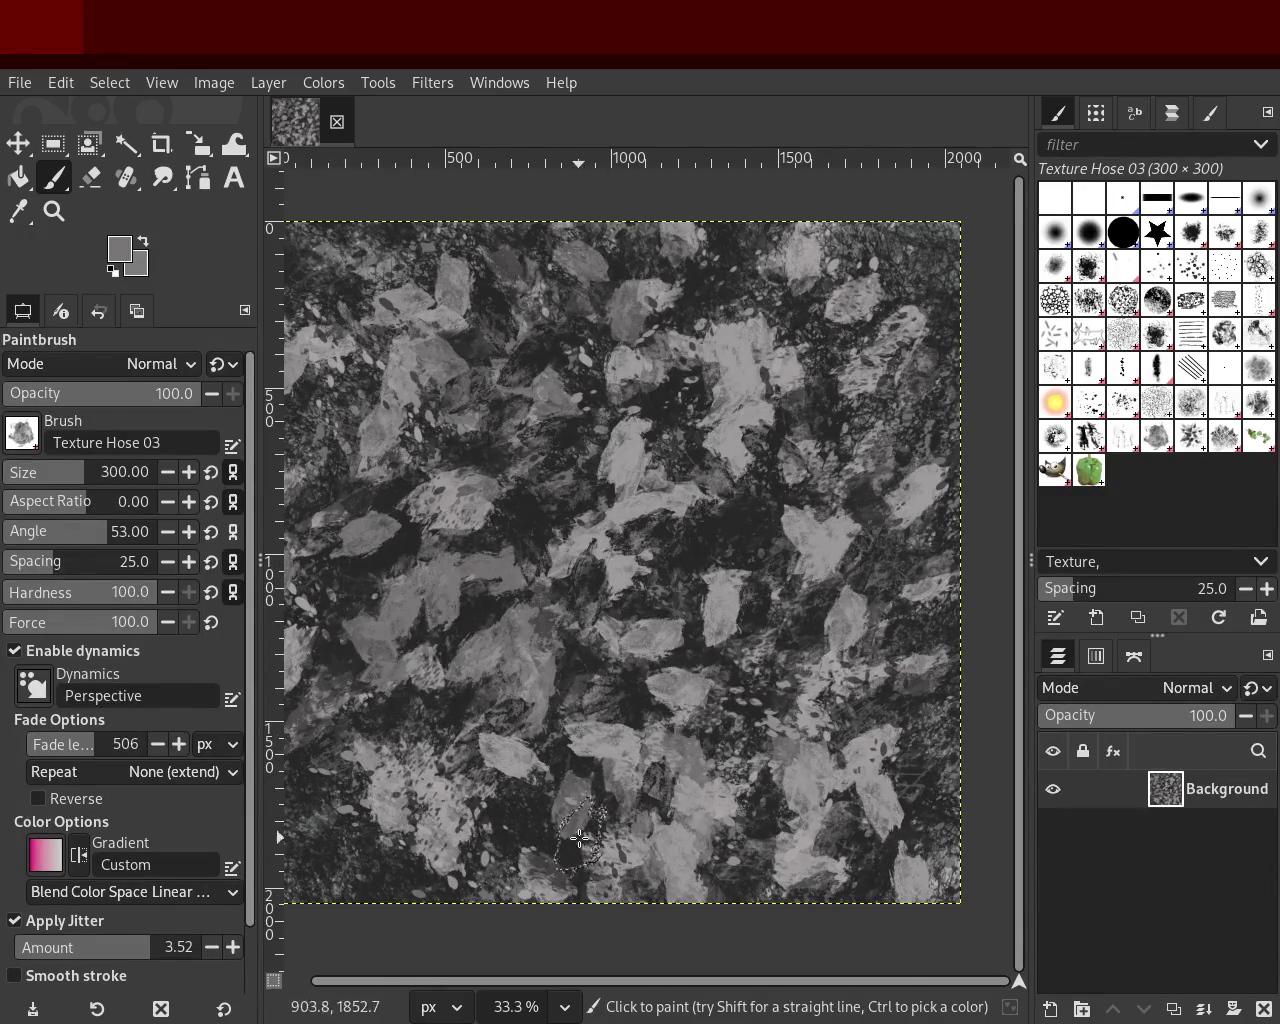
pyautogui.keyDown('ctrl'); pyautogui.click(740, 436); pyautogui.keyUp('ctrl')
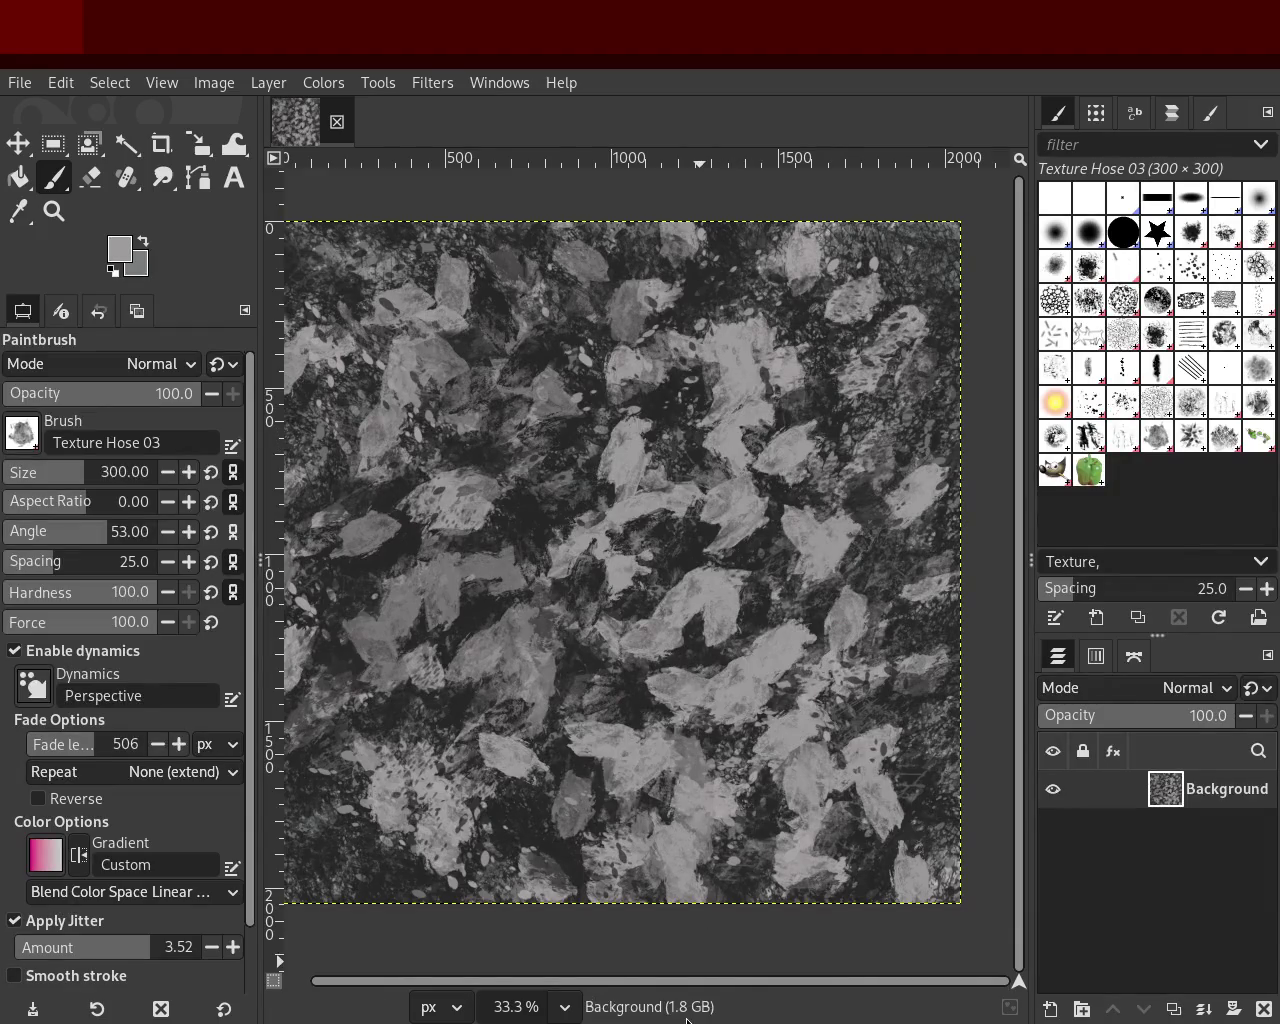
# Step: Sample a darker grey from near the top of the canvas as foreground colour
pyautogui.keyDown('ctrl'); pyautogui.click(595, 272); pyautogui.keyUp('ctrl')
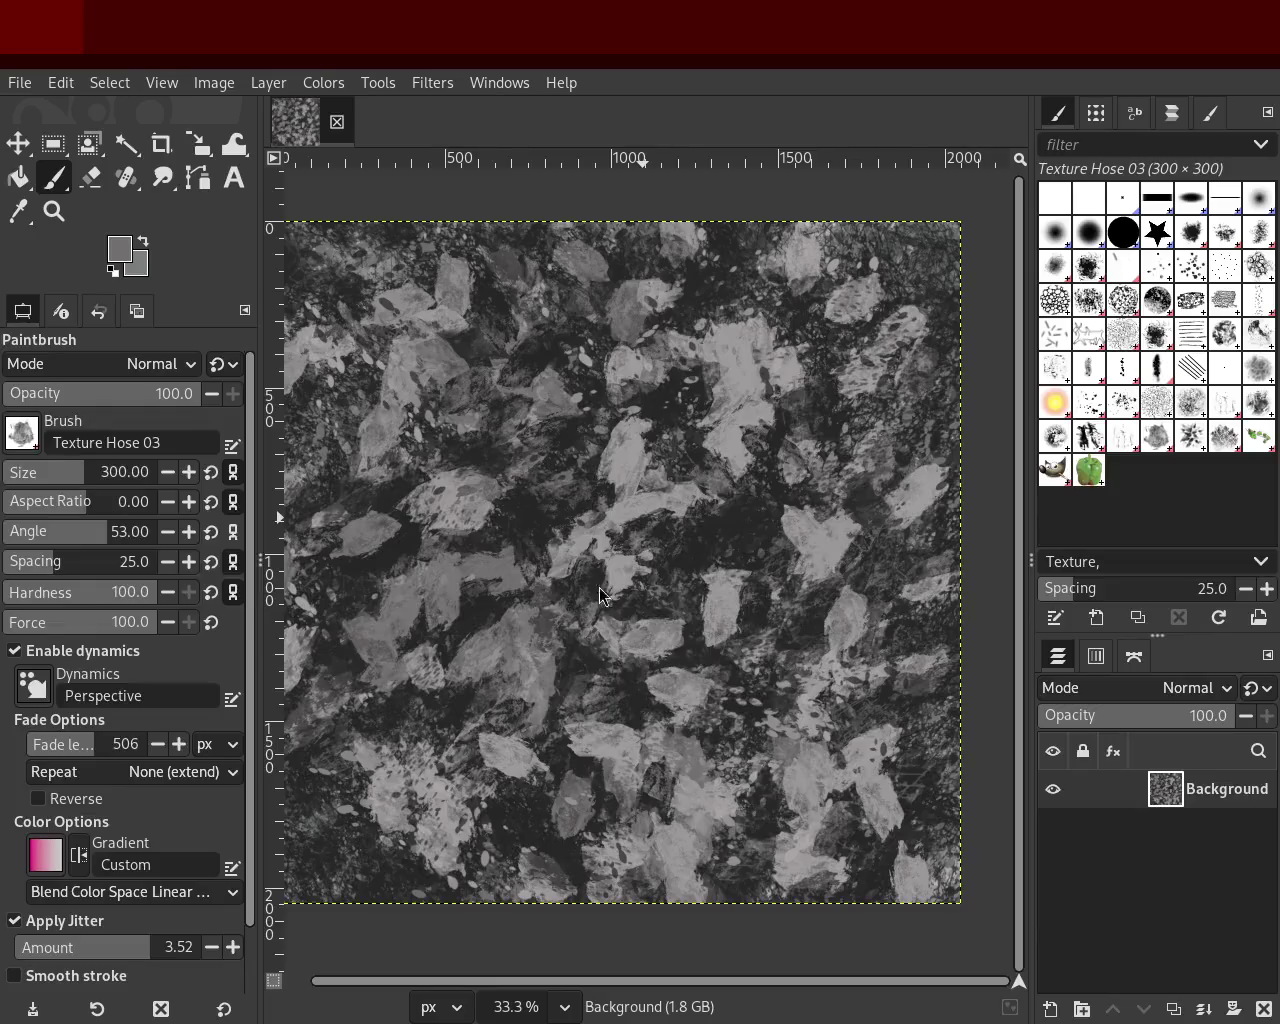
# Step: Paint mid-grey stamps right of centre and darker leaves in the lower middle
pyautogui.keyDown('ctrl'); pyautogui.click(700, 530); pyautogui.keyUp('ctrl')
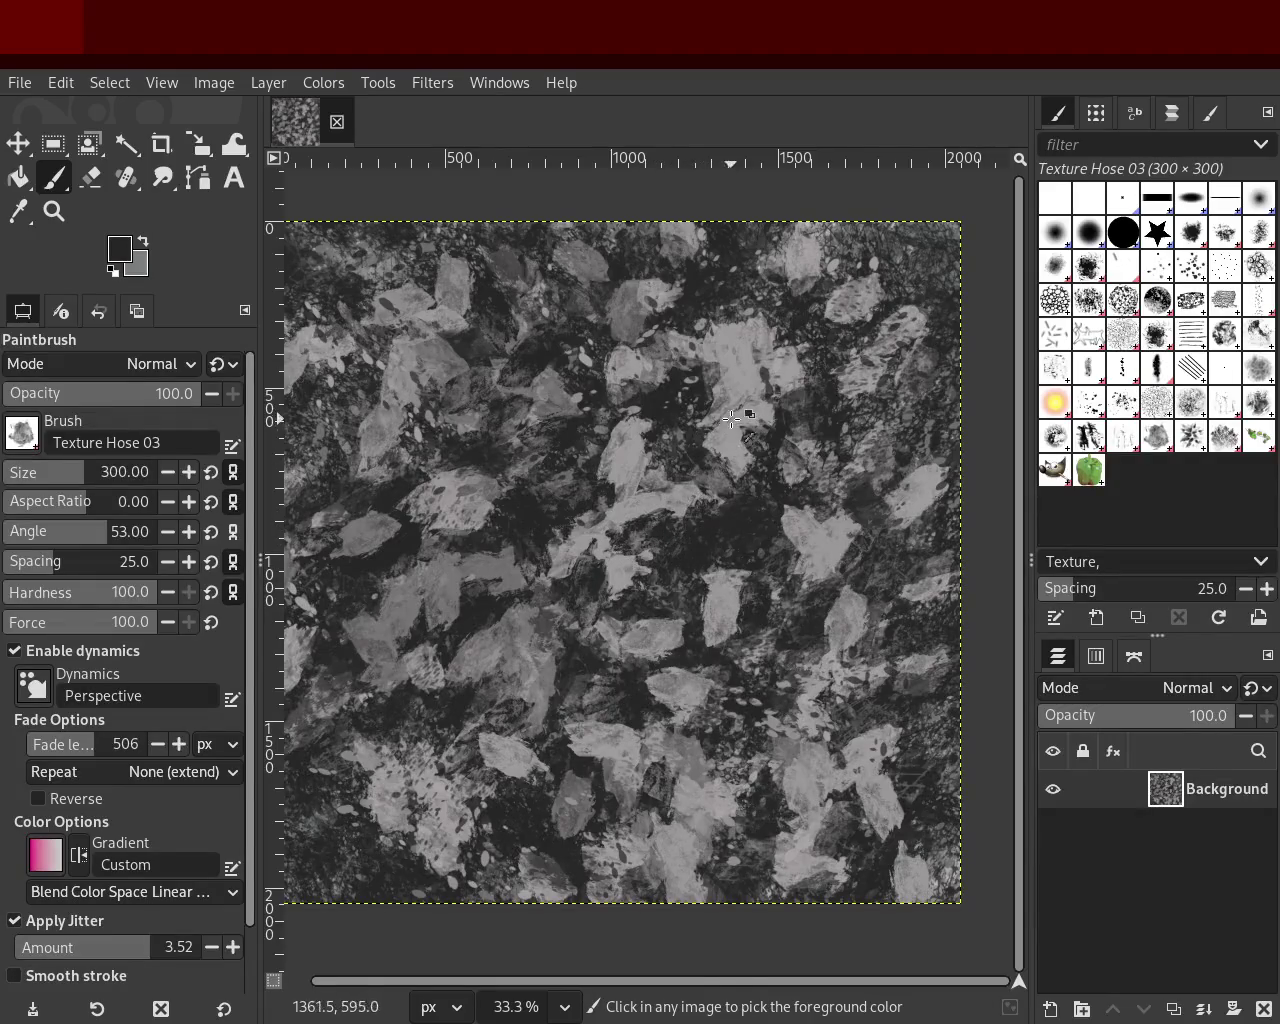
pyautogui.keyDown('ctrl'); pyautogui.click(808, 400); pyautogui.keyUp('ctrl')
pyautogui.moveTo(760, 500); pyautogui.dragTo(731, 617)
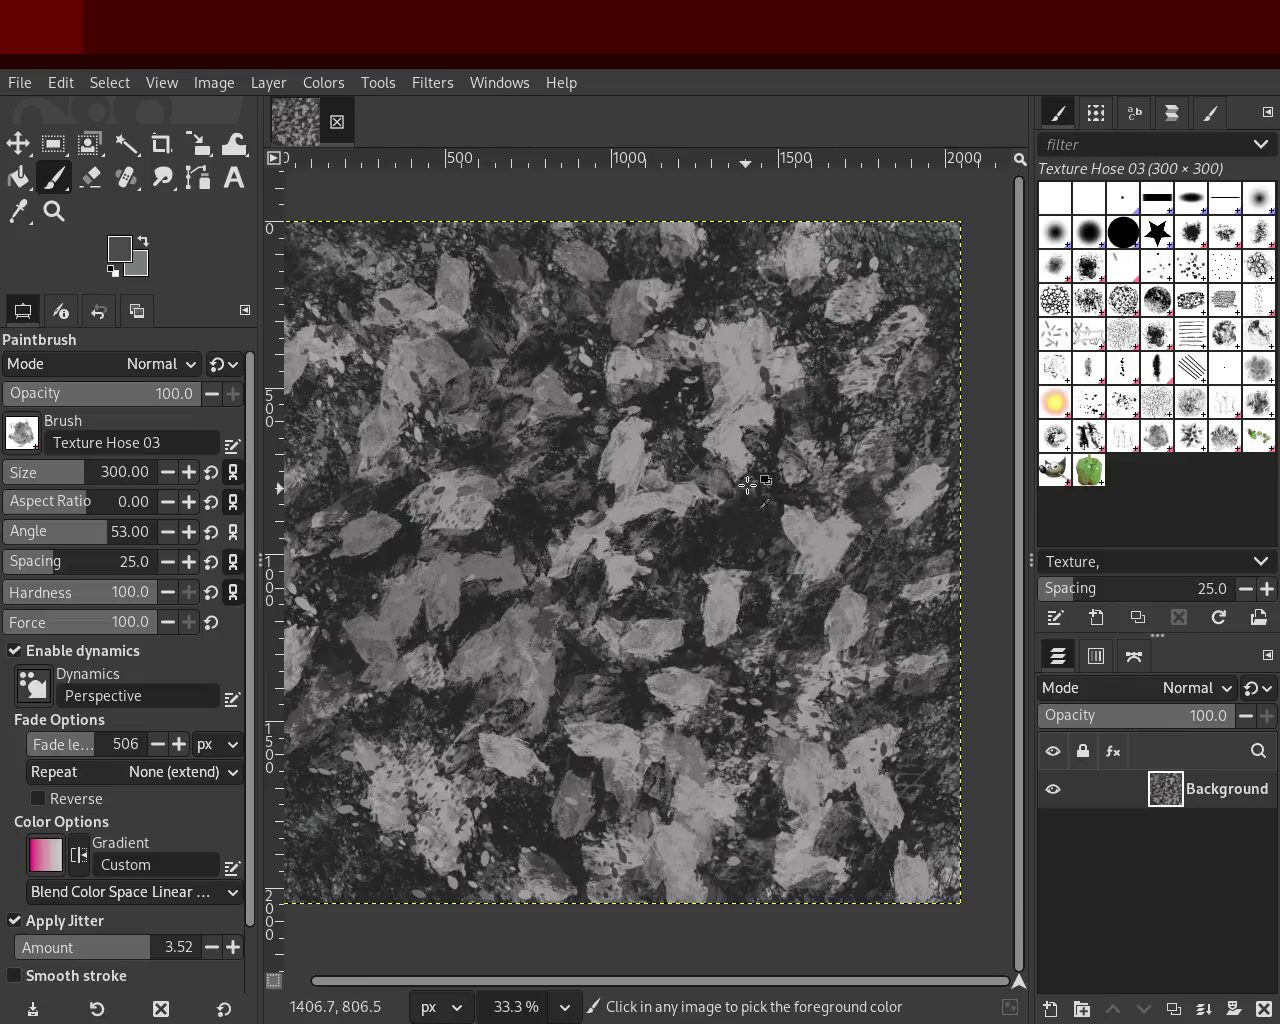
pyautogui.moveTo(702, 536); pyautogui.dragTo(731, 602)
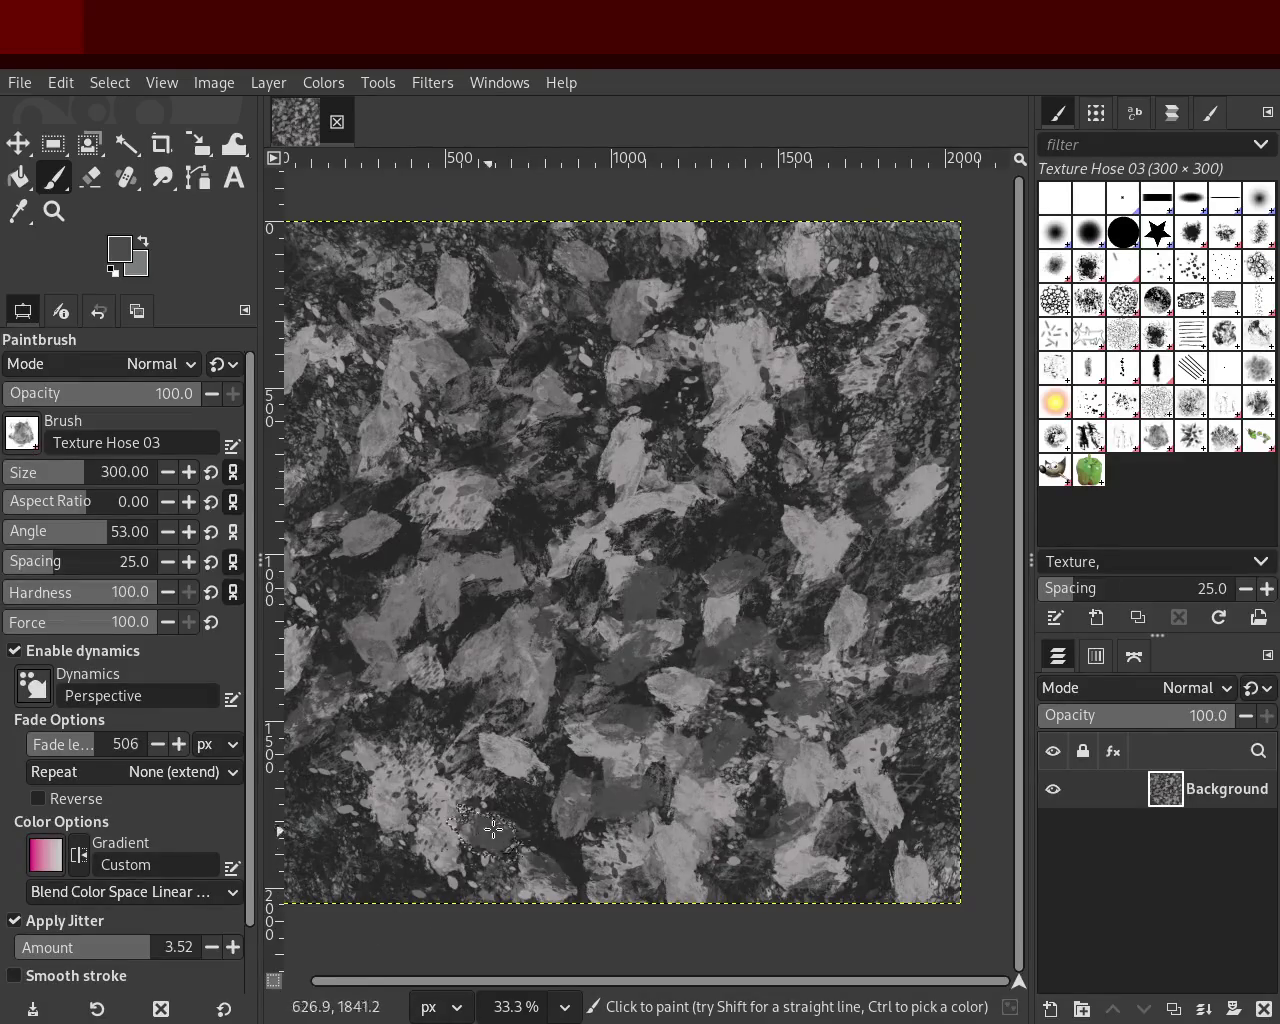
pyautogui.moveTo(711, 742); pyautogui.dragTo(635, 782)
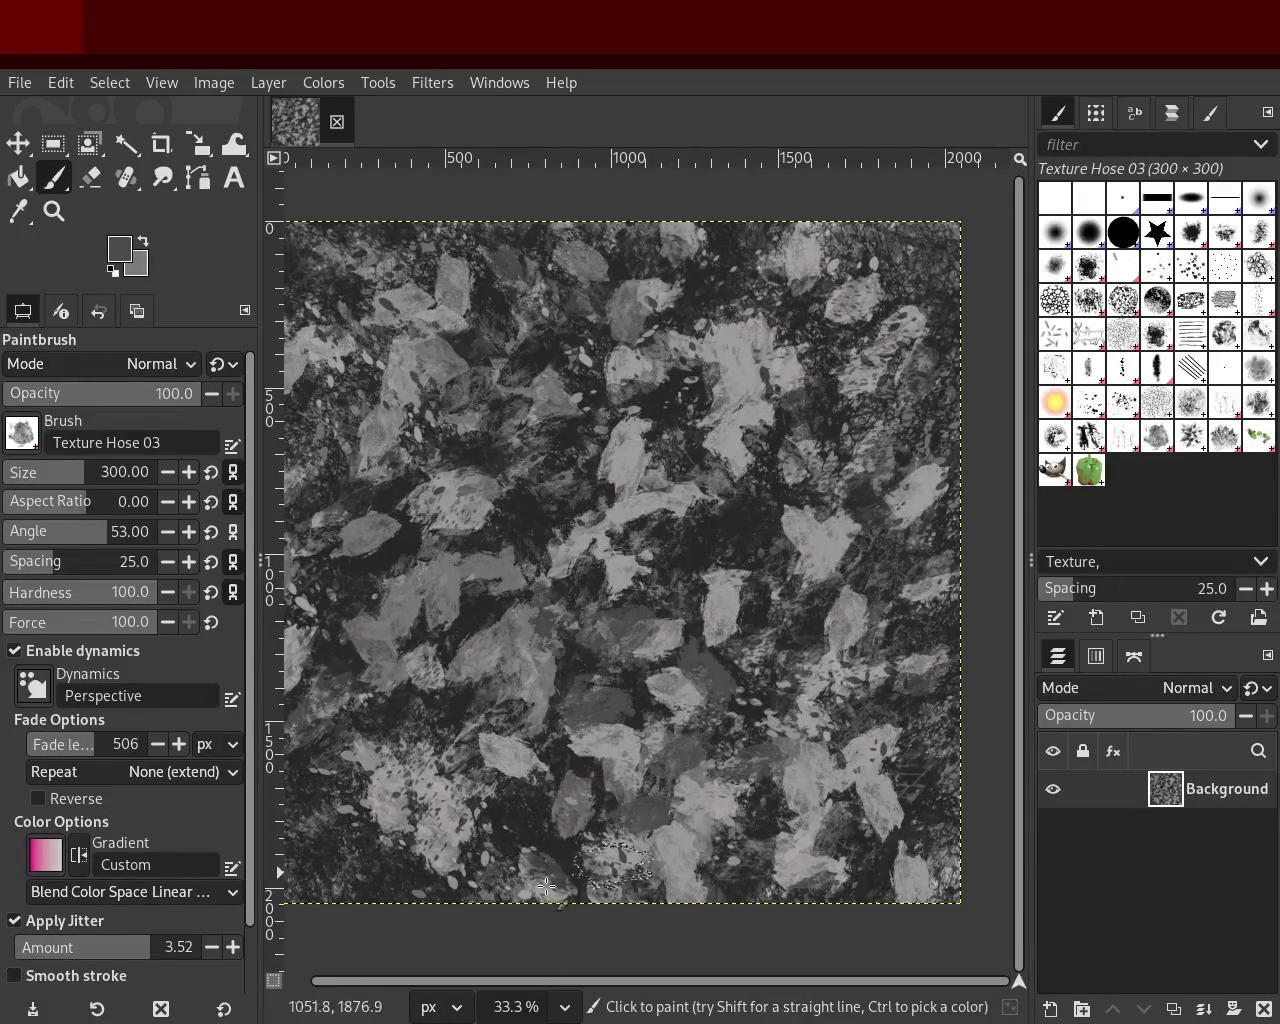
# Step: Stamp light grey leaves over the centre, lower left, upper right and lower right
pyautogui.keyDown('ctrl'); pyautogui.click(463, 496); pyautogui.keyUp('ctrl')
pyautogui.moveTo(477, 362); pyautogui.dragTo(425, 915)
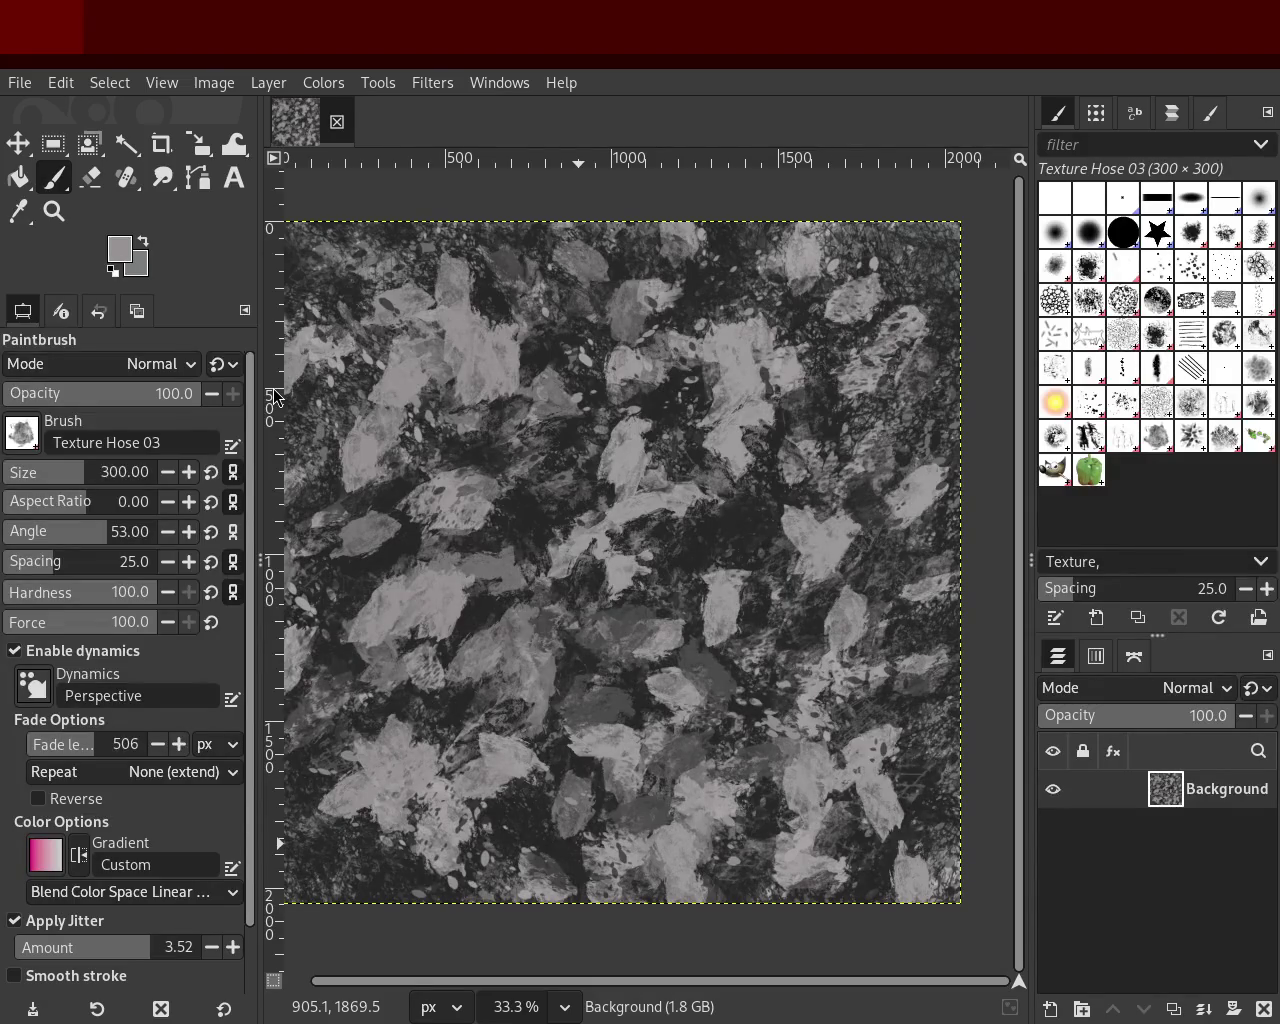
pyautogui.press('ctrl')
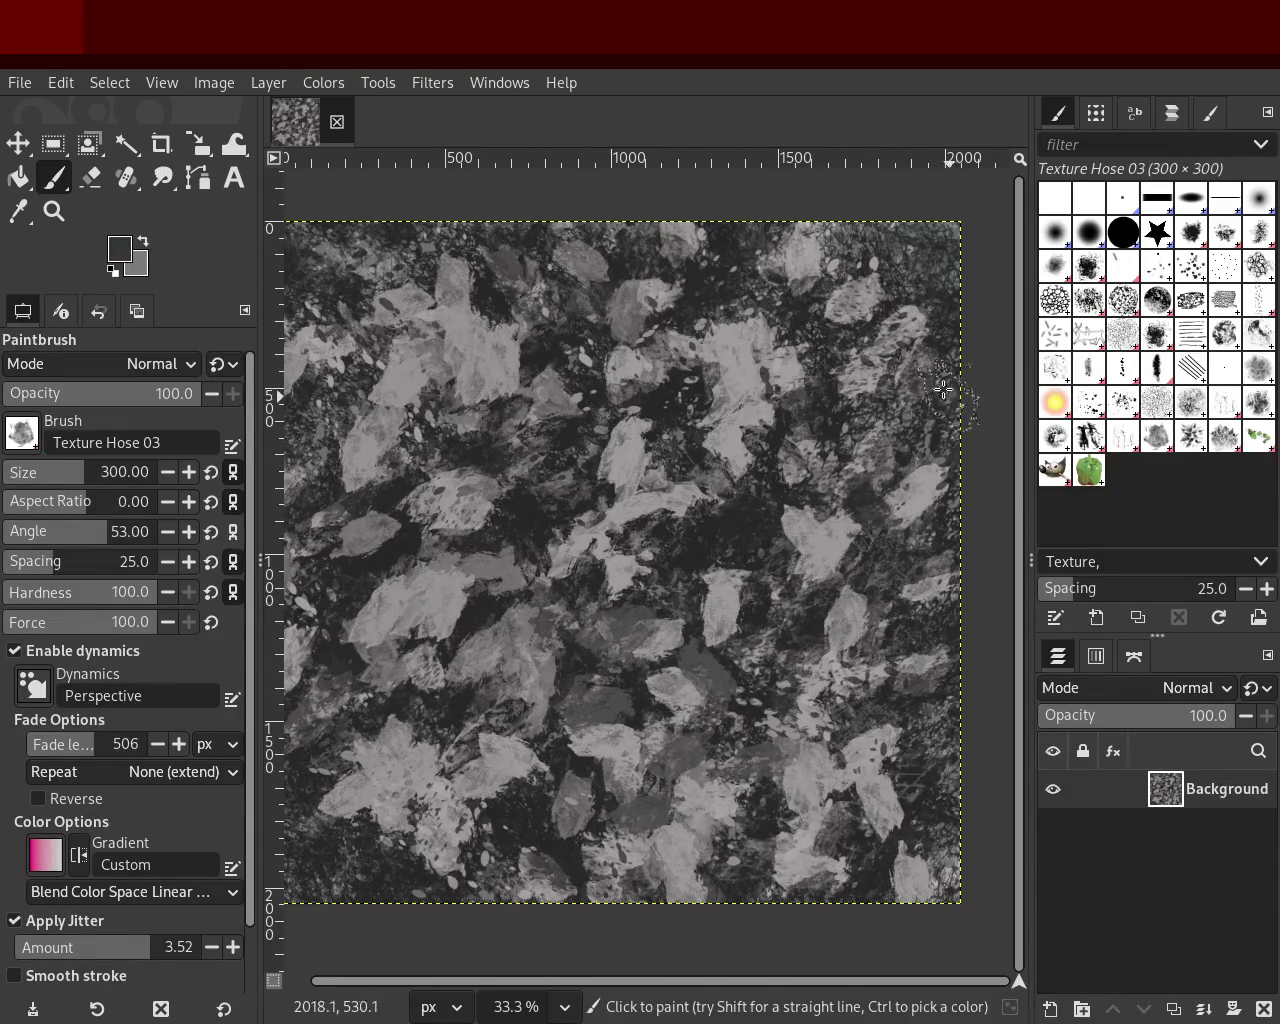
pyautogui.keyDown('ctrl'); pyautogui.click(775, 364); pyautogui.keyUp('ctrl')
pyautogui.moveTo(775, 364)
pyautogui.mouseDown()
pyautogui.moveTo(796, 498)
pyautogui.moveTo(821, 330)
pyautogui.moveTo(865, 600)
pyautogui.mouseUp()
pyautogui.moveTo(879, 699)
pyautogui.mouseDown()
pyautogui.moveTo(568, 918)
pyautogui.moveTo(862, 729)
pyautogui.moveTo(694, 863)
pyautogui.mouseUp()
# Step: Rework light and dark leaf strokes over the upper left and centre, undoing unwanted ones
pyautogui.moveTo(444, 606); pyautogui.dragTo(702, 745)
pyautogui.hotkey('ctrl', 'z')
pyautogui.moveTo(721, 330); pyautogui.dragTo(646, 746)
pyautogui.moveTo(639, 814)
pyautogui.mouseDown()
pyautogui.moveTo(664, 301)
pyautogui.moveTo(708, 876)
pyautogui.moveTo(486, 523)
pyautogui.moveTo(569, 300)
pyautogui.mouseUp()
pyautogui.hotkey('ctrl', 'z')
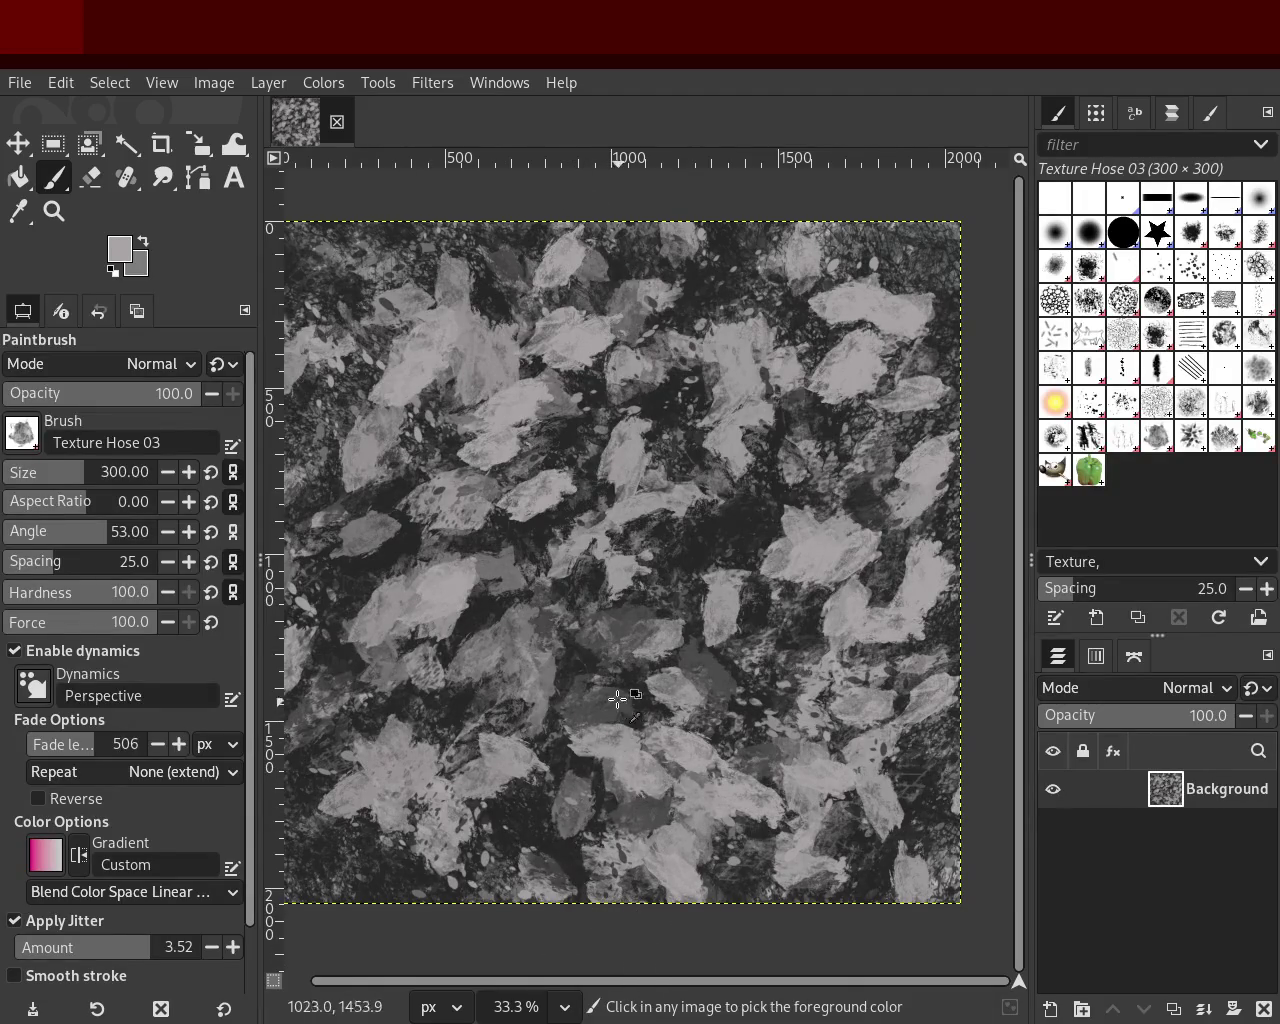
pyautogui.hotkey('ctrl', 'z')
pyautogui.keyDown('ctrl'); pyautogui.click(623, 700); pyautogui.keyUp('ctrl')
pyautogui.moveTo(623, 700)
pyautogui.mouseDown()
pyautogui.moveTo(645, 822)
pyautogui.moveTo(762, 590)
pyautogui.moveTo(697, 778)
pyautogui.moveTo(686, 943)
pyautogui.moveTo(807, 788)
pyautogui.moveTo(378, 783)
pyautogui.mouseUp()
pyautogui.hotkey('ctrl', 'z')
pyautogui.moveTo(750, 426)
pyautogui.mouseDown()
pyautogui.moveTo(520, 499)
pyautogui.moveTo(595, 365)
pyautogui.mouseUp()
pyautogui.hotkey('ctrl', 'z')
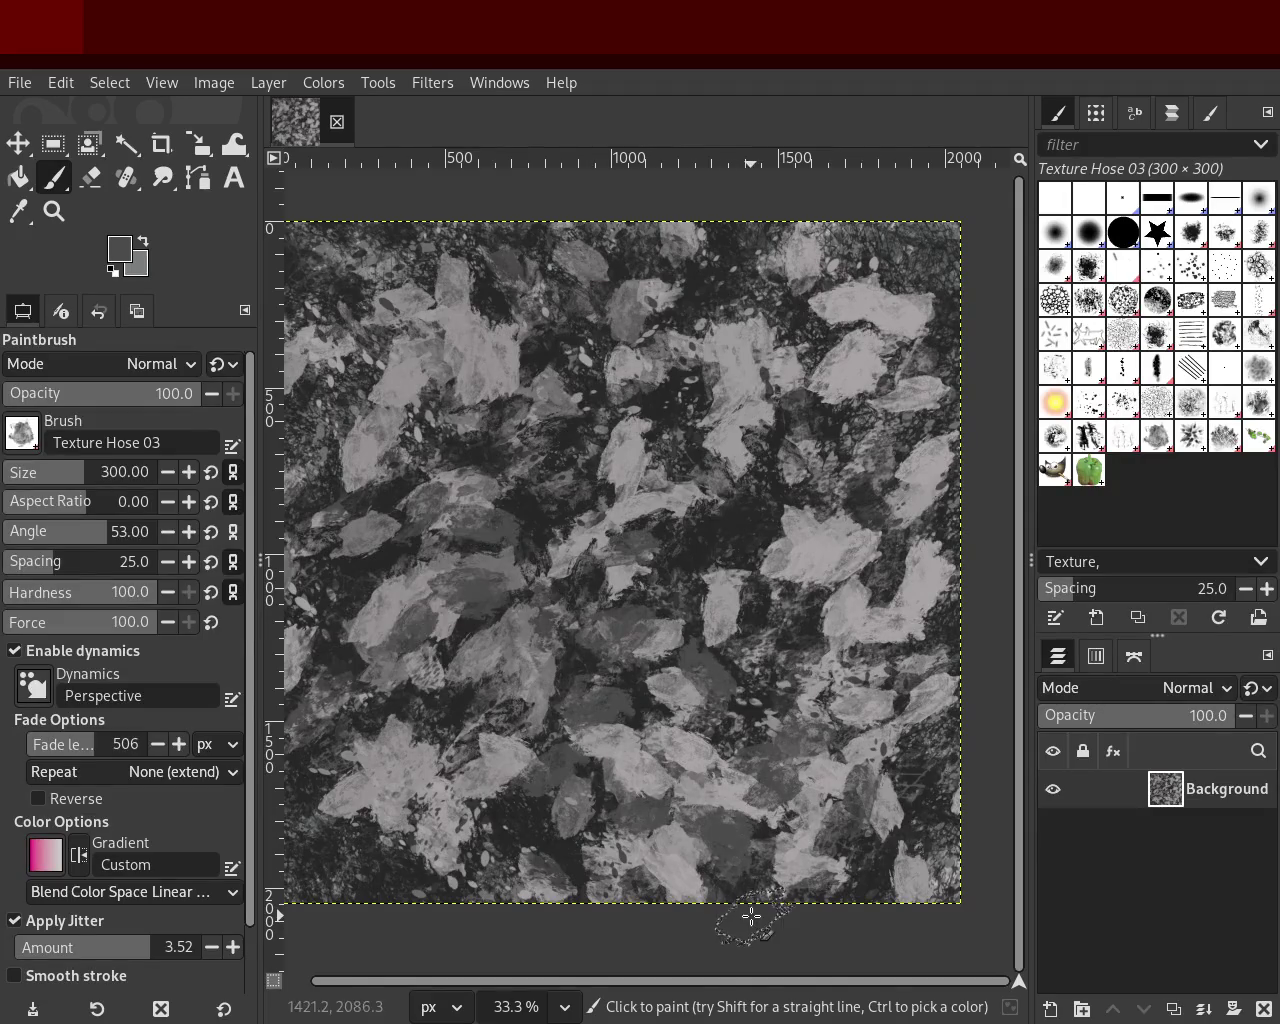
# Step: Try light leaf strokes across the upper centre and middle, comparing them with undo and redo
pyautogui.hotkey('ctrl', 'y')
pyautogui.keyDown('ctrl'); pyautogui.click(429, 591); pyautogui.keyUp('ctrl')
pyautogui.moveTo(429, 591); pyautogui.dragTo(835, 415)
pyautogui.hotkey('ctrl', 'z')
pyautogui.moveTo(687, 696)
pyautogui.mouseDown()
pyautogui.moveTo(521, 697)
pyautogui.moveTo(608, 827)
pyautogui.mouseUp()
pyautogui.hotkey('ctrl', 'z')
pyautogui.hotkey('ctrl', 'y')
pyautogui.hotkey('ctrl', 'z')
pyautogui.hotkey('ctrl', 'z')
pyautogui.hotkey('ctrl', 'y')
pyautogui.hotkey('ctrl', 'y')
pyautogui.hotkey('ctrl', 'z')
pyautogui.hotkey('ctrl', 'z')
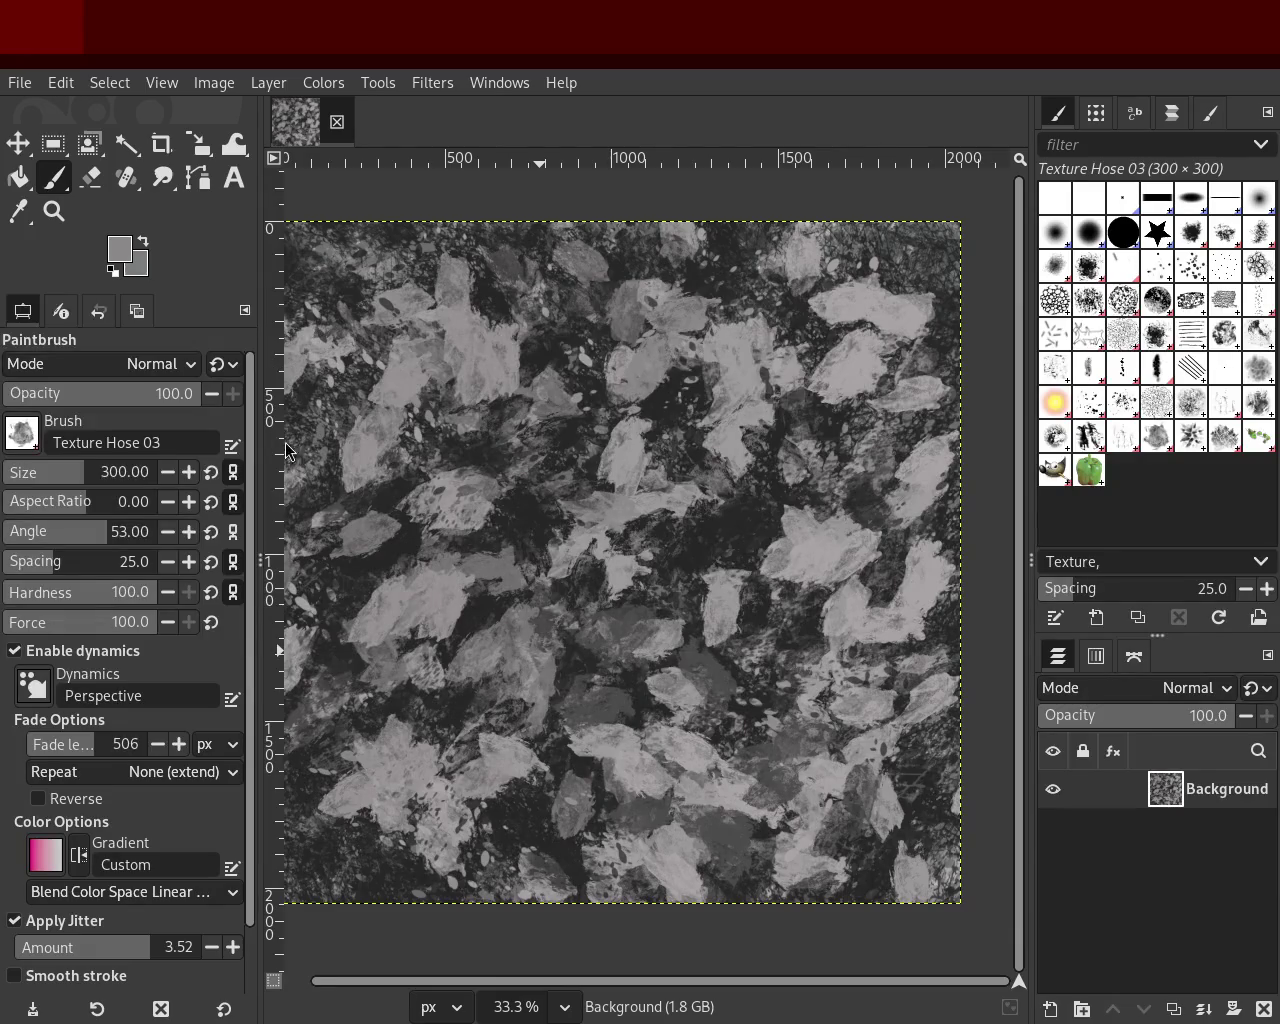
pyautogui.click(1089, 402)
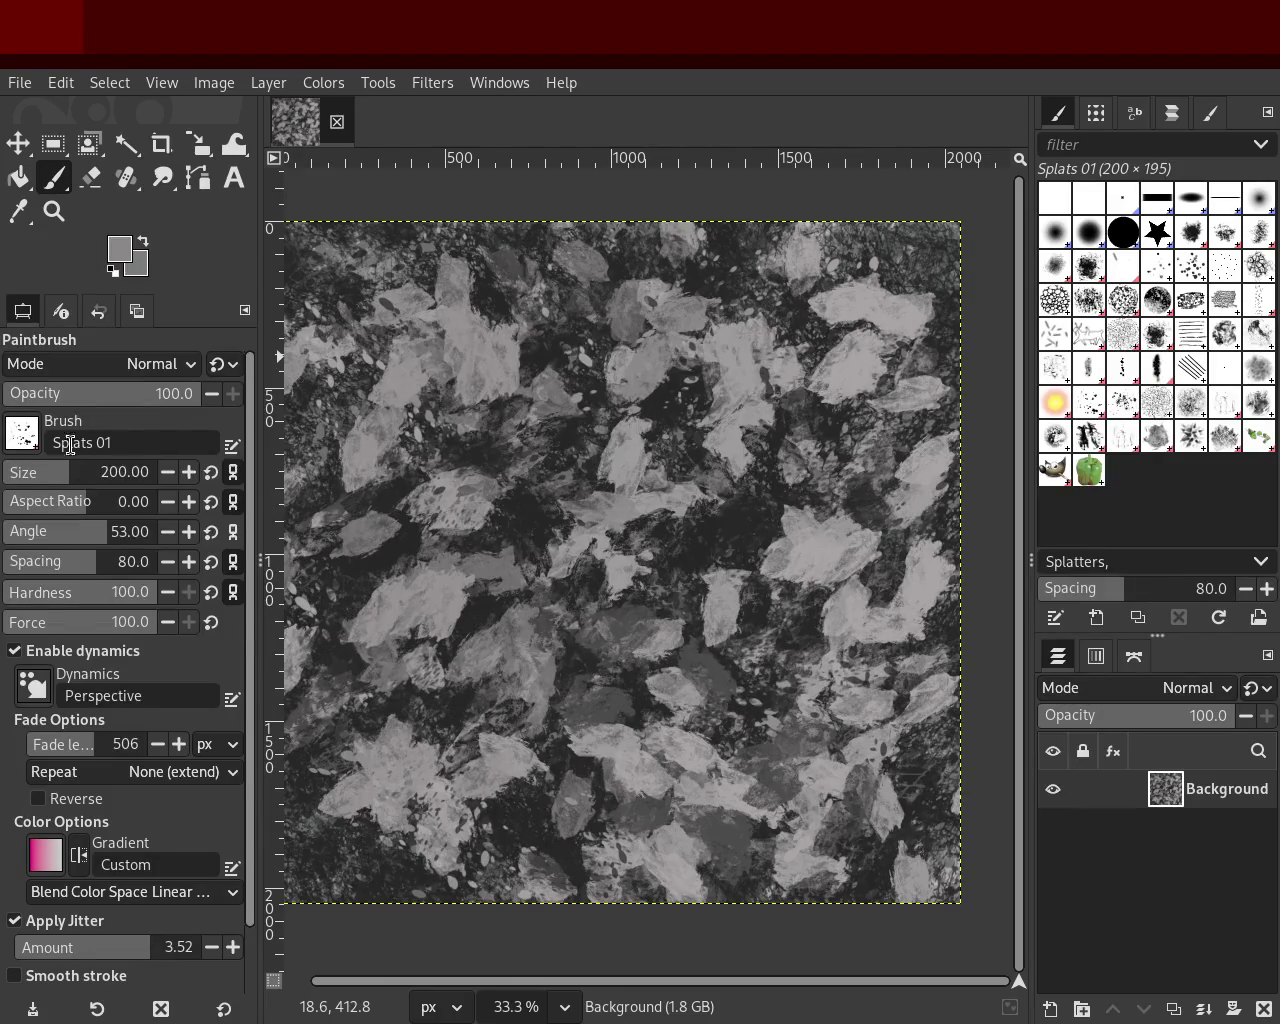
# Step: Enlarge the Splats 01 brush to 390 and paint dark splats, then some light grey ones
pyautogui.keyDown('ctrl'); pyautogui.click(692, 551); pyautogui.keyUp('ctrl')
pyautogui.moveTo(97, 483); pyautogui.dragTo(314, 466)
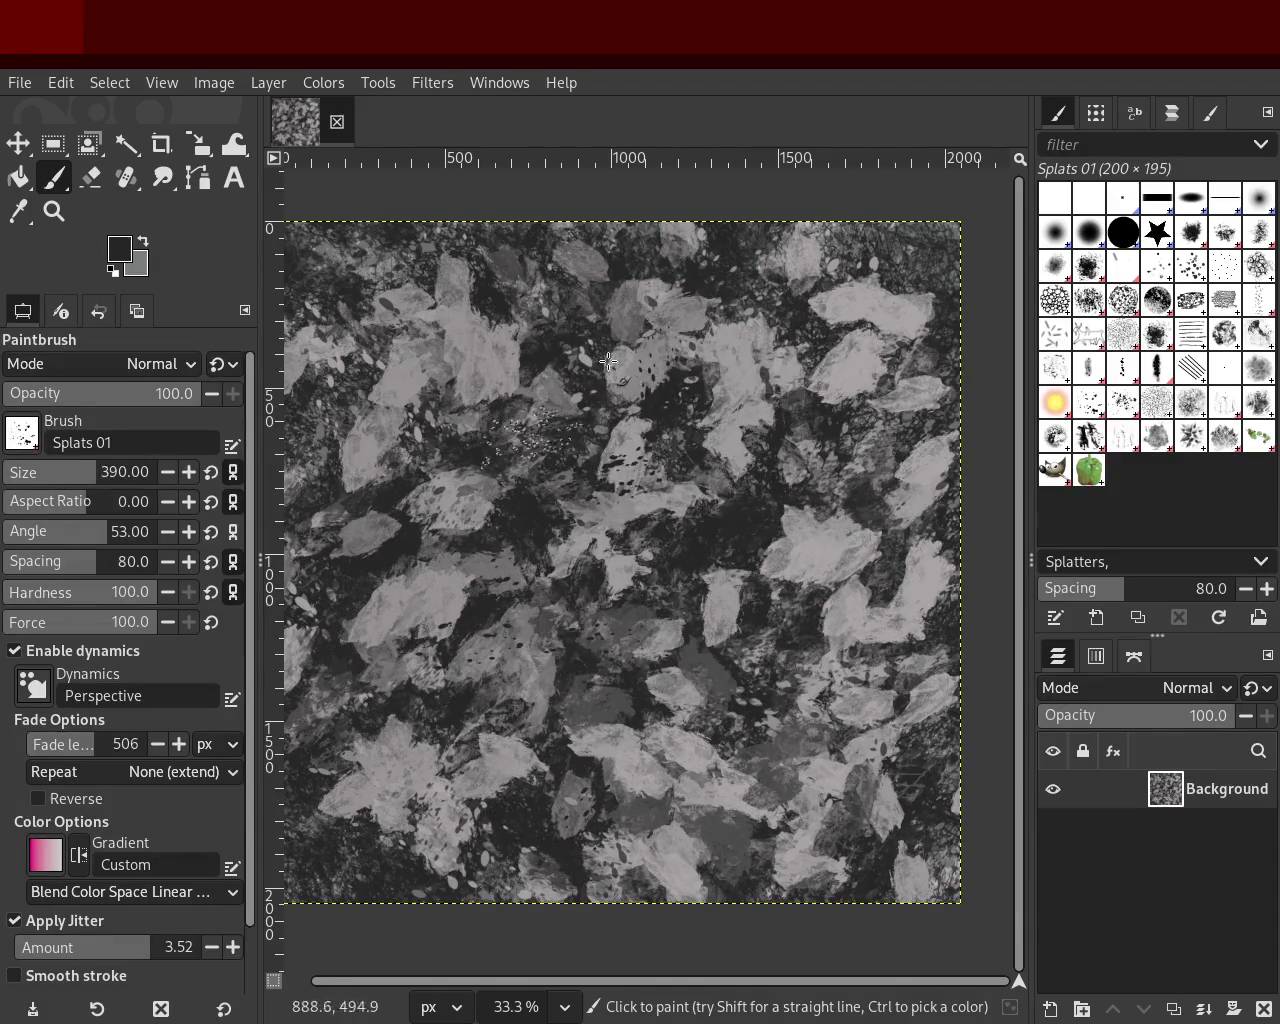
pyautogui.moveTo(535, 817)
pyautogui.mouseDown()
pyautogui.moveTo(475, 613)
pyautogui.moveTo(440, 318)
pyautogui.mouseUp()
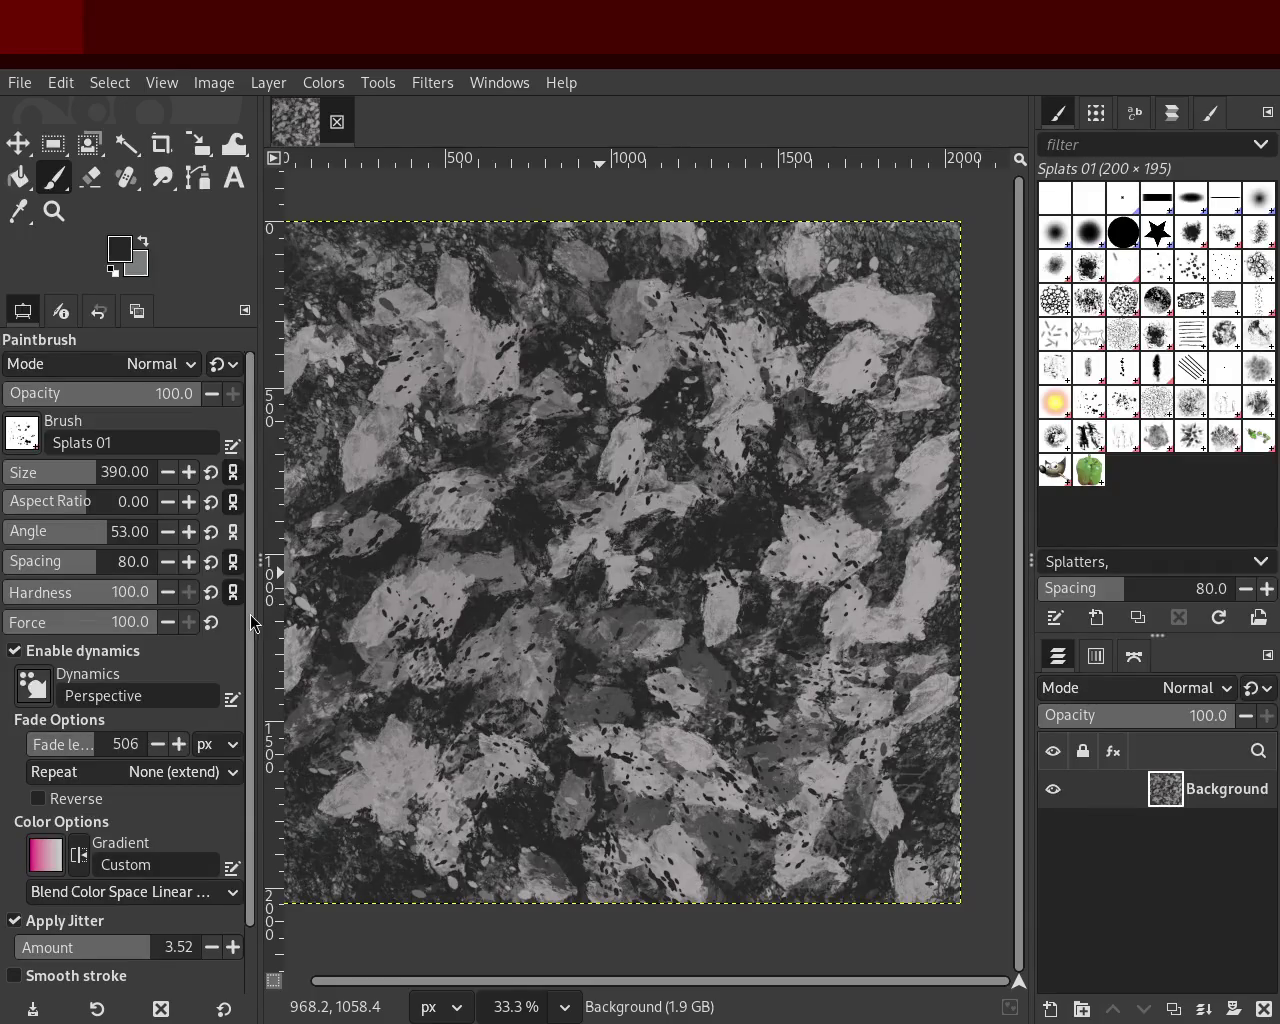
pyautogui.keyDown('ctrl'); pyautogui.click(454, 347); pyautogui.keyUp('ctrl')
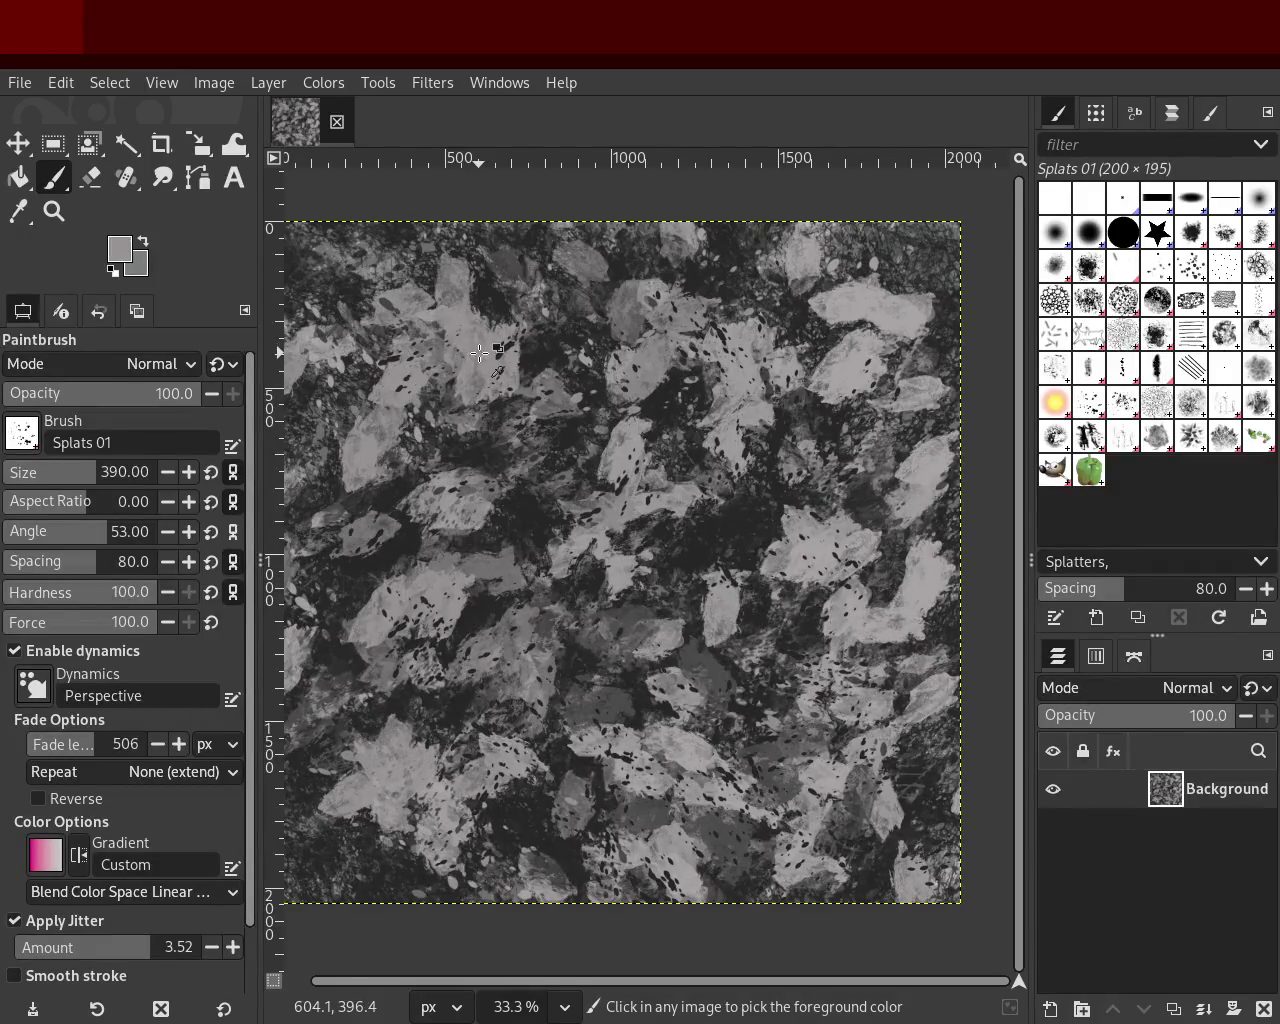
pyautogui.moveTo(815, 733)
pyautogui.mouseDown()
pyautogui.moveTo(717, 598)
pyautogui.moveTo(454, 417)
pyautogui.moveTo(294, 561)
pyautogui.moveTo(862, 787)
pyautogui.mouseUp()
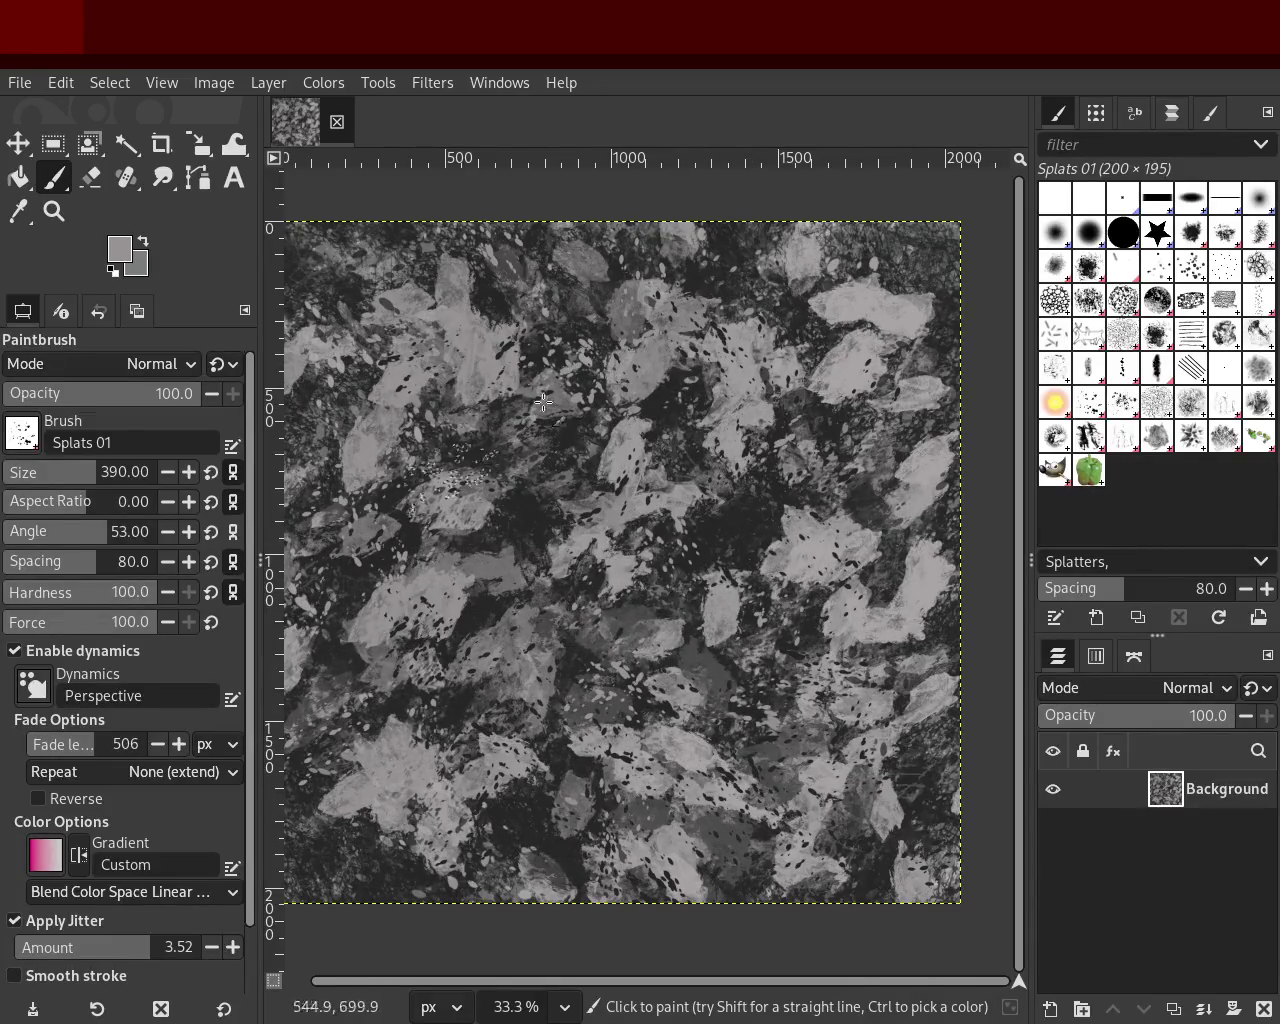
pyautogui.press('ctrl')
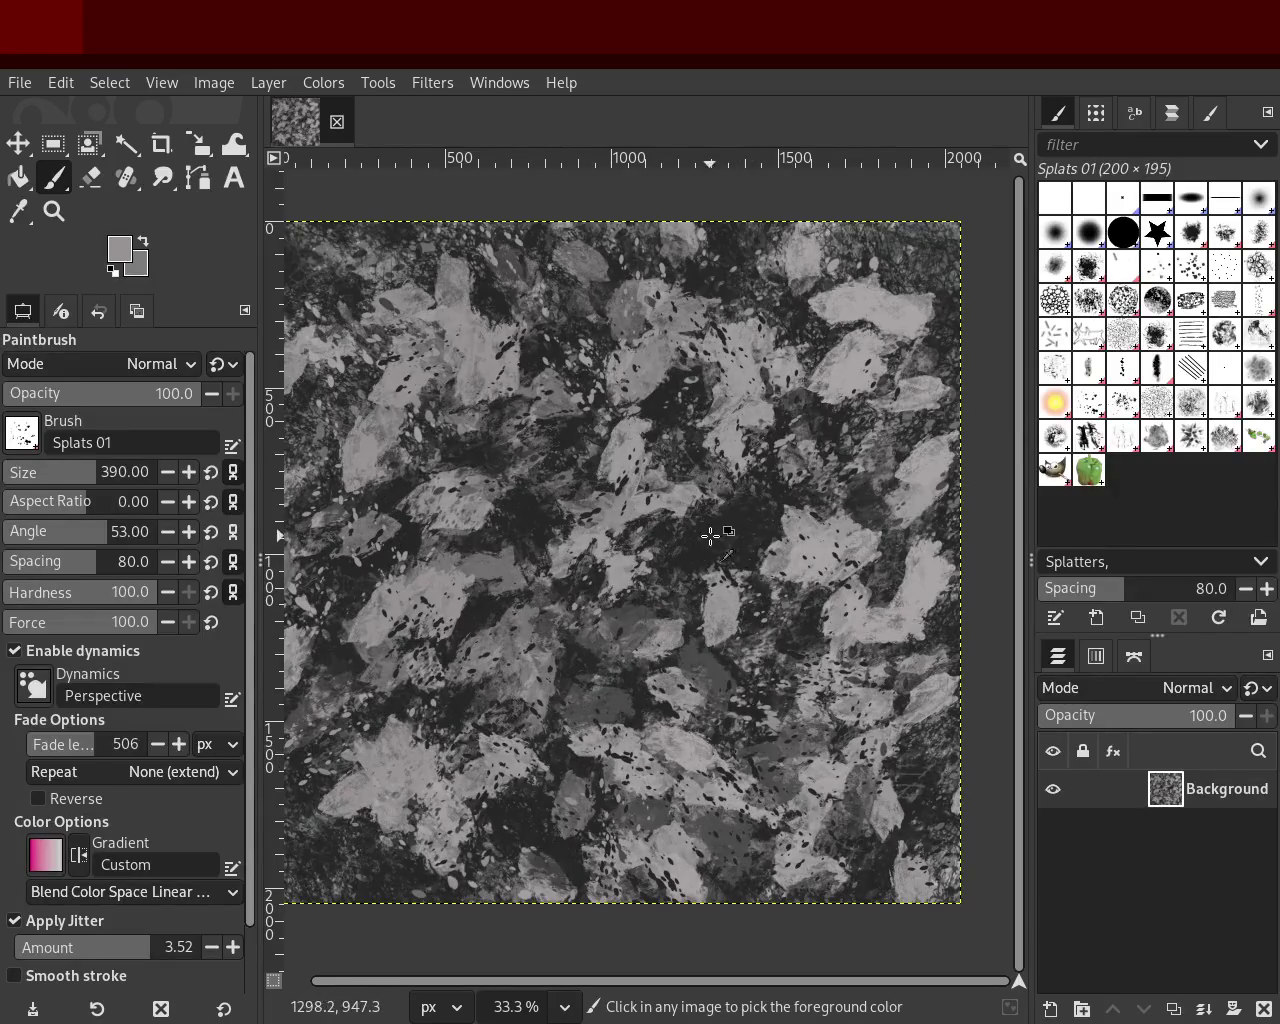
pyautogui.keyDown('ctrl'); pyautogui.click(709, 536); pyautogui.keyUp('ctrl')
# Step: Enlarge the brush to 687 and paint light grey oval splats over the centre-left
pyautogui.keyDown('ctrl'); pyautogui.click(482, 352); pyautogui.keyUp('ctrl')
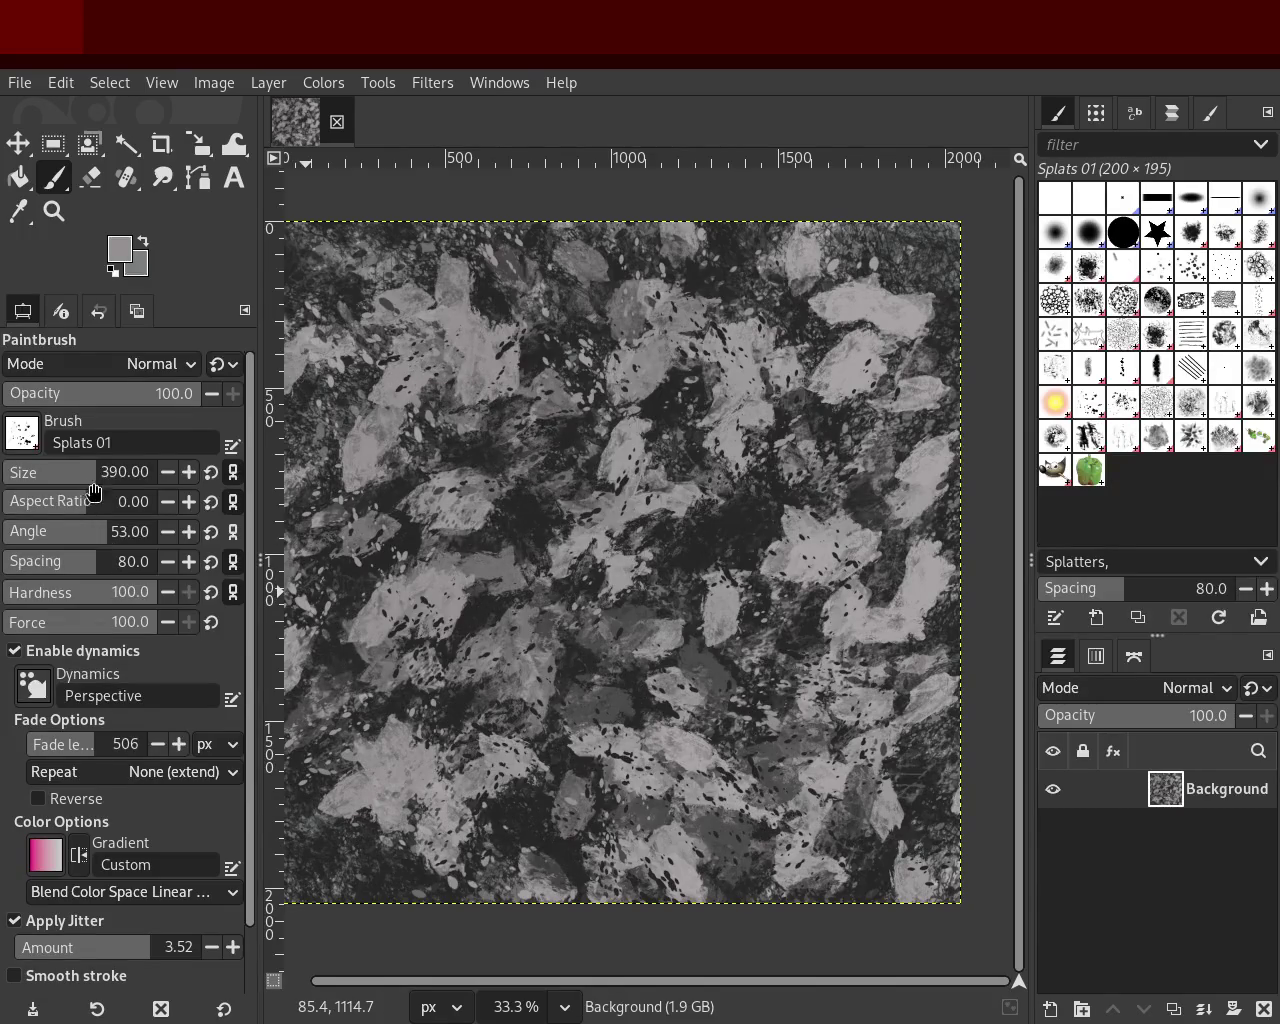
pyautogui.moveTo(84, 480); pyautogui.dragTo(120, 472)
pyautogui.moveTo(509, 435); pyautogui.dragTo(586, 708)
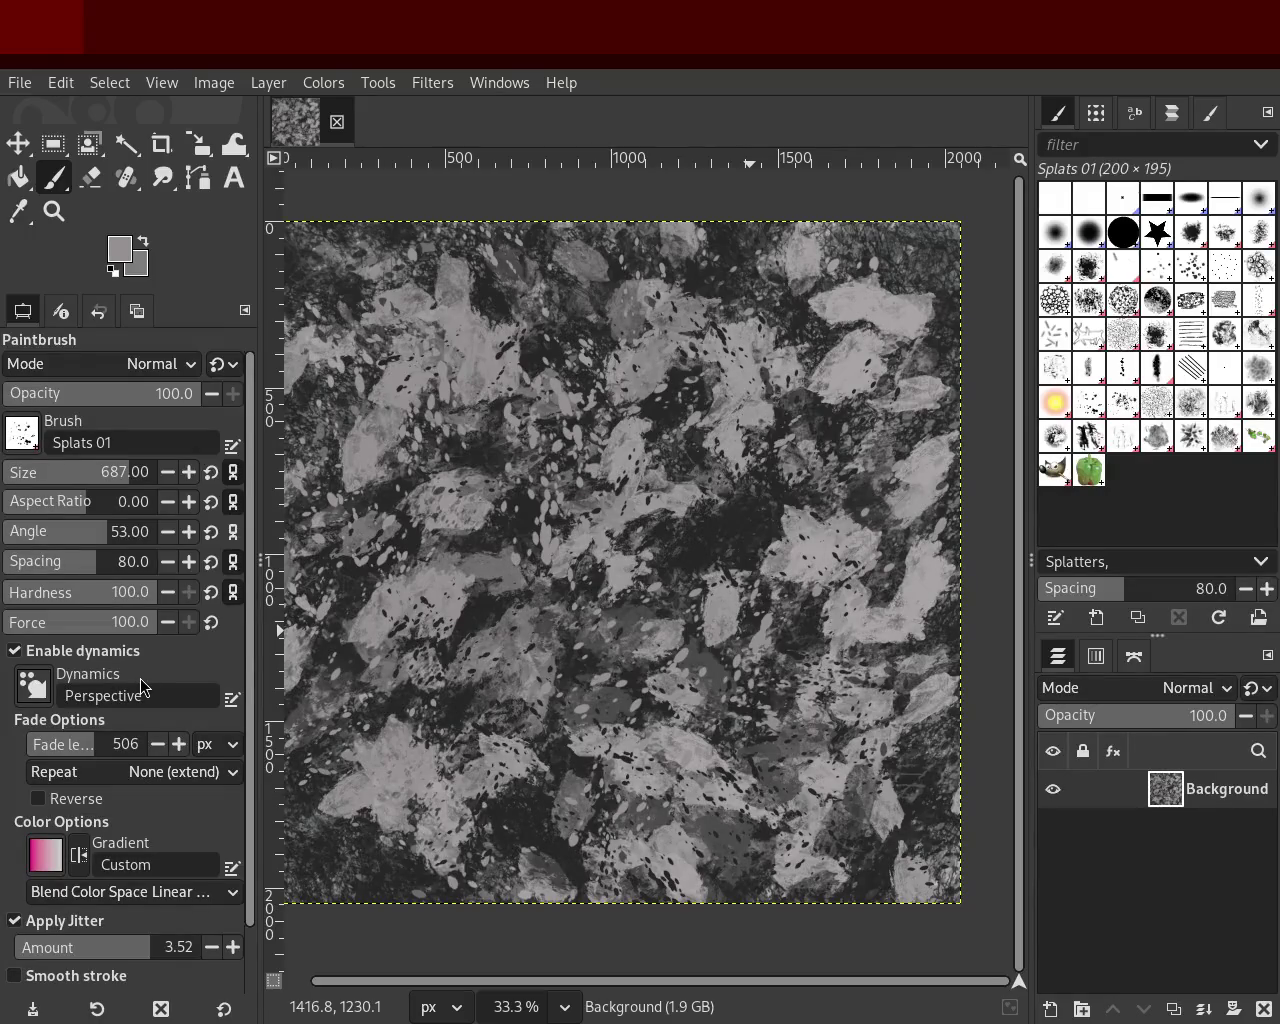
pyautogui.keyDown('ctrl'); pyautogui.click(825, 555); pyautogui.keyUp('ctrl')
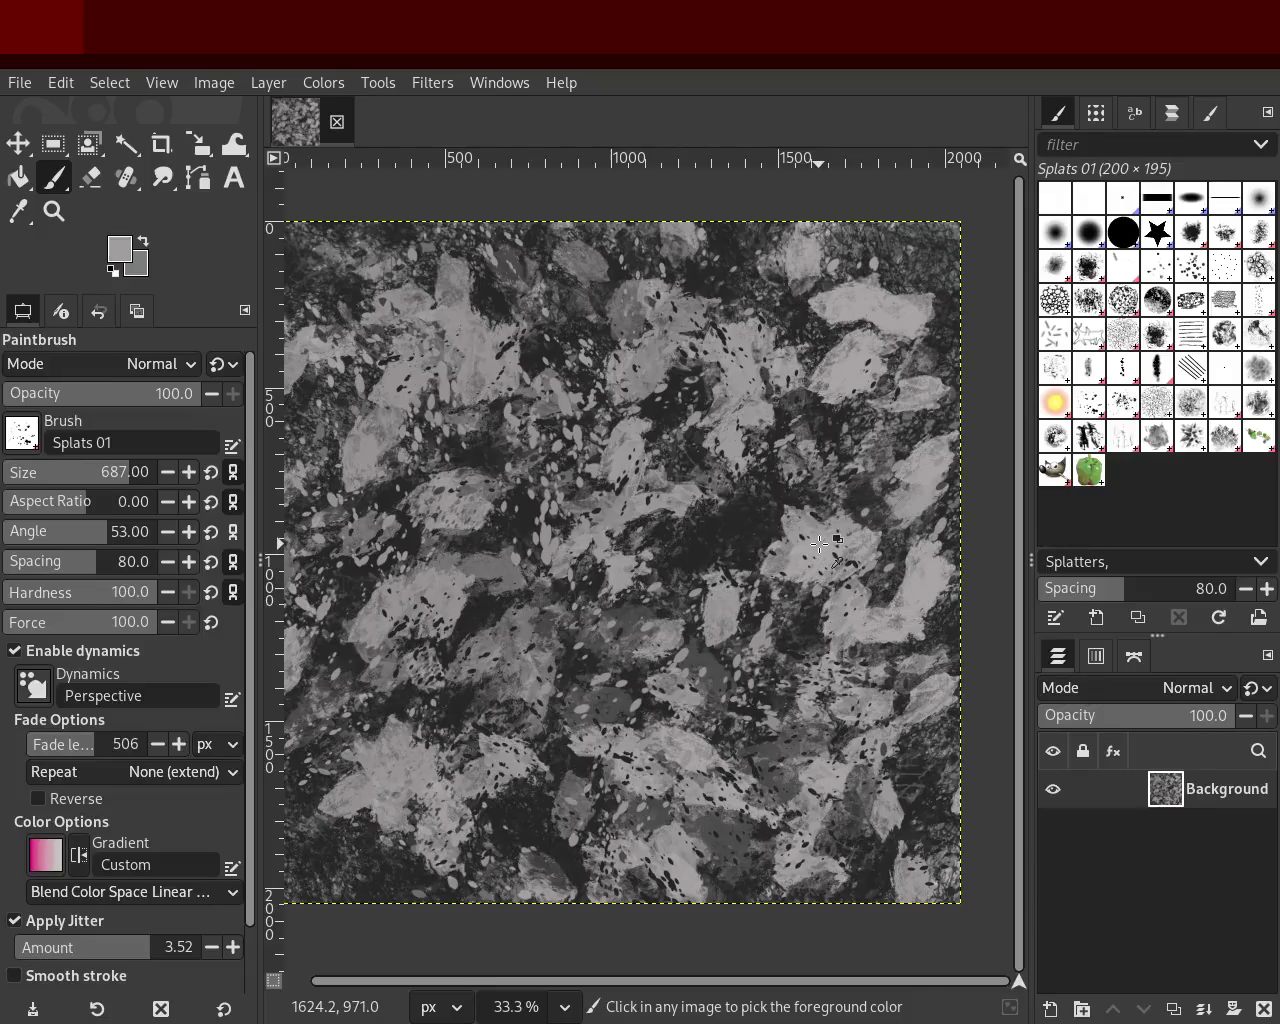
pyautogui.click(110, 403)
# Step: Set painting opacity to 58 and sample dark, then light greys from the canvas for splats
pyautogui.moveTo(110, 403); pyautogui.dragTo(118, 401)
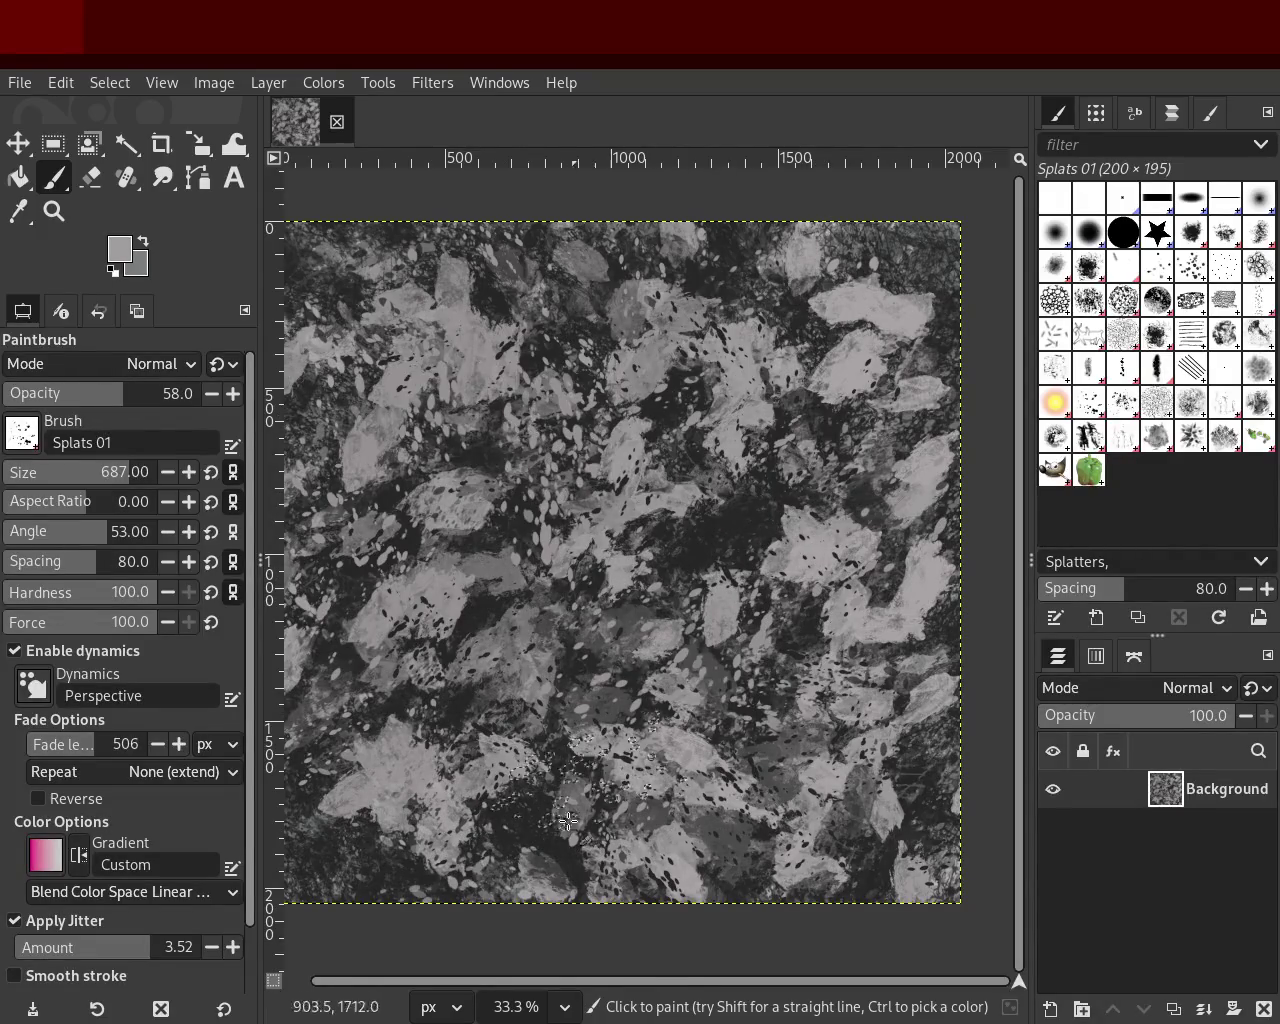
pyautogui.keyDown('ctrl'); pyautogui.click(878, 470); pyautogui.keyUp('ctrl')
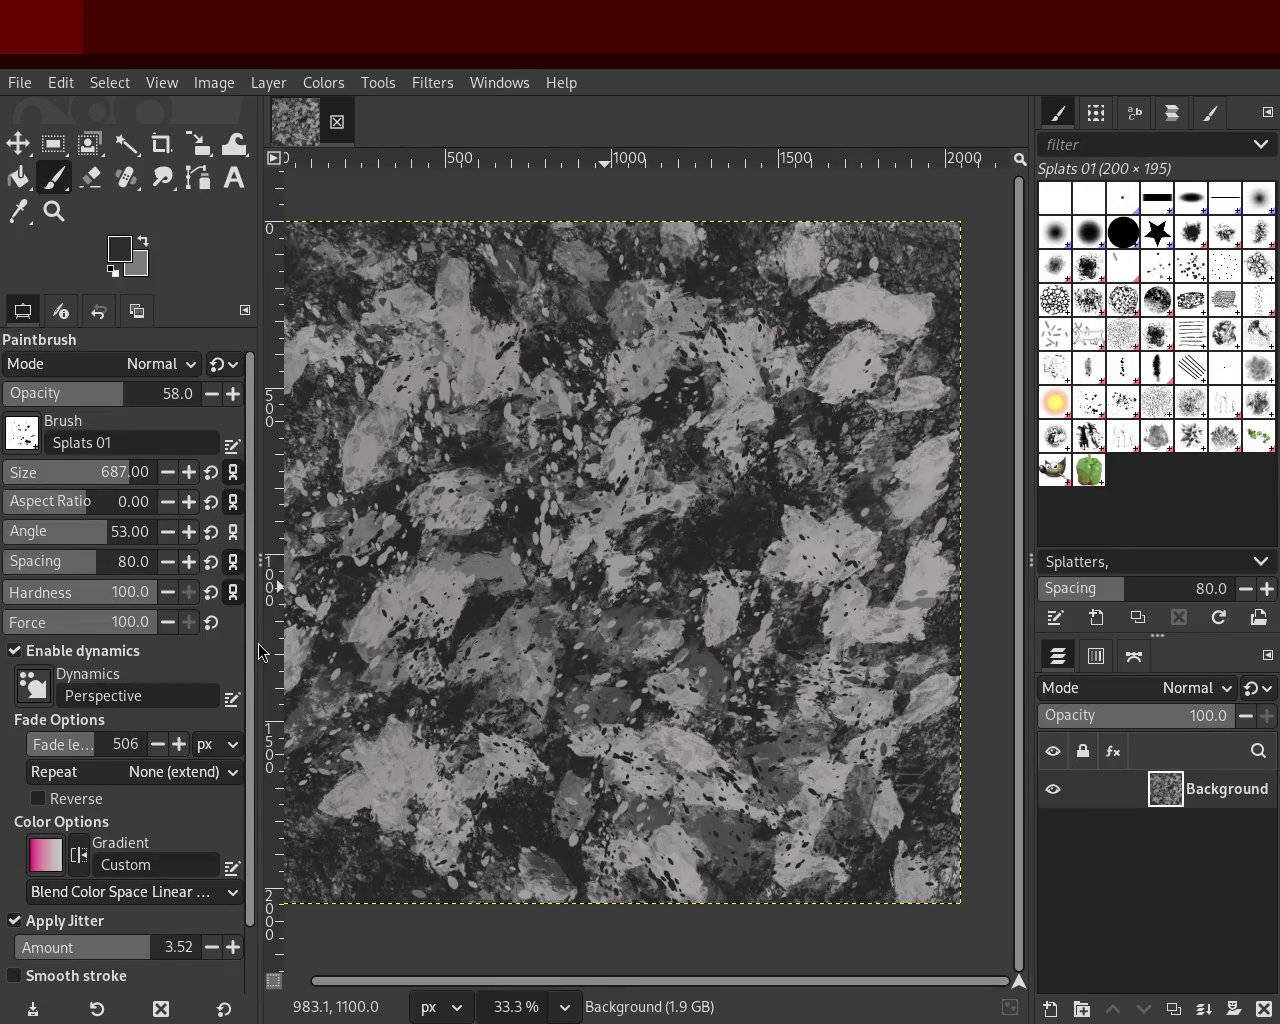
pyautogui.keyDown('ctrl'); pyautogui.click(800, 560); pyautogui.keyUp('ctrl')
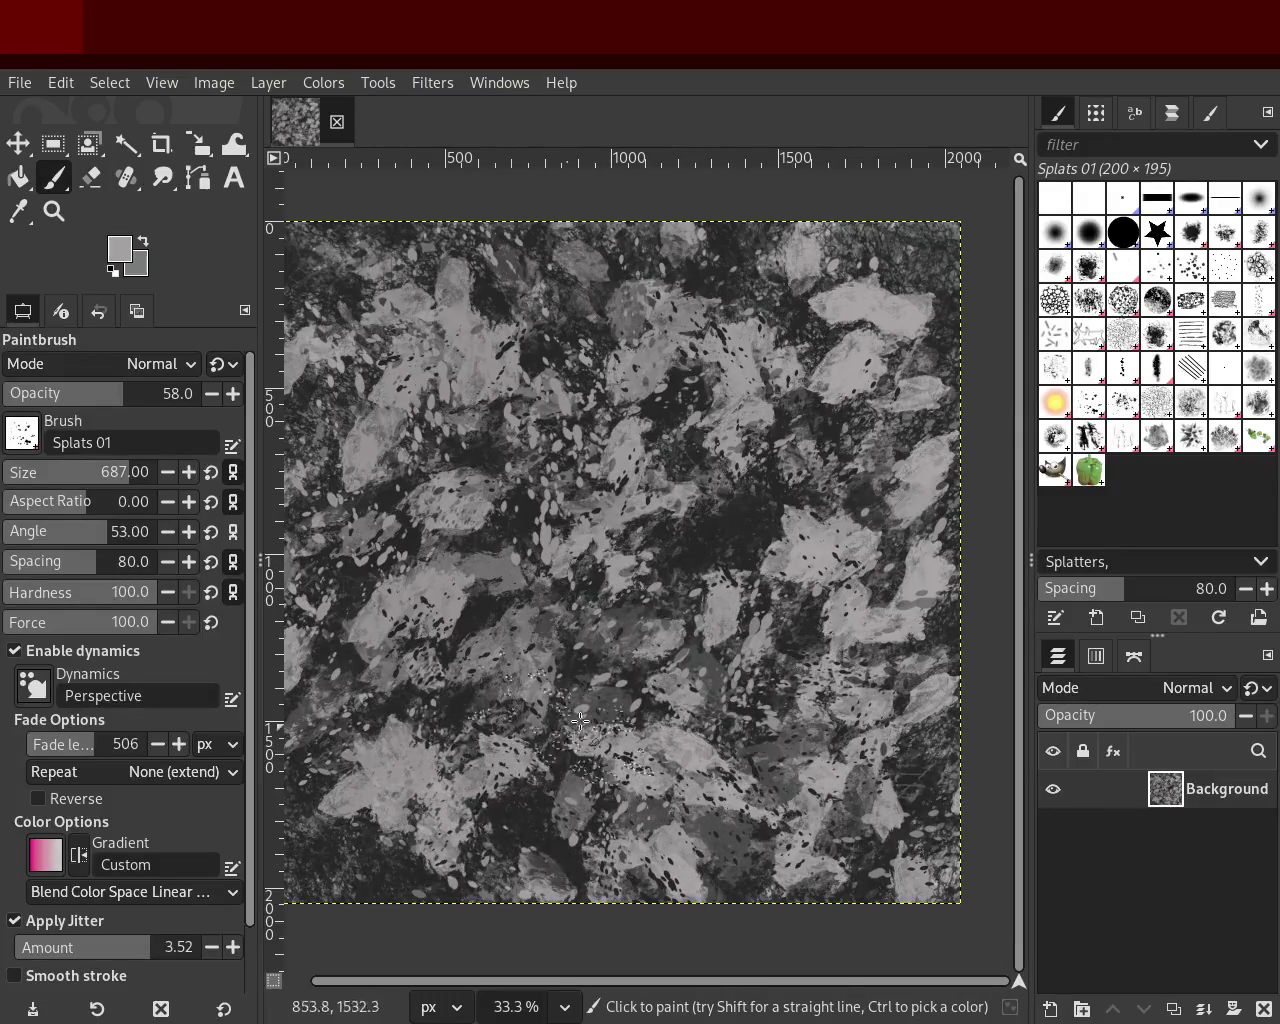
# Step: Alternate dark, lighter and brighter canvas greys while layering splats over the middle and upper areas
pyautogui.keyDown('ctrl'); pyautogui.click(732, 541); pyautogui.keyUp('ctrl')
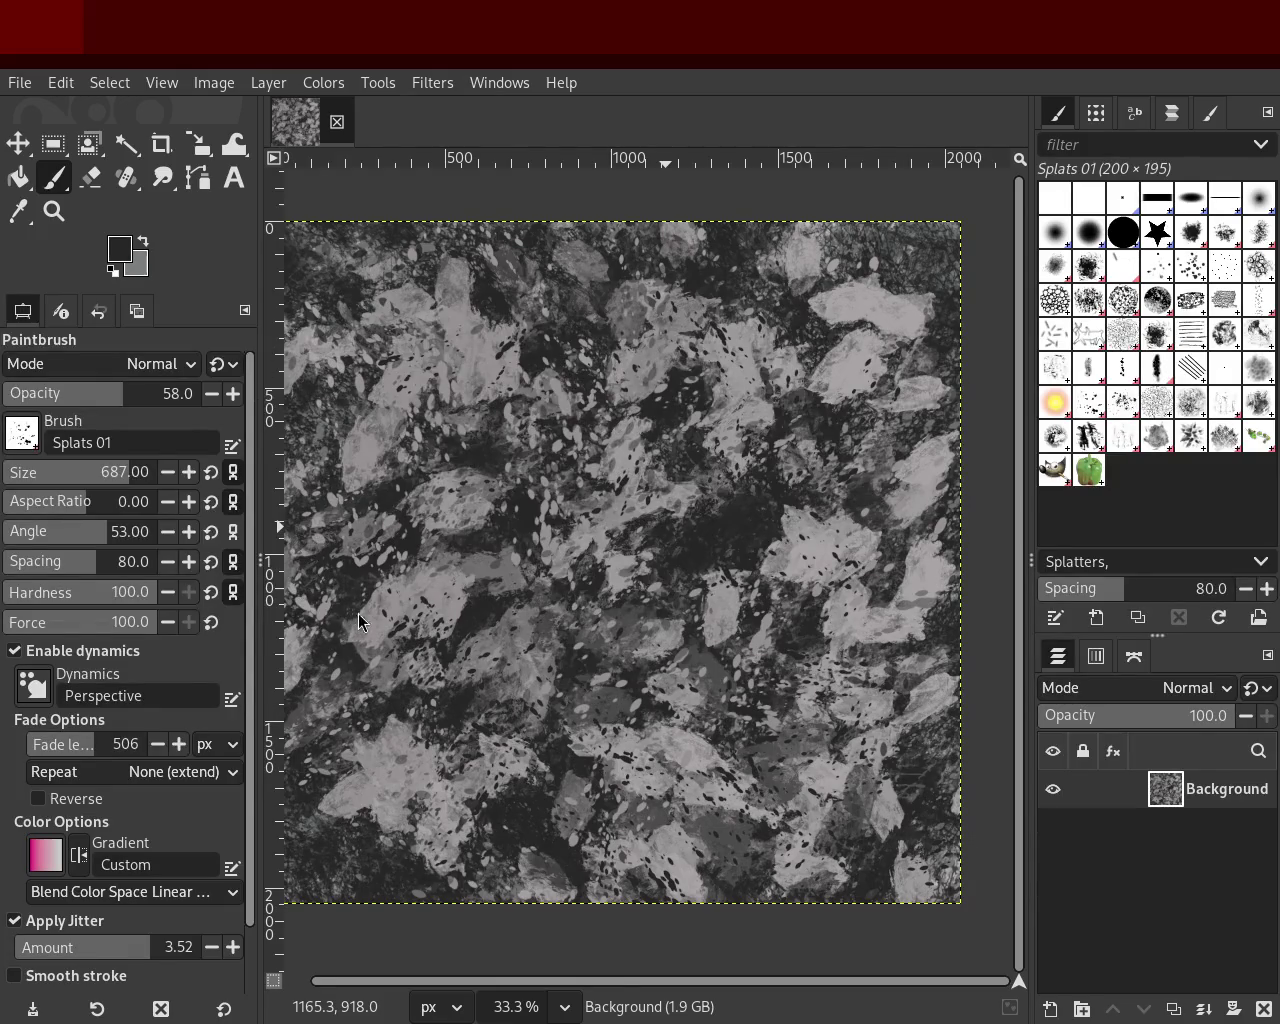
pyautogui.keyDown('ctrl'); pyautogui.click(905, 330); pyautogui.keyUp('ctrl')
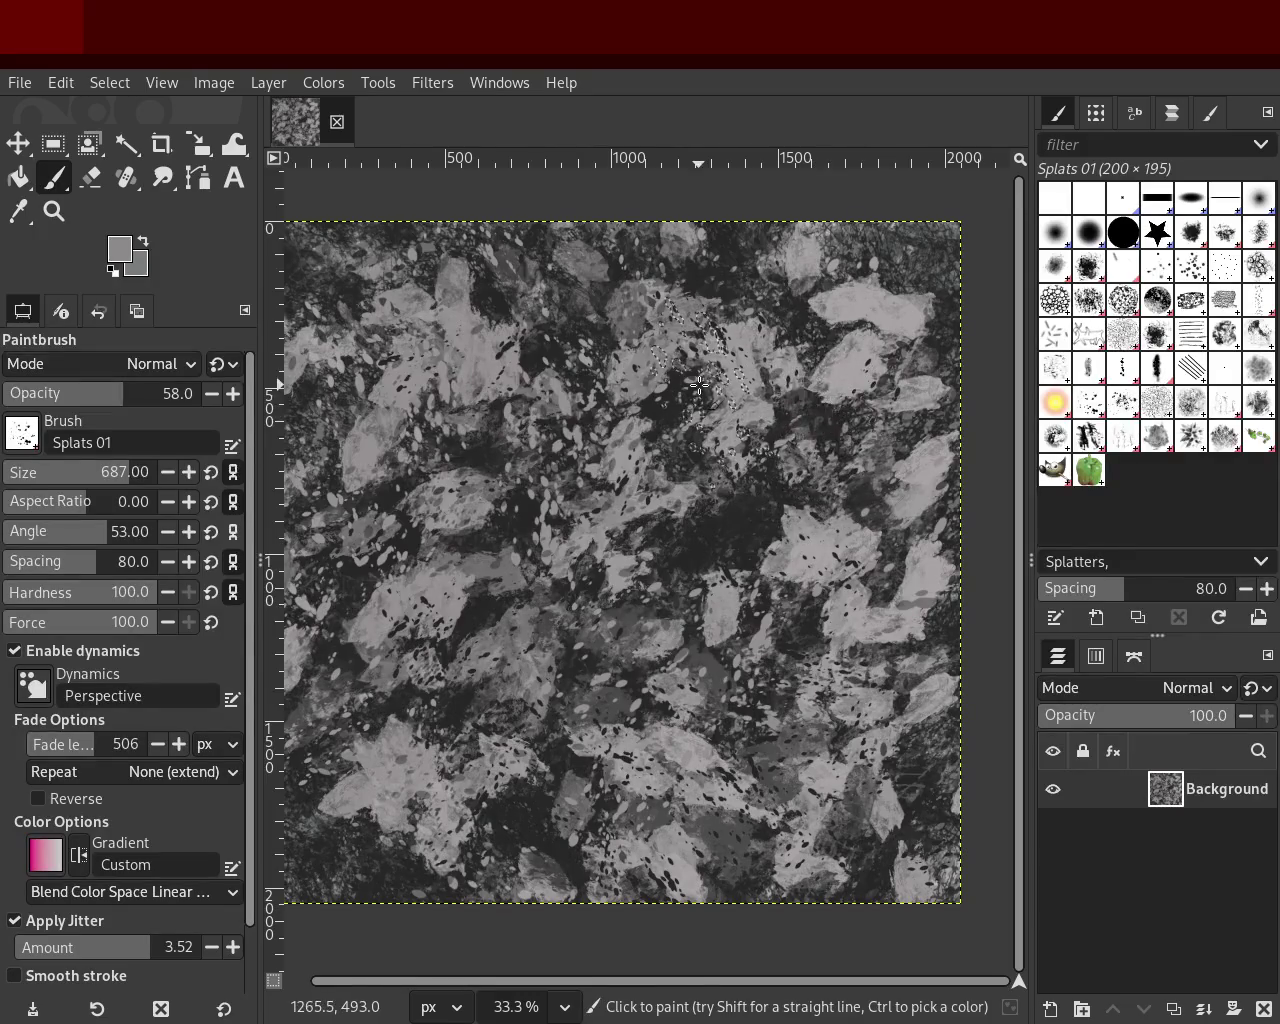
pyautogui.keyDown('ctrl'); pyautogui.click(740, 410); pyautogui.keyUp('ctrl')
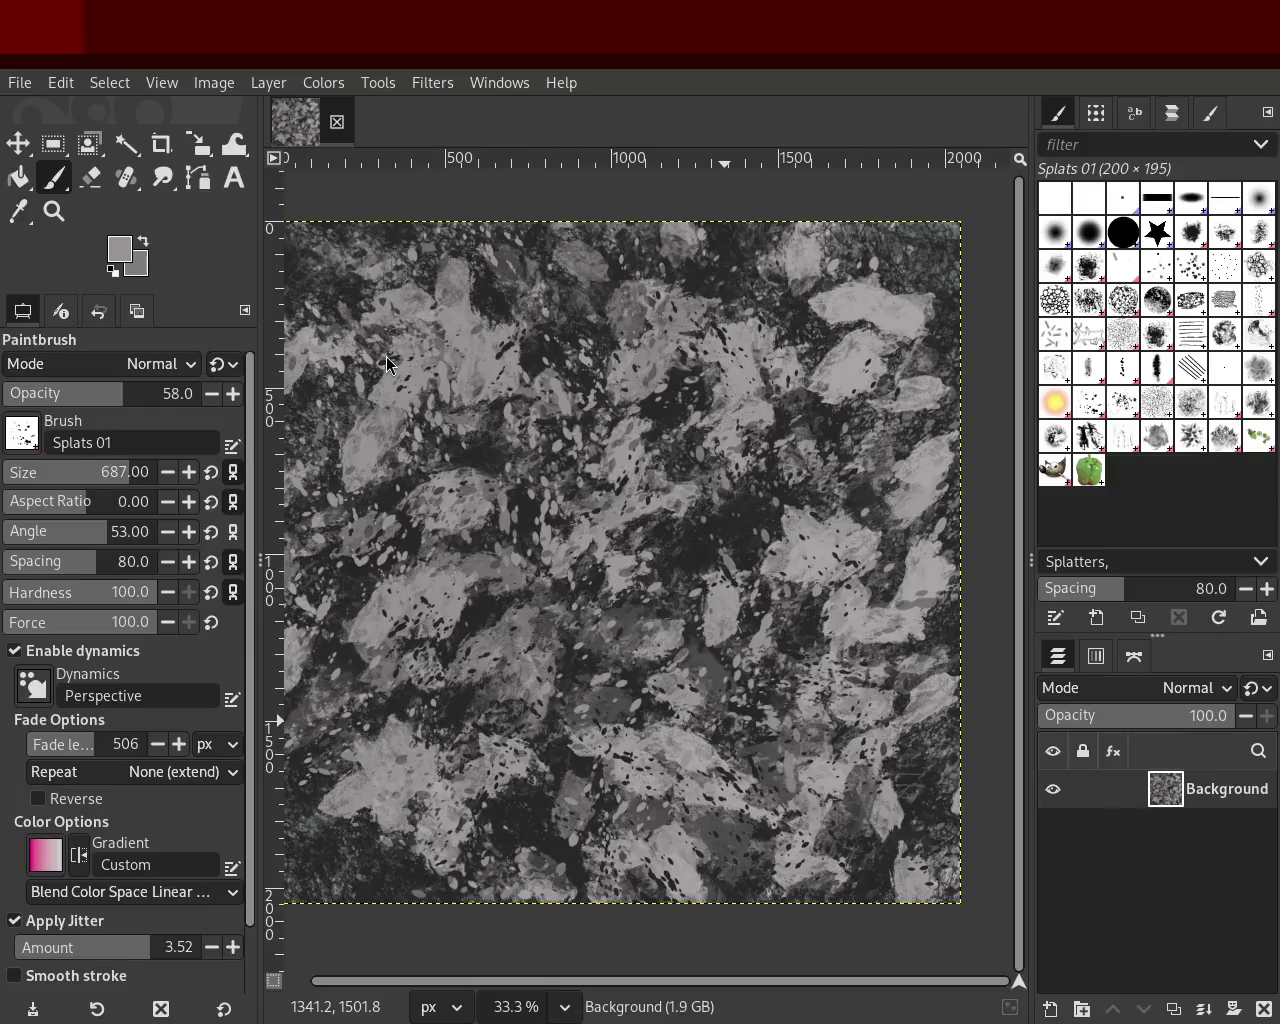
# Step: Sample a series of dark, light and near-black greys from the painting to stamp more splats
pyautogui.press('ctrl')
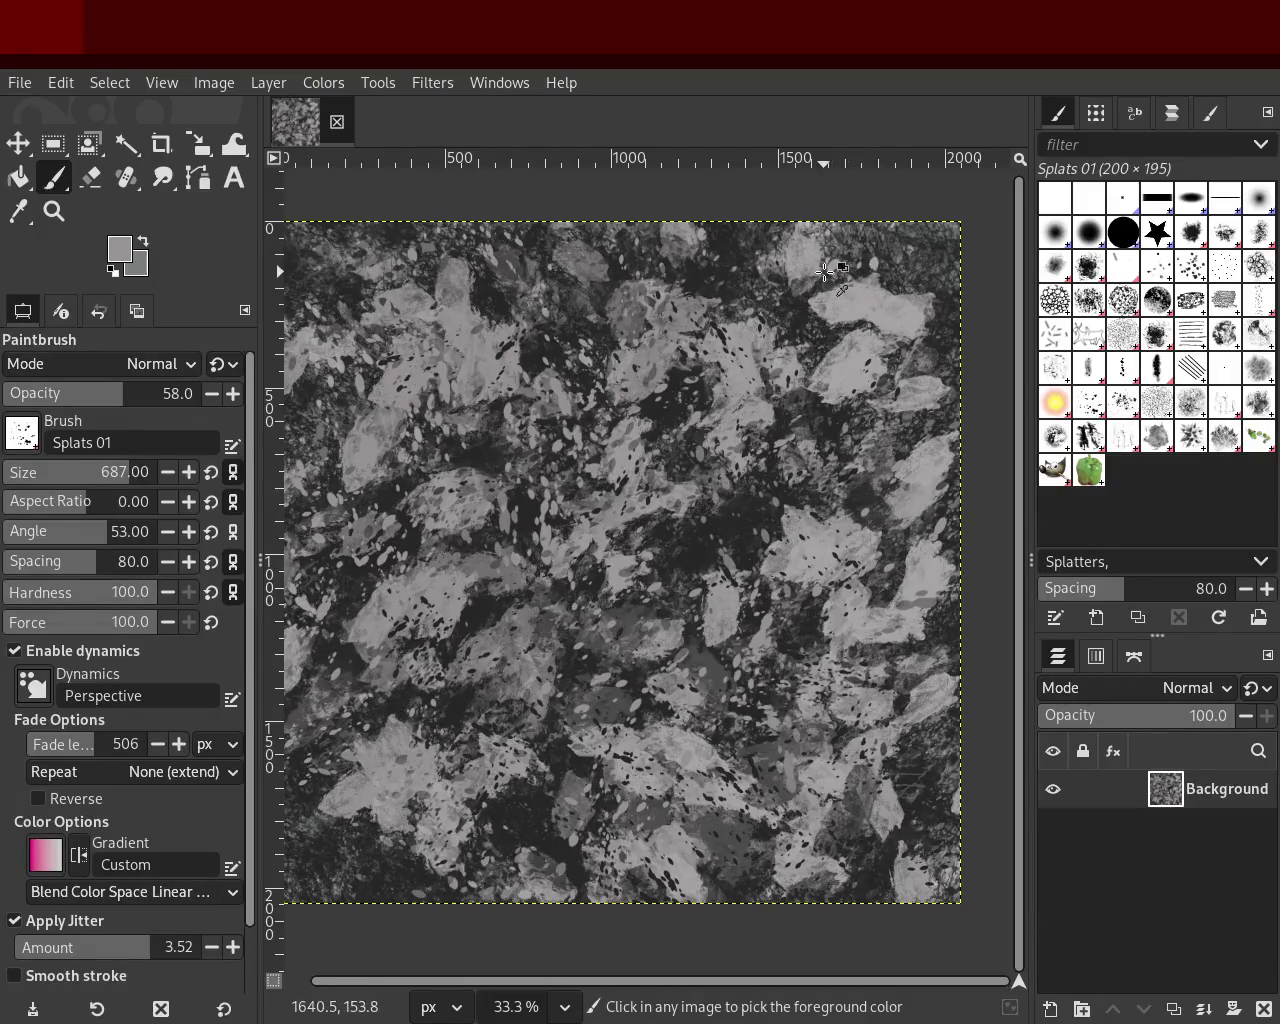
pyautogui.keyDown('ctrl'); pyautogui.click(929, 268); pyautogui.keyUp('ctrl')
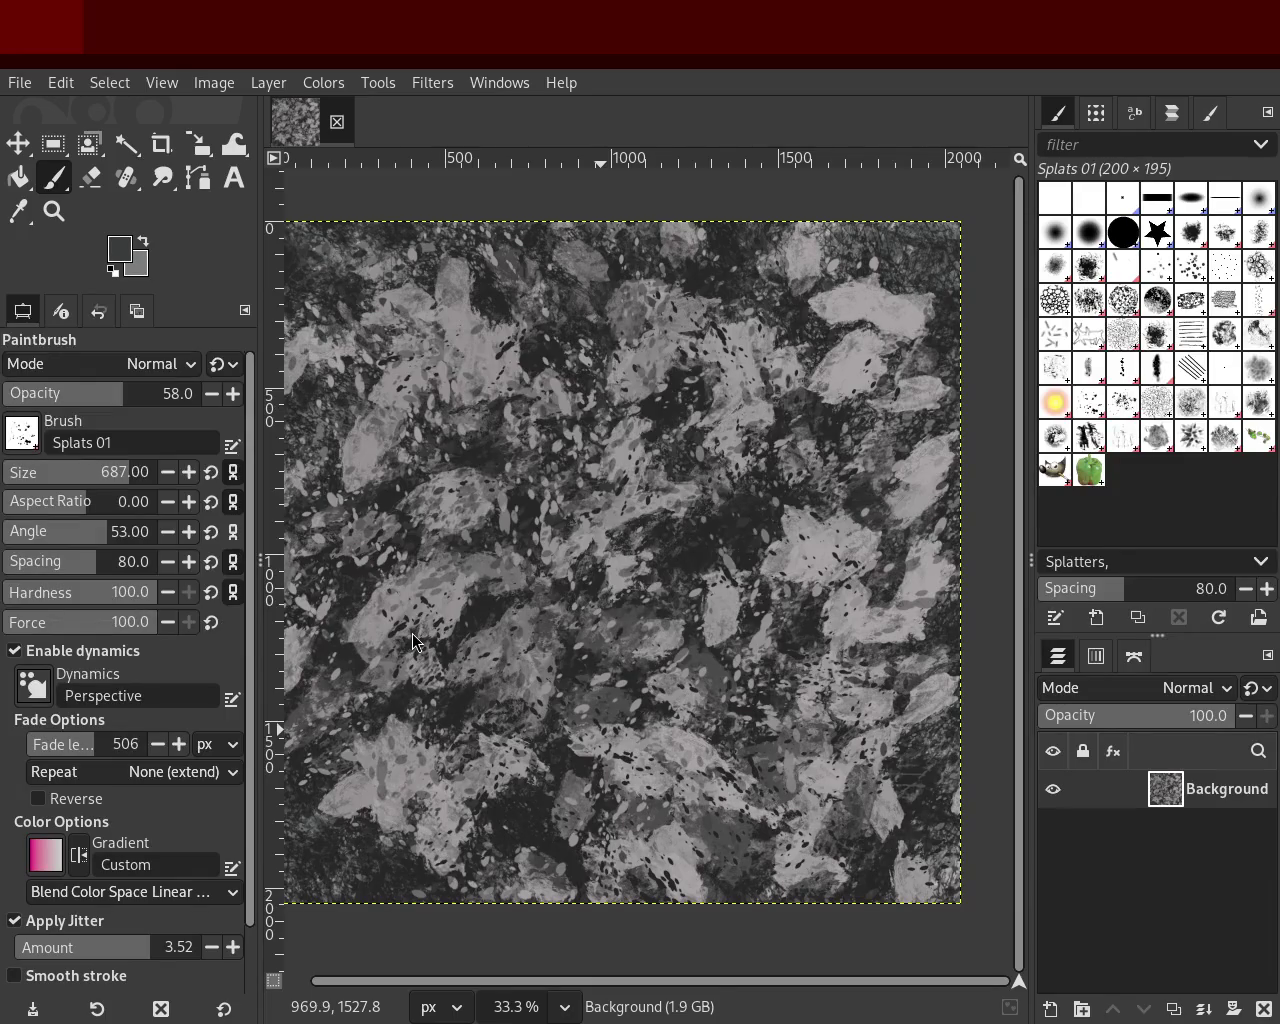
pyautogui.press('ctrl')
pyautogui.keyDown('ctrl'); pyautogui.click(476, 343); pyautogui.keyUp('ctrl')
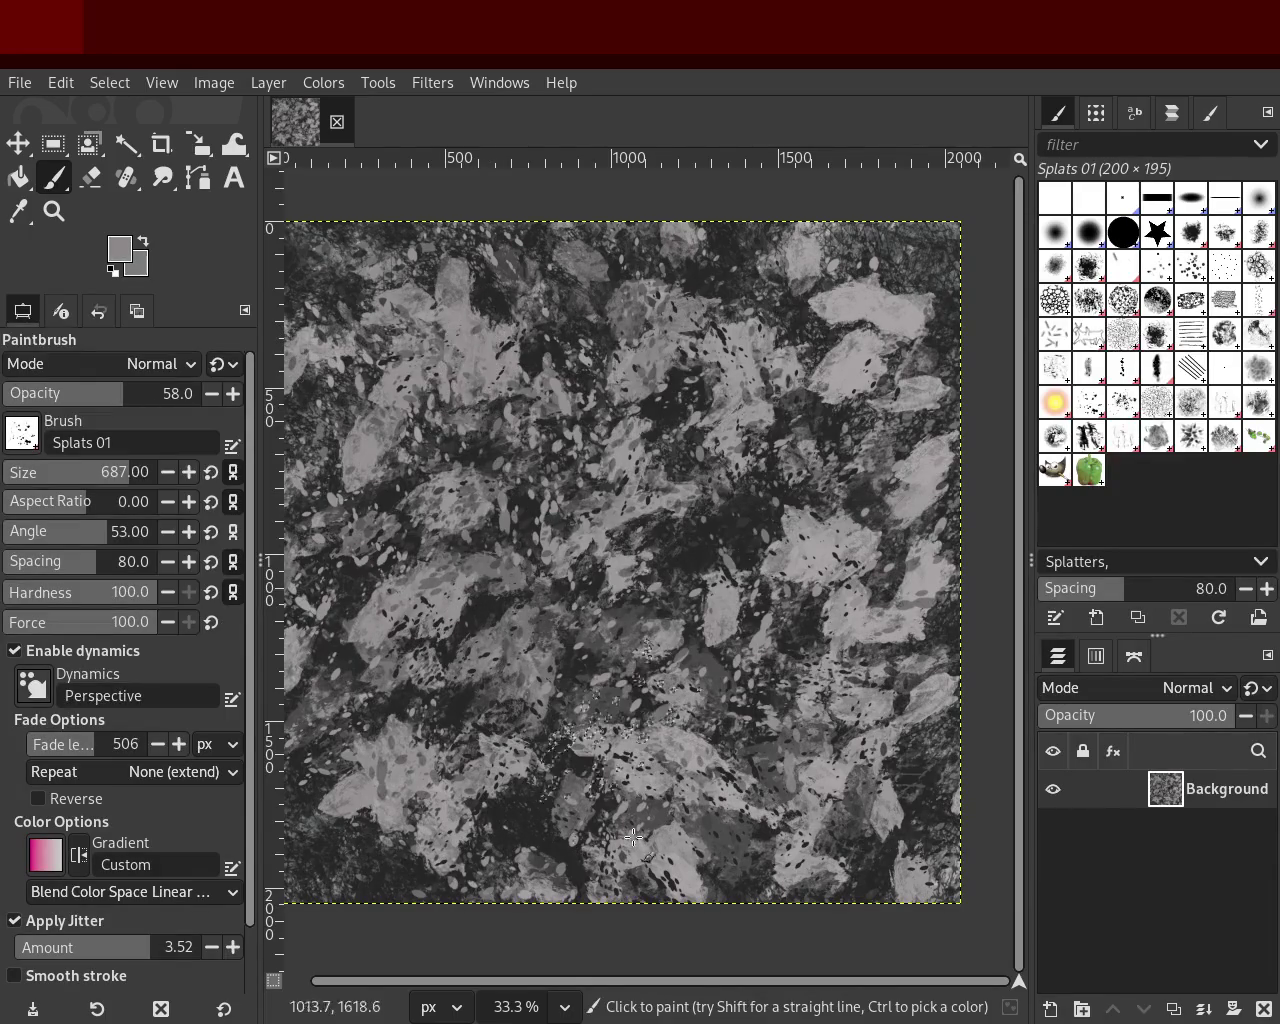
pyautogui.keyDown('ctrl'); pyautogui.click(846, 398); pyautogui.keyUp('ctrl')
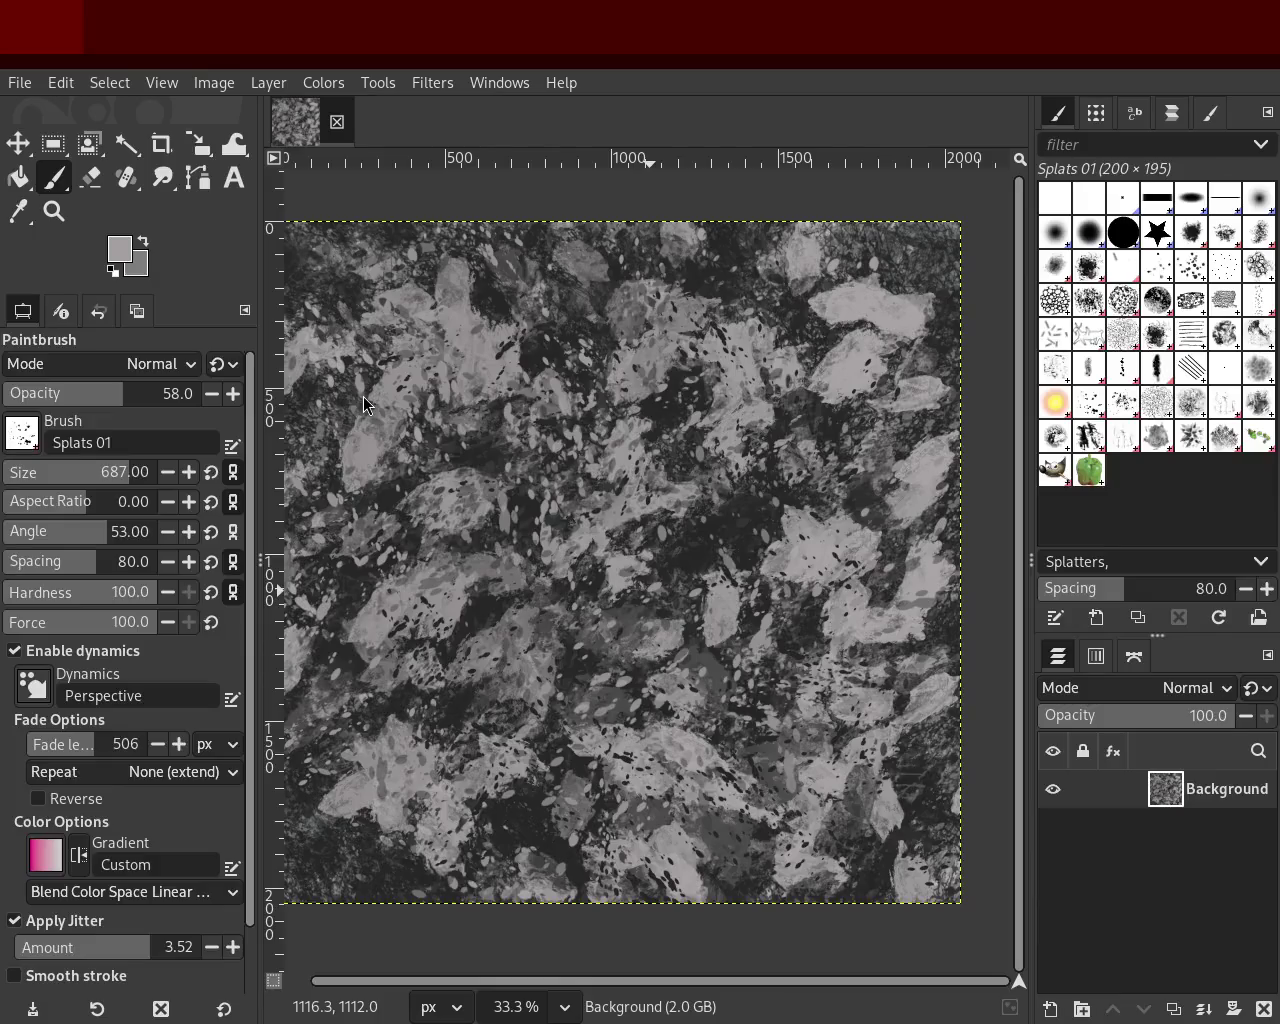
pyautogui.keyDown('ctrl'); pyautogui.click(685, 568); pyautogui.keyUp('ctrl')
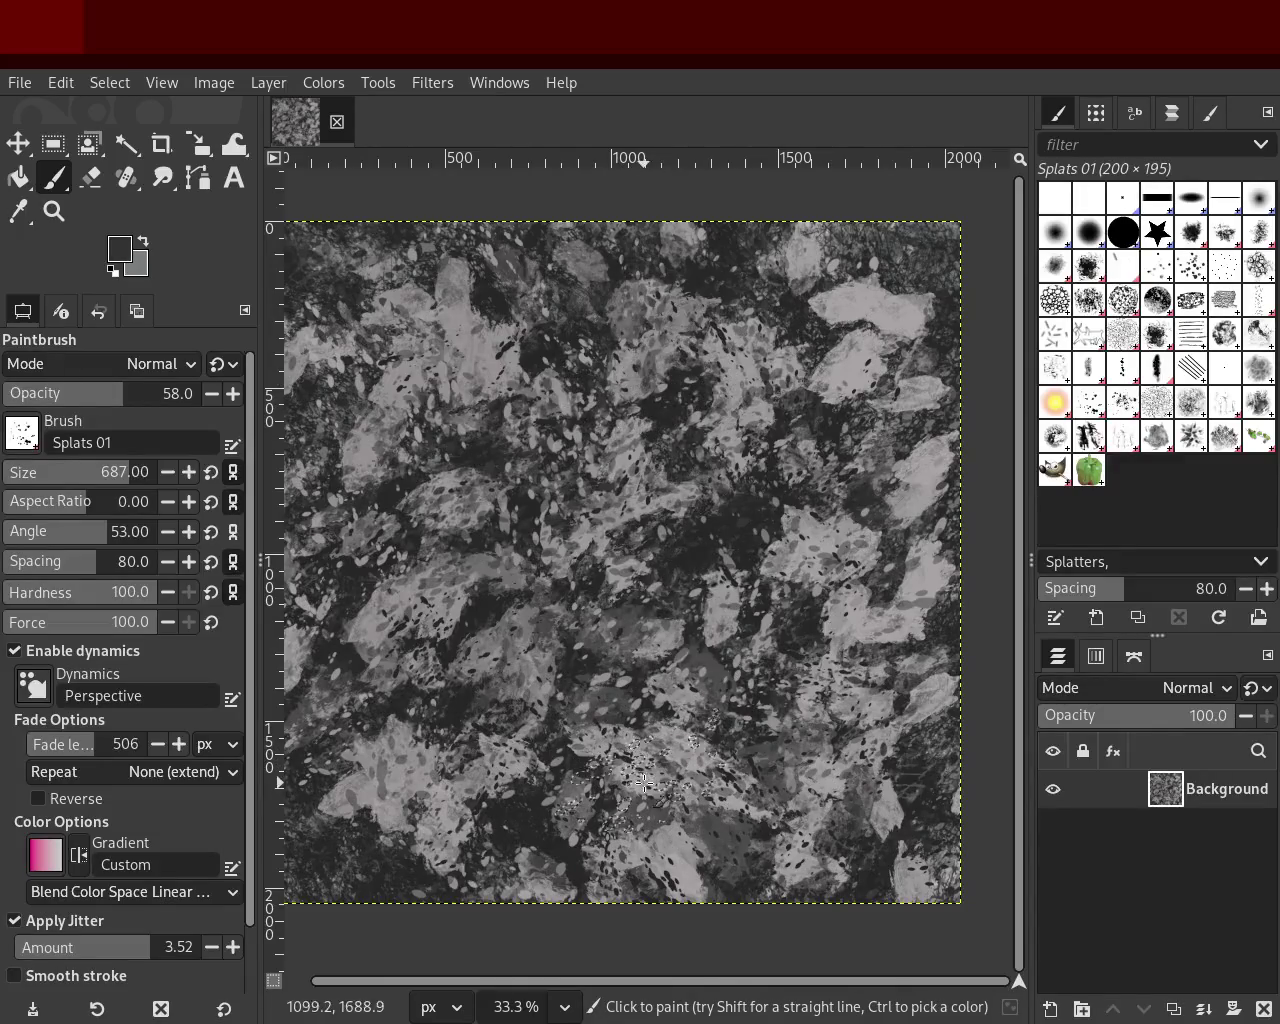
pyautogui.keyDown('ctrl'); pyautogui.click(492, 355); pyautogui.keyUp('ctrl')
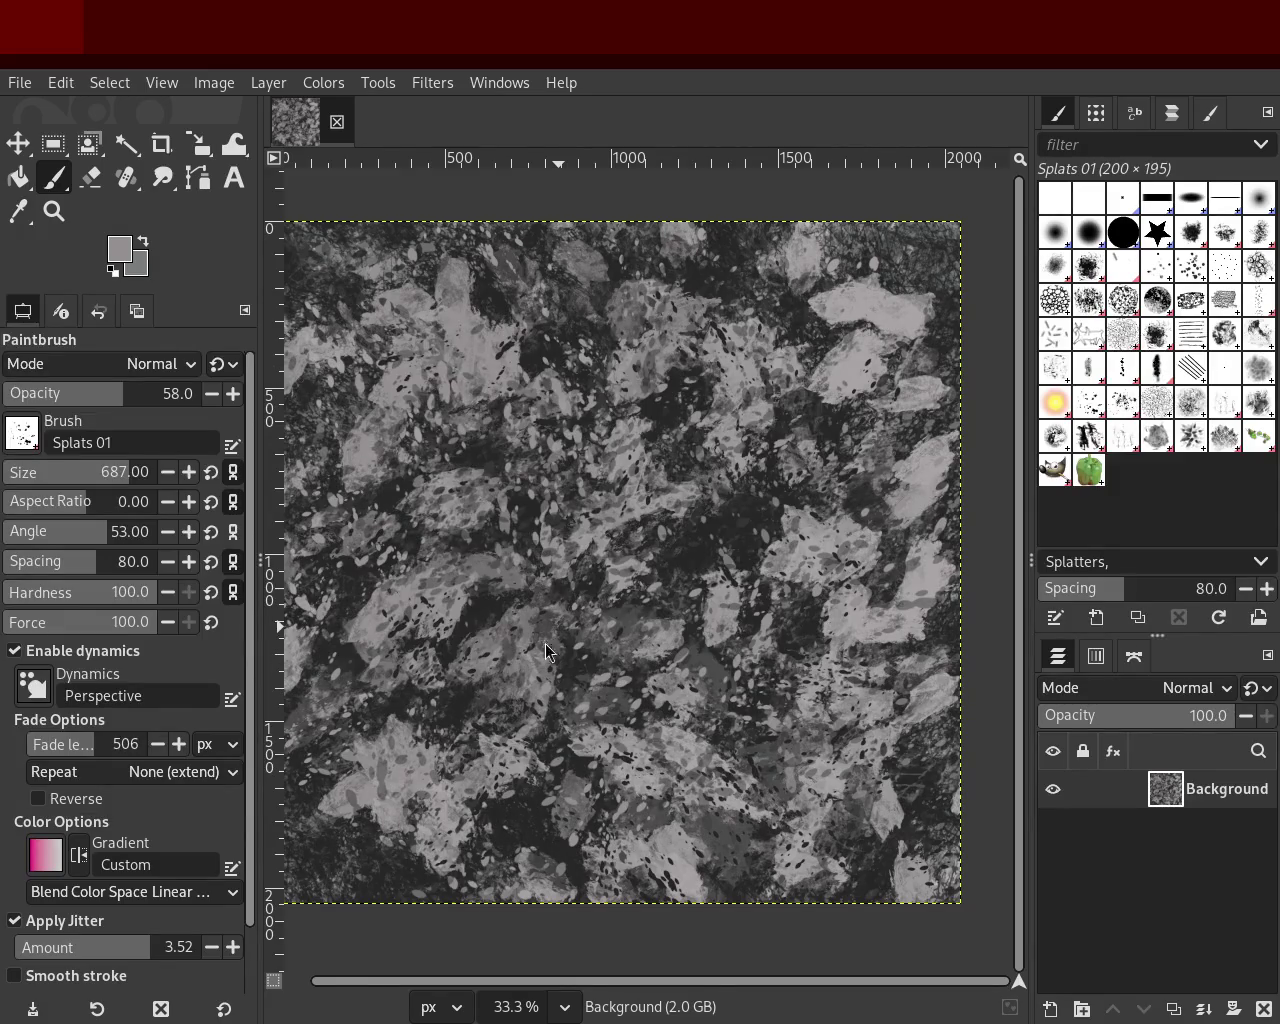
pyautogui.keyDown('ctrl'); pyautogui.click(877, 266); pyautogui.keyUp('ctrl')
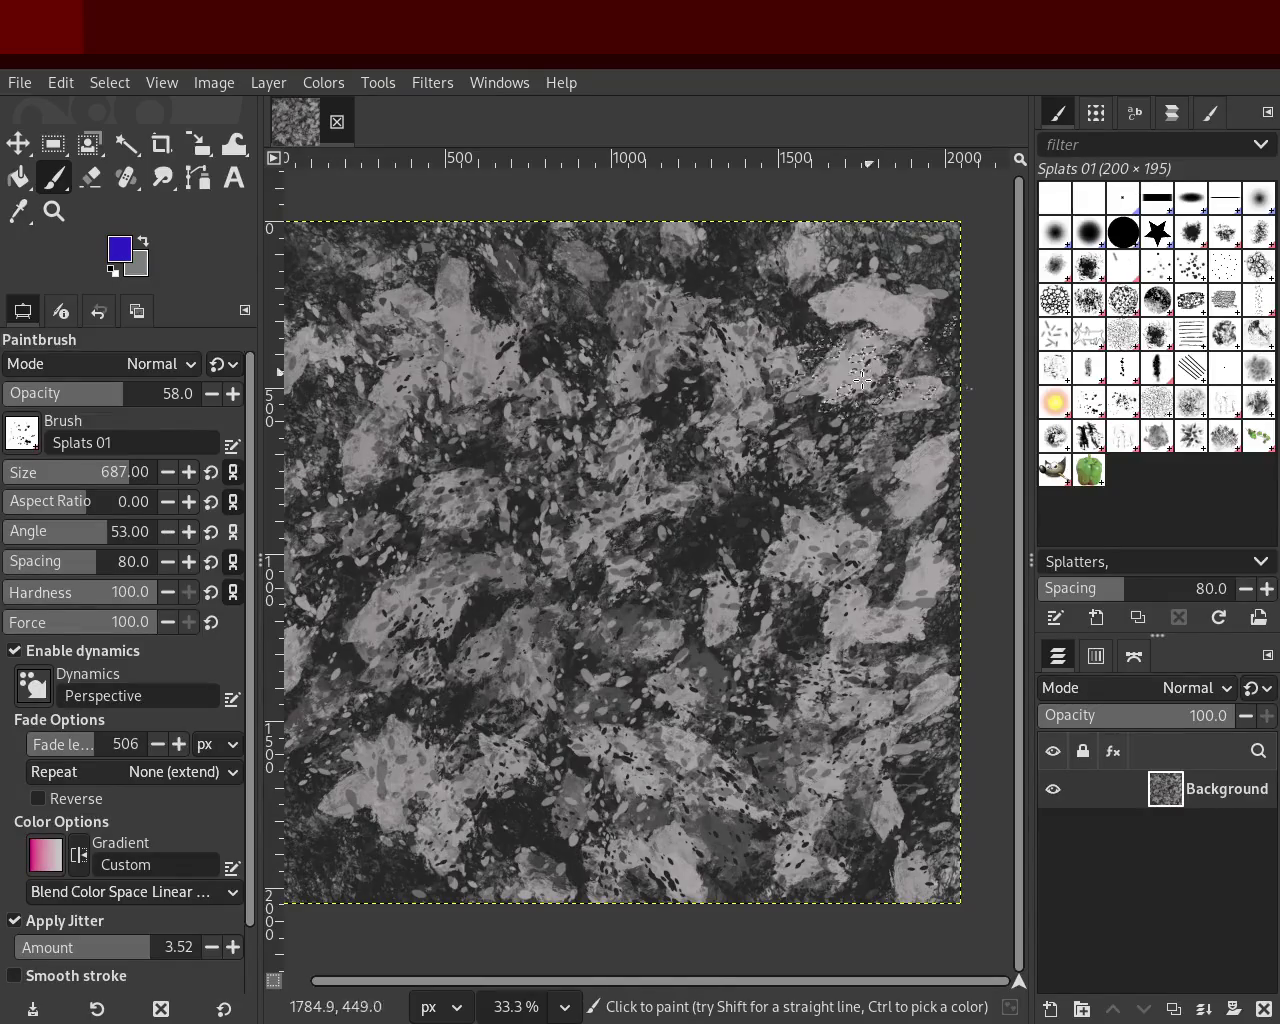
# Step: Swap colours so blue is secondary, and sample a light grey foreground from the painting
pyautogui.click(143, 244)
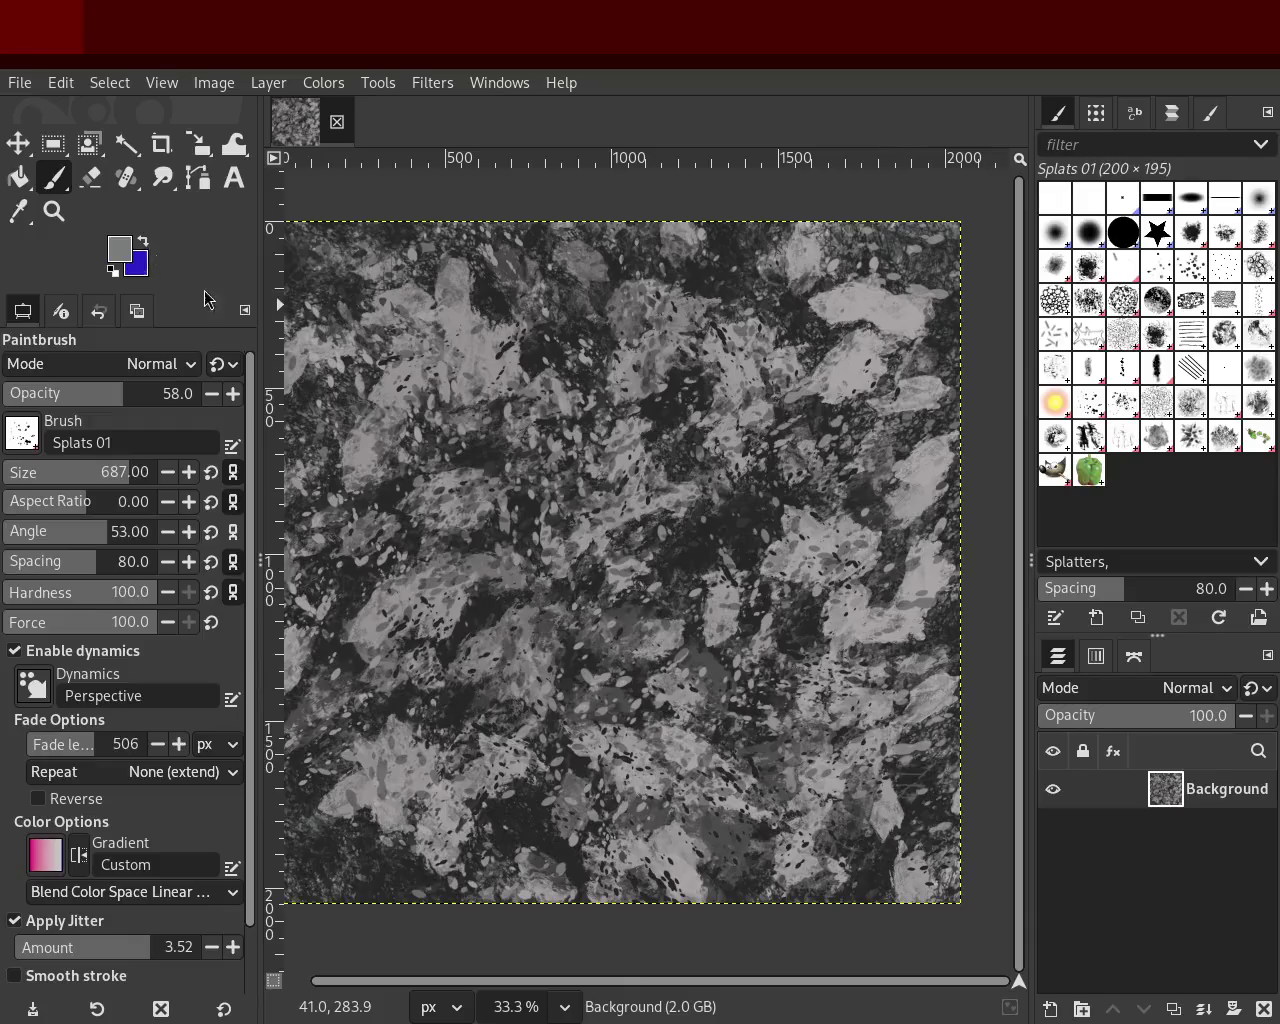
pyautogui.keyDown('ctrl'); pyautogui.click(480, 352); pyautogui.keyUp('ctrl')
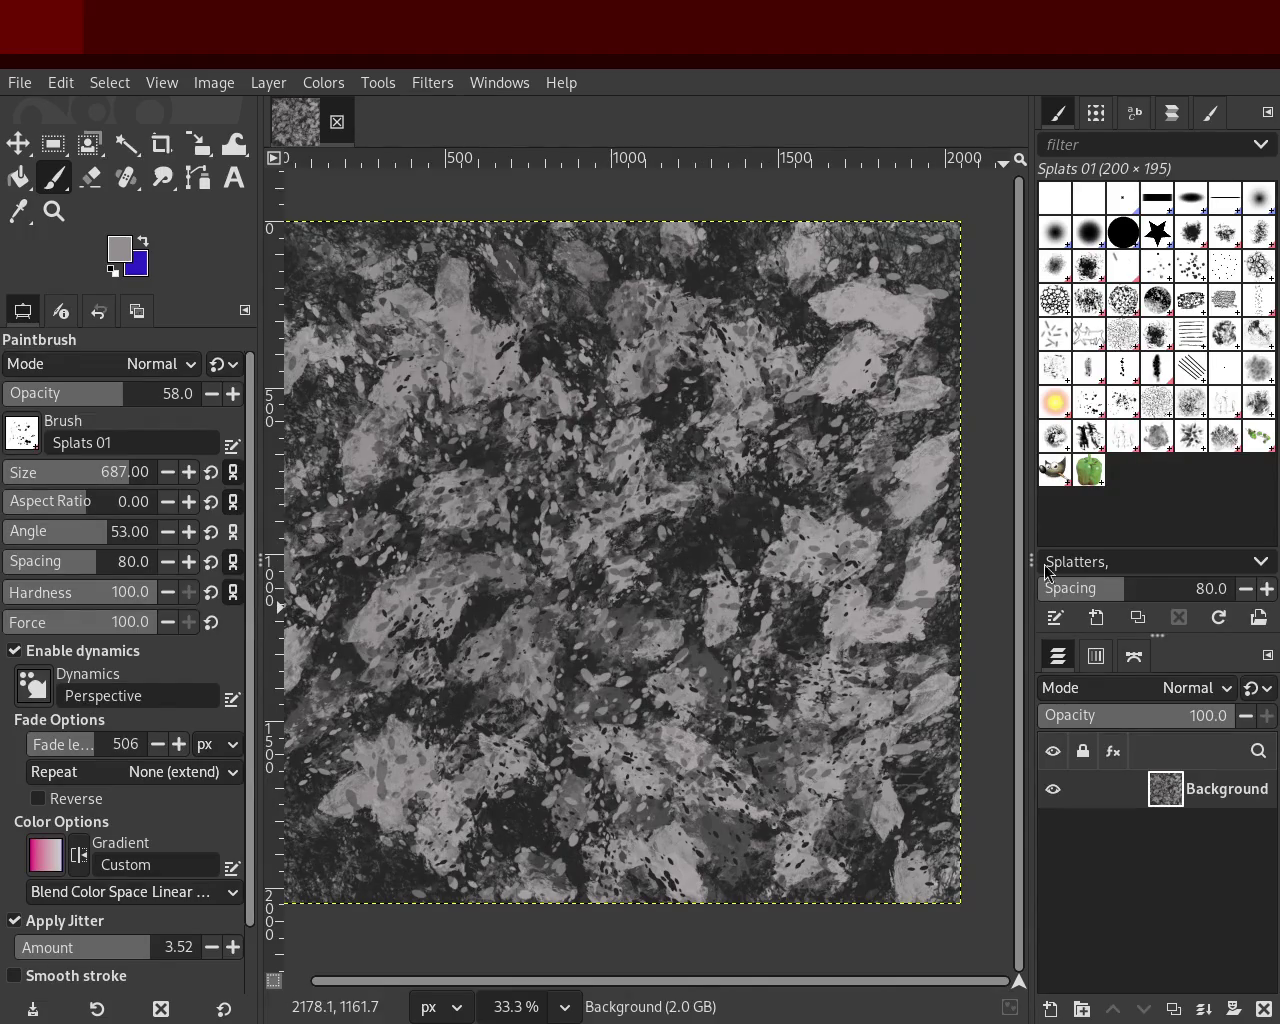
# Step: Switch to the Texture Hose 03 brush and paint light grey texture dabs around the centre
pyautogui.click(1157, 436)
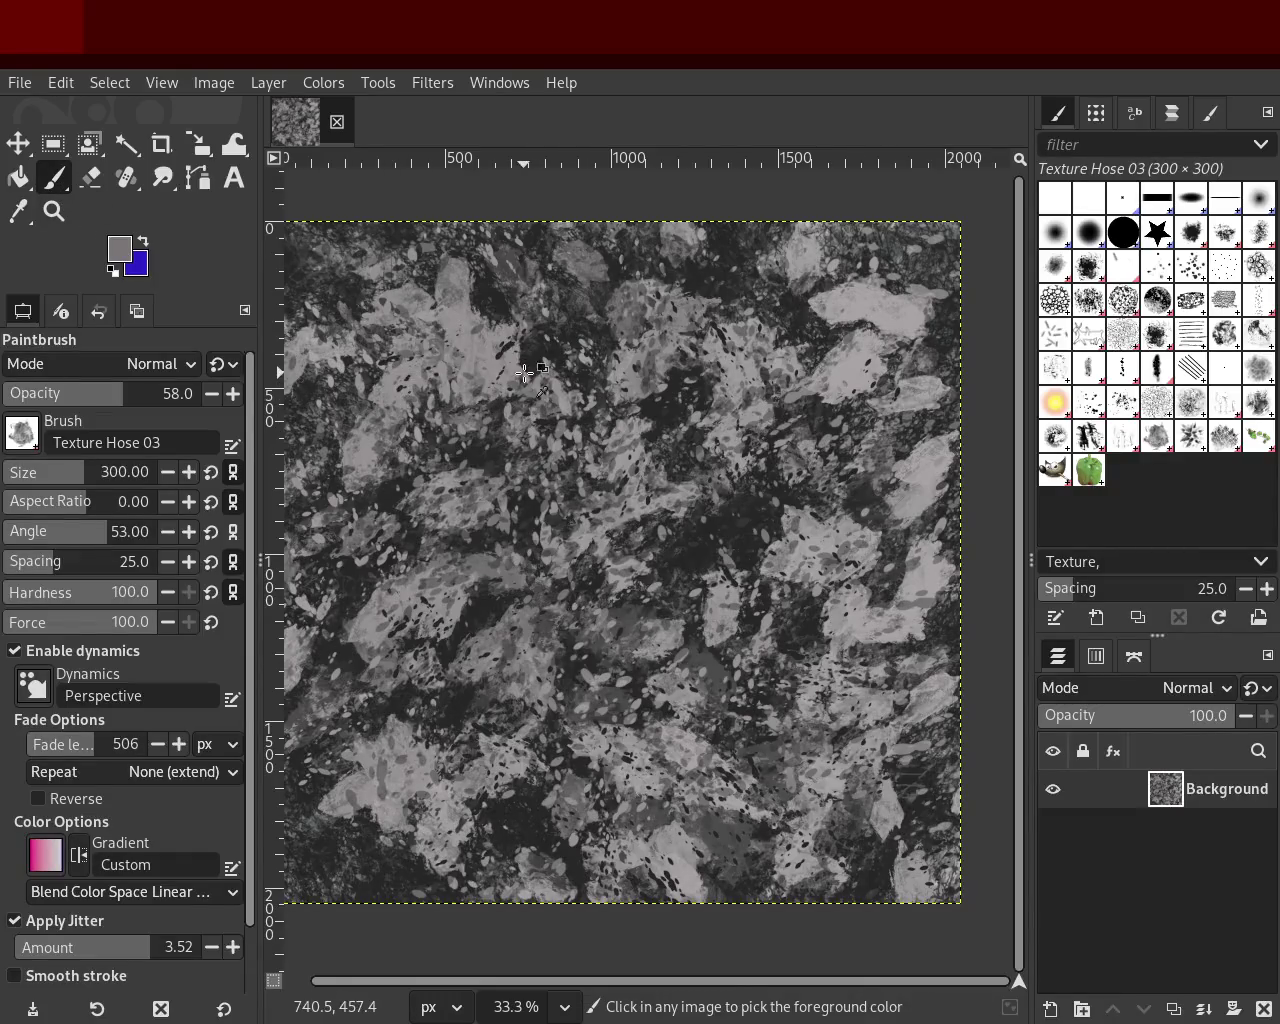
pyautogui.click(144, 240)
pyautogui.keyDown('ctrl'); pyautogui.click(680, 380); pyautogui.keyUp('ctrl')
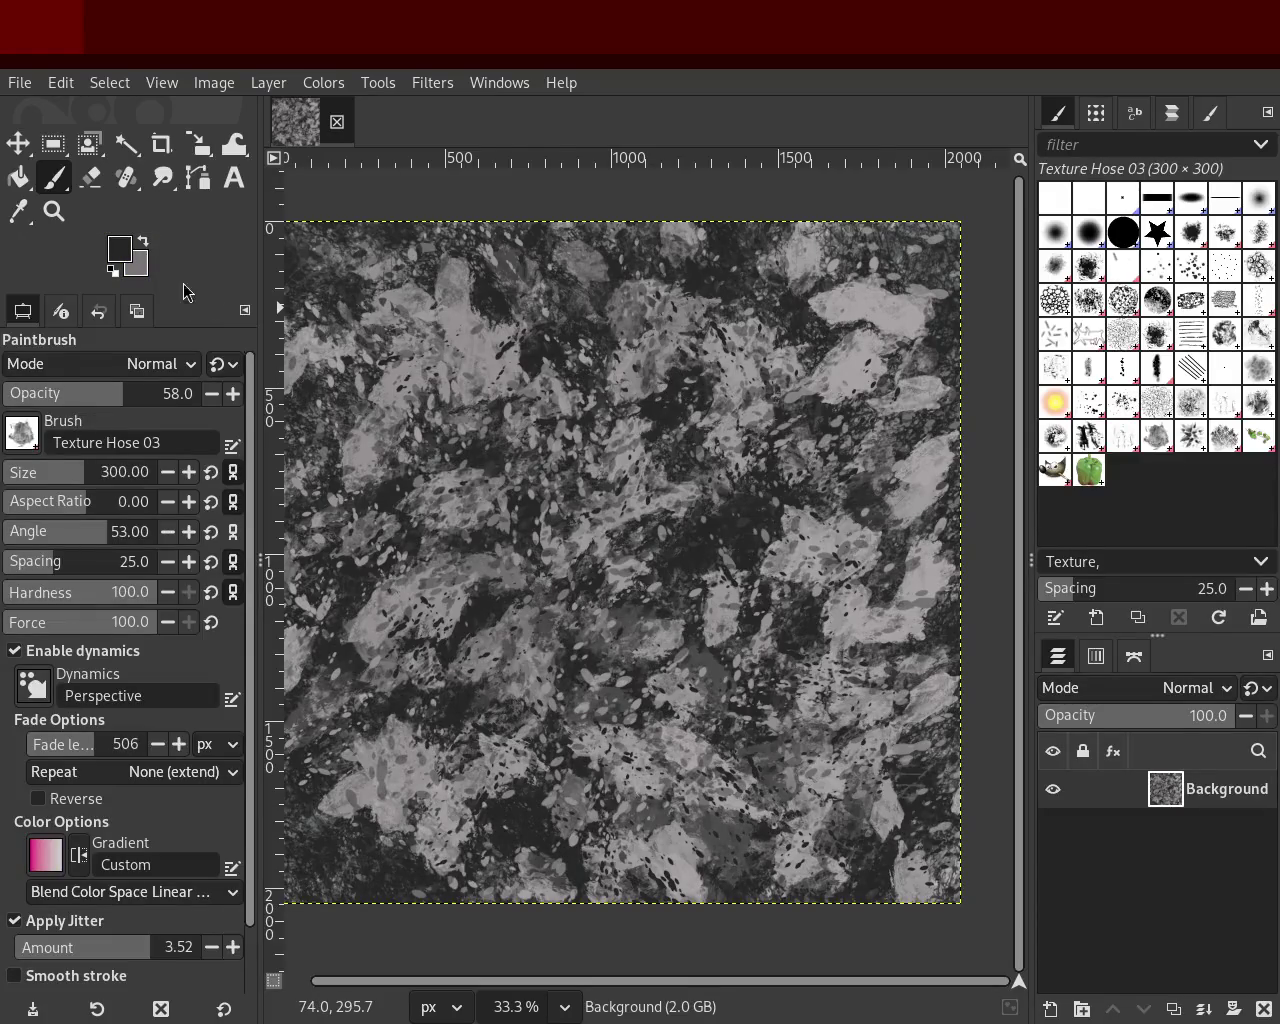
pyautogui.click(146, 246)
pyautogui.keyDown('ctrl'); pyautogui.click(598, 540); pyautogui.keyUp('ctrl')
pyautogui.moveTo(598, 540)
pyautogui.mouseDown()
pyautogui.moveTo(822, 797)
pyautogui.moveTo(705, 438)
pyautogui.mouseUp()
pyautogui.moveTo(588, 649)
pyautogui.mouseDown()
pyautogui.moveTo(701, 428)
pyautogui.moveTo(777, 688)
pyautogui.moveTo(818, 697)
pyautogui.moveTo(677, 429)
pyautogui.moveTo(643, 687)
pyautogui.moveTo(658, 816)
pyautogui.moveTo(453, 804)
pyautogui.moveTo(670, 845)
pyautogui.mouseUp()
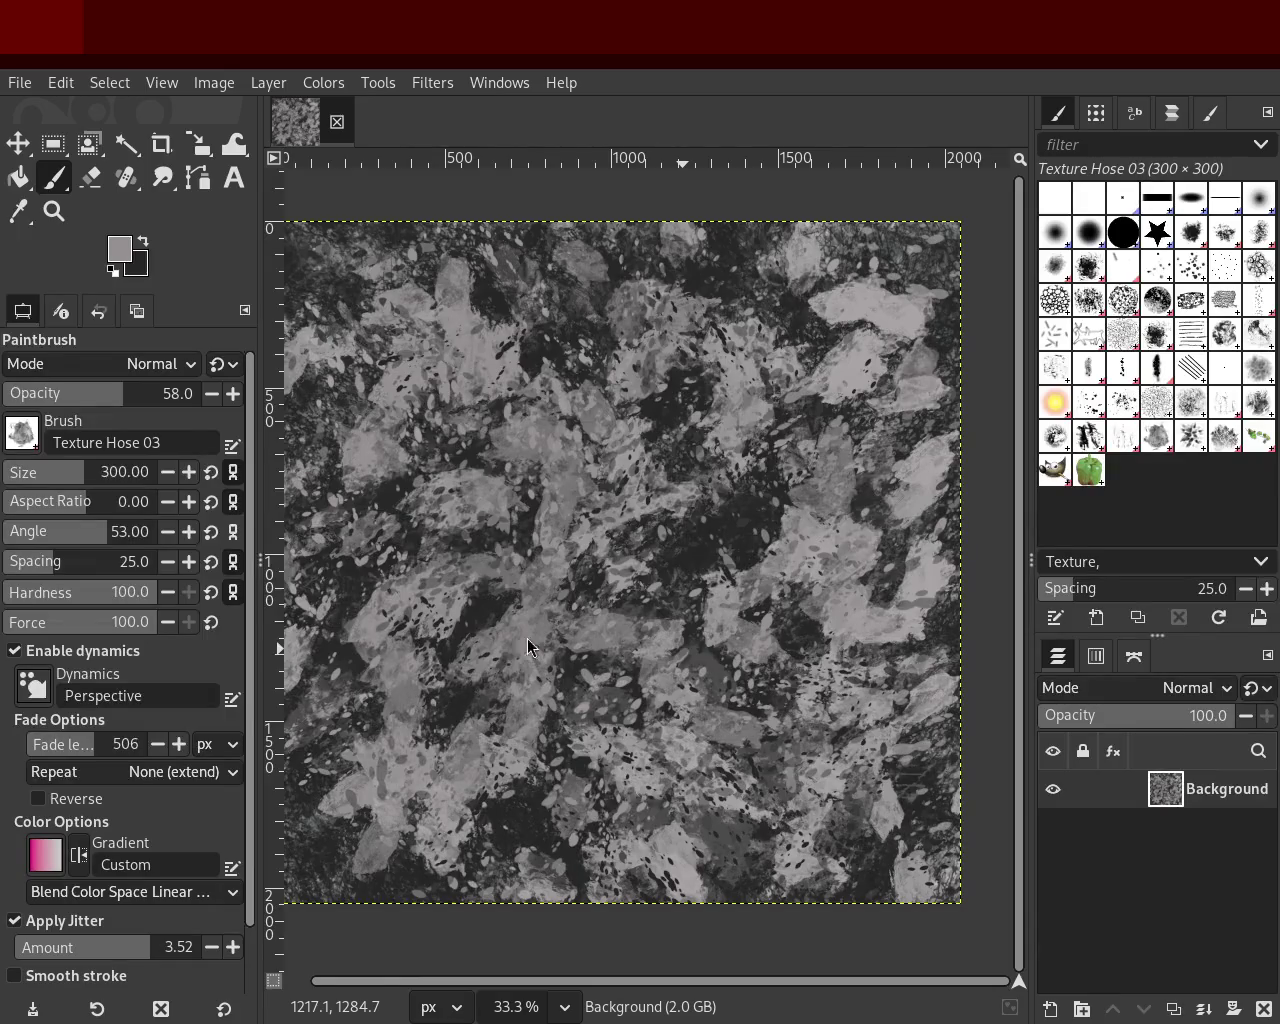
# Step: Paint dark texture over the centre and lower areas, then bright dabs over the upper middle
pyautogui.keyDown('ctrl'); pyautogui.click(704, 552); pyautogui.keyUp('ctrl')
pyautogui.moveTo(704, 552)
pyautogui.mouseDown()
pyautogui.moveTo(496, 841)
pyautogui.moveTo(495, 271)
pyautogui.moveTo(791, 900)
pyautogui.moveTo(821, 510)
pyautogui.moveTo(589, 766)
pyautogui.moveTo(401, 477)
pyautogui.moveTo(585, 453)
pyautogui.moveTo(620, 645)
pyautogui.mouseUp()
pyautogui.keyDown('ctrl'); pyautogui.click(480, 358); pyautogui.keyUp('ctrl')
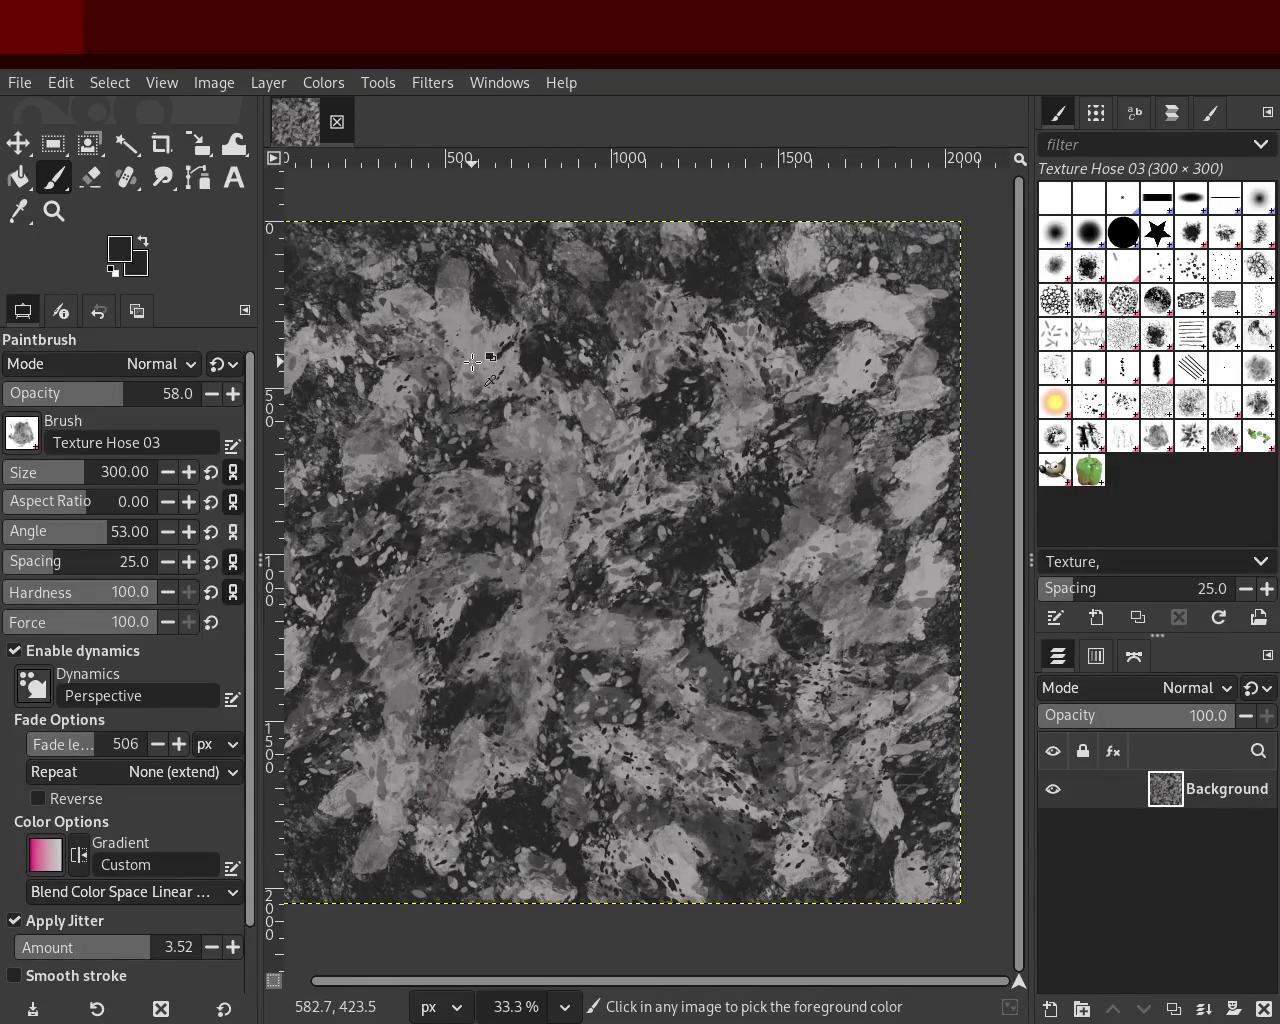
pyautogui.keyDown('ctrl'); pyautogui.click(883, 377); pyautogui.keyUp('ctrl')
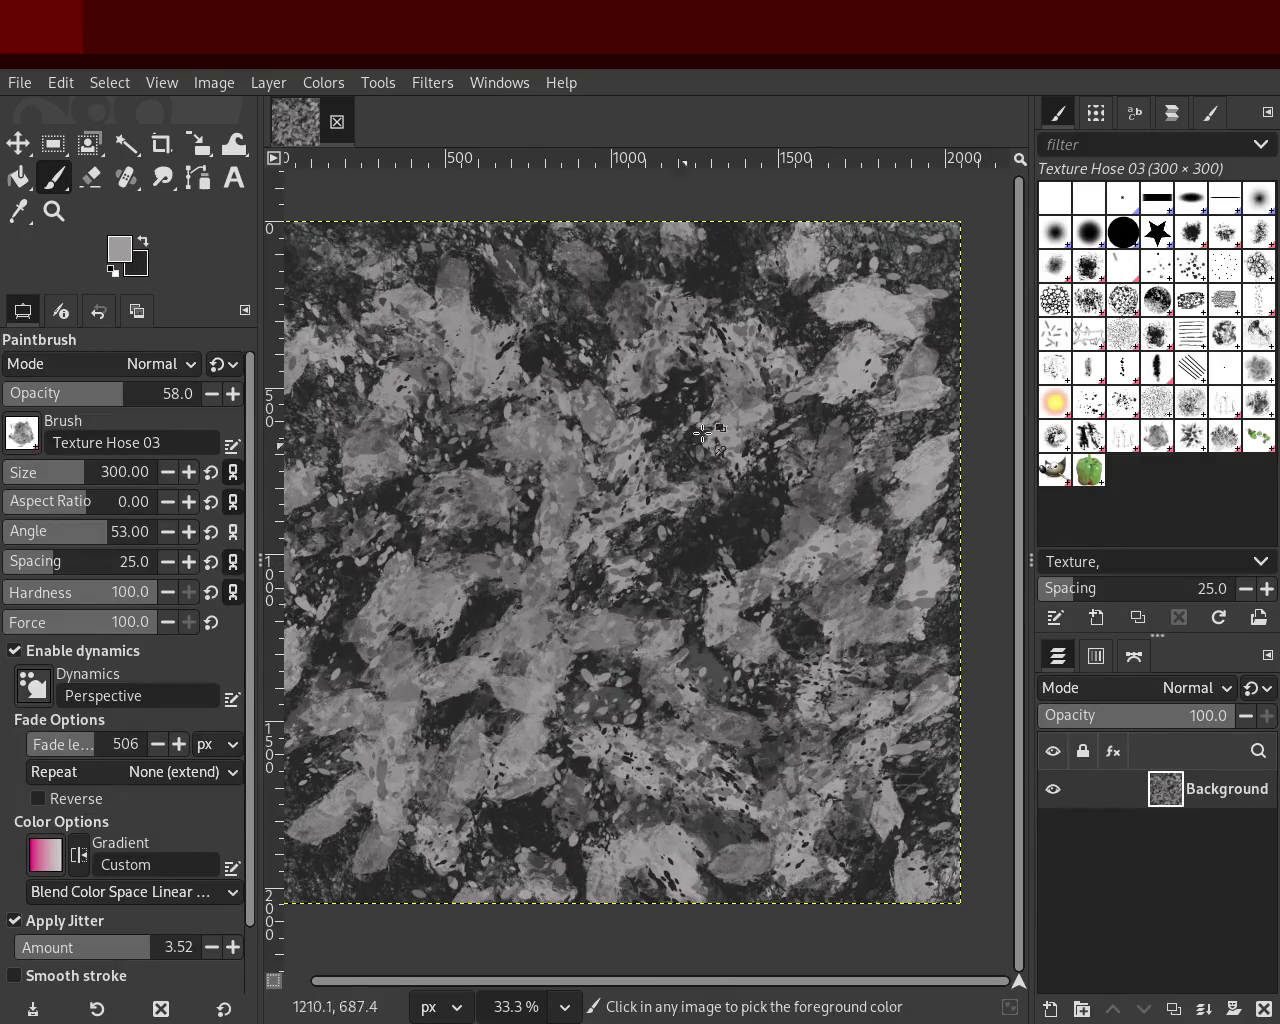
pyautogui.moveTo(512, 437); pyautogui.dragTo(636, 653)
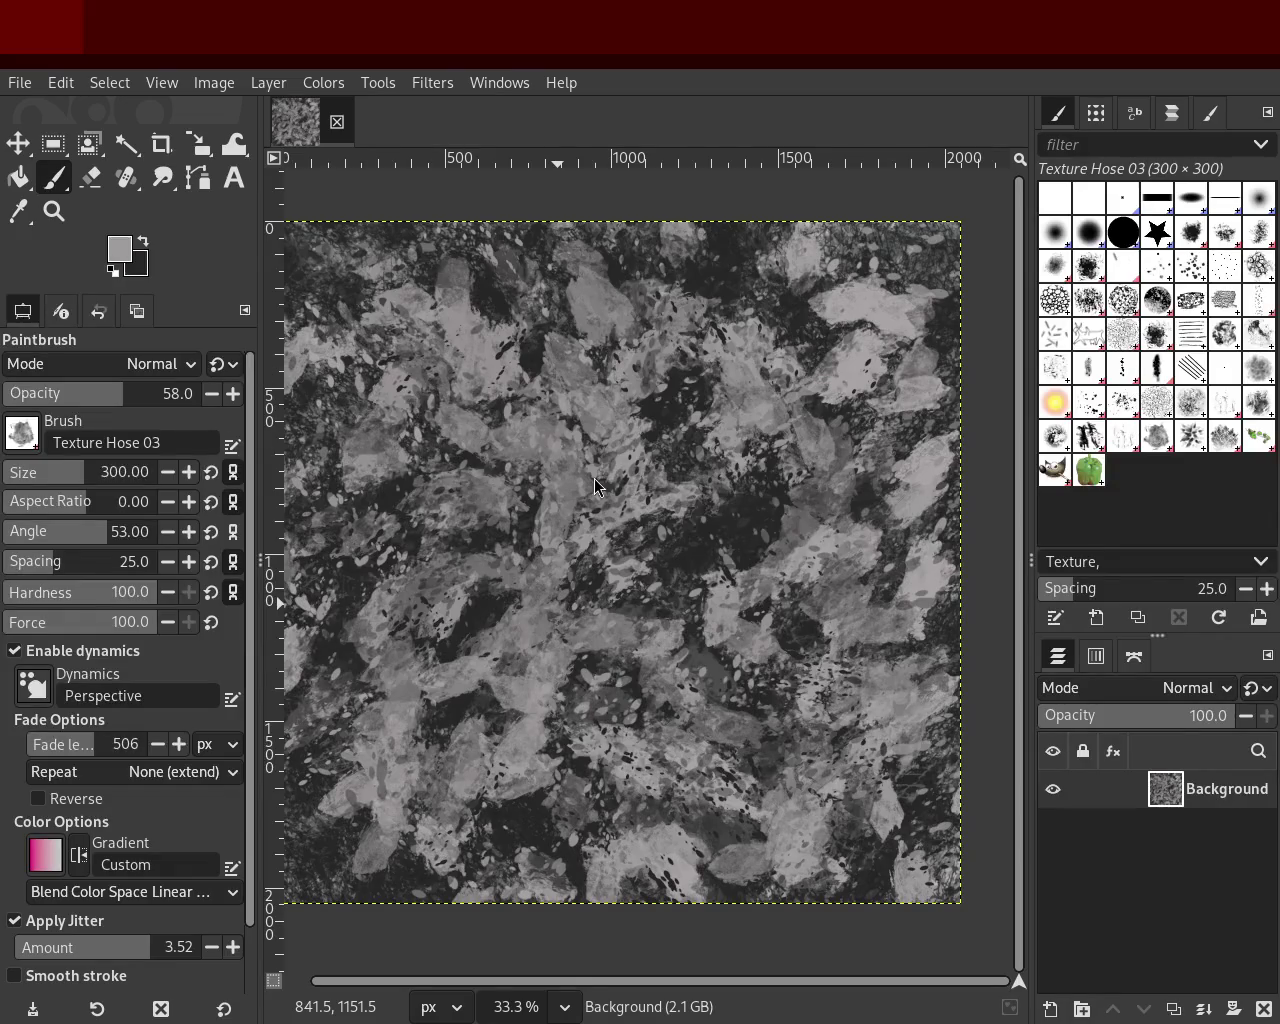
# Step: Sample near-black and light grey, then stamp dabs at lower right, bottom centre and left
pyautogui.press('ctrl')
pyautogui.keyDown('ctrl'); pyautogui.click(719, 544); pyautogui.keyUp('ctrl')
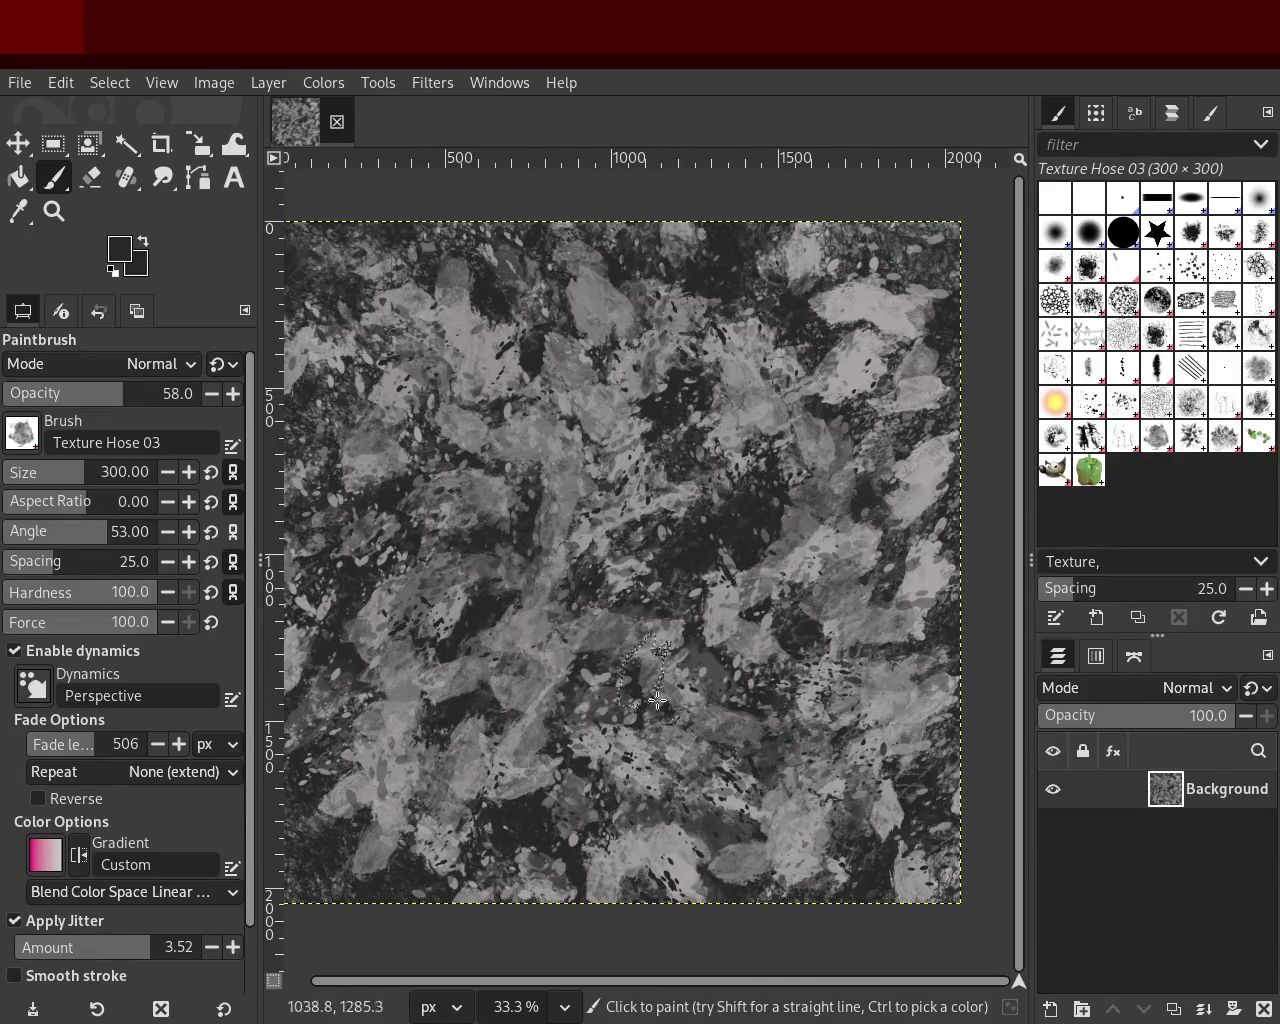
pyautogui.keyDown('ctrl'); pyautogui.click(838, 747); pyautogui.keyUp('ctrl')
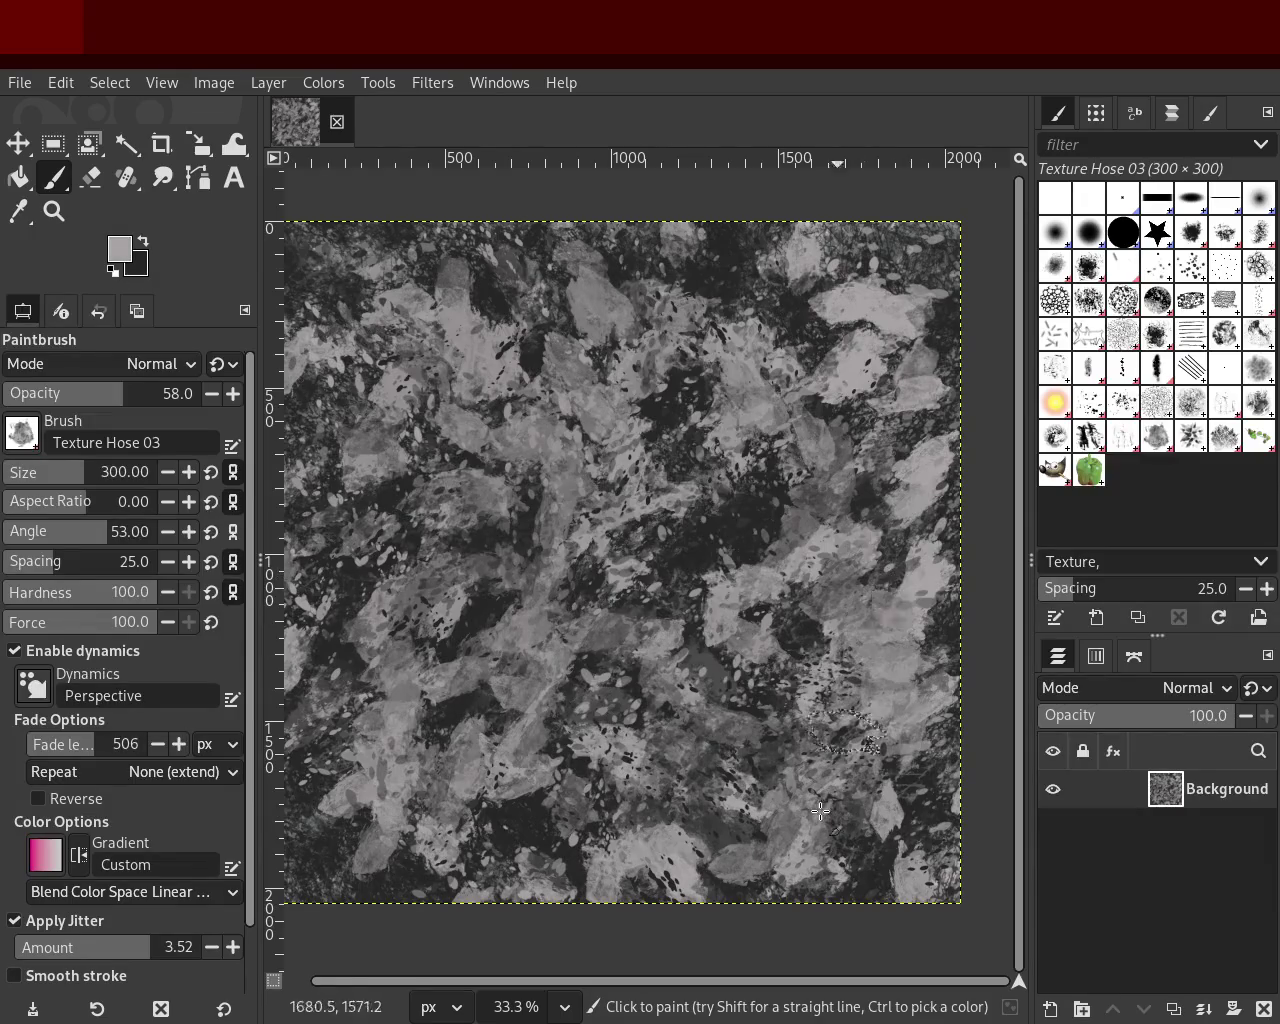
pyautogui.click(889, 634)
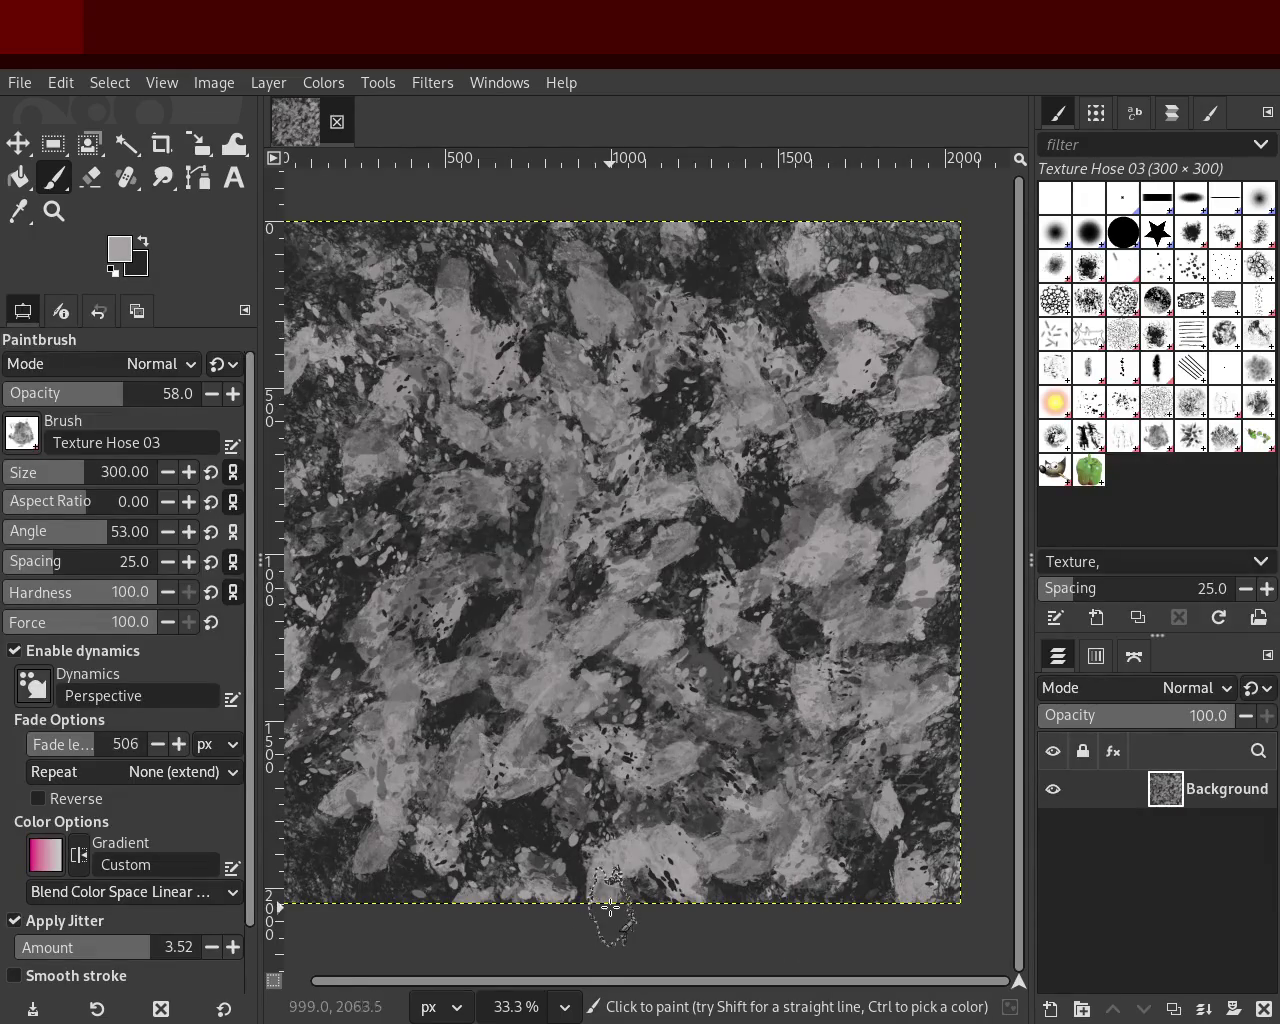
pyautogui.click(711, 722)
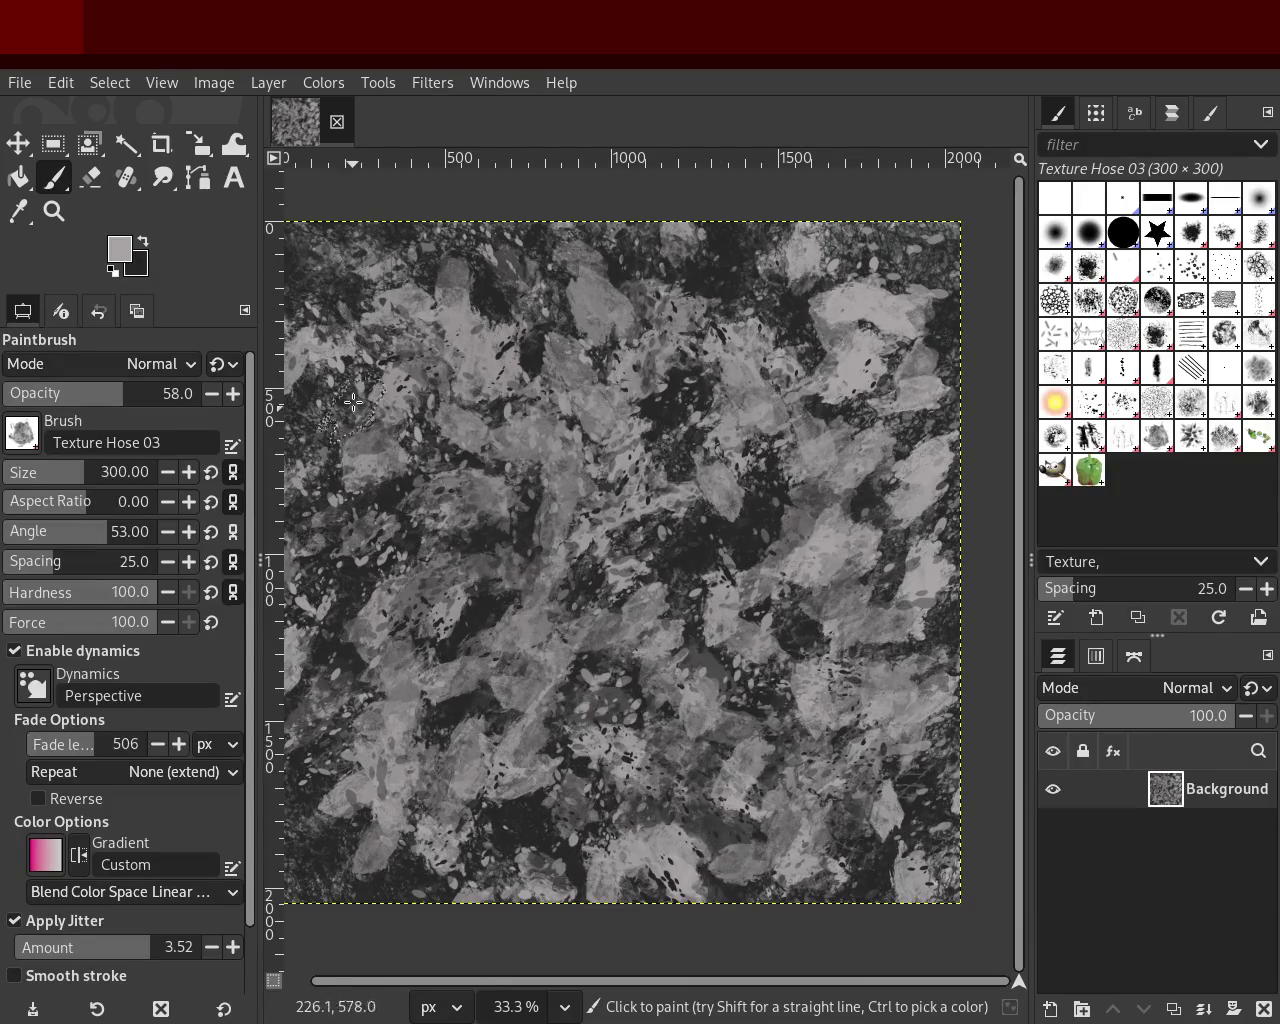
pyautogui.click(410, 423)
# Step: Try light texture dabs at the lower left, upper left and upper right, undoing unwanted ones
pyautogui.hotkey('ctrl', 'z')
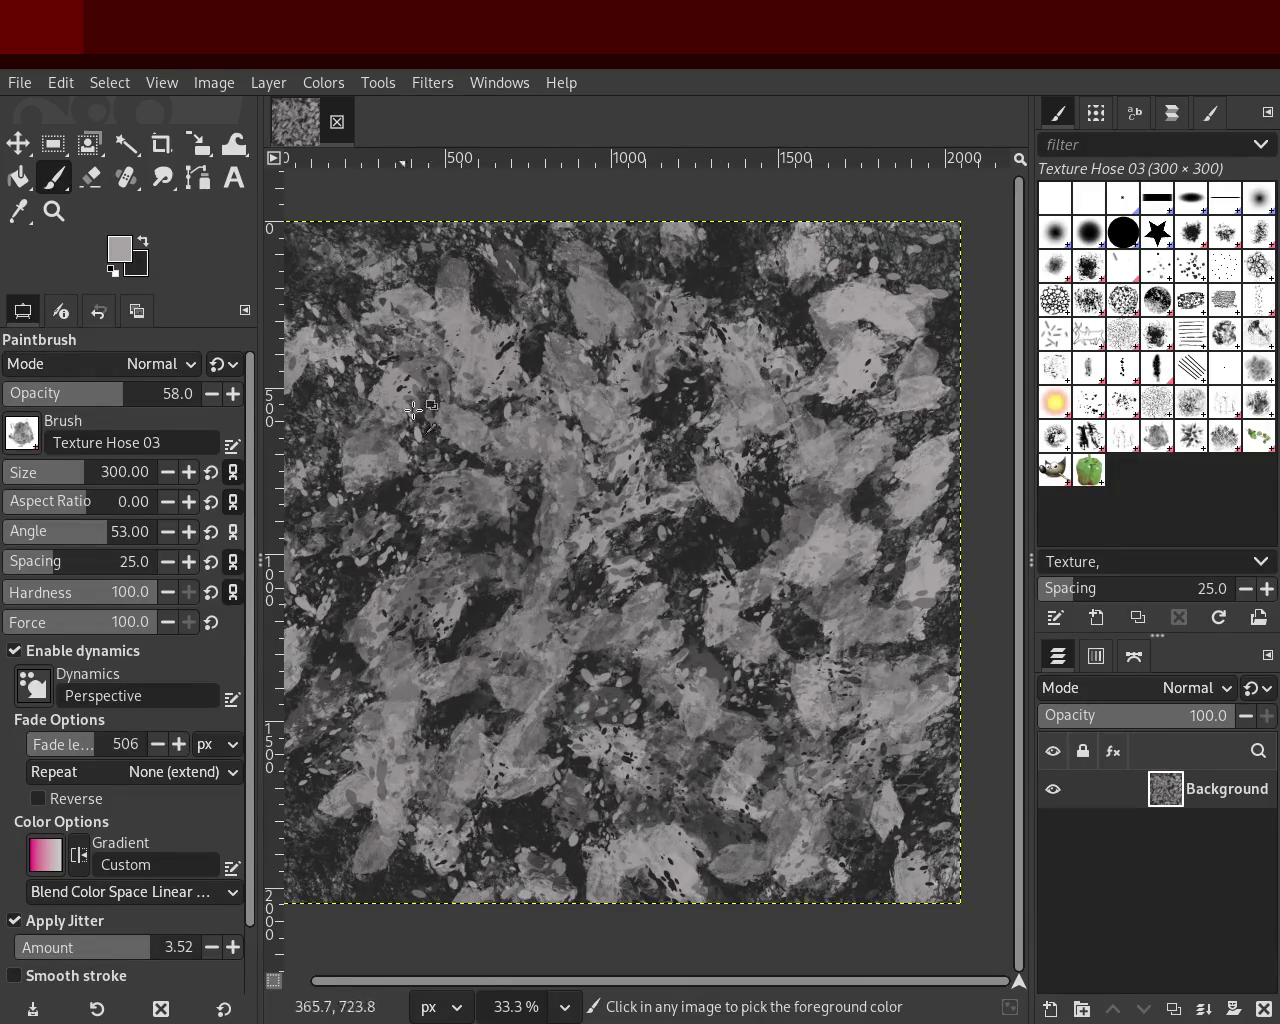
pyautogui.hotkey('ctrl', 'z')
pyautogui.hotkey('ctrl', 'z')
pyautogui.hotkey('ctrl', 'z')
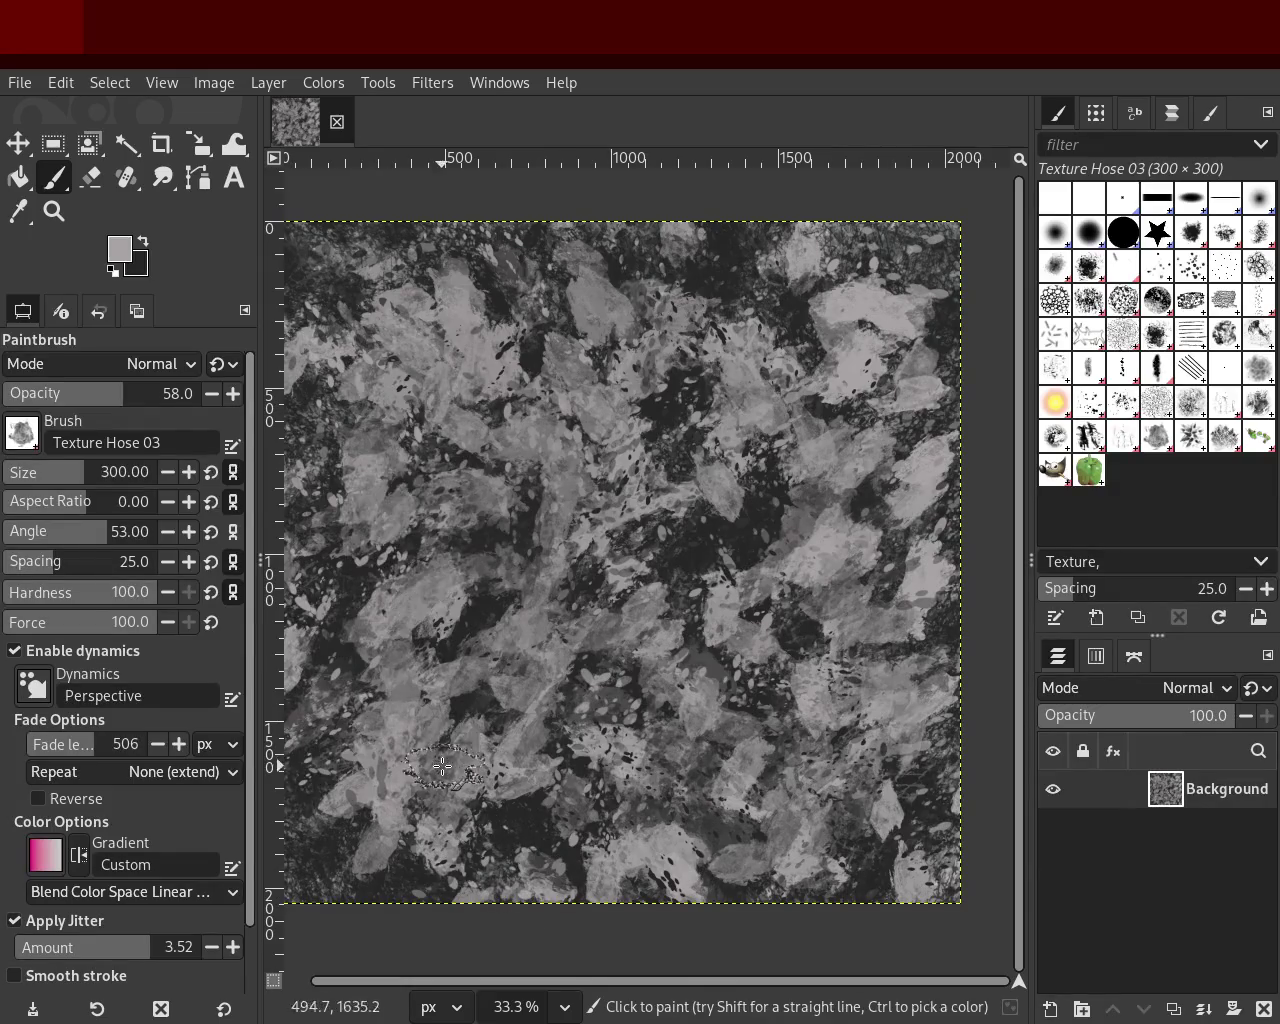
pyautogui.hotkey('ctrl', 'z')
pyautogui.hotkey('ctrl', 'z')
pyautogui.click(416, 867)
pyautogui.hotkey('ctrl', 'z')
pyautogui.click(437, 812)
pyautogui.hotkey('ctrl', 'z')
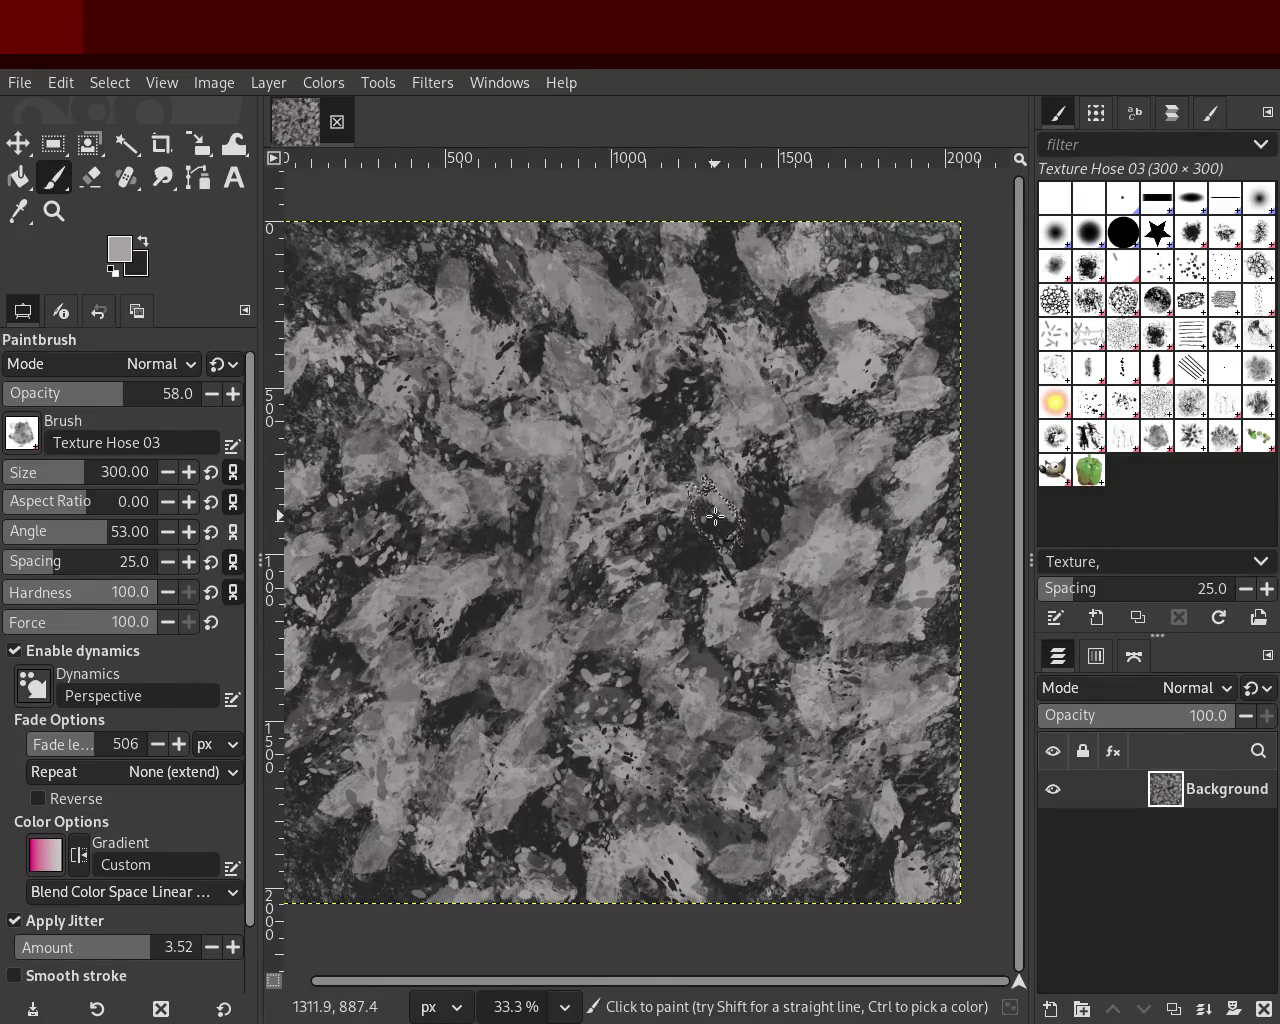
pyautogui.click(475, 343)
pyautogui.hotkey('ctrl', 'z')
pyautogui.click(715, 354)
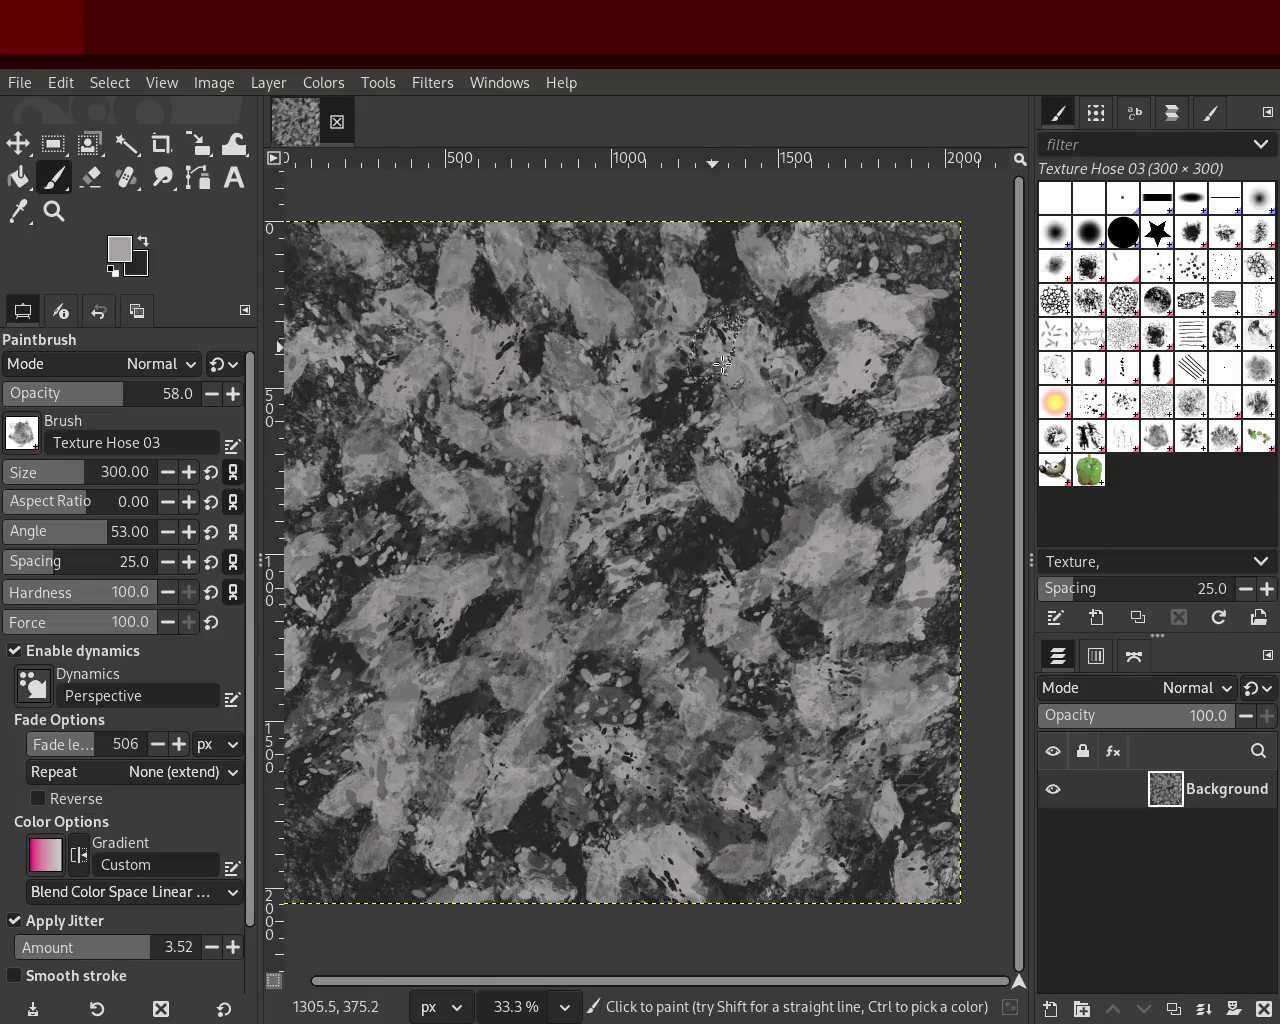
pyautogui.hotkey('ctrl', 'z')
pyautogui.click(899, 832)
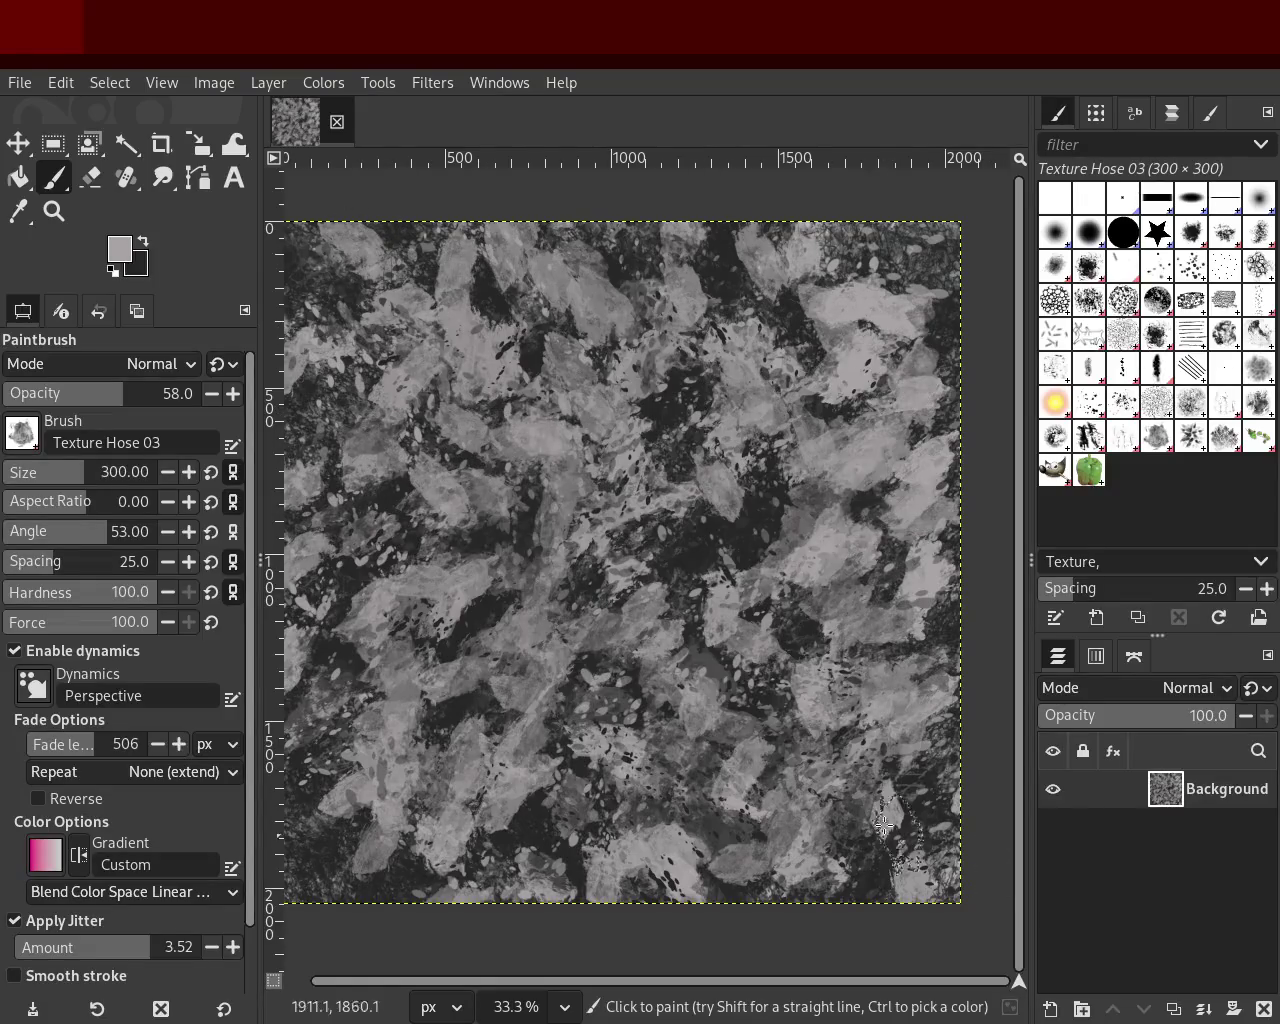
# Step: Sample a dark grey and try darker speckled dabs across the right half
pyautogui.keyDown('ctrl'); pyautogui.click(880, 450); pyautogui.keyUp('ctrl')
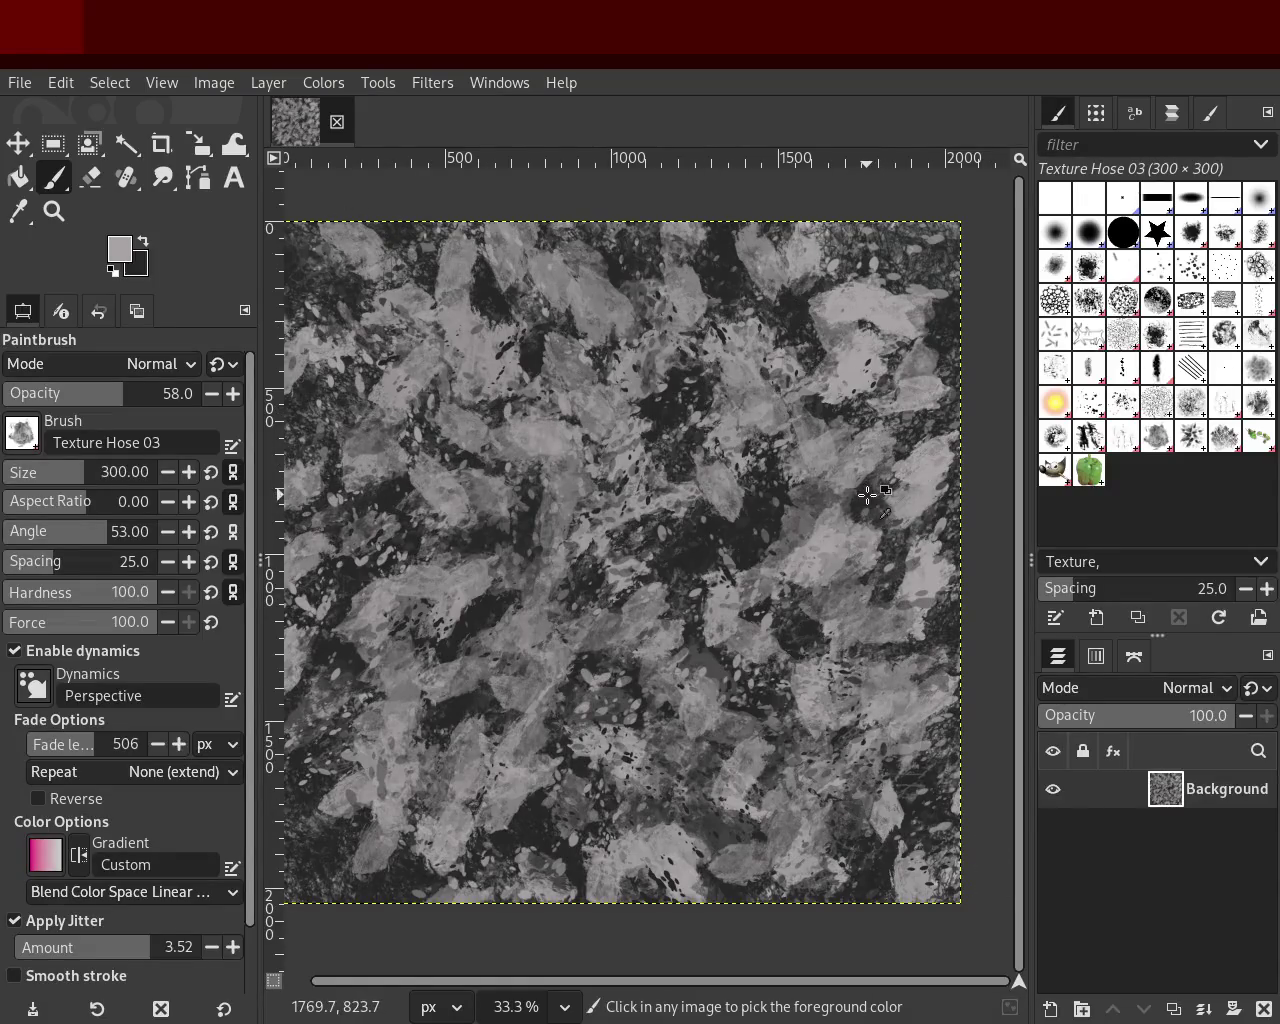
pyautogui.click(905, 617)
pyautogui.hotkey('ctrl', 'z')
pyautogui.click(870, 787)
pyautogui.click(927, 422)
pyautogui.click(905, 383)
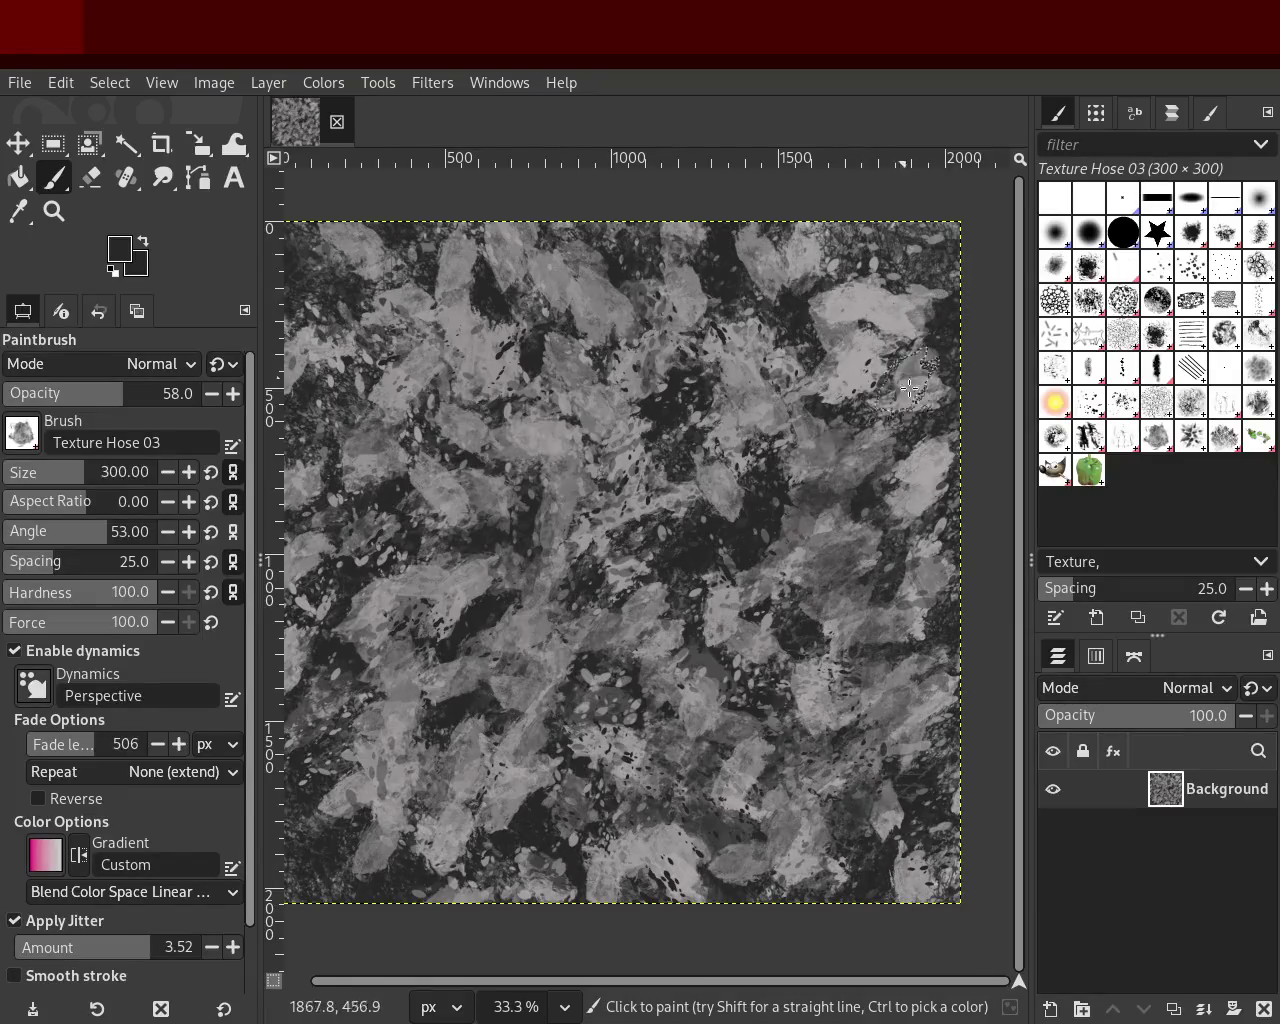
pyautogui.hotkey('ctrl', 'z')
pyautogui.keyDown('ctrl'); pyautogui.click(750, 850); pyautogui.keyUp('ctrl')
pyautogui.click(887, 765)
pyautogui.hotkey('ctrl', 'z')
# Step: Toggle undo and redo to compare the painting with and without the dark dabs
pyautogui.keyDown('ctrl'); pyautogui.click(915, 495); pyautogui.keyUp('ctrl')
pyautogui.hotkey('ctrl', 'z')
pyautogui.hotkey('ctrl', 'y')
pyautogui.hotkey('ctrl', 'z')
pyautogui.hotkey('ctrl', 'y')
pyautogui.hotkey('ctrl', 'z')
pyautogui.hotkey('ctrl', 'y')
pyautogui.hotkey('ctrl', 'z')
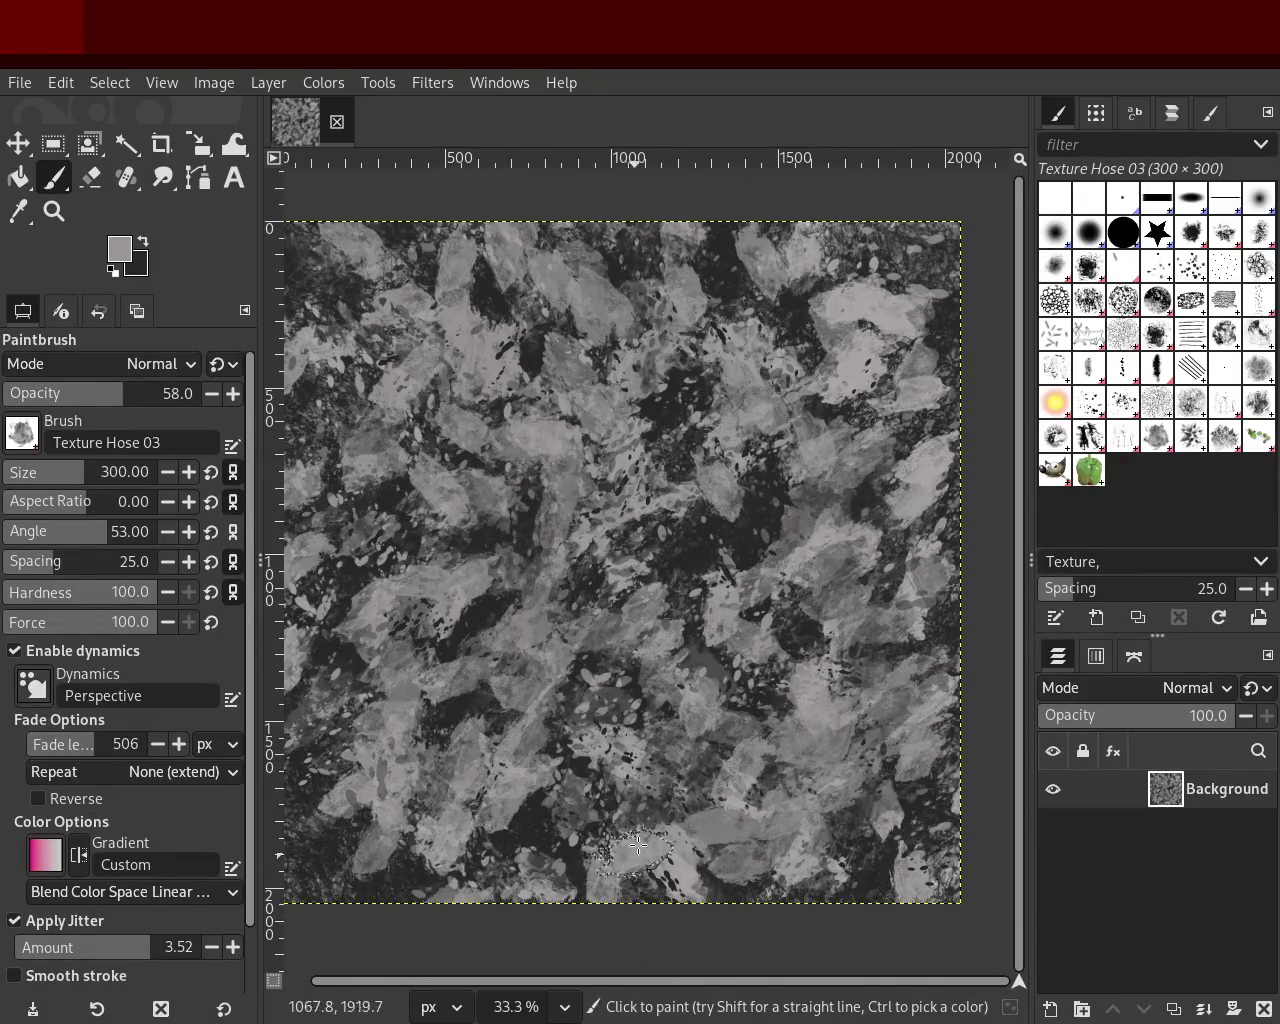
pyautogui.hotkey('ctrl', 'y')
pyautogui.hotkey('ctrl', 'z')
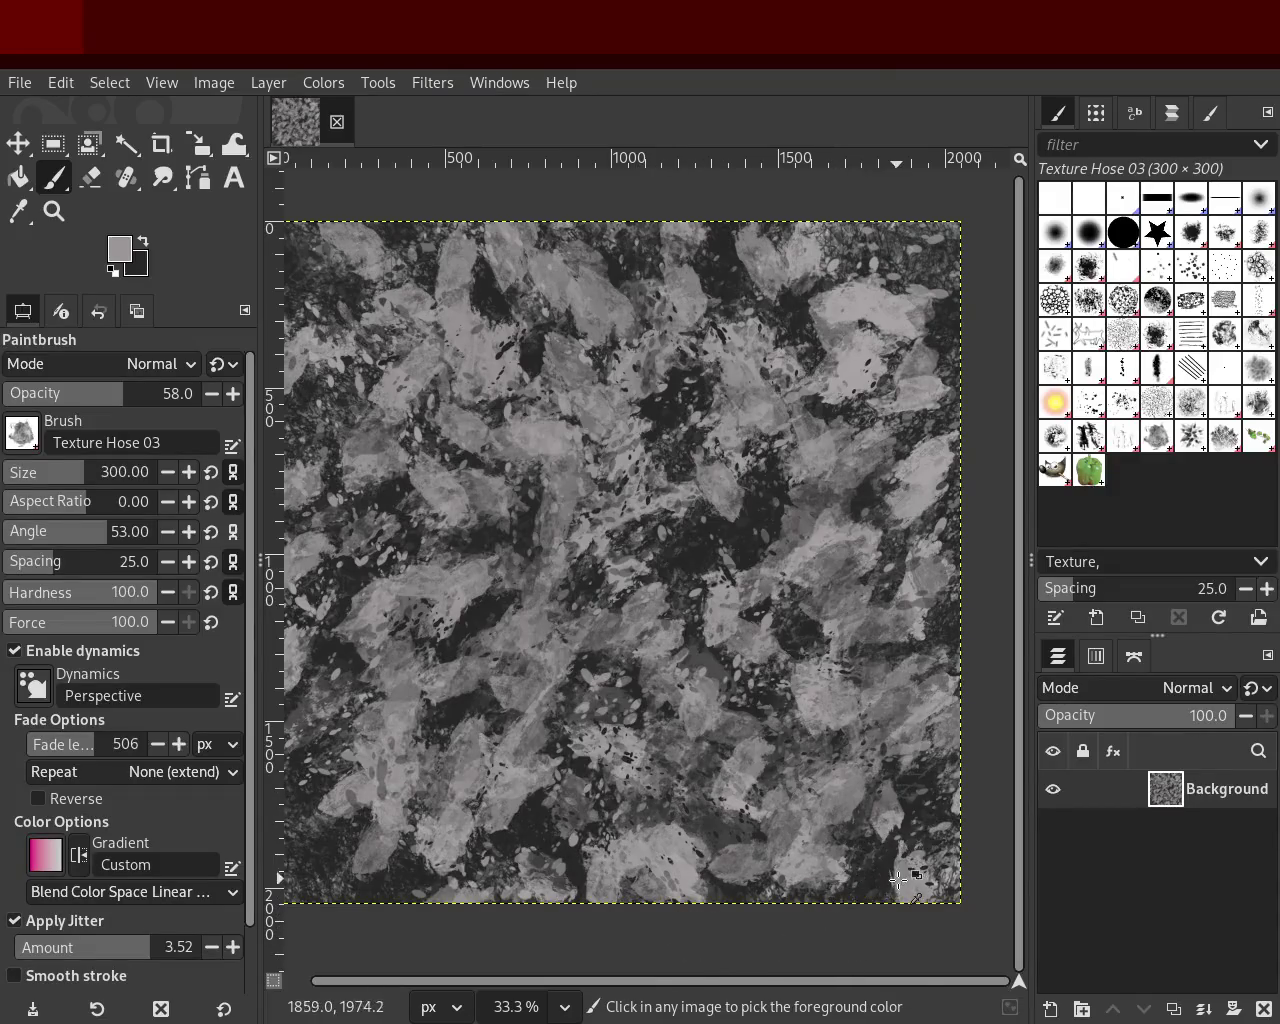
pyautogui.keyDown('ctrl'); pyautogui.click(905, 812); pyautogui.keyUp('ctrl')
pyautogui.hotkey('ctrl', 'y')
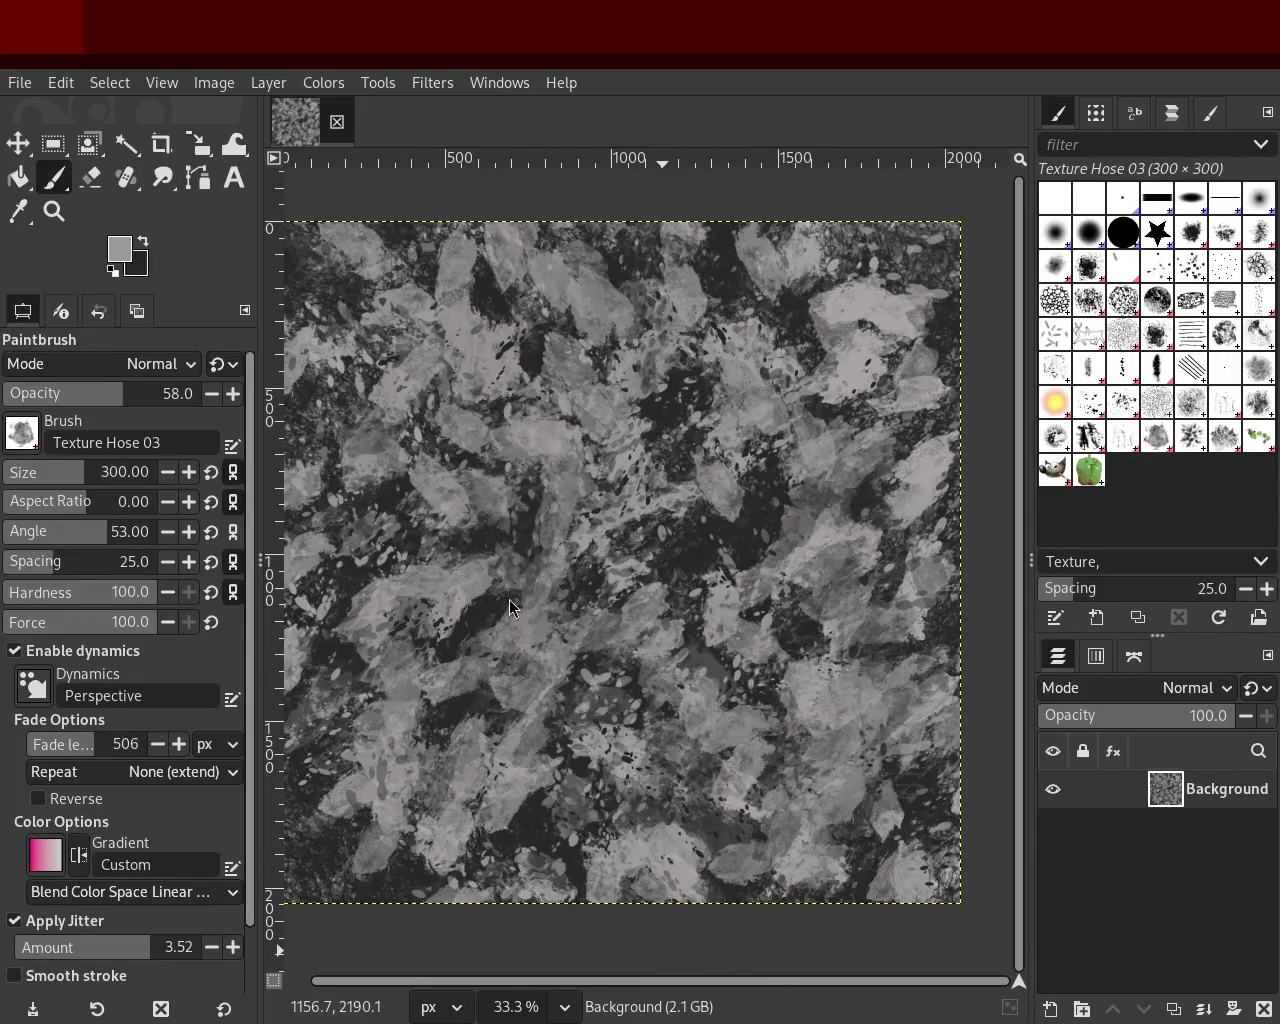
pyautogui.hotkey('ctrl', 'y')
pyautogui.hotkey('ctrl', 'z')
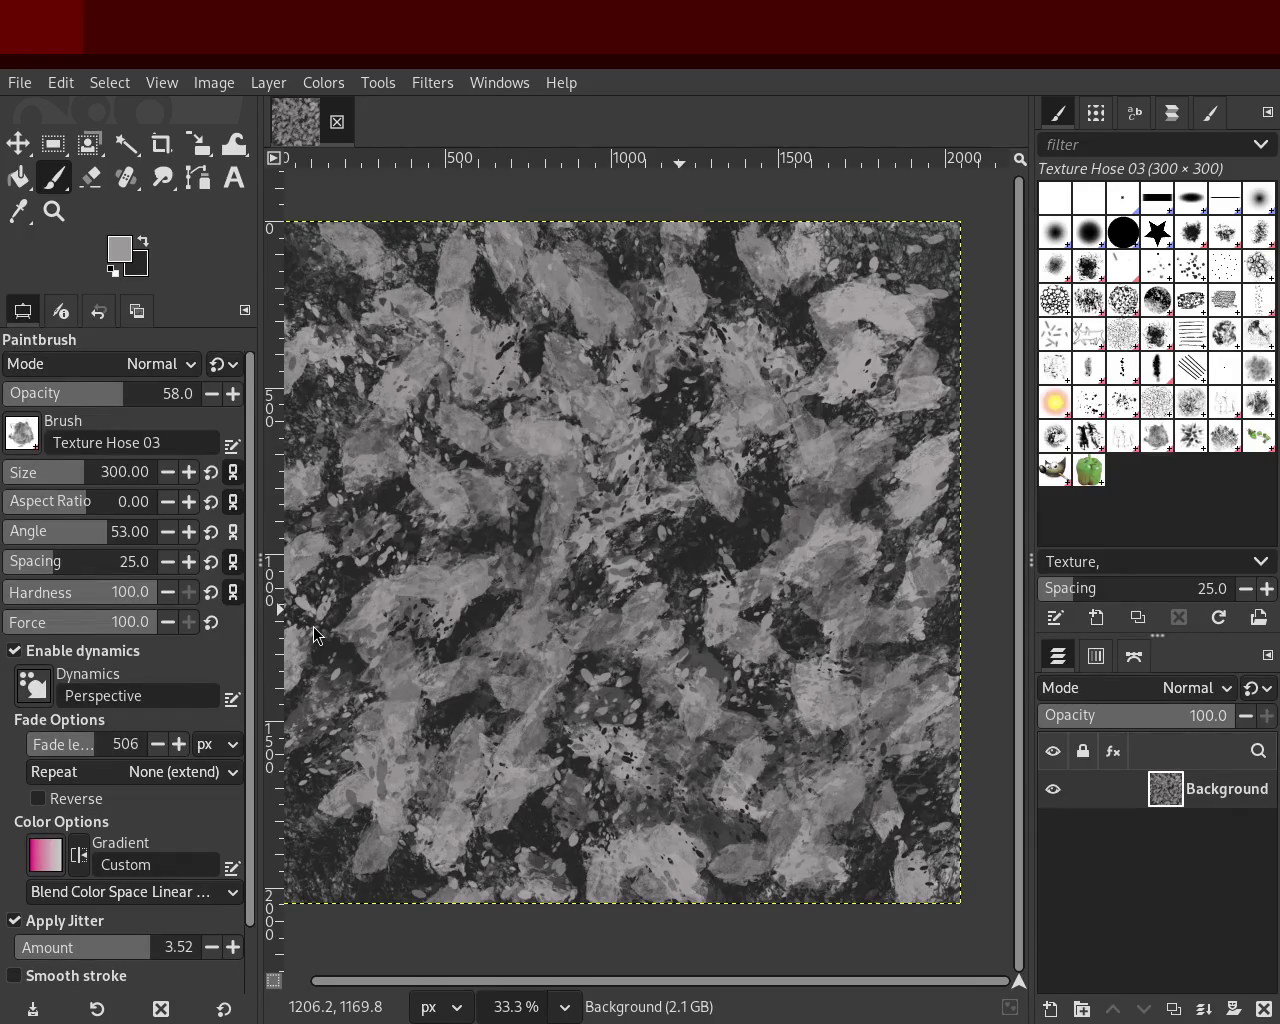
# Step: Paint light grey texture across the centre and lower right, plus darker dabs around the centre
pyautogui.keyDown('ctrl'); pyautogui.click(825, 312); pyautogui.keyUp('ctrl')
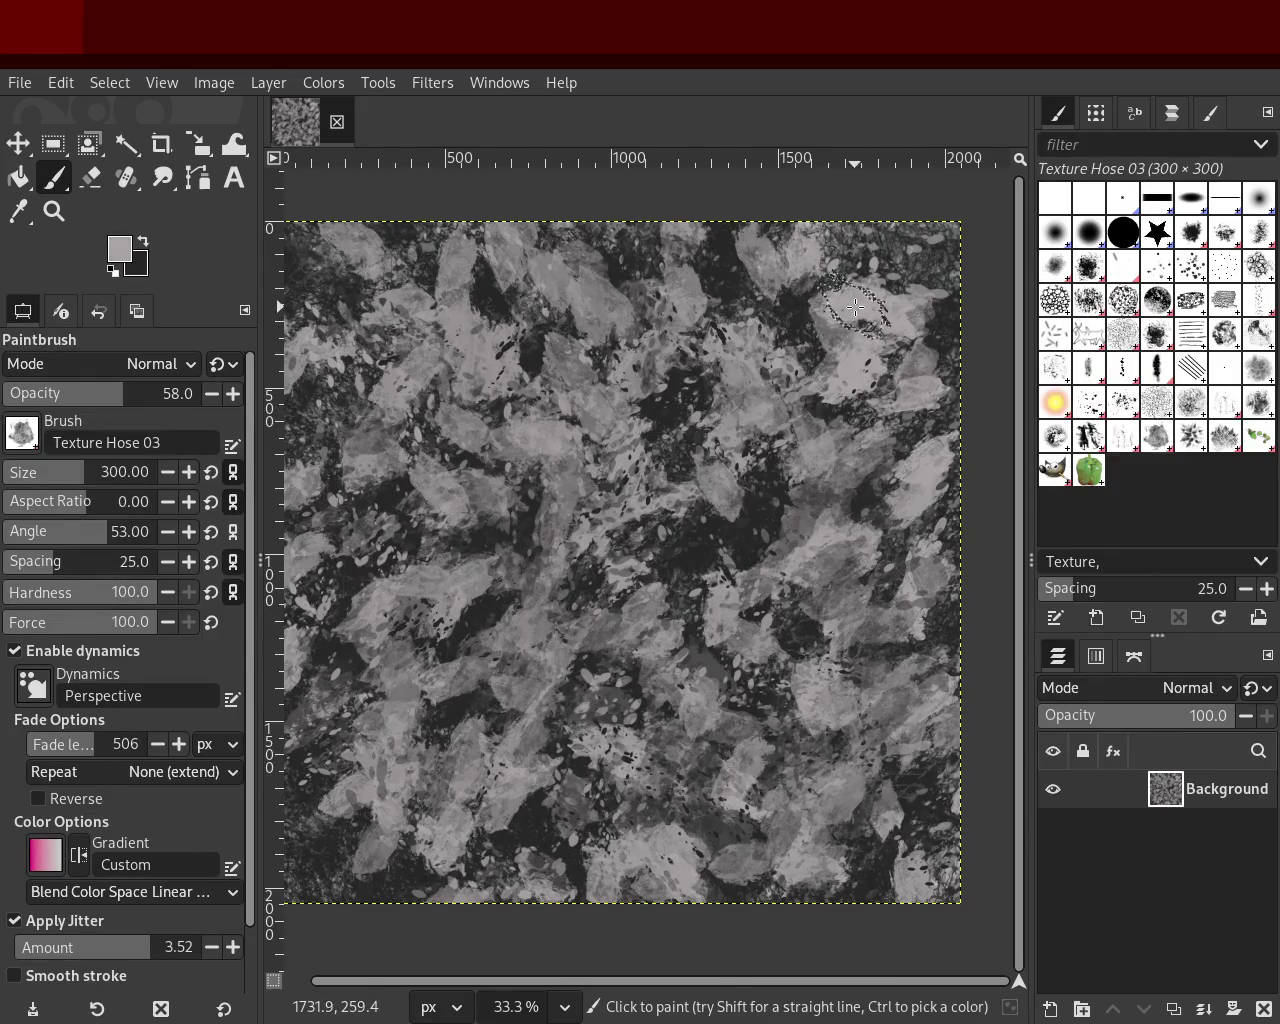
pyautogui.moveTo(547, 500); pyautogui.dragTo(815, 903)
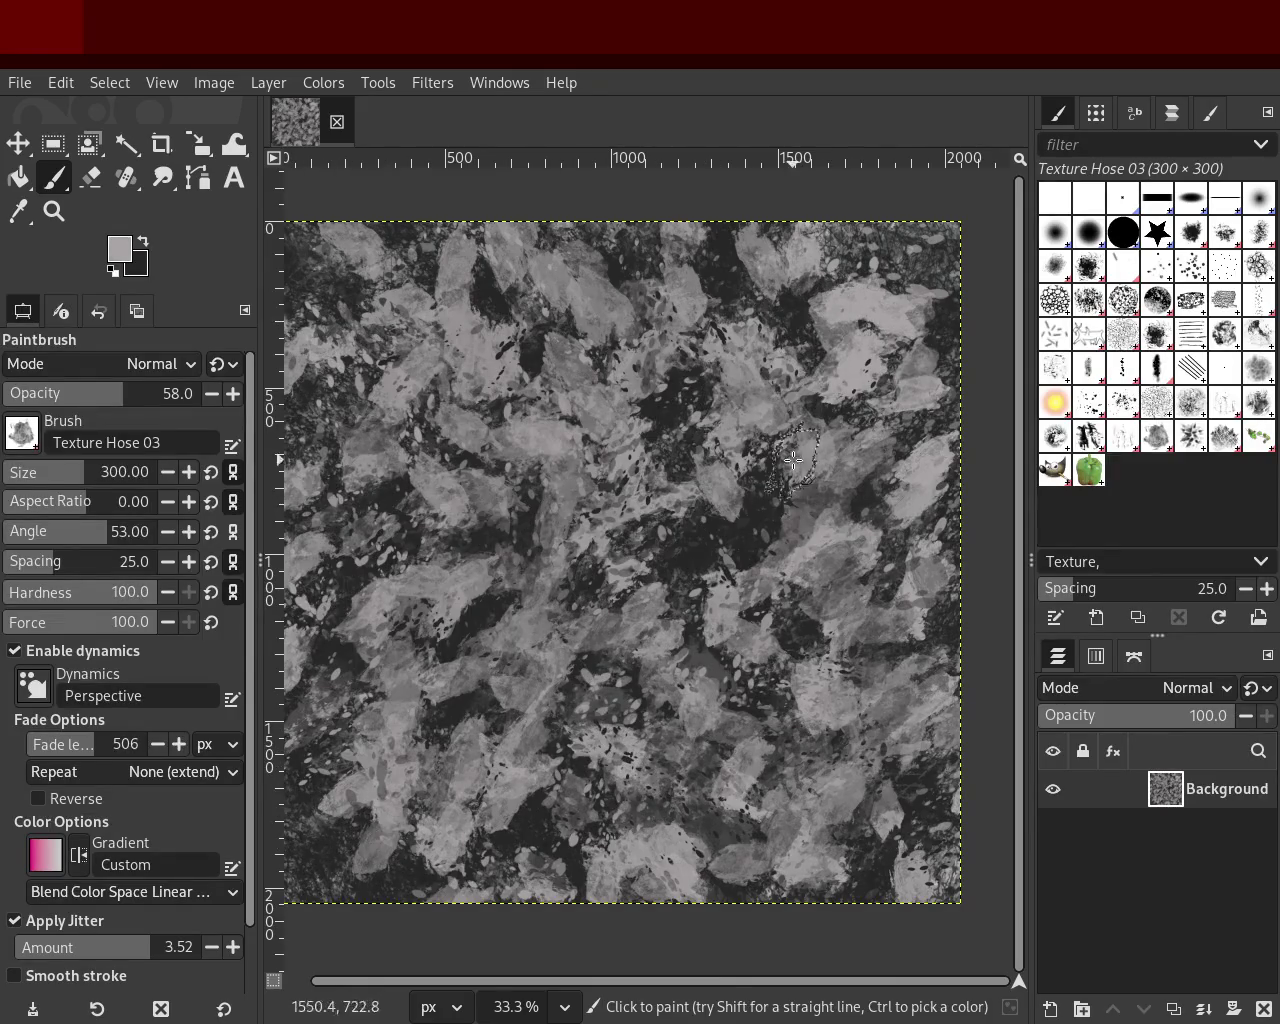
pyautogui.keyDown('ctrl'); pyautogui.click(755, 900); pyautogui.keyUp('ctrl')
pyautogui.moveTo(700, 700)
pyautogui.mouseDown()
pyautogui.moveTo(720, 650)
pyautogui.moveTo(749, 796)
pyautogui.mouseUp()
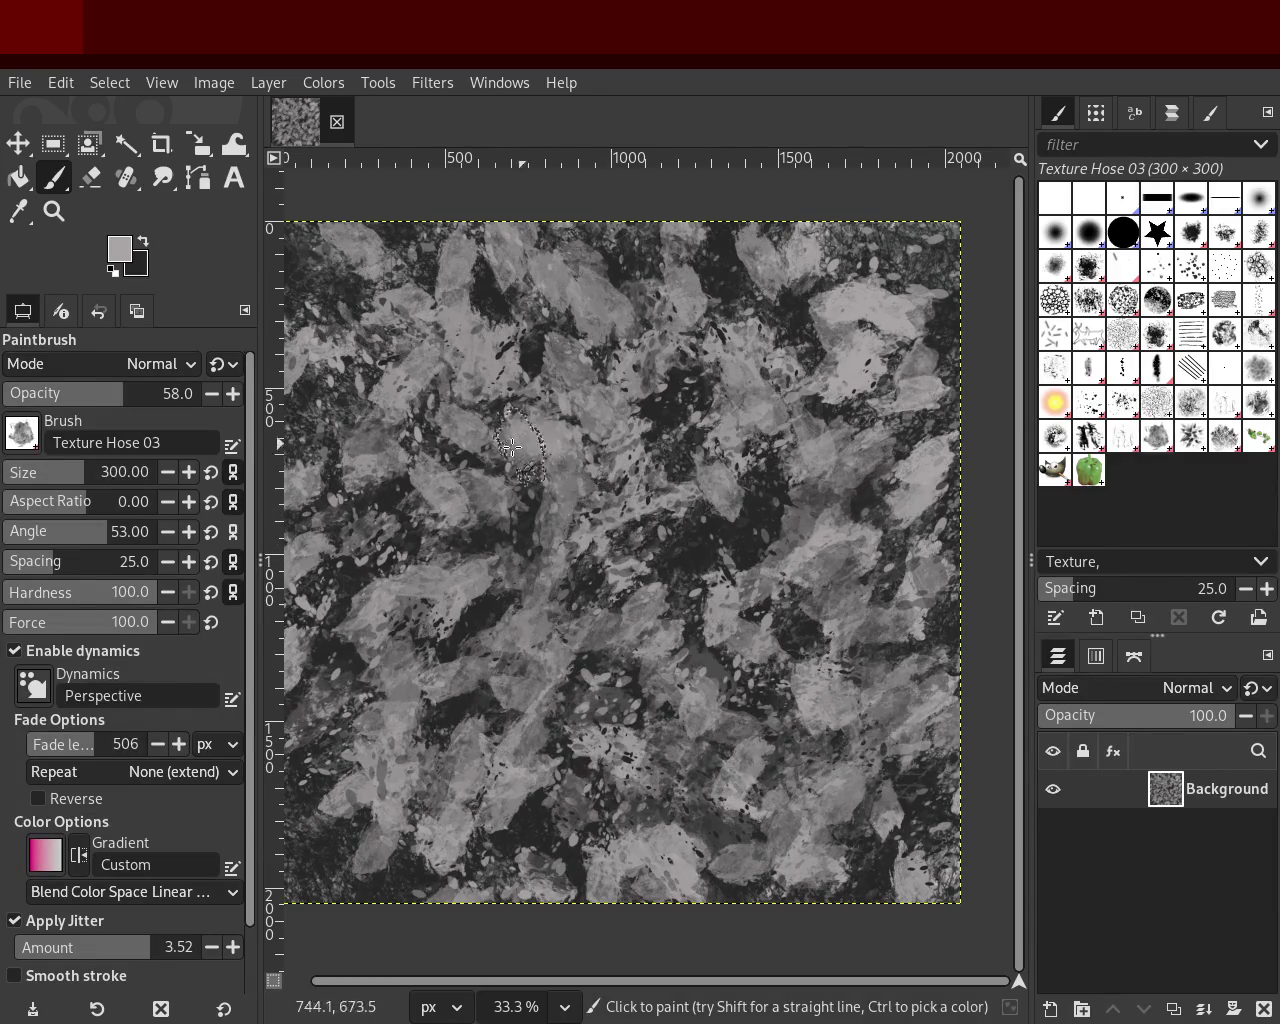
# Step: Zoom out to 33.3% to inspect the finished leaf-and-rock texture as a whole
pyautogui.click(54, 211)
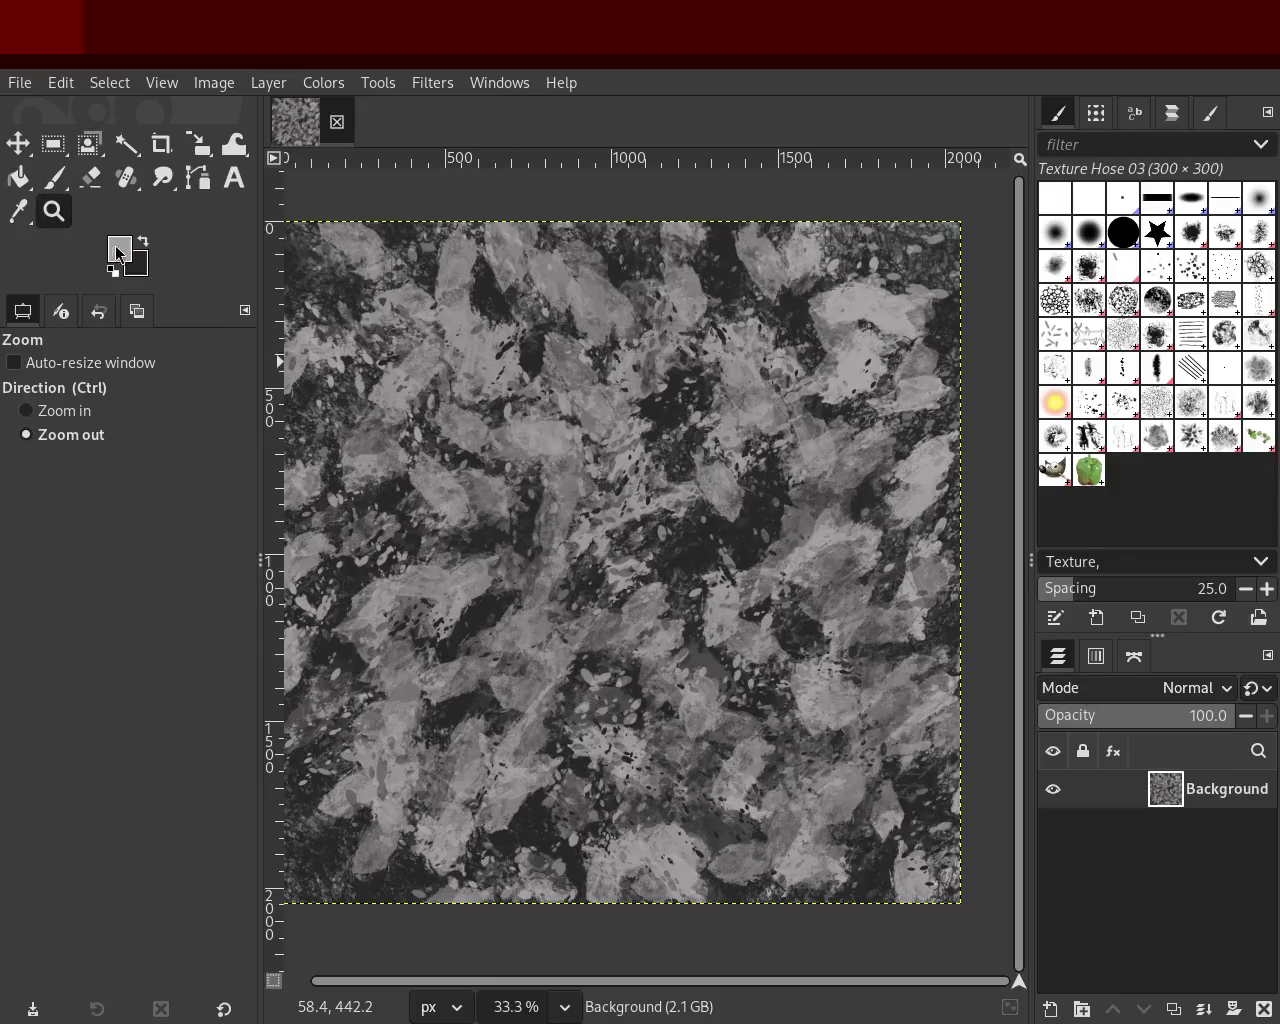
pyautogui.scroll(1, 736, 460)
pyautogui.scroll(1, 736, 460)
pyautogui.scroll(-3, 736, 460)
pyautogui.scroll(-1, 736, 460)
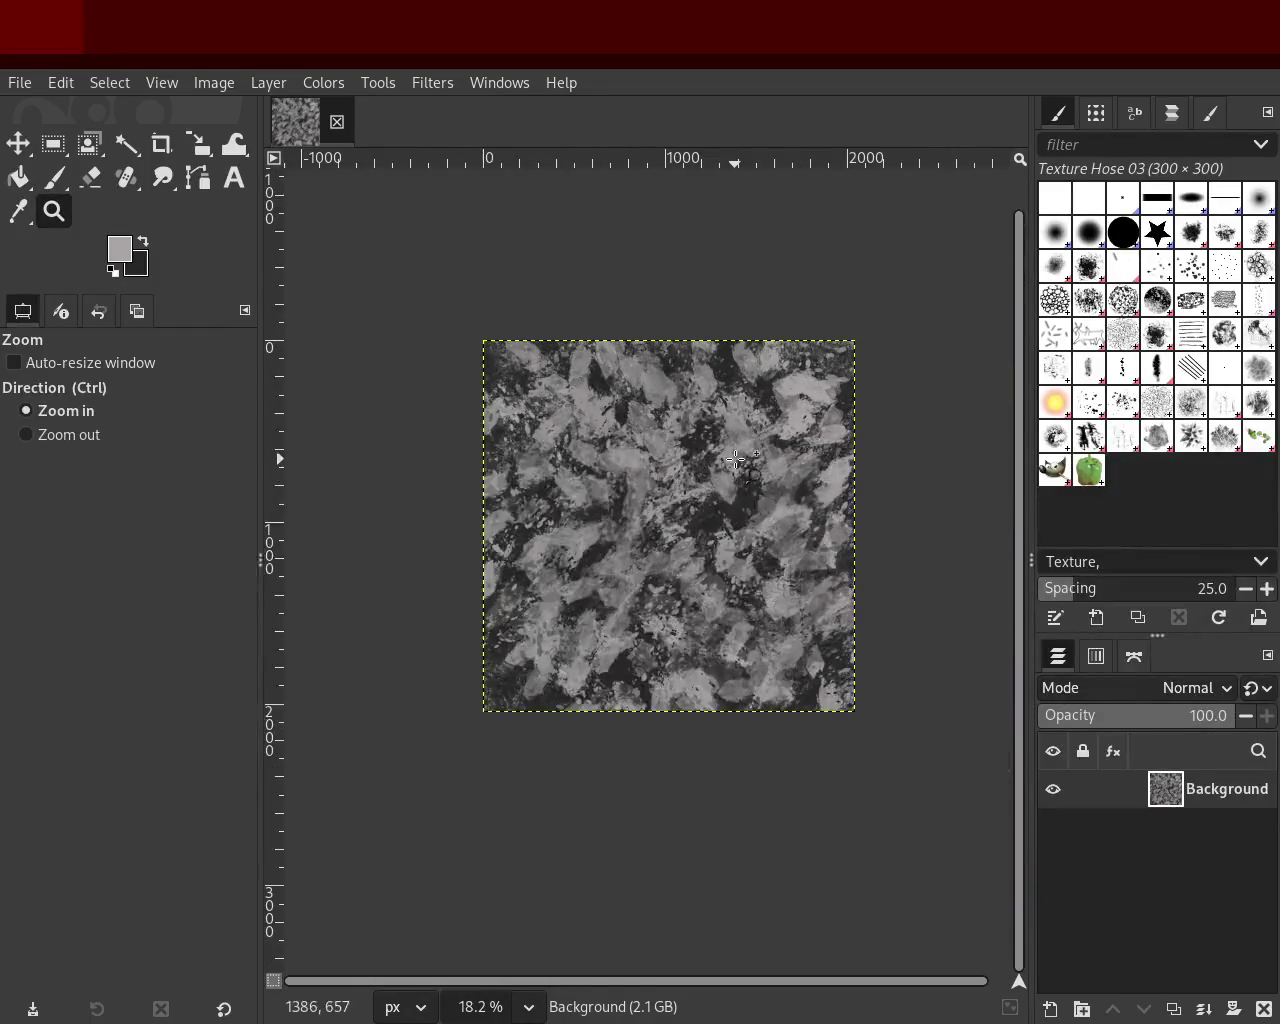
pyautogui.scroll(2, 736, 460)
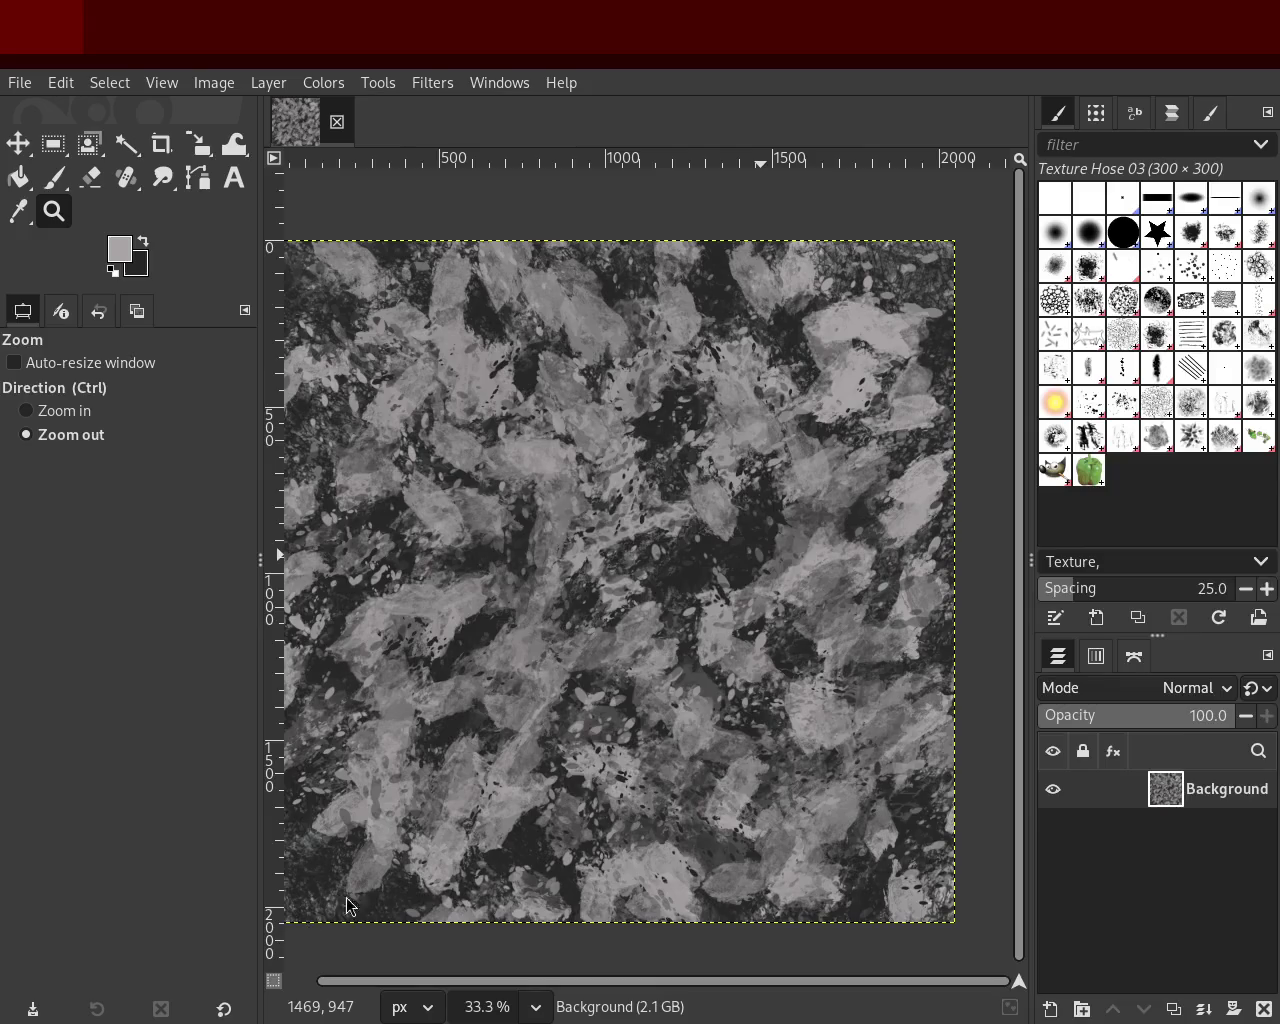
pyautogui.press('F11')
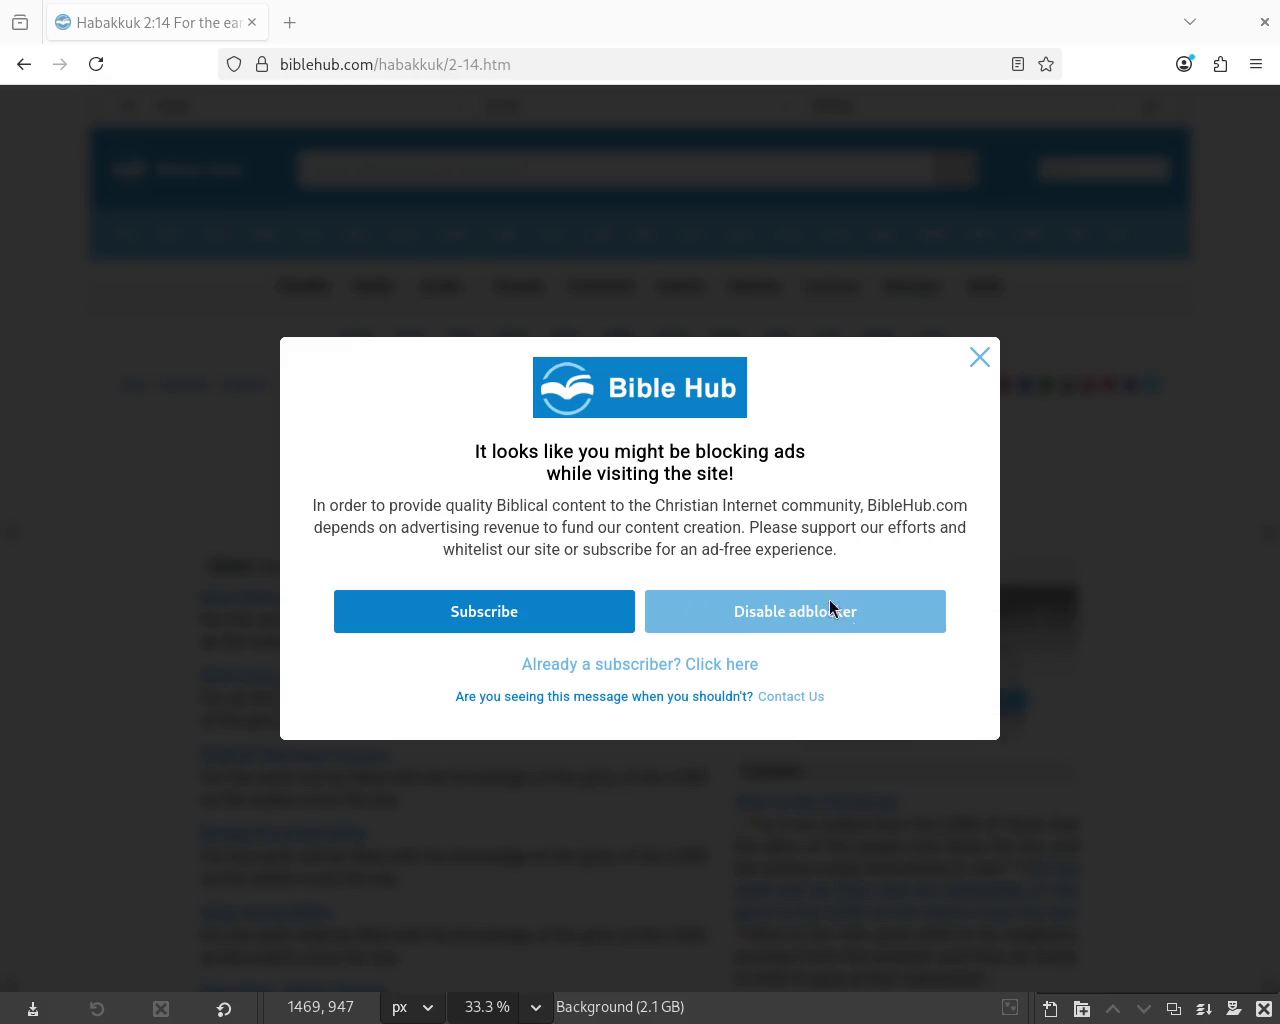
# Step: Close the ad-blocker notice and select the NIV text of Habakkuk 2:14
pyautogui.click(981, 358)
pyautogui.moveTo(209, 620); pyautogui.dragTo(694, 620)
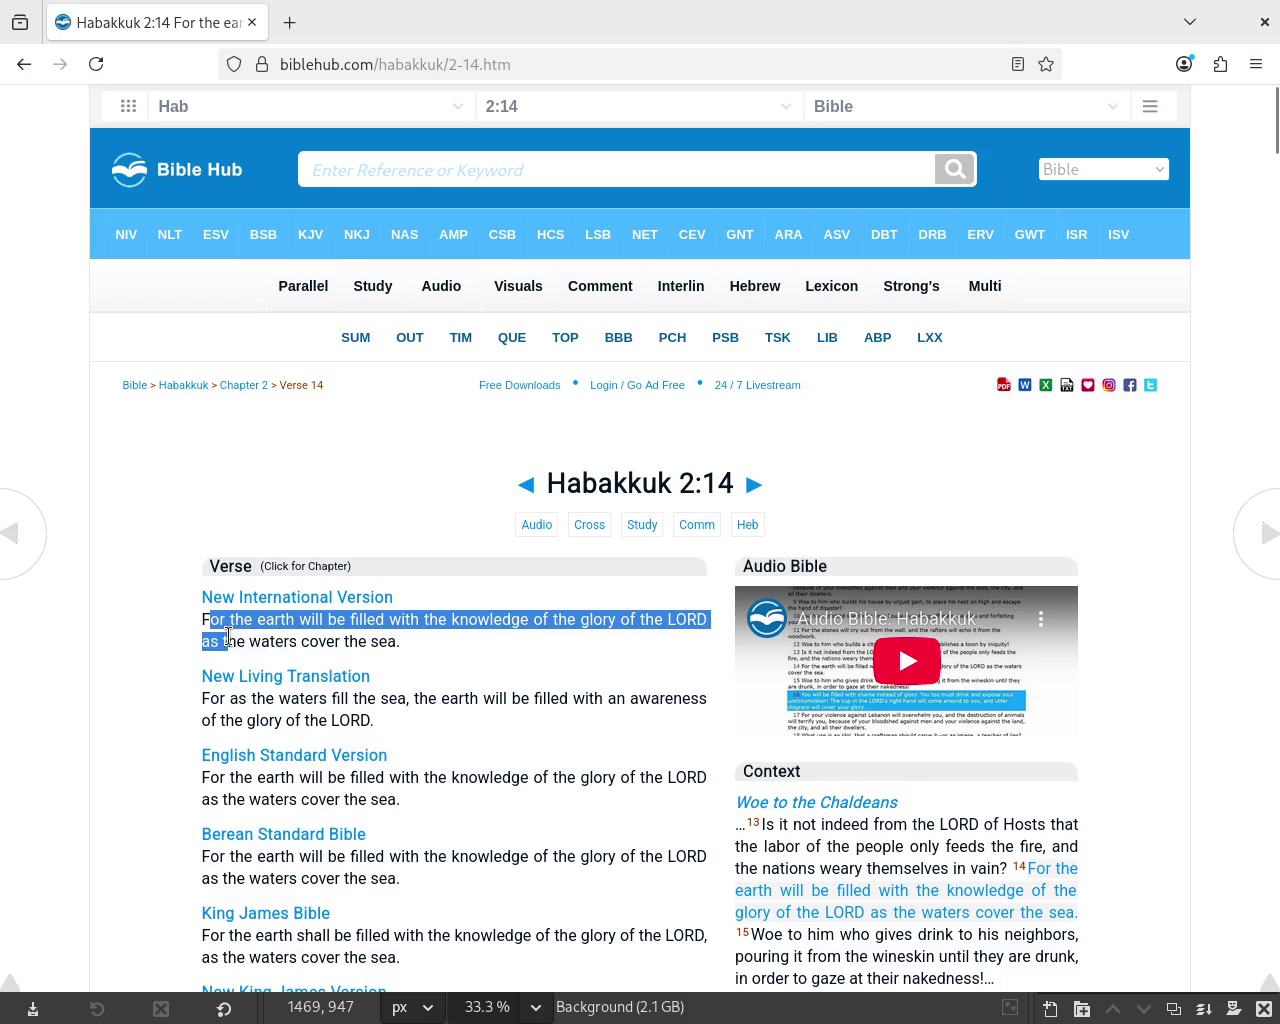
pyautogui.moveTo(694, 620); pyautogui.dragTo(410, 648)
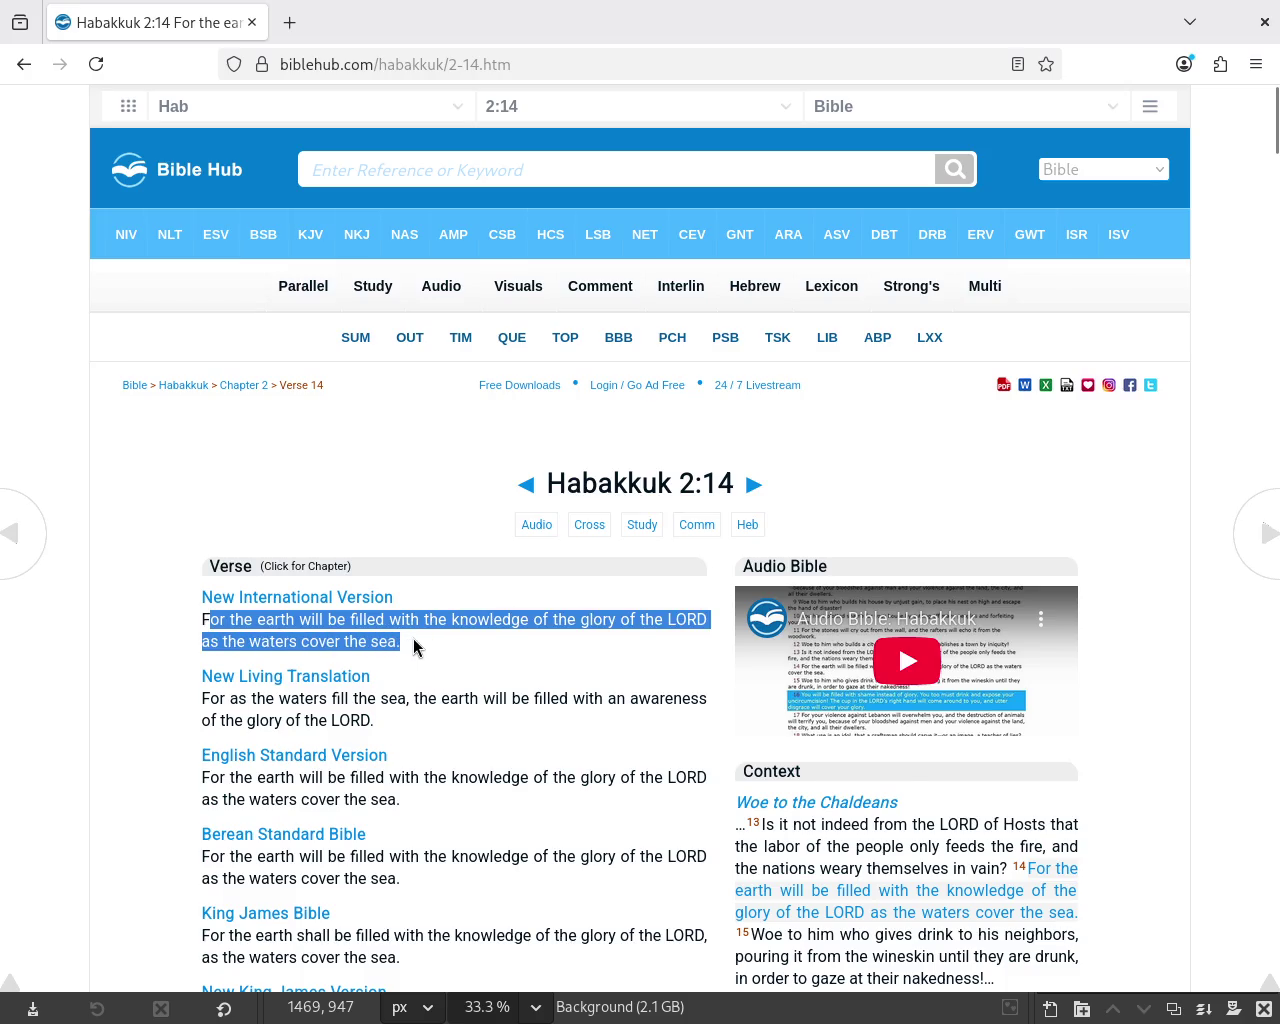
# Step: Move the Firefox window up out of the way to uncover the GIMP texture
pyautogui.hotkey('alt', 'Tab')
pyautogui.moveTo(537, 424)
pyautogui.mouseDown()
pyautogui.moveTo(537, 17)
pyautogui.moveTo(570, 0)
pyautogui.mouseUp()
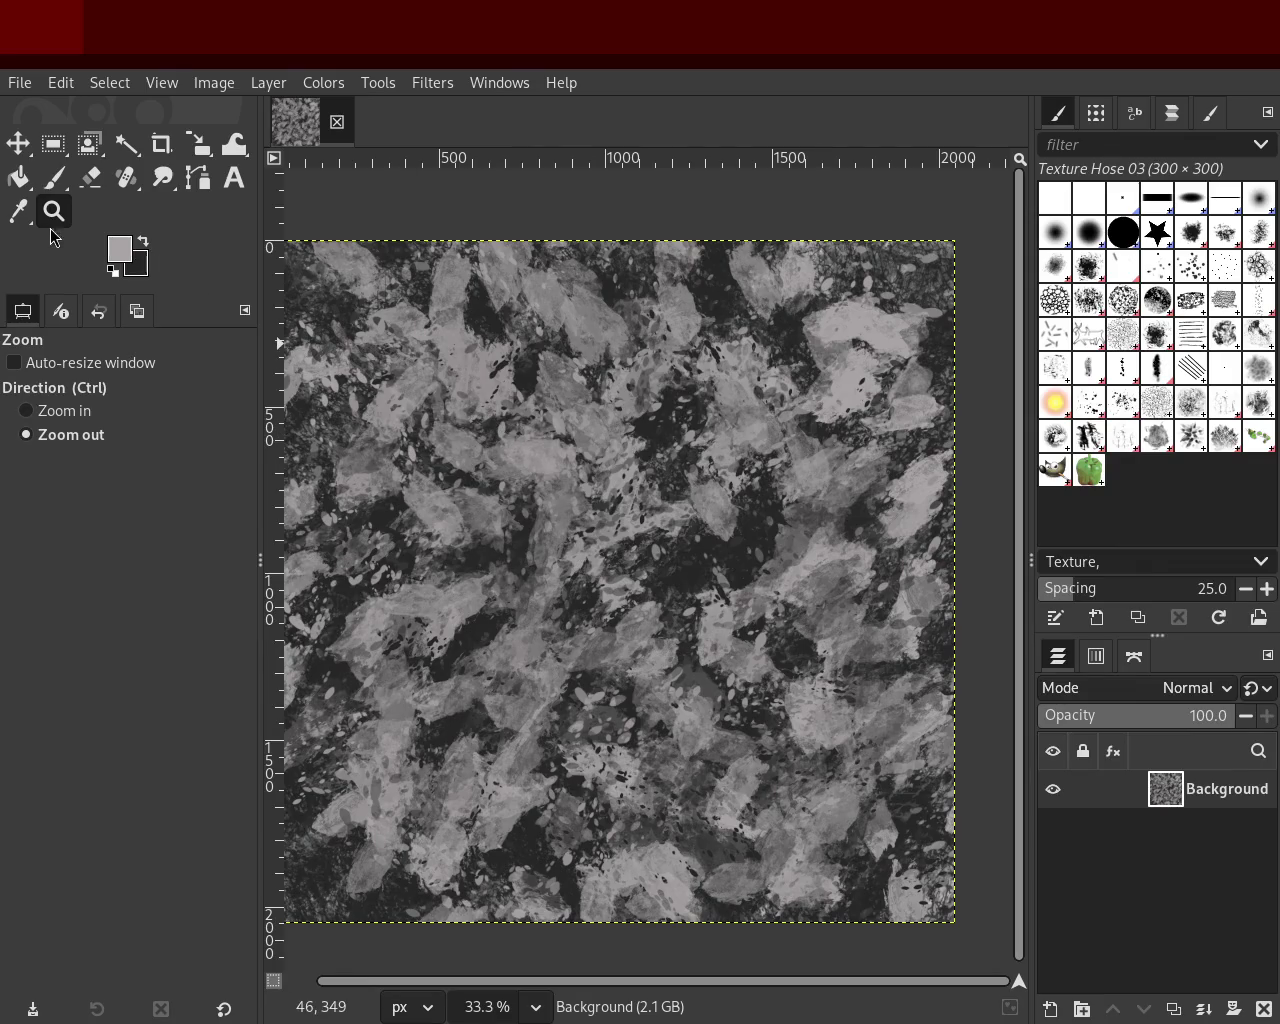
pyautogui.keyDown('ctrl'); pyautogui.click(612, 523); pyautogui.keyUp('ctrl')
# Step: Zoom the texture back to 66.7%, switch to Paintbrush, and sample a dark grey foreground
pyautogui.doubleClick(612, 523)
pyautogui.keyDown('ctrl'); pyautogui.click(700, 500); pyautogui.keyUp('ctrl')
pyautogui.keyDown('ctrl'); pyautogui.doubleClick(750, 480); pyautogui.keyUp('ctrl')
pyautogui.click(751, 480)
pyautogui.click(743, 470)
pyautogui.click(743, 470)
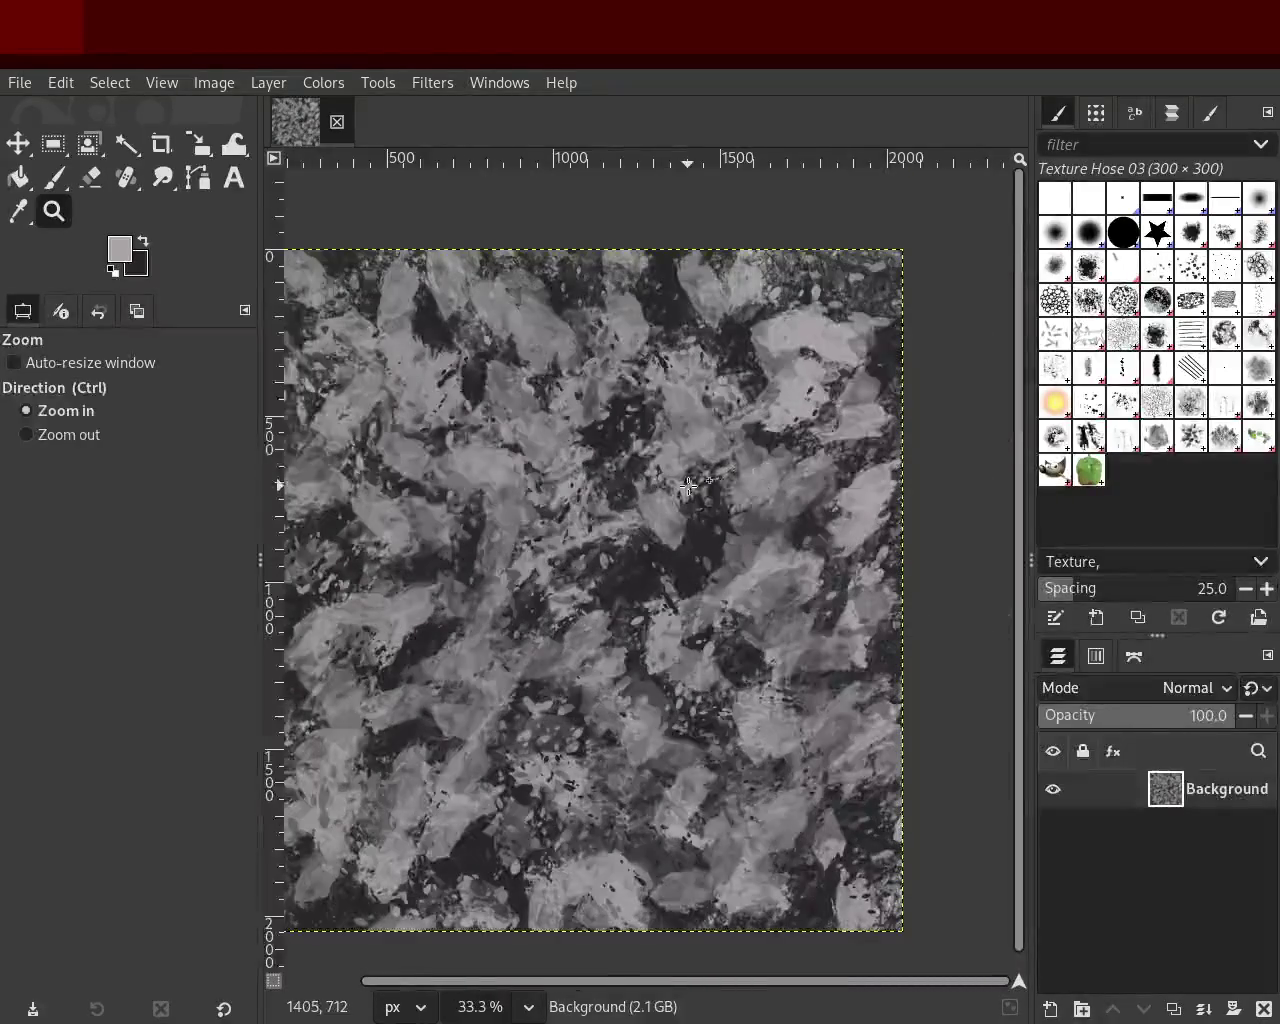
pyautogui.keyDown('ctrl'); pyautogui.click(354, 378); pyautogui.keyUp('ctrl')
pyautogui.press('p')
pyautogui.keyDown('ctrl'); pyautogui.click(690, 584); pyautogui.keyUp('ctrl')
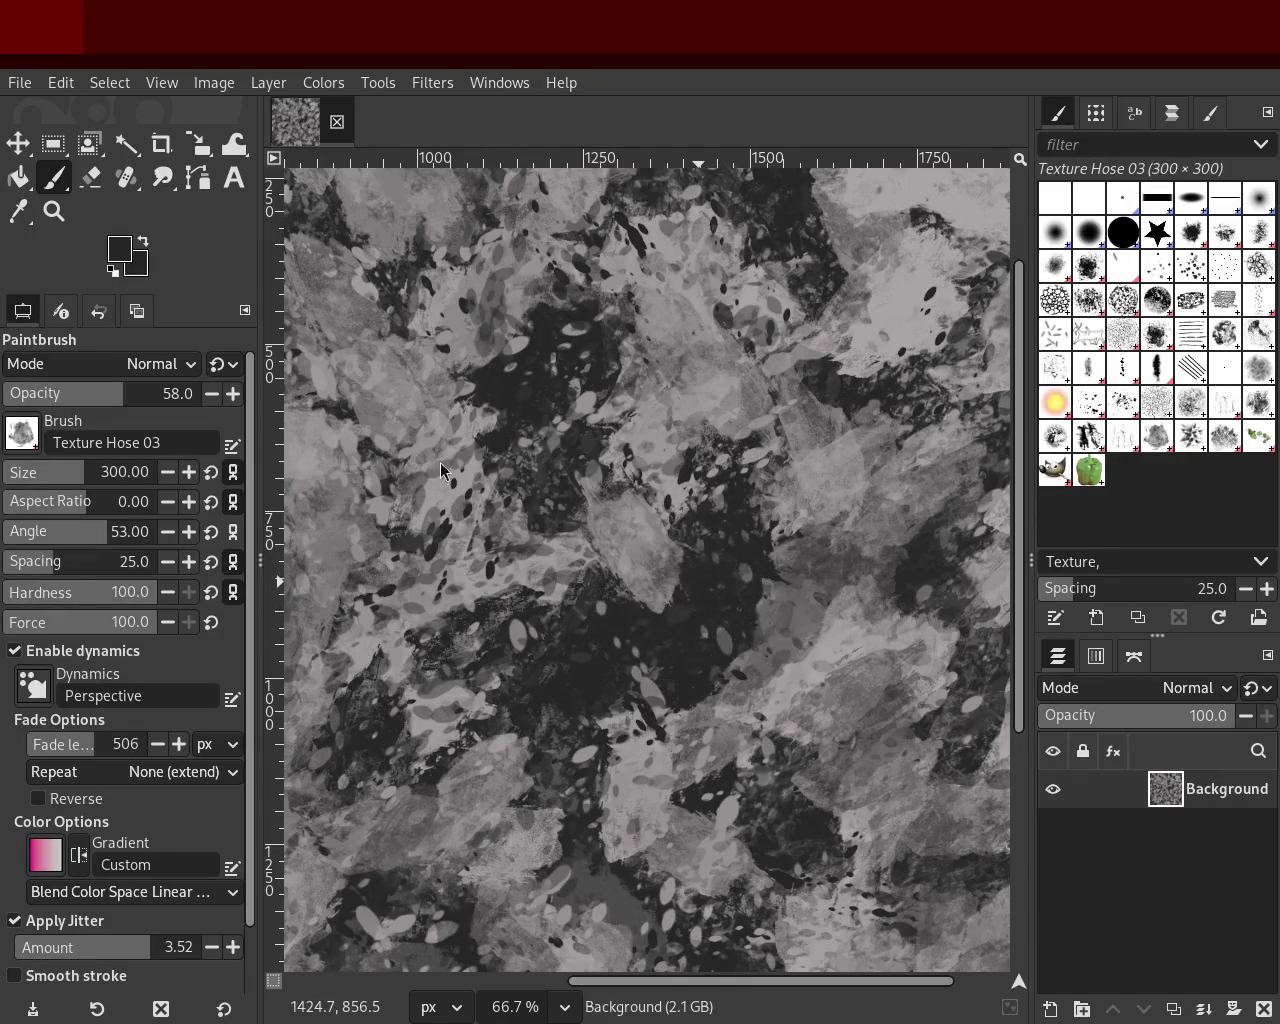